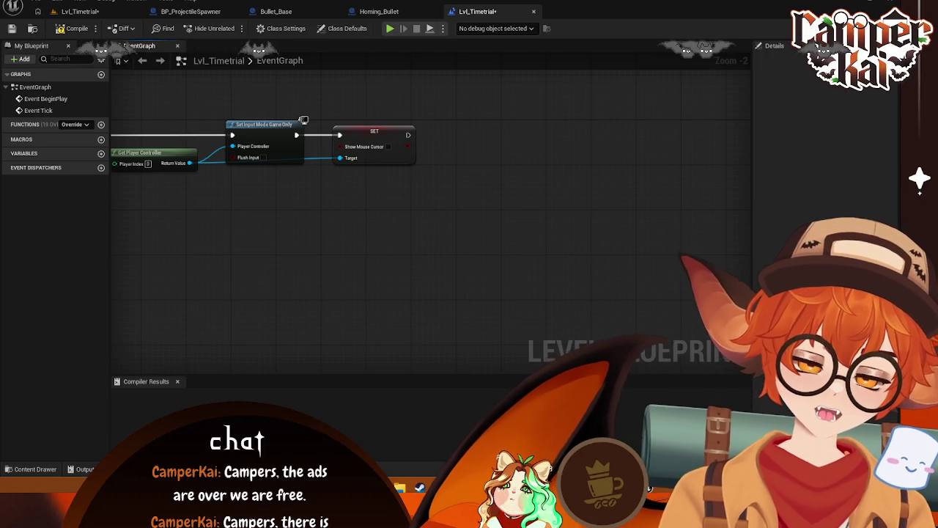
Add a SpawnActor node after the SET node's execution pin
mouse_move(501, 199)
left_mouse_down()
mouse_move(592, 226)
mouse_move(304, 205)
left_mouse_up()
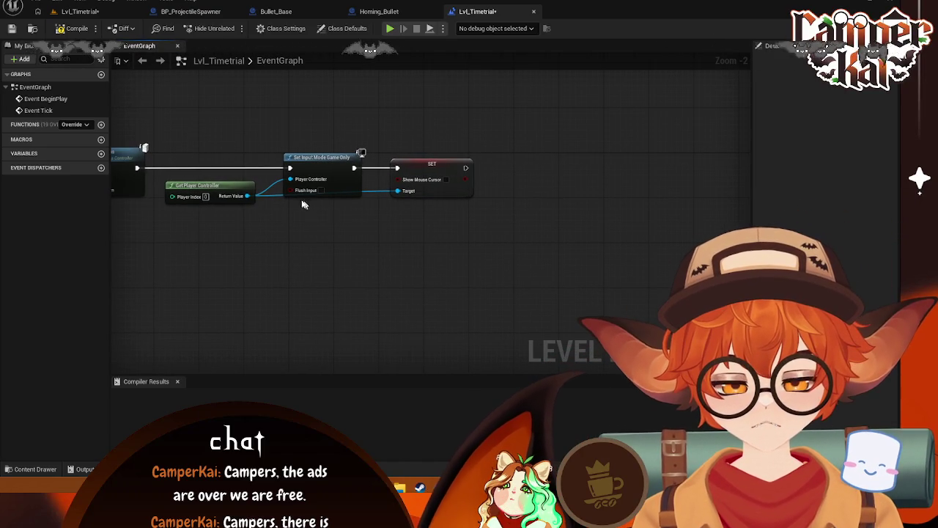
right_click(576, 217)
left_click(584, 132)
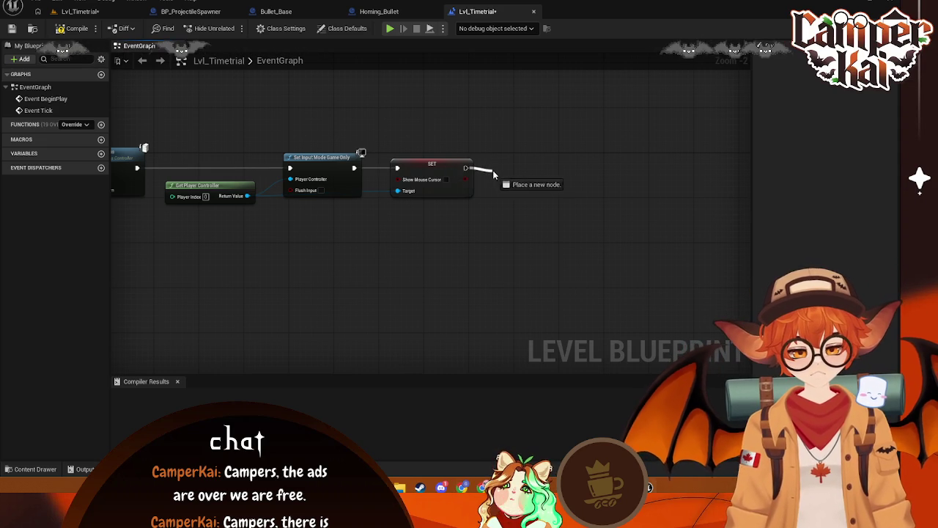
left_click_drag(493, 174, 495, 175)
type("spawn")
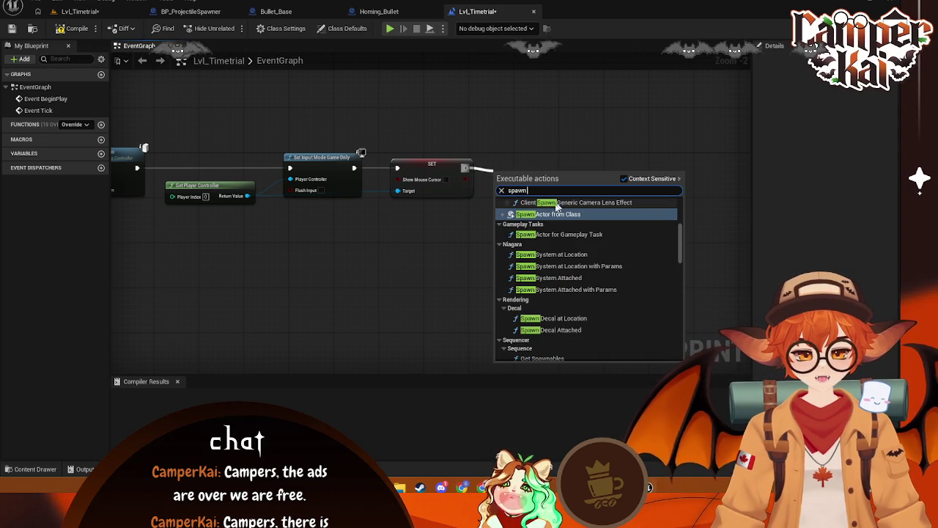
left_click(552, 214)
left_click_drag(555, 189, 582, 189)
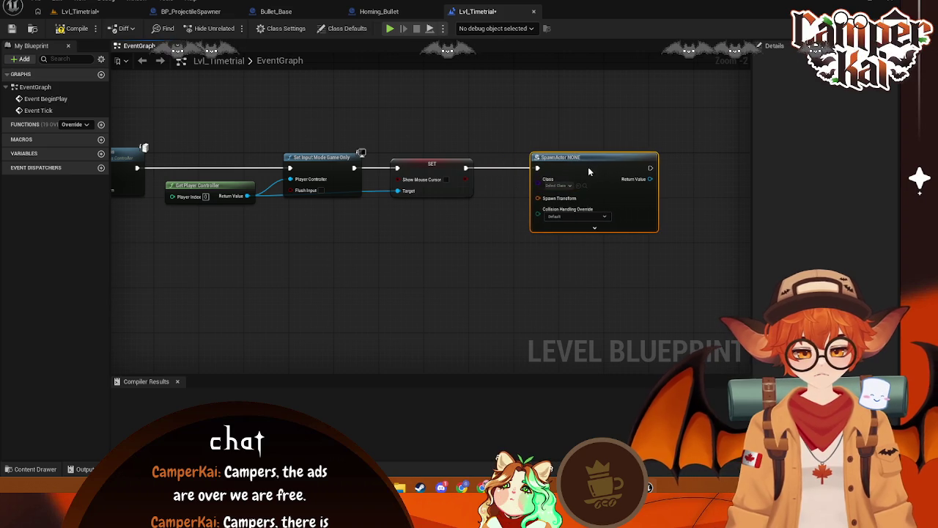
Bring the Cast To Pawn and Possess nodes into view, abandoning two transform searches
mouse_move(234, 200)
left_mouse_down()
mouse_move(293, 241)
mouse_move(430, 211)
left_mouse_up()
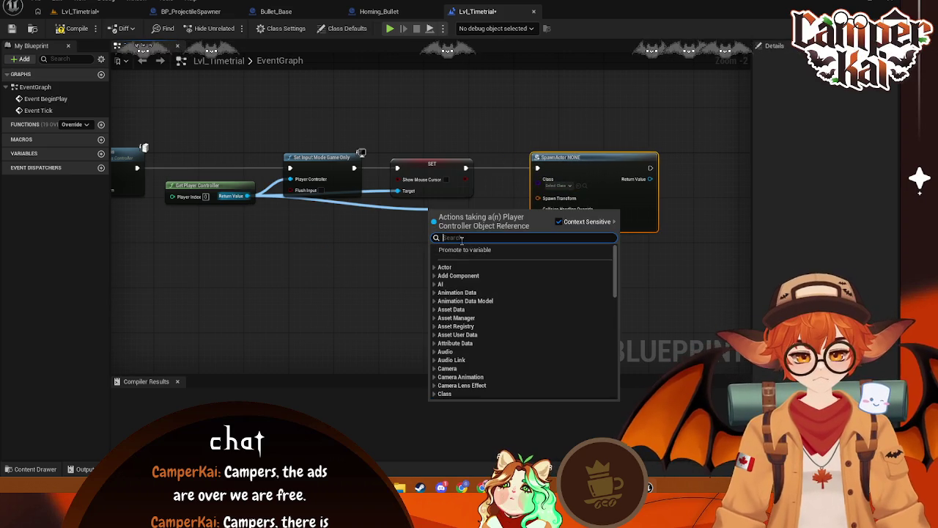
type("pet tr")
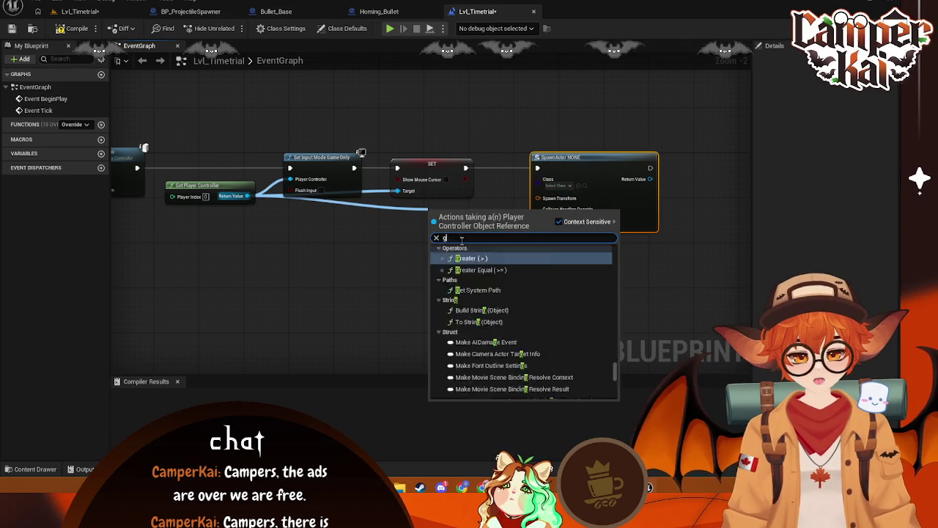
type("ansf")
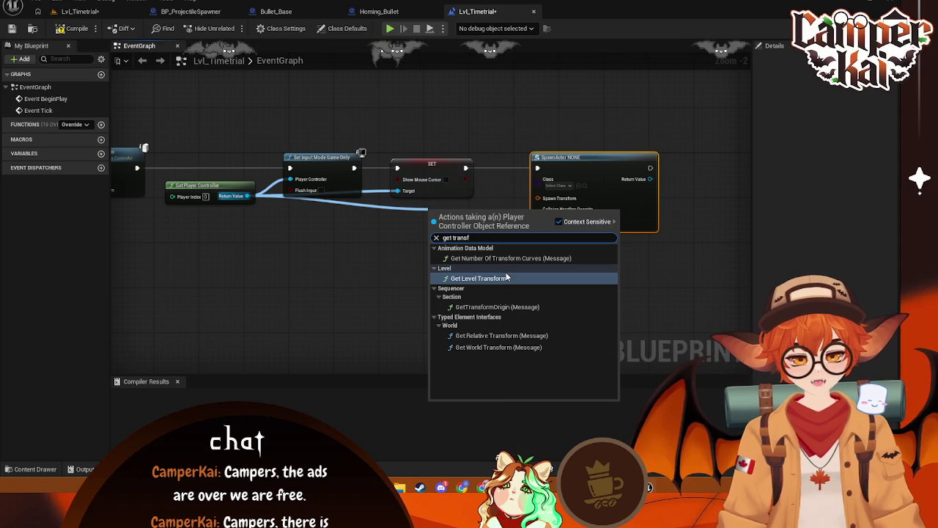
left_click(409, 253)
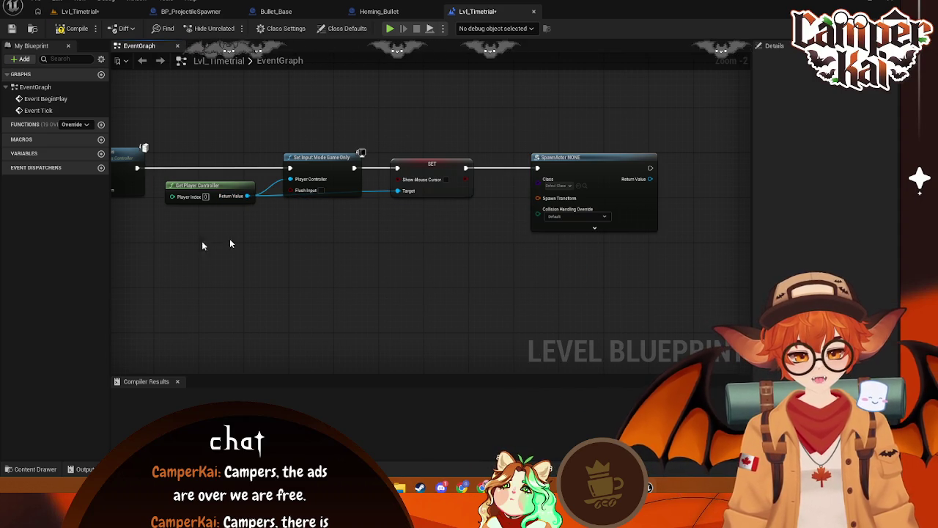
mouse_move(246, 203)
left_mouse_down()
mouse_move(289, 272)
mouse_move(550, 266)
mouse_move(500, 258)
left_mouse_up()
left_click_drag(297, 219, 275, 223)
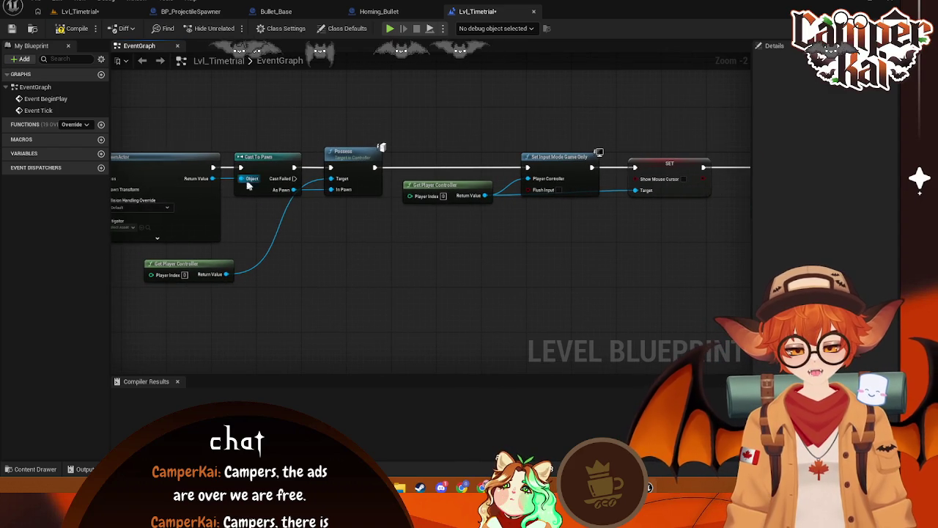
mouse_move(331, 190)
left_mouse_down()
mouse_move(306, 201)
mouse_move(709, 269)
left_mouse_up()
left_click(615, 313)
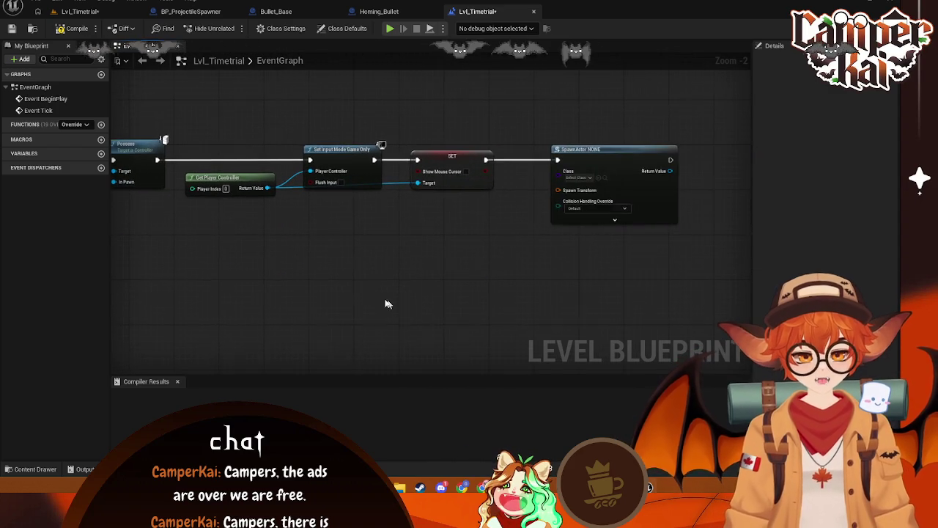
Add Get Actor Transform from the cast pawn and wire it into SpawnActor's Spawn Transform
mouse_move(110, 268)
left_mouse_down()
mouse_move(459, 273)
mouse_move(472, 240)
left_mouse_up()
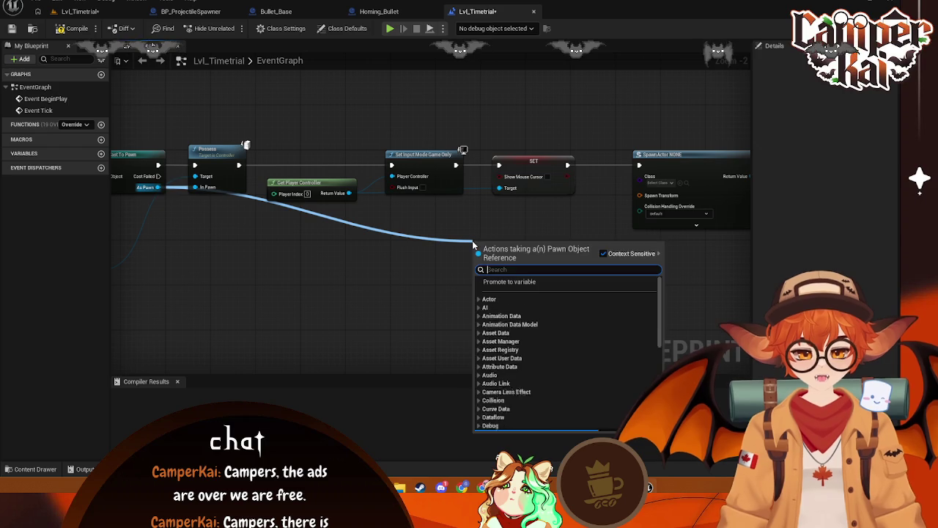
type("get tra")
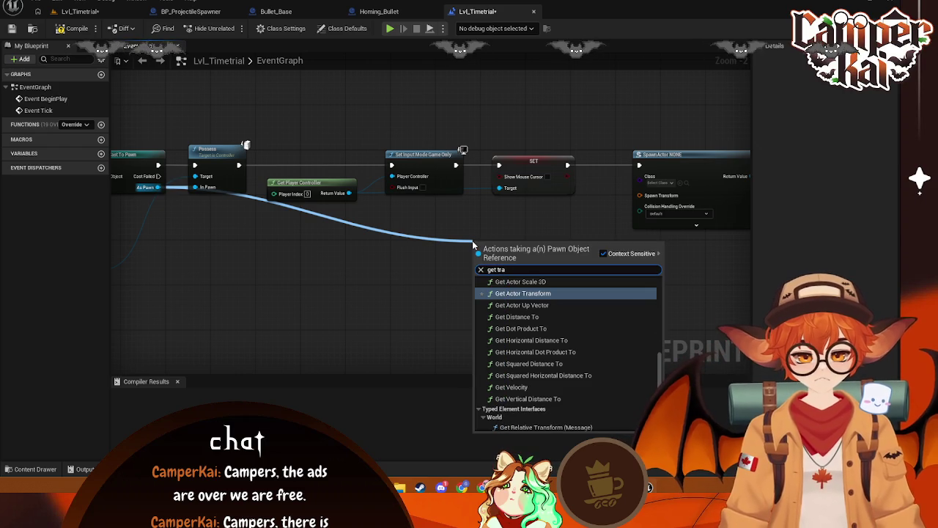
type("nsforo")
key("BackSpace")
type("m")
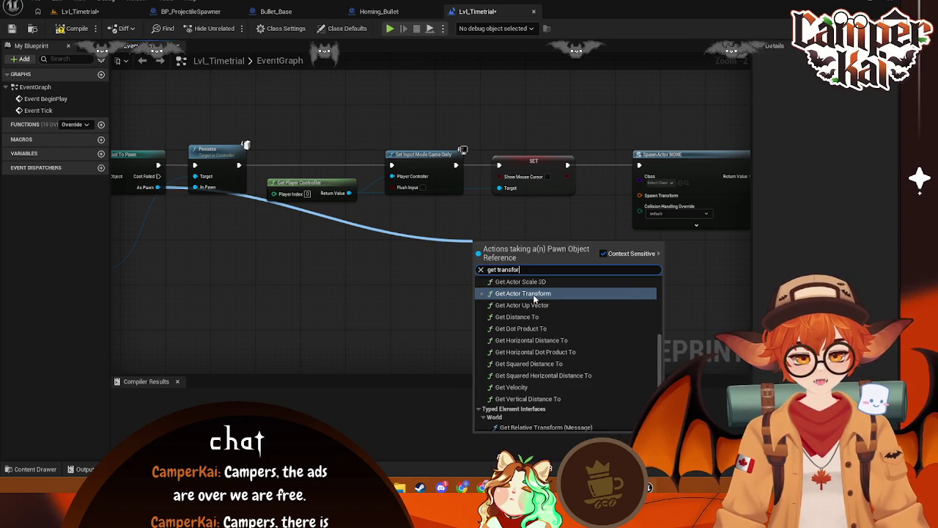
scroll(597, 334, "up", 4)
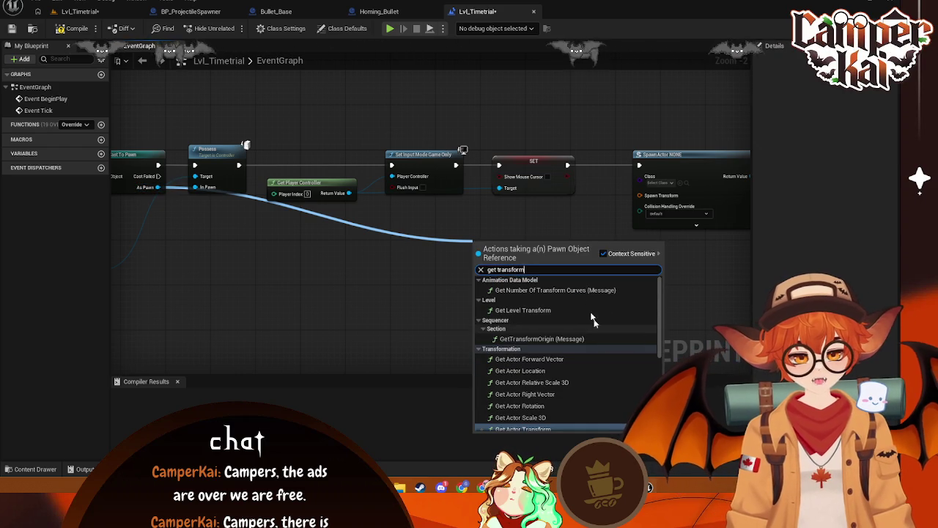
scroll(562, 301, "down", 1)
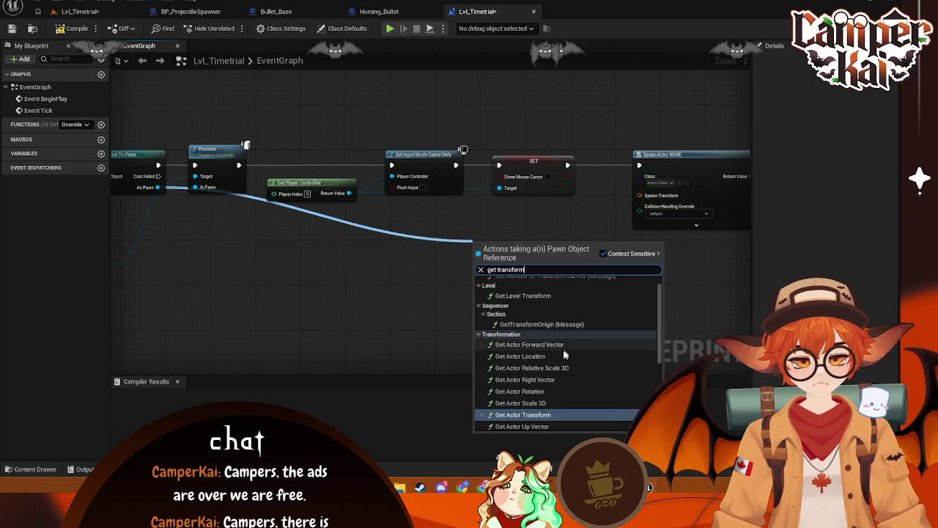
scroll(542, 400, "down", 1)
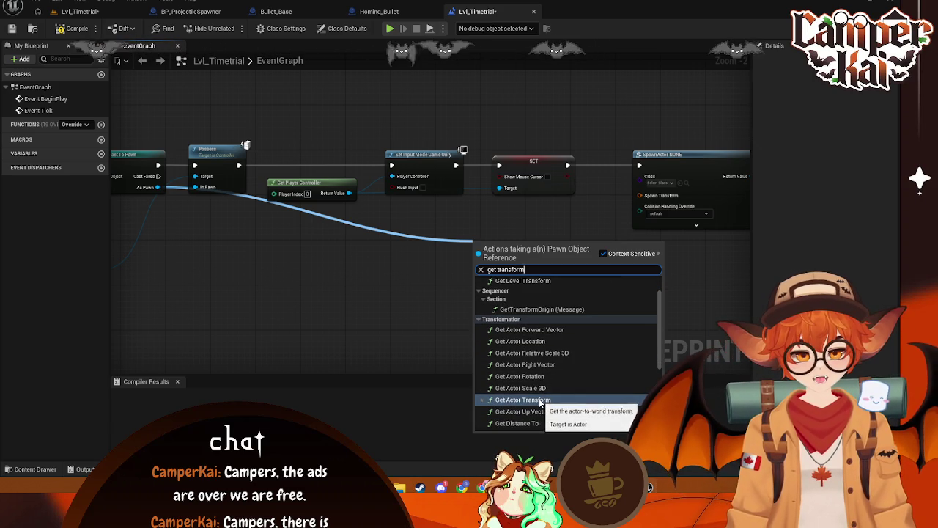
left_click(540, 401)
mouse_move(487, 286)
left_mouse_down()
mouse_move(575, 219)
mouse_move(594, 220)
left_mouse_up()
left_click_drag(487, 271, 526, 244)
left_click(625, 209)
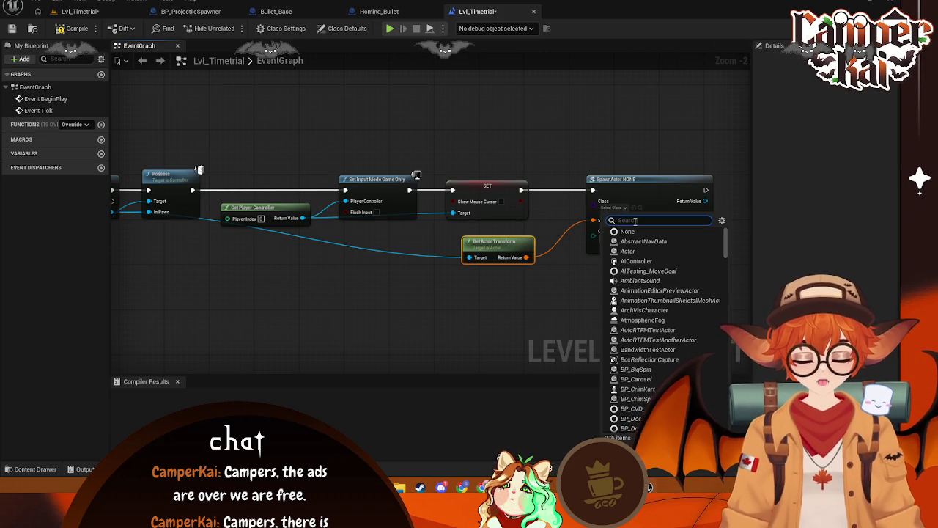
Set SpawnActor's Class to BP_ProjectileSpawner
type("BP_")
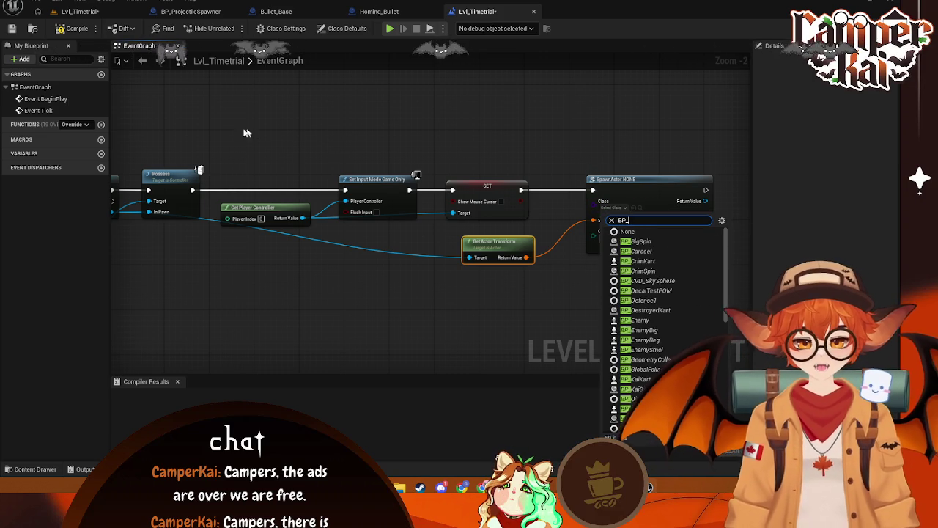
type("pro")
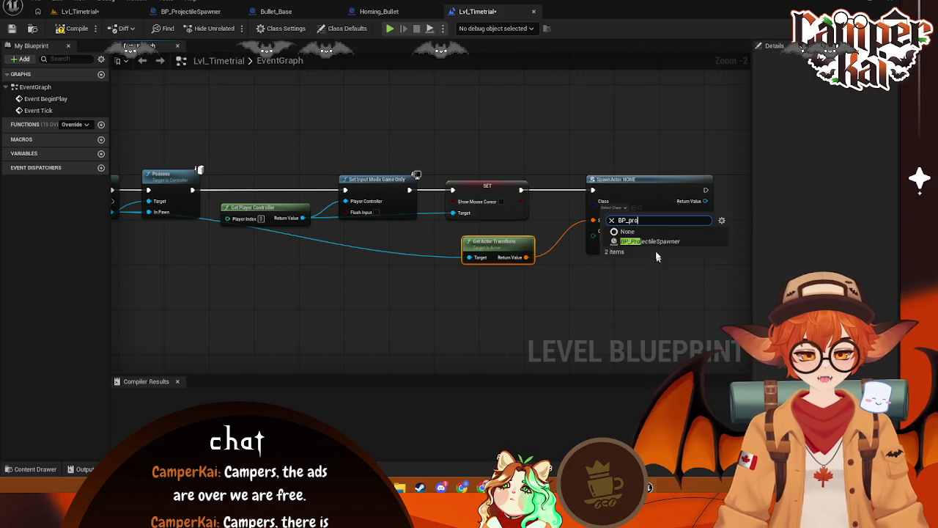
left_click(657, 241)
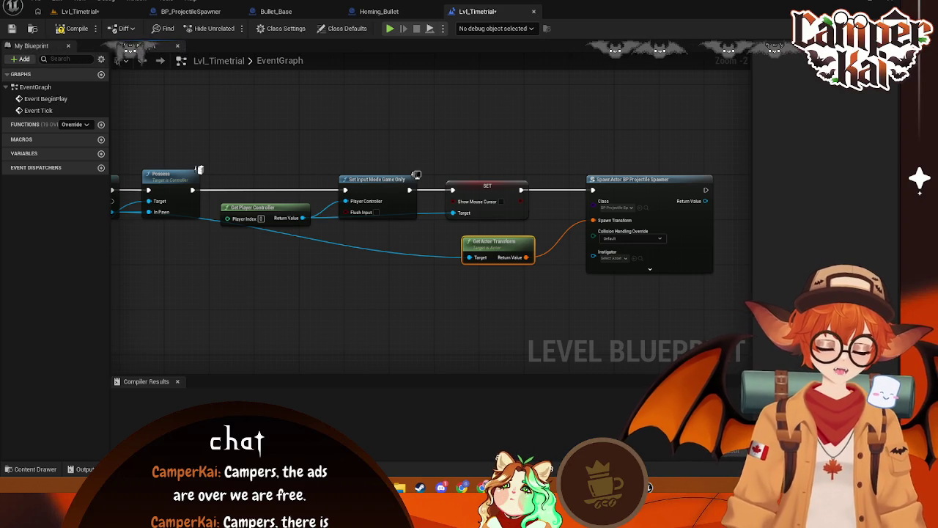
right_click(619, 307)
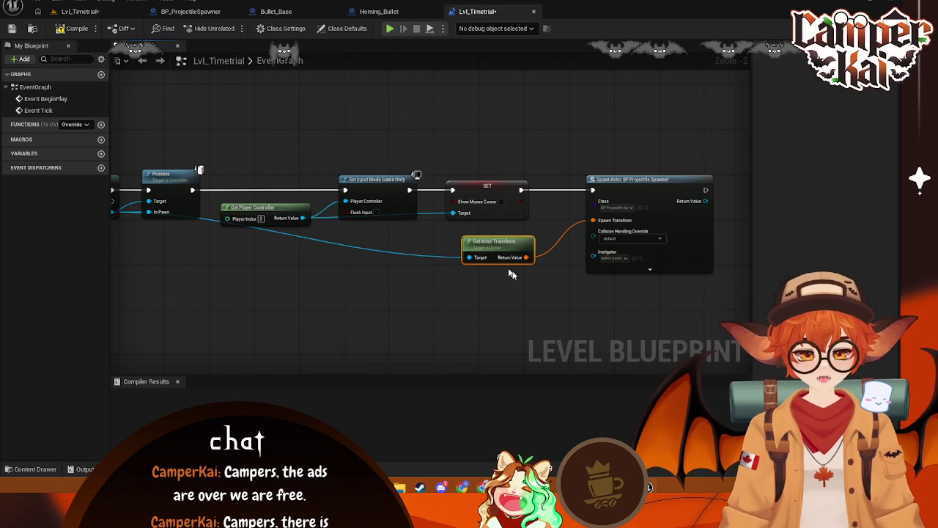
left_click(657, 307)
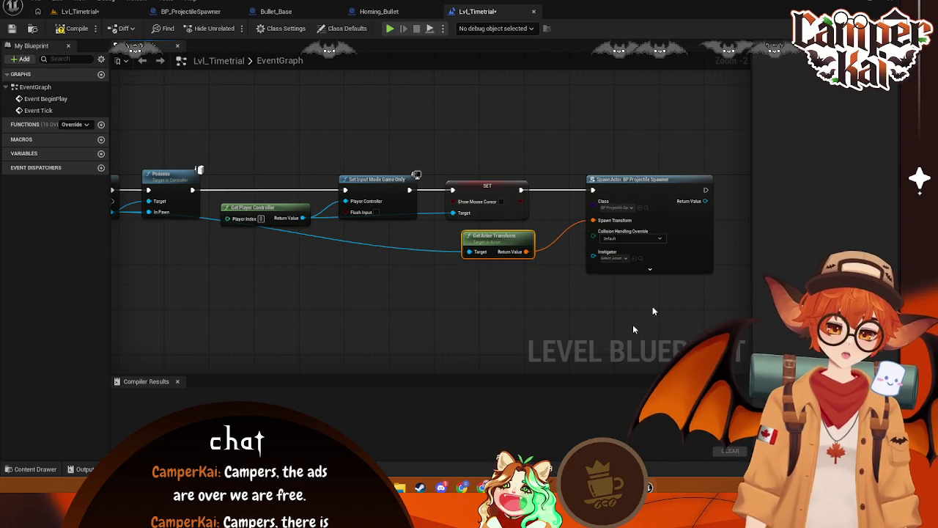
Add Attach Actor To Actor from SpawnActor's Return Value, with the pawn as Parent Actor
mouse_move(701, 204)
left_mouse_down()
mouse_move(495, 209)
mouse_move(554, 248)
left_mouse_up()
type("attac")
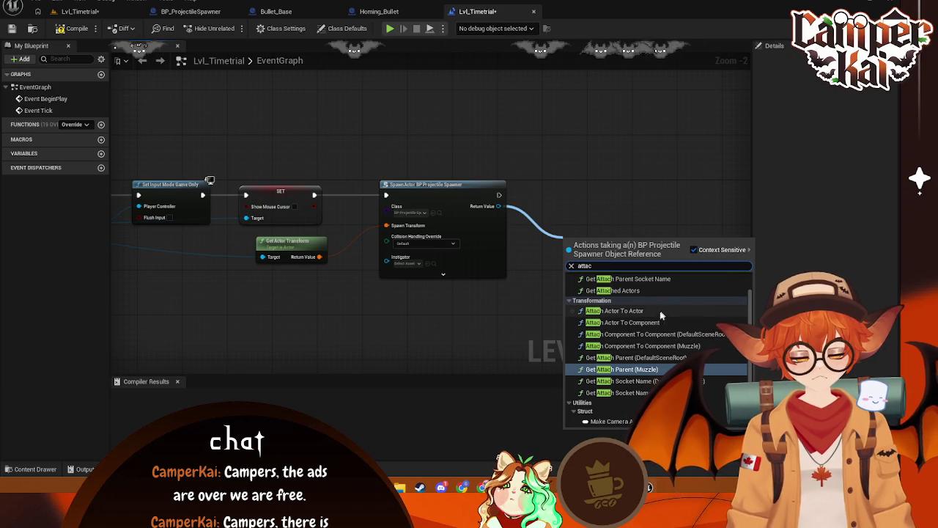
left_click(636, 311)
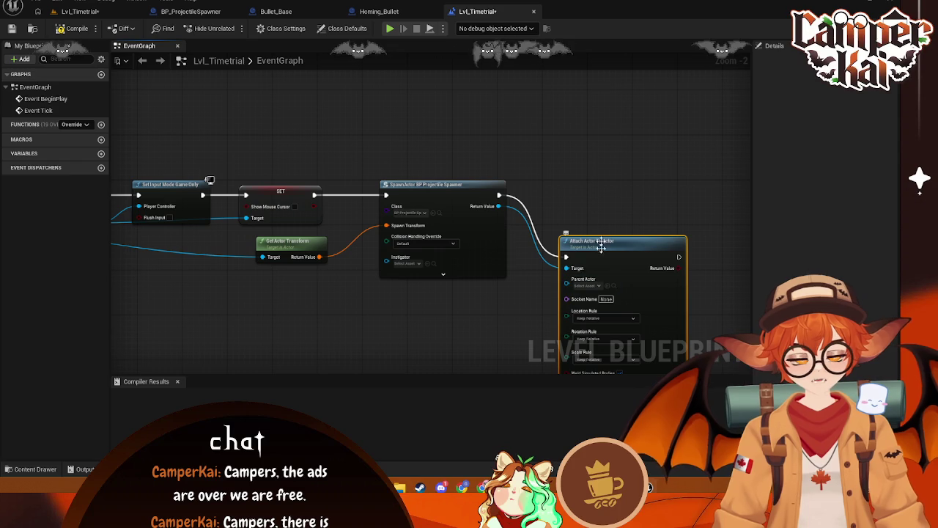
left_click_drag(623, 242, 617, 190)
mouse_move(421, 328)
left_mouse_down()
mouse_move(561, 291)
mouse_move(536, 294)
left_mouse_up()
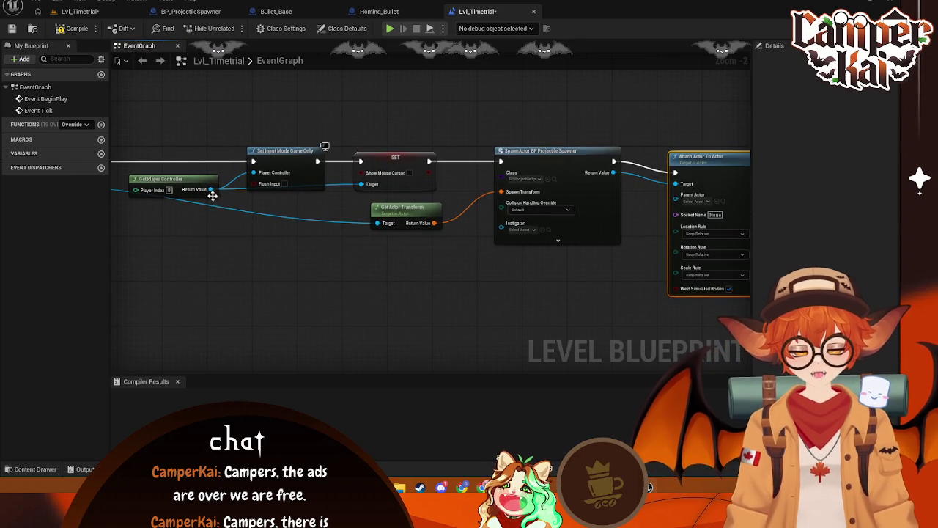
mouse_move(376, 223)
left_mouse_down()
mouse_move(502, 195)
mouse_move(680, 201)
mouse_move(676, 195)
left_mouse_up()
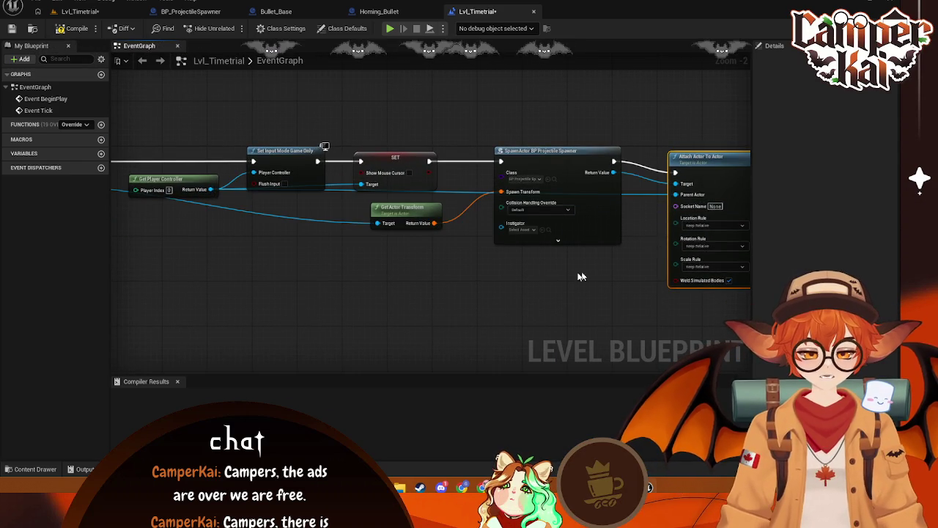
left_click_drag(615, 237, 452, 244)
left_click_drag(515, 181, 515, 176)
left_click_drag(352, 255, 582, 255)
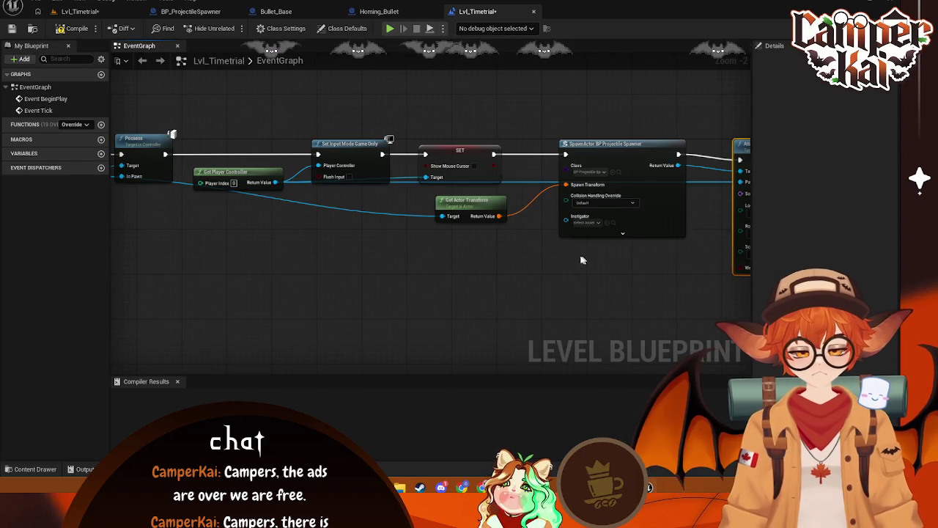
mouse_move(421, 233)
left_mouse_down()
mouse_move(539, 233)
mouse_move(516, 233)
left_mouse_up()
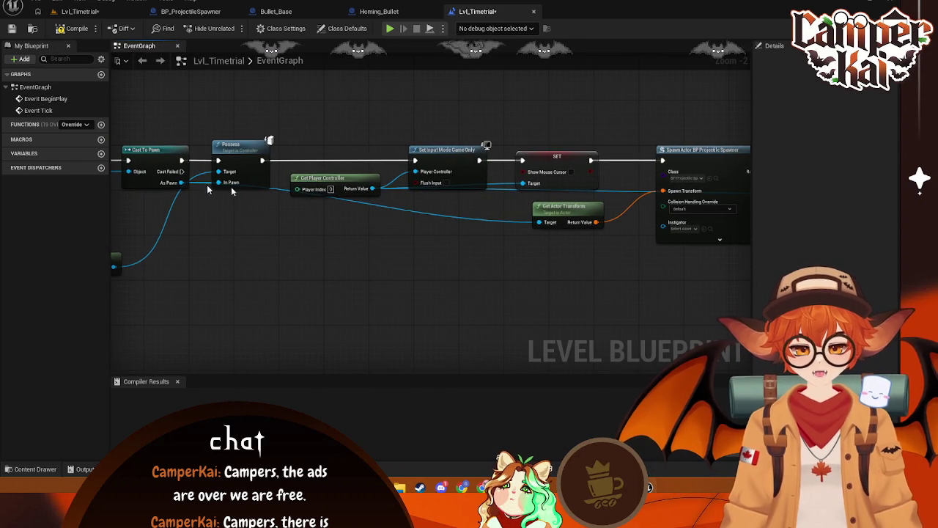
mouse_move(181, 182)
left_mouse_down()
mouse_move(633, 249)
mouse_move(419, 254)
mouse_move(538, 222)
left_mouse_up()
right_click(170, 188)
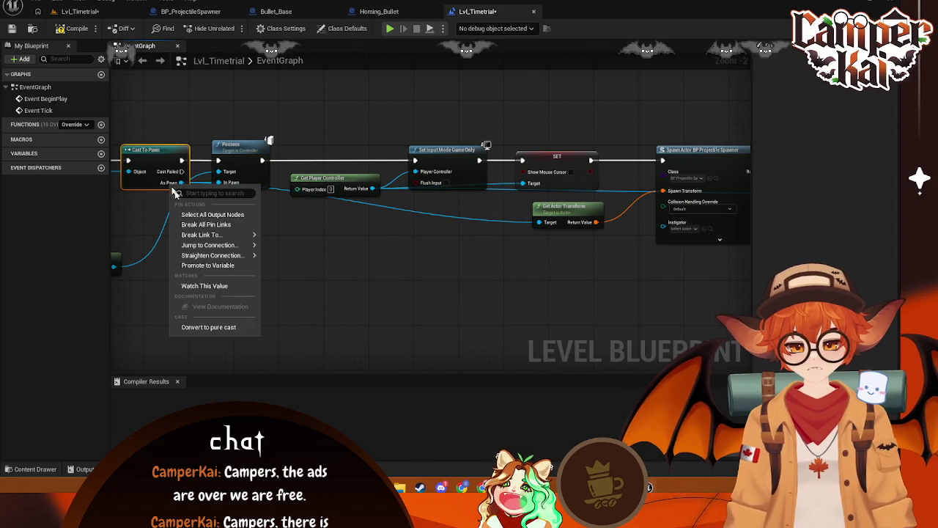
Promote As Pawn to a PlayerPawn variable and feed getters into Get Actor Transform and Attach Actor To Actor
left_click(177, 258)
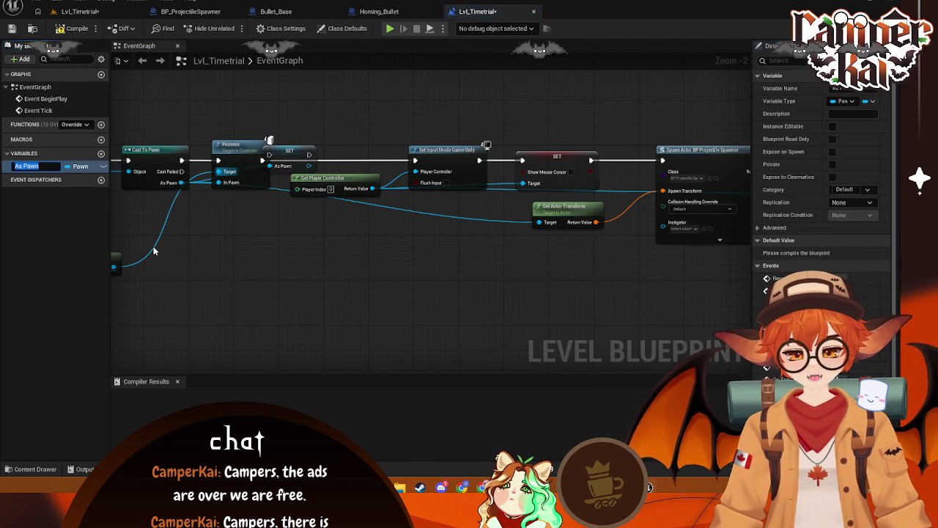
type("PlayerP")
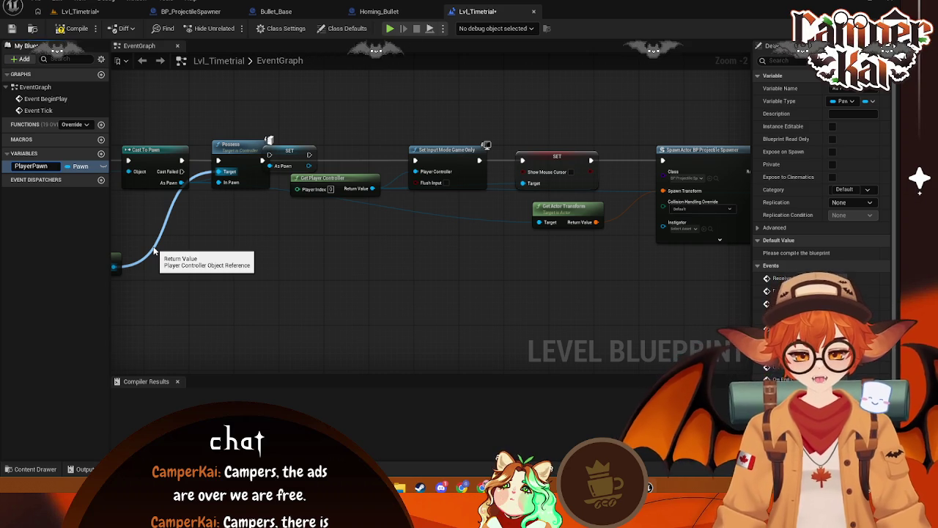
left_click(34, 170)
mouse_move(35, 170)
left_mouse_down()
mouse_move(359, 258)
mouse_move(484, 253)
mouse_move(539, 222)
left_mouse_up()
left_click(513, 260)
mouse_move(477, 248)
left_mouse_down()
mouse_move(277, 204)
mouse_move(276, 186)
mouse_move(289, 215)
left_mouse_up()
left_click(28, 168)
mouse_move(27, 168)
left_mouse_down()
mouse_move(370, 196)
mouse_move(459, 110)
left_mouse_up()
left_click(389, 207)
mouse_move(262, 219)
left_mouse_down()
mouse_move(356, 300)
mouse_move(484, 296)
mouse_move(266, 216)
left_mouse_up()
Place the SET Player Pawn node just before Possess, aligned on the execution wire
scroll(421, 299, "down", 1)
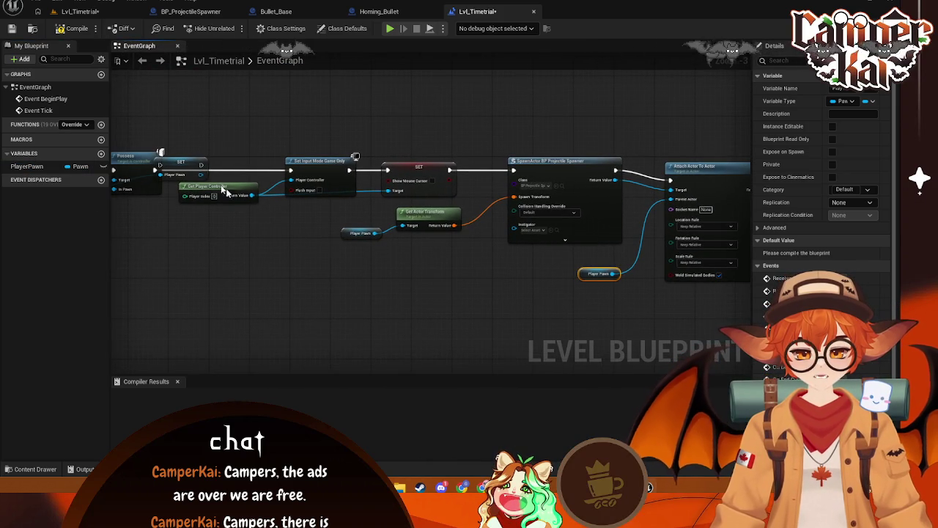
mouse_move(206, 164)
left_mouse_down()
mouse_move(235, 147)
mouse_move(196, 222)
mouse_move(181, 223)
mouse_move(410, 244)
left_mouse_up()
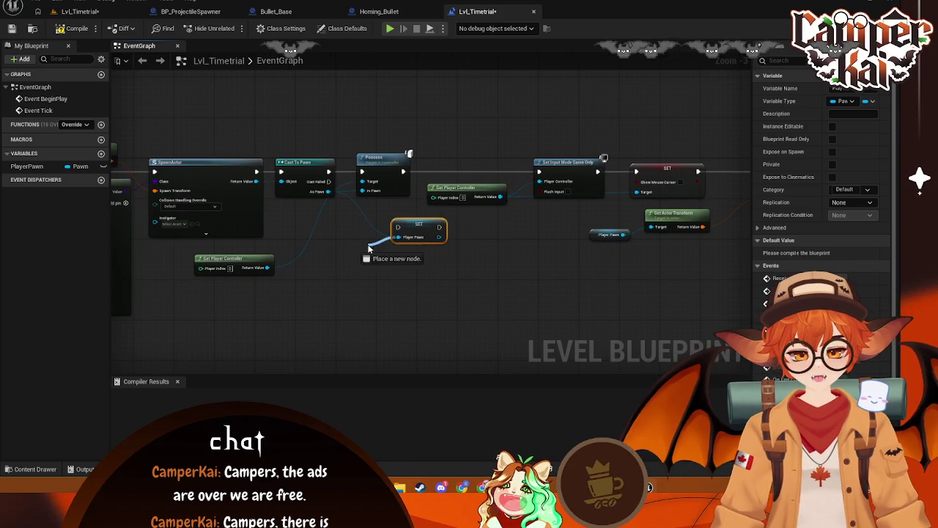
left_click_drag(400, 227, 359, 219)
left_click_drag(381, 165, 465, 146)
left_click_drag(379, 212, 393, 145)
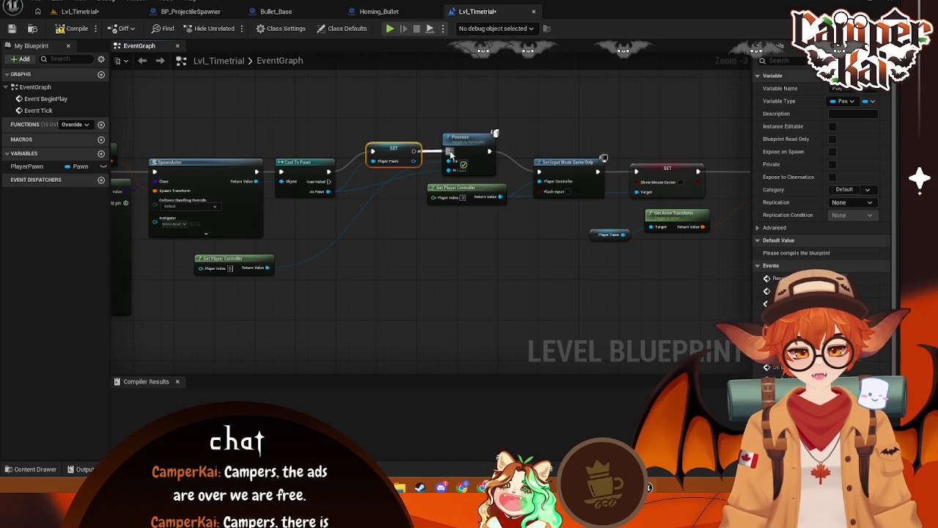
left_click_drag(397, 149, 387, 172)
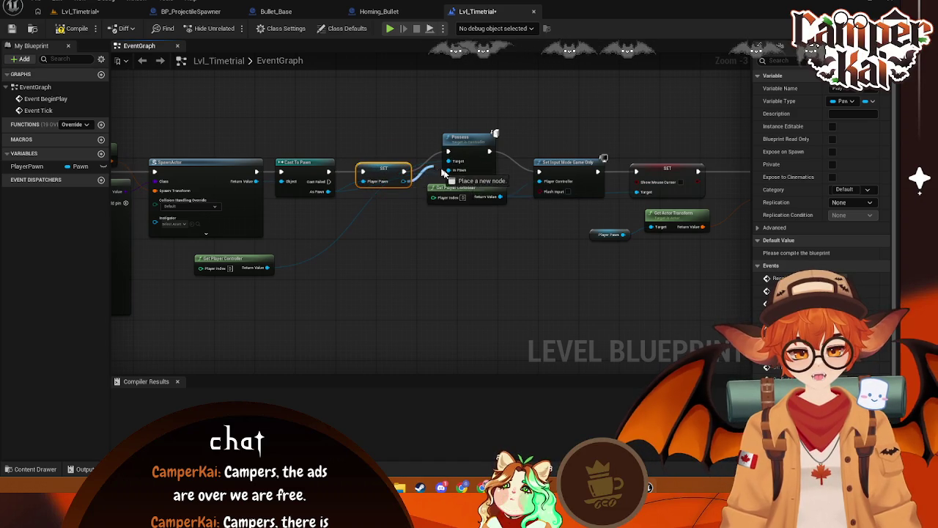
left_click_drag(471, 139, 463, 224)
left_click_drag(494, 261, 411, 244)
Shift Possess, Get Player Controller, Set Input Mode Game Only, Show Mouse Cursor and Get Actor Transform left
left_click(316, 170)
left_click_drag(394, 166, 370, 167)
left_click_drag(386, 214, 351, 209)
left_click_drag(506, 160, 458, 160)
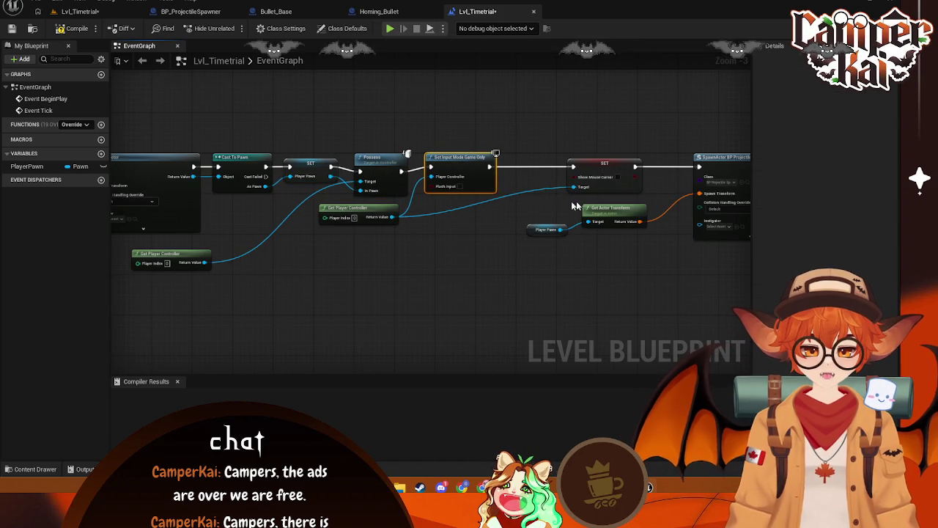
left_click_drag(624, 171, 572, 171)
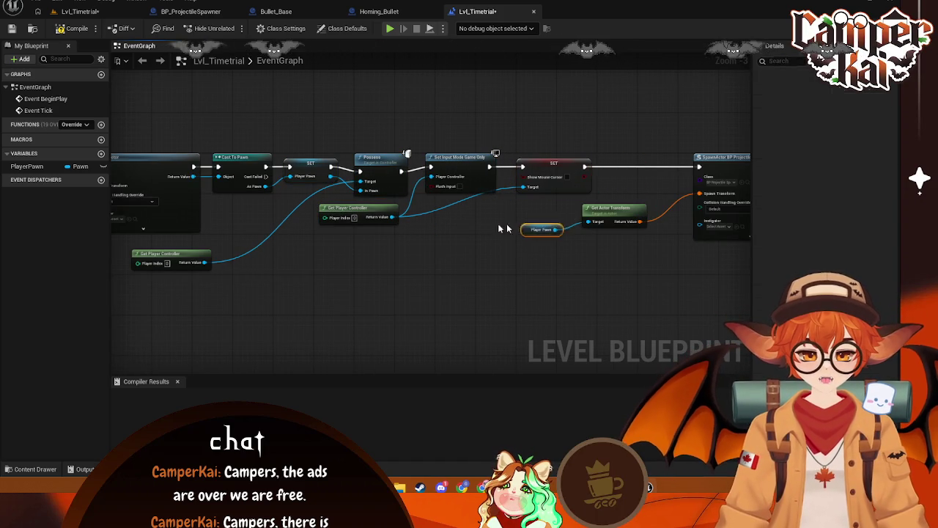
left_click_drag(546, 230, 485, 224)
left_click_drag(611, 208, 546, 208)
Pull SpawnActor, Attach Actor To Actor and the Player Pawn getter left beside the chain
left_click_drag(656, 240, 439, 240)
mouse_move(516, 153)
left_mouse_down()
mouse_move(402, 154)
mouse_move(422, 154)
left_mouse_up()
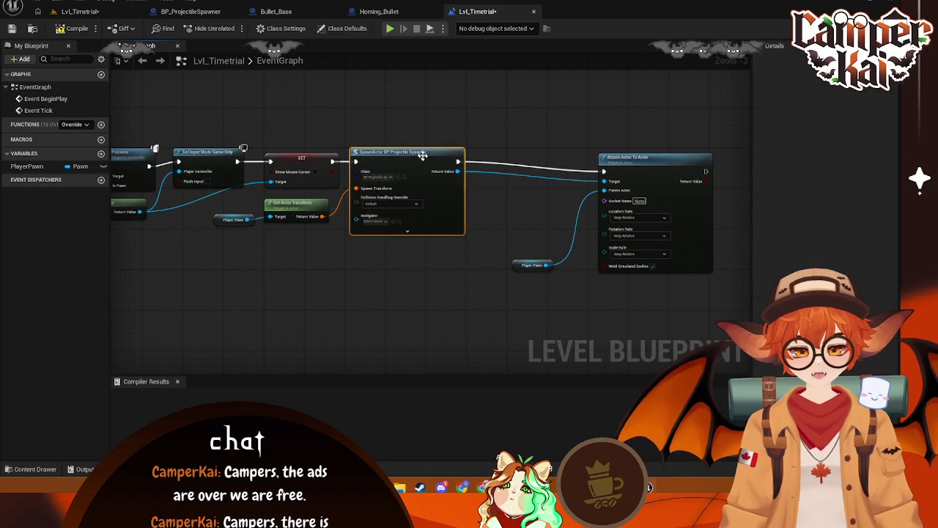
left_click_drag(521, 267, 420, 272)
mouse_move(644, 173)
left_mouse_down()
mouse_move(533, 183)
mouse_move(523, 174)
mouse_move(531, 170)
left_mouse_up()
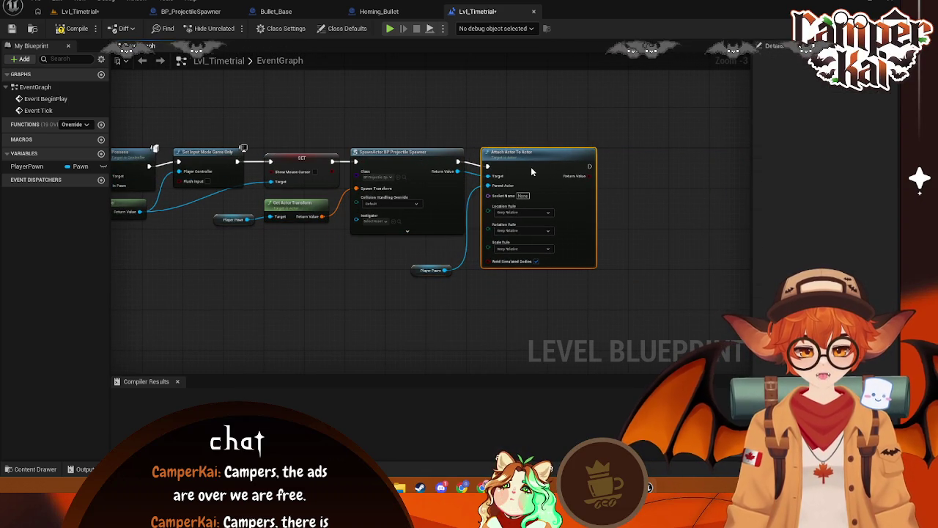
mouse_move(431, 270)
left_mouse_down()
mouse_move(383, 277)
mouse_move(503, 277)
left_mouse_up()
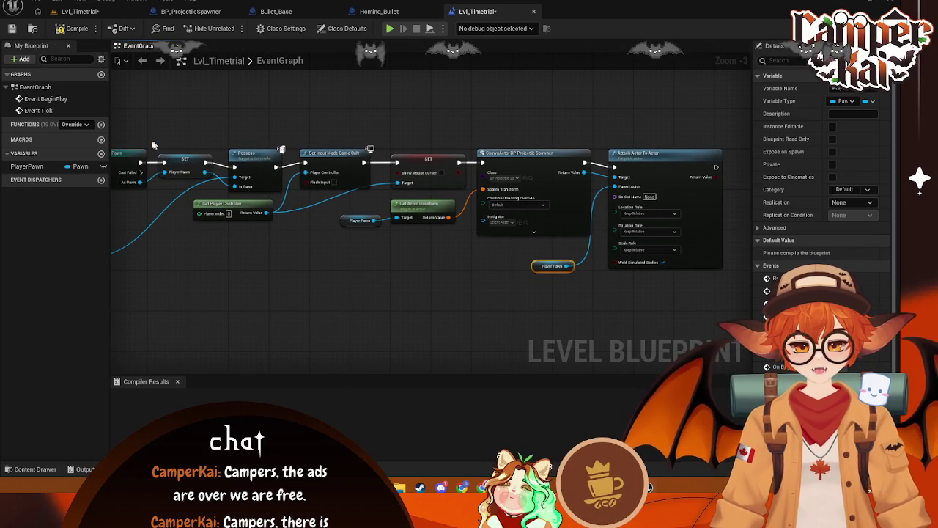
key("super+shift+s")
mouse_move(132, 137)
left_mouse_down()
mouse_move(348, 273)
mouse_move(736, 296)
left_mouse_up()
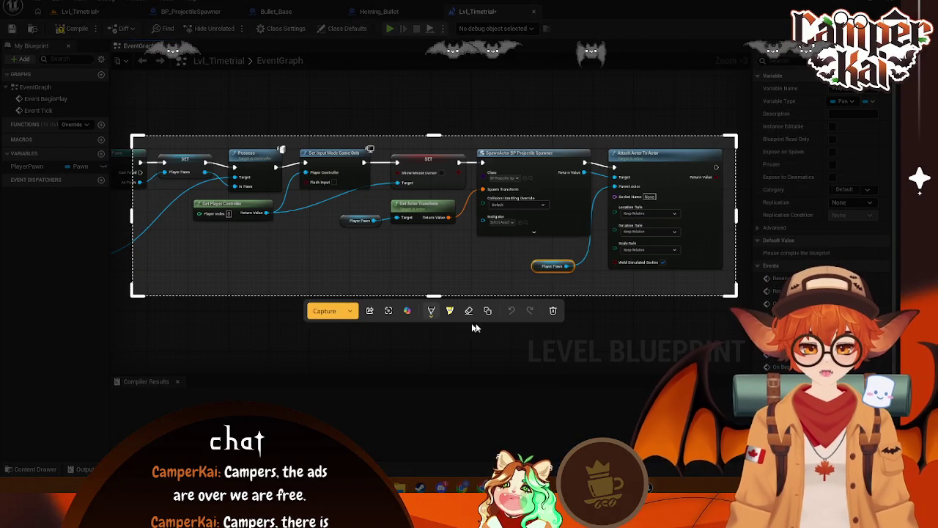
Capture the marked node-graph region as a snip
left_click(487, 310)
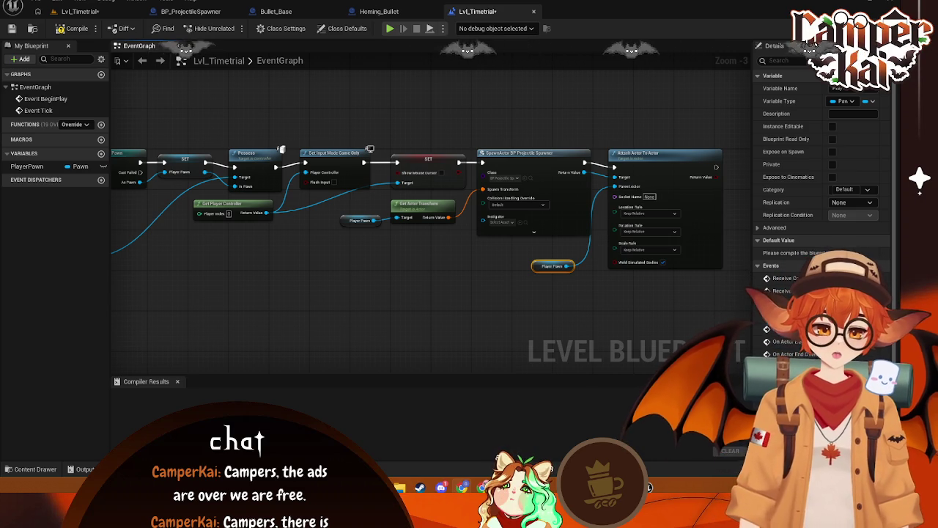
Save the level blueprint, open Menus > Lvl_Main, and play it through to kart selection
left_click_drag(537, 271, 534, 255)
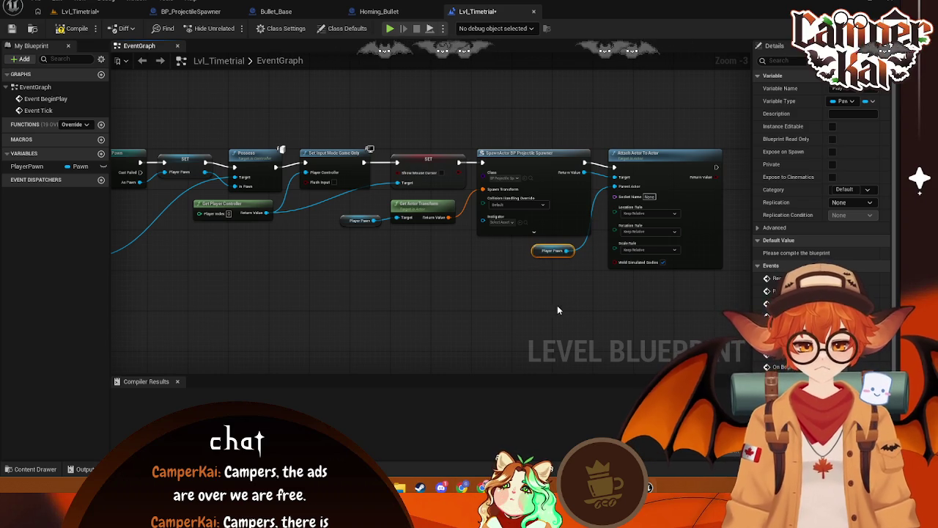
key("ctrl+s")
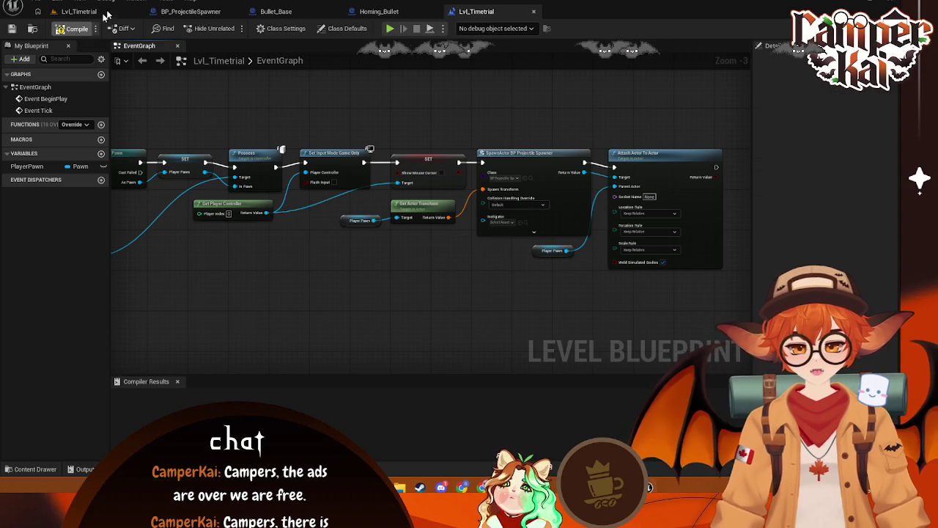
left_click(110, 12)
left_click(37, 386)
double_click(236, 381)
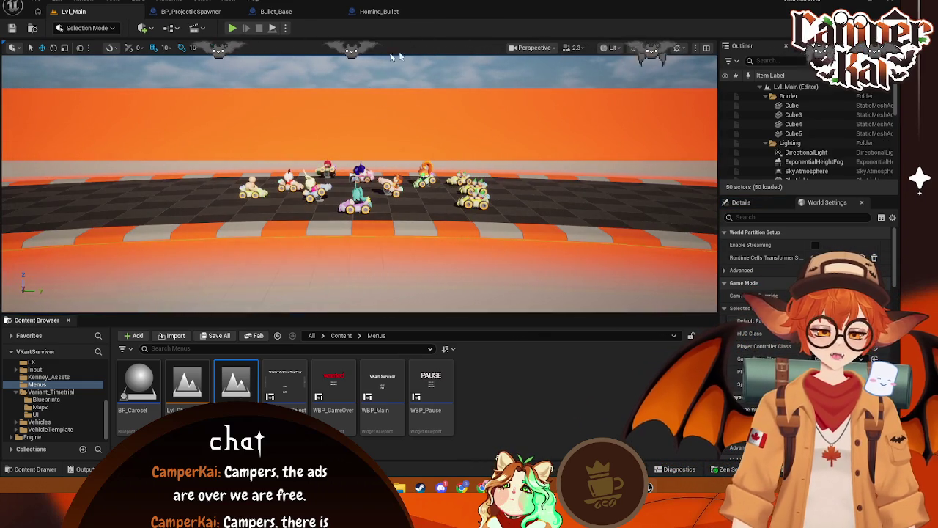
left_click(231, 28)
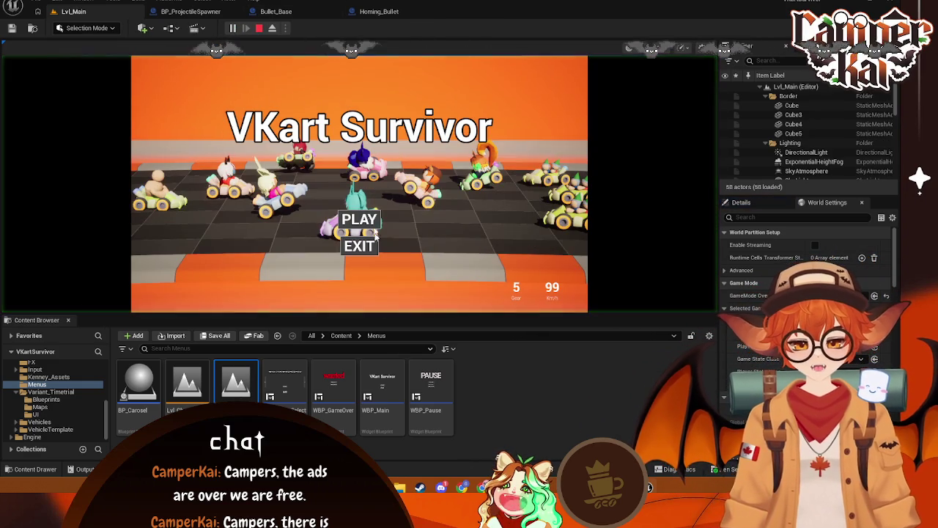
left_click(362, 218)
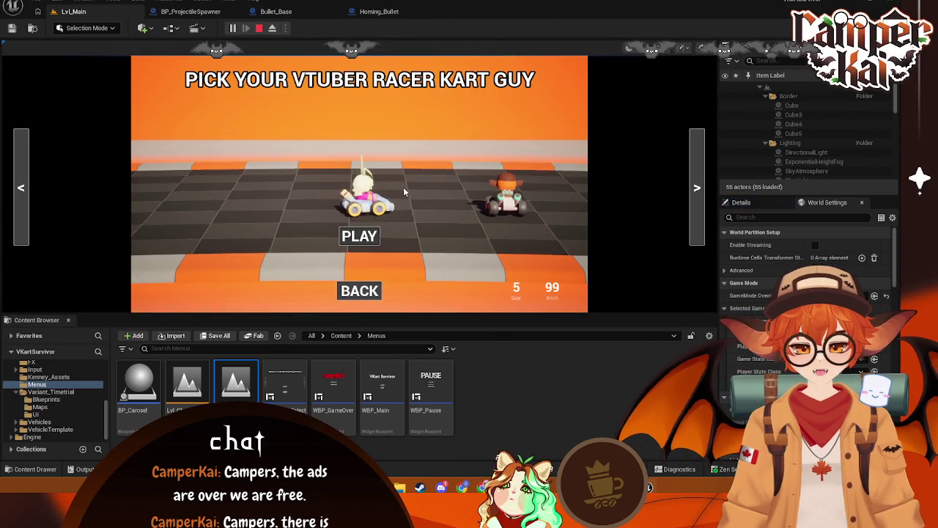
Start the race, stop play after GO, and read the 'Accessed None' error in the Message Log
left_click(403, 192)
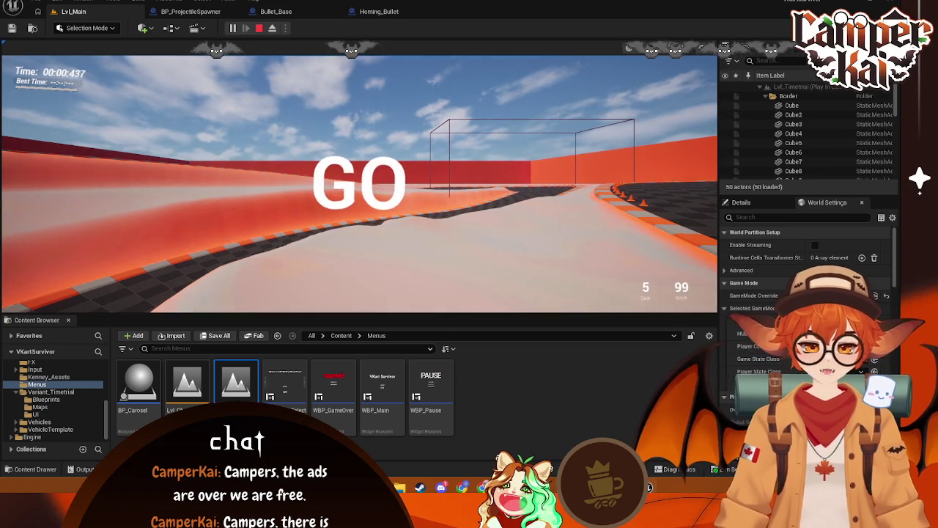
key("Escape")
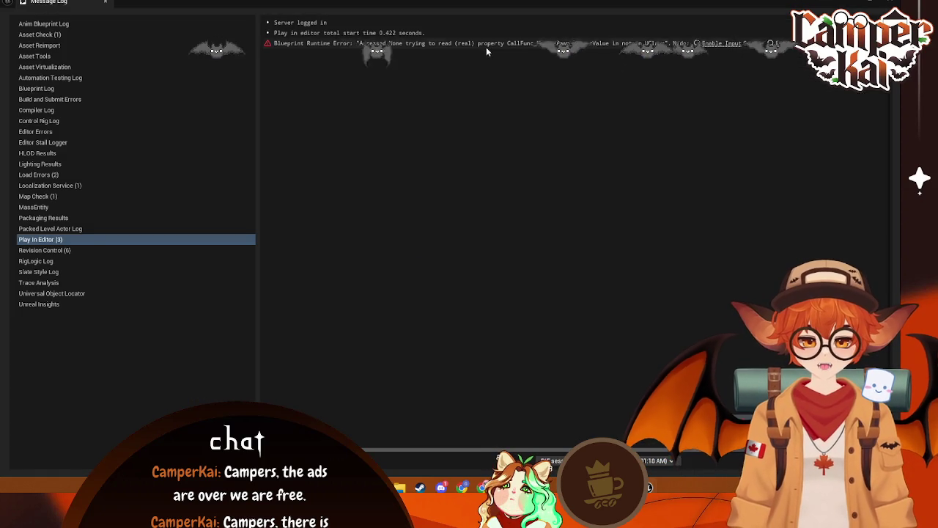
left_click(486, 46)
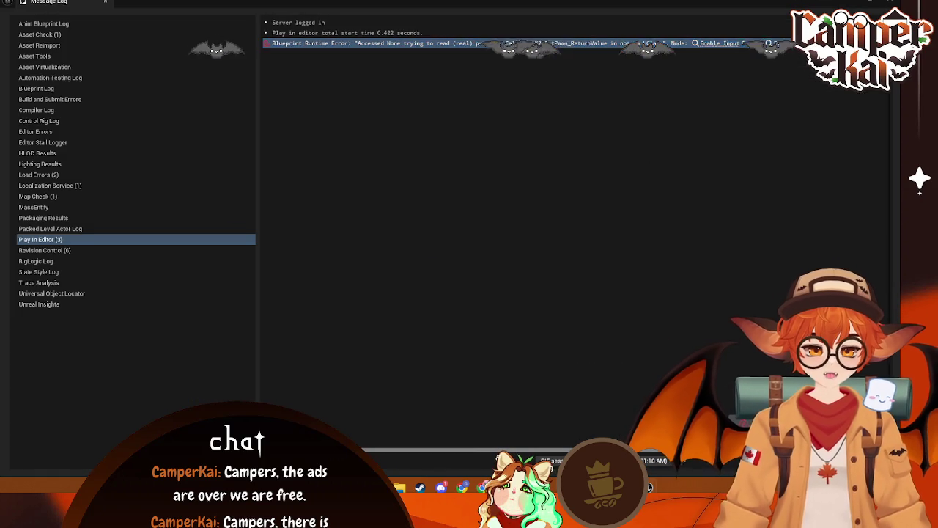
scroll(486, 45, "right", 5)
scroll(486, 45, "left", 5)
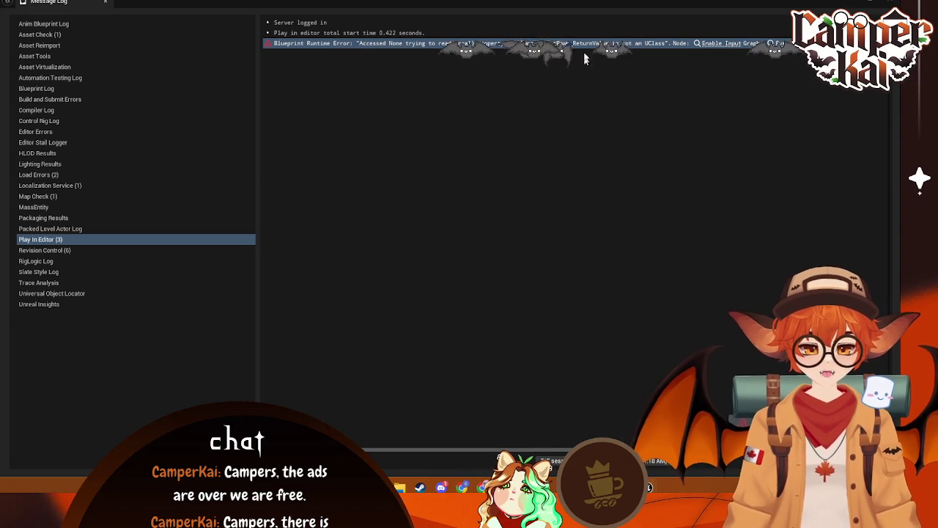
left_click(583, 44)
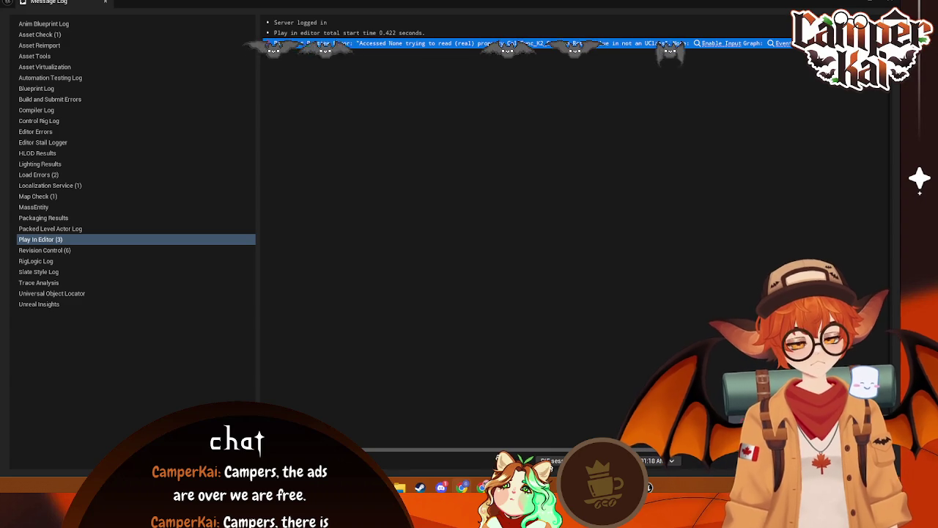
left_click(888, 3)
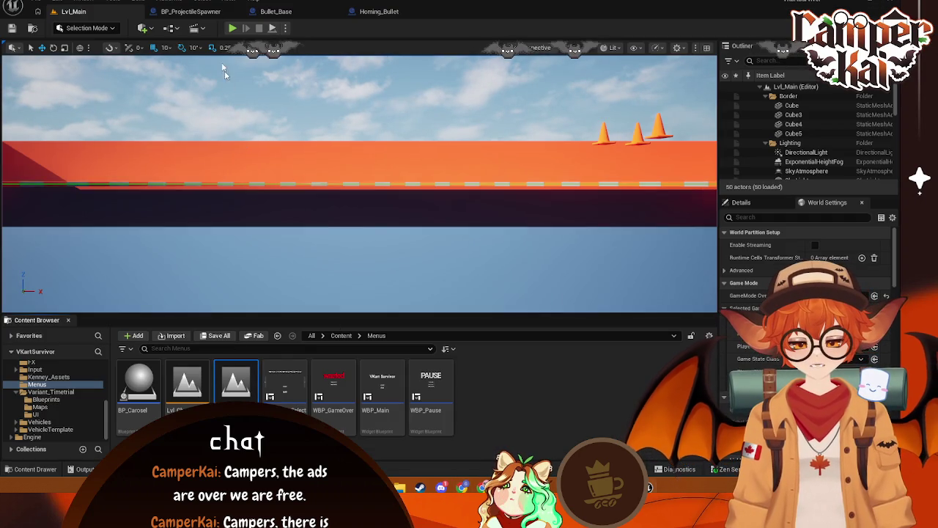
left_click(233, 28)
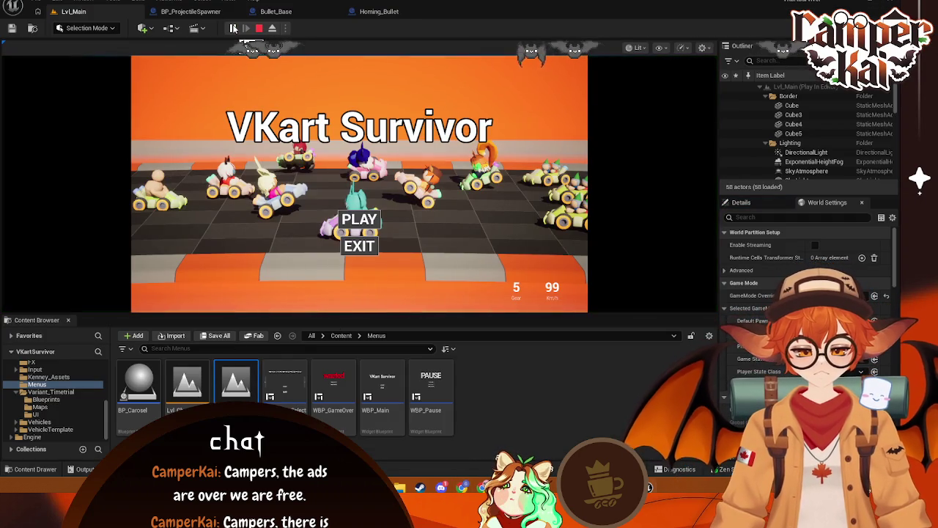
Race with the next, orange-haired kart, then return to the editor after the error appears
left_click(359, 218)
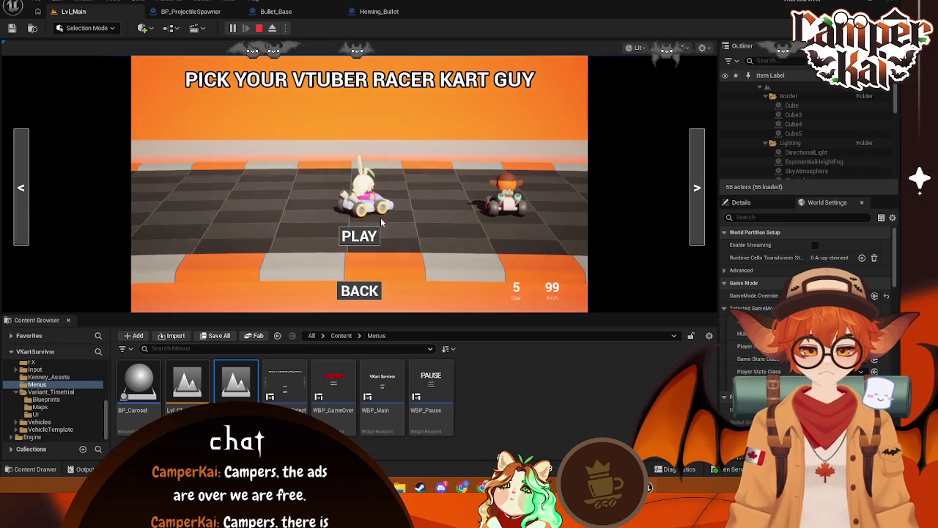
left_click(696, 188)
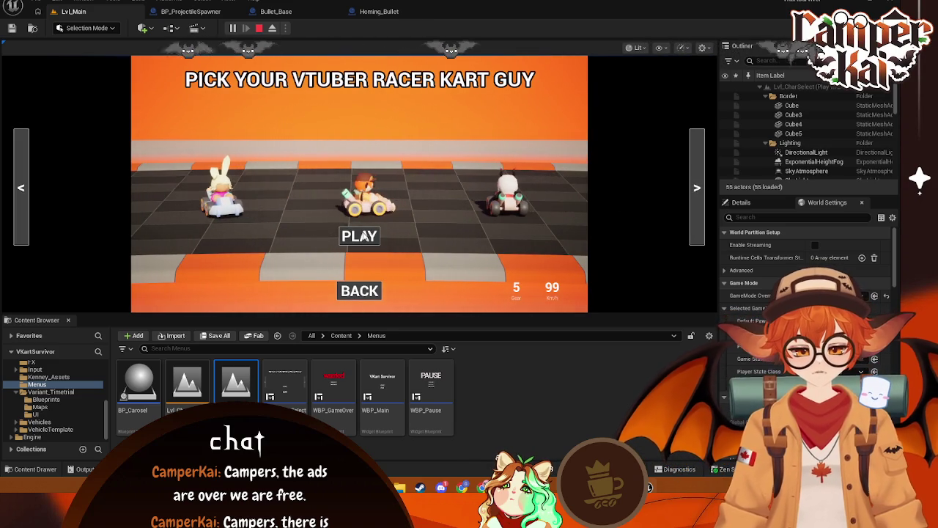
left_click(363, 235)
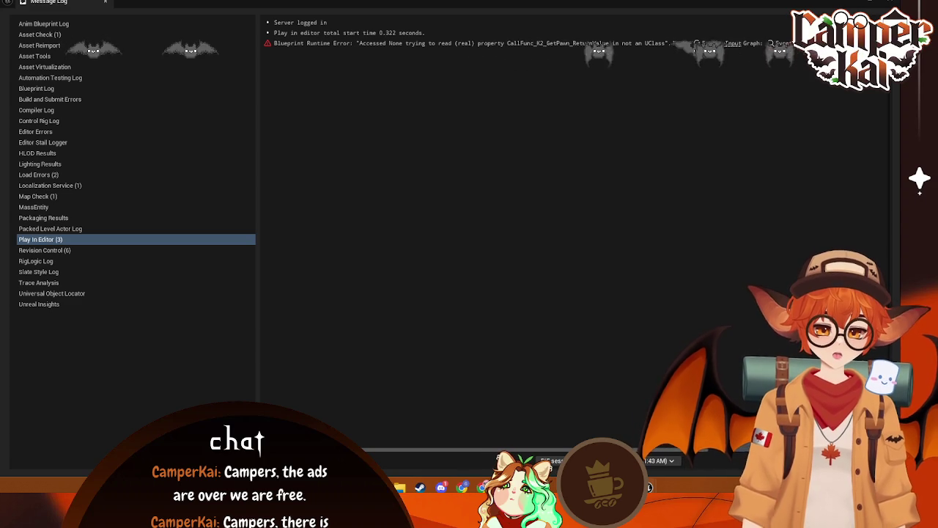
key("alt+Tab")
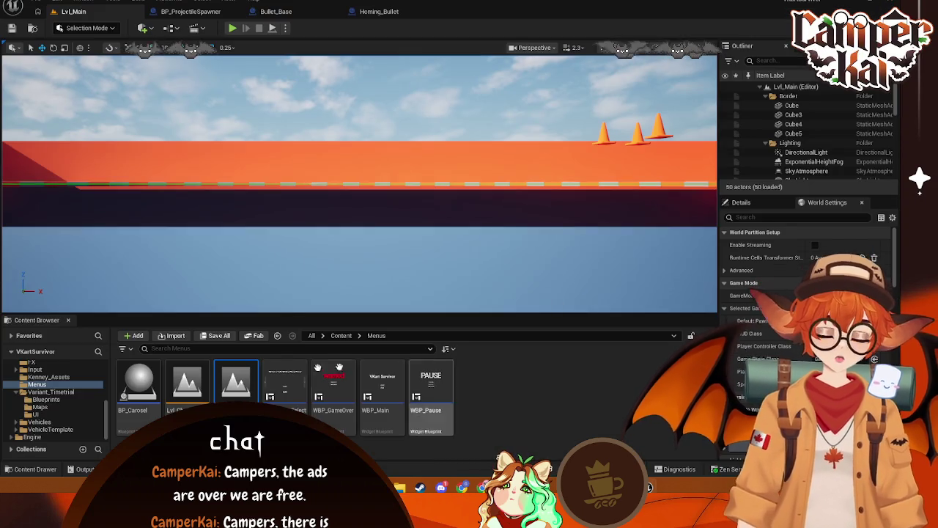
Browse through Vehicles and VehicleTemplate to Variant_Timetrial > Blueprints and open BP_TimeTrialPlayerController
scroll(51, 381, "up", 3)
scroll(52, 381, "up", 5)
left_click(37, 373)
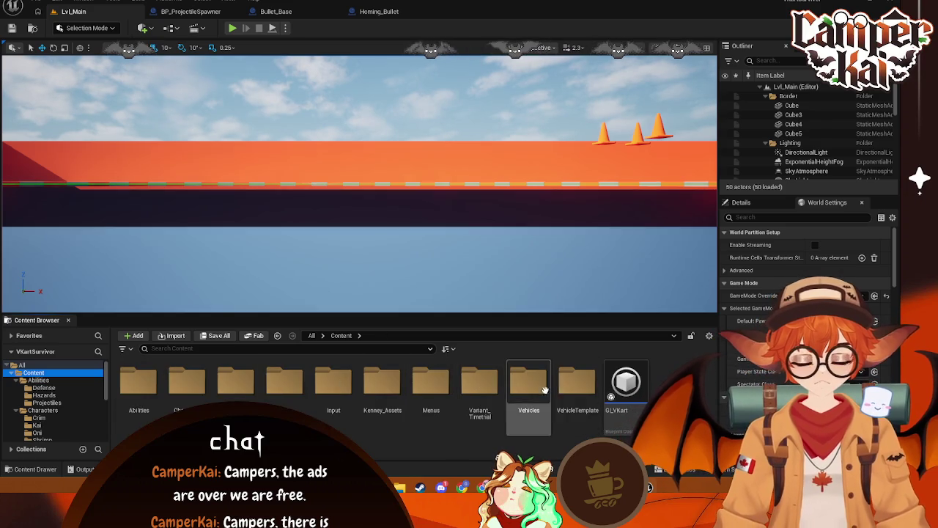
left_click(496, 396)
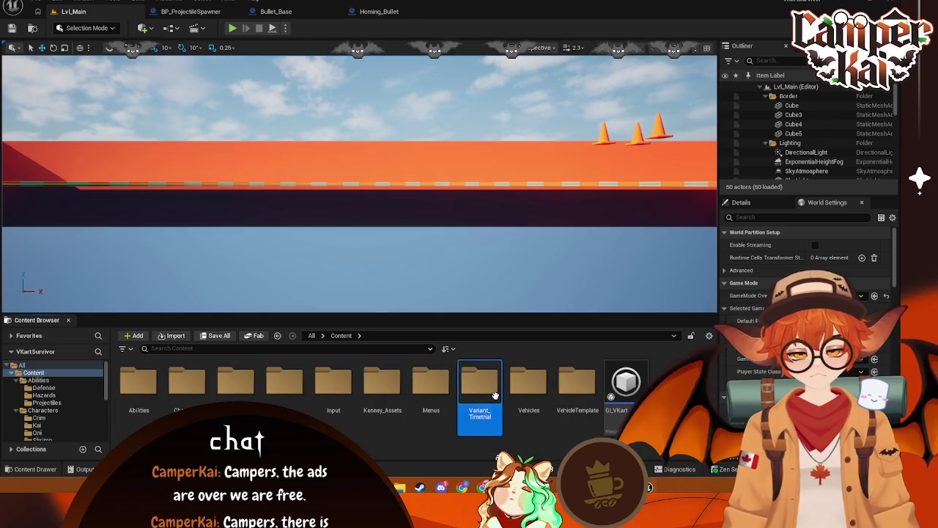
double_click(529, 381)
left_click(50, 429)
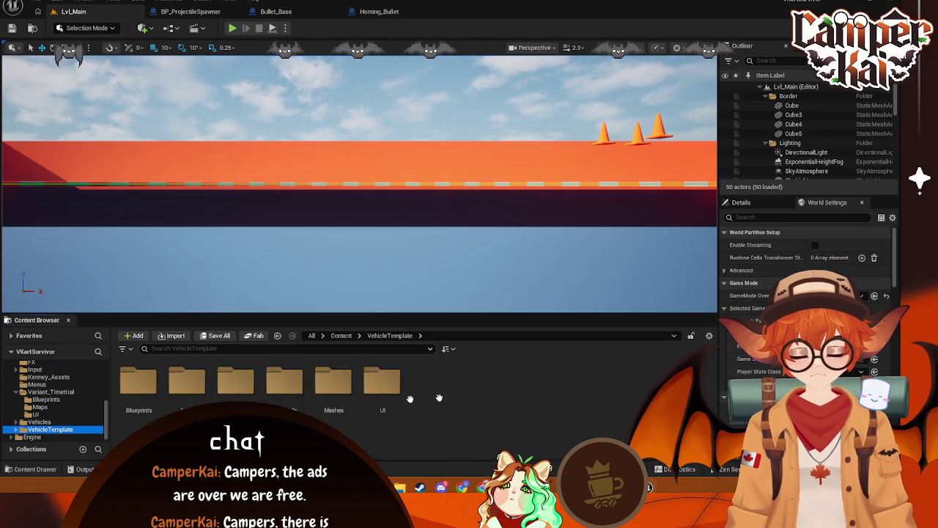
left_click(143, 390)
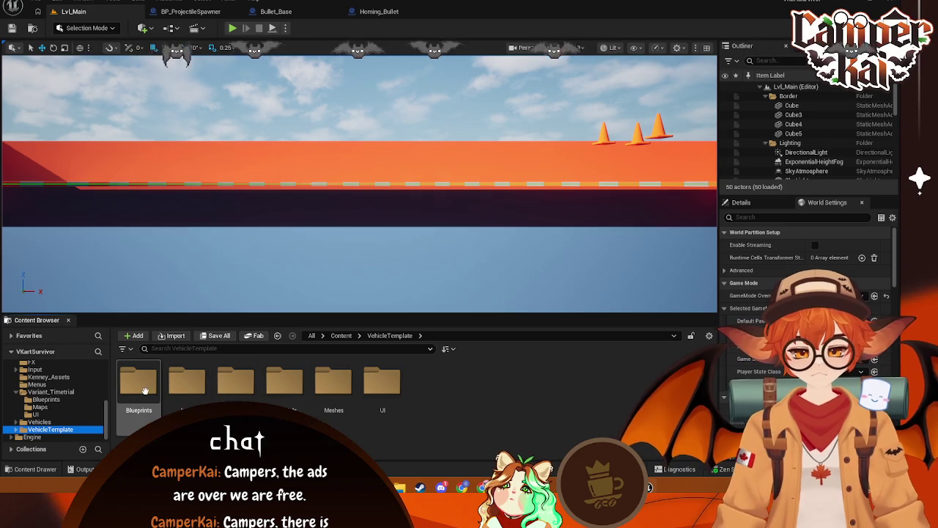
double_click(143, 391)
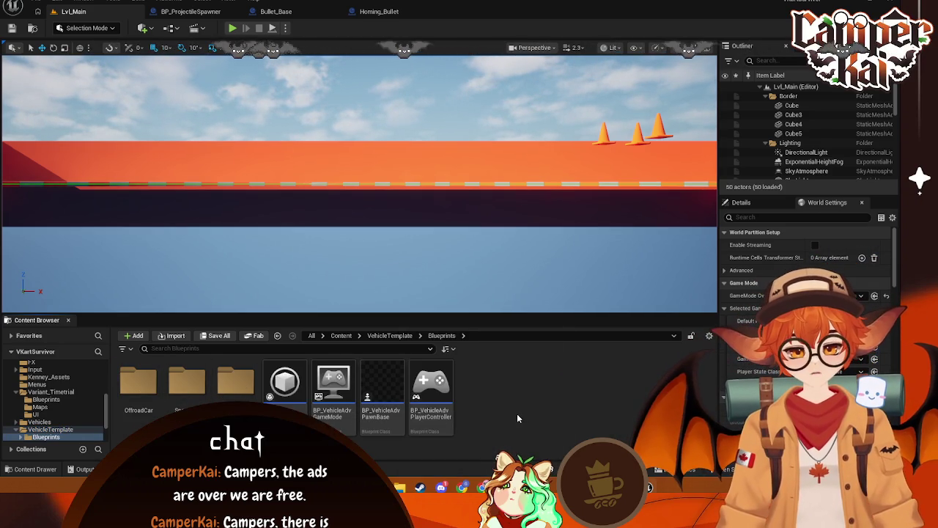
left_click(50, 391)
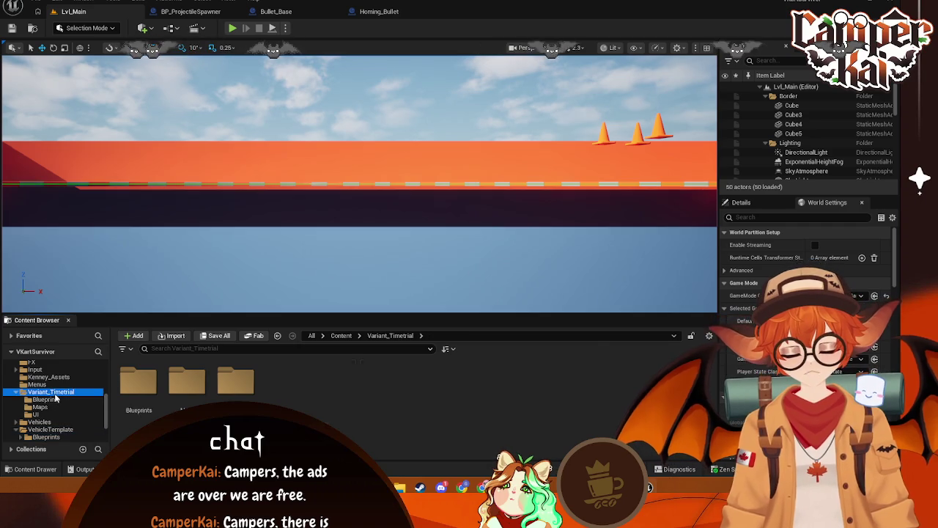
double_click(137, 392)
left_click(206, 390)
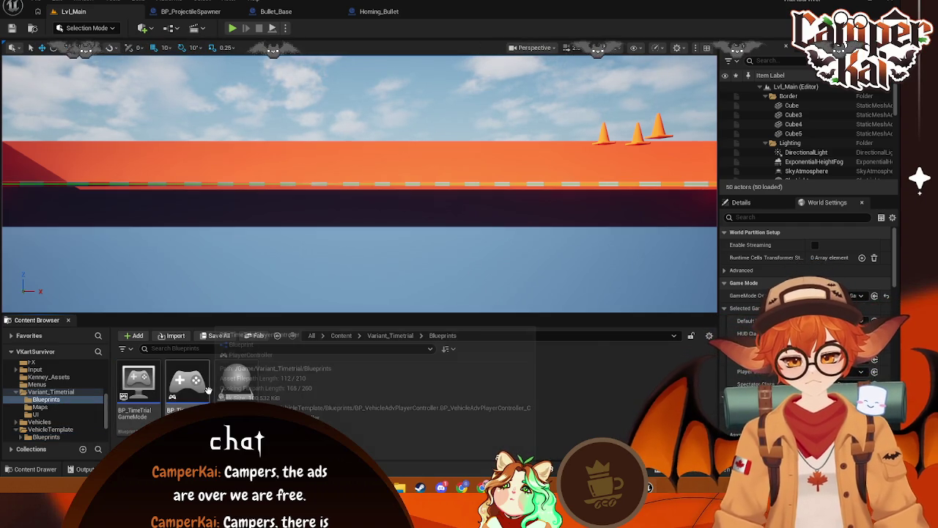
double_click(209, 391)
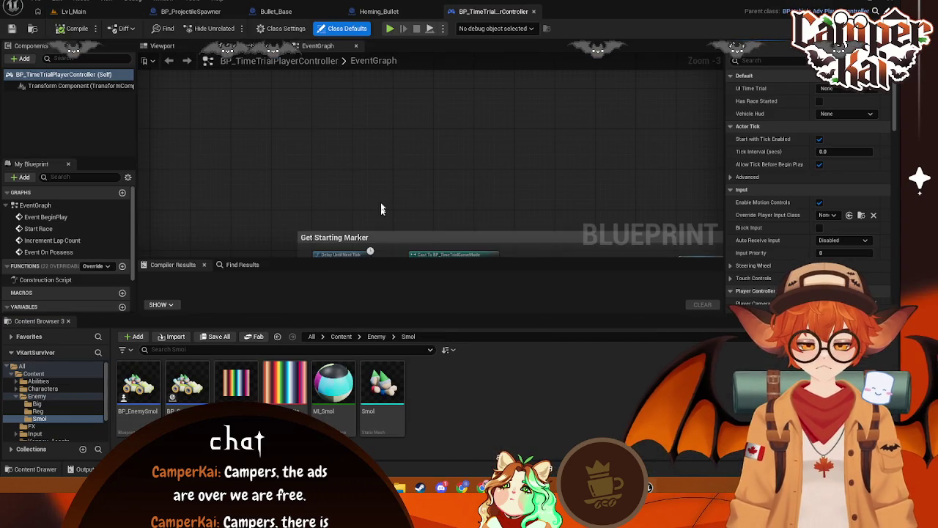
mouse_move(352, 180)
left_mouse_down()
mouse_move(278, 184)
mouse_move(505, 198)
left_mouse_up()
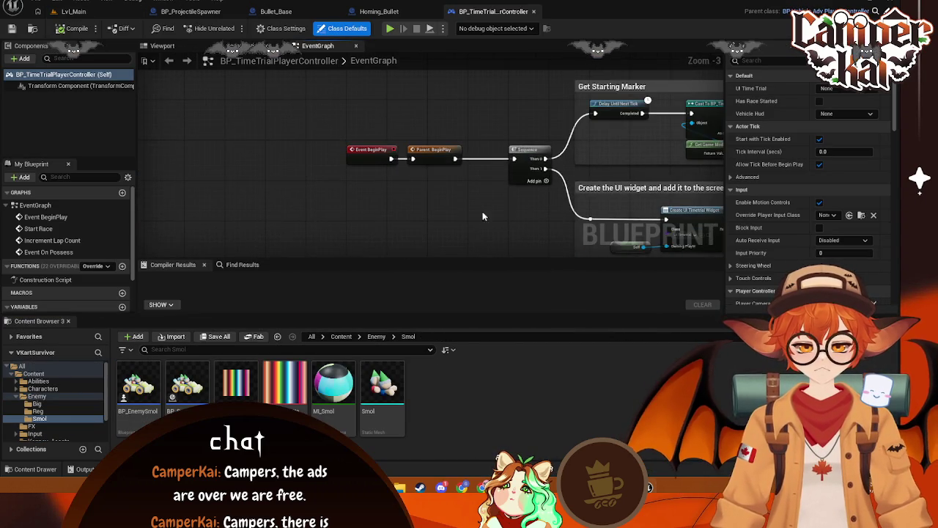
scroll(489, 213, "up", 1)
scroll(489, 213, "down", 2)
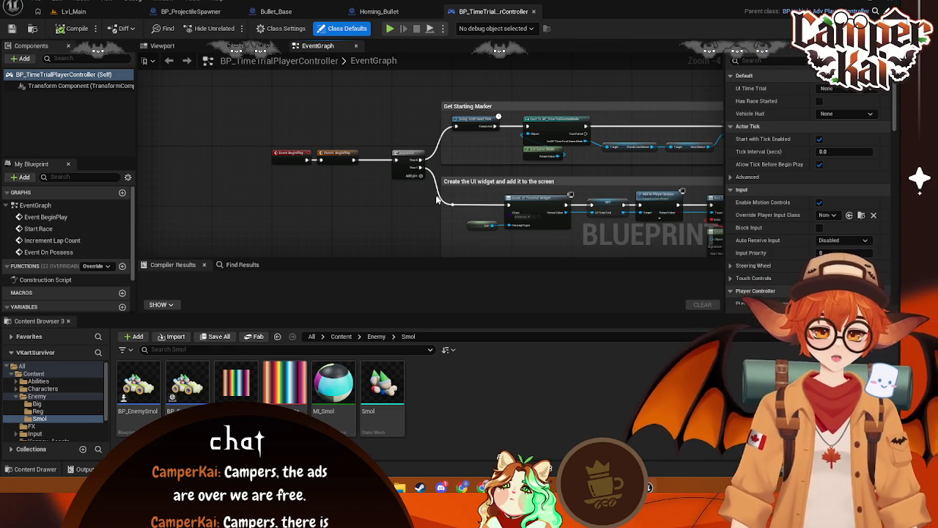
left_click_drag(436, 198, 362, 162)
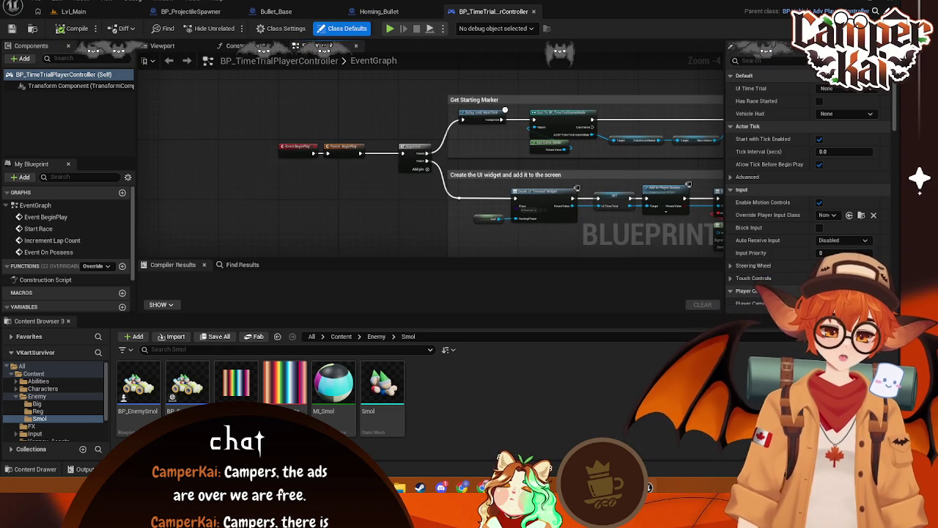
scroll(652, 128, "up", 2)
left_click_drag(502, 157, 370, 64)
mouse_move(528, 182)
left_mouse_down()
mouse_move(537, 126)
mouse_move(528, 115)
left_mouse_up()
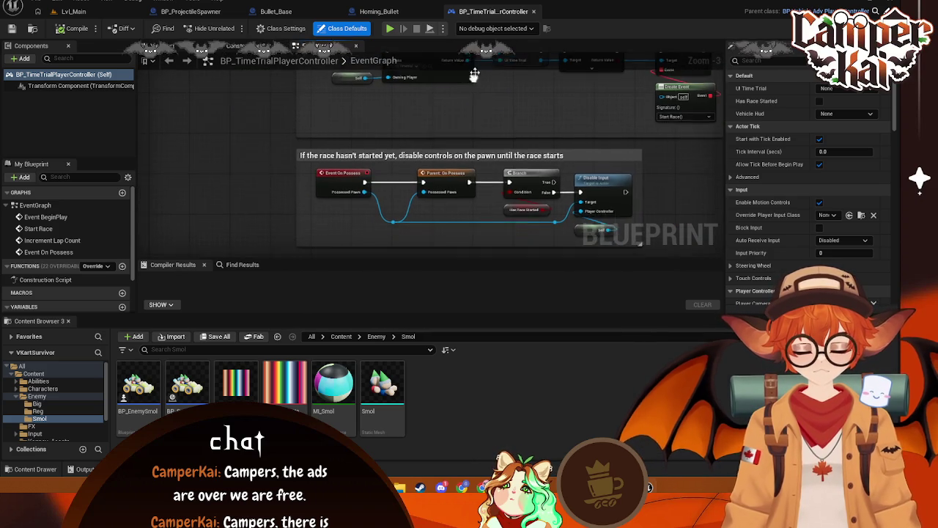
left_click_drag(532, 207, 543, 146)
mouse_move(614, 235)
left_mouse_down()
mouse_move(615, 171)
mouse_move(614, 235)
left_mouse_up()
left_click_drag(530, 179, 490, 129)
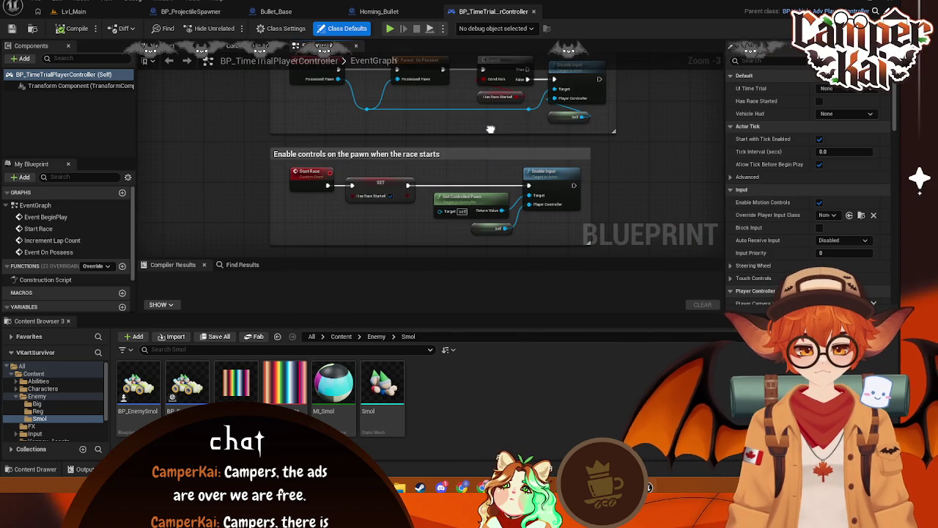
left_click(603, 159)
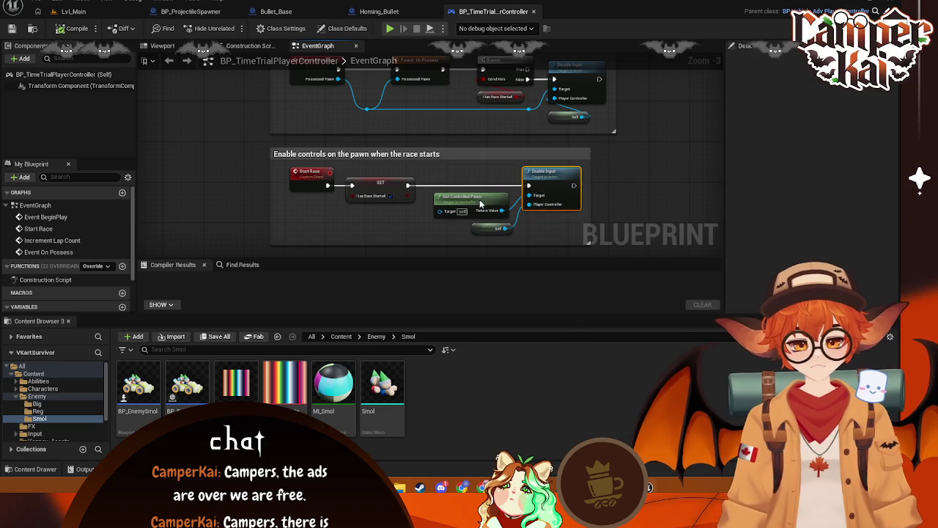
Add a Get Player Controller node beside the Get Controlled Pawn node
right_click(479, 199)
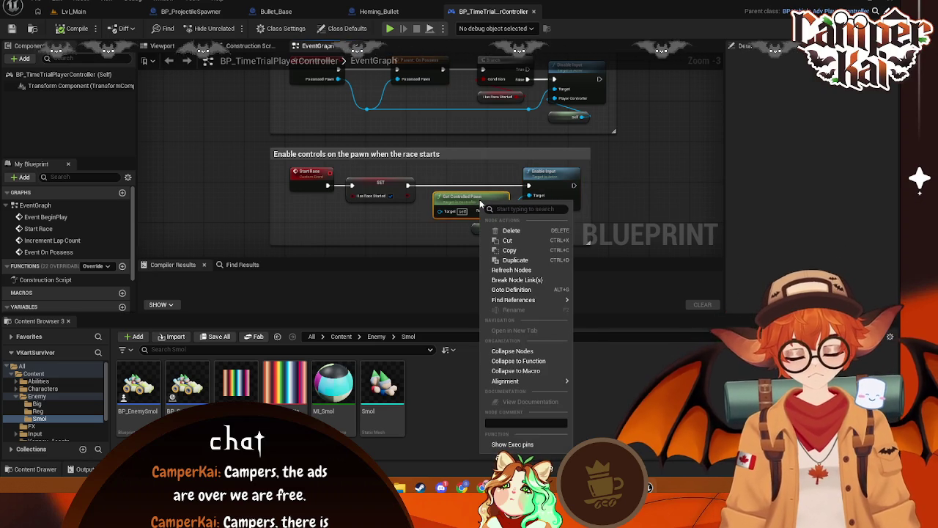
left_click(467, 194)
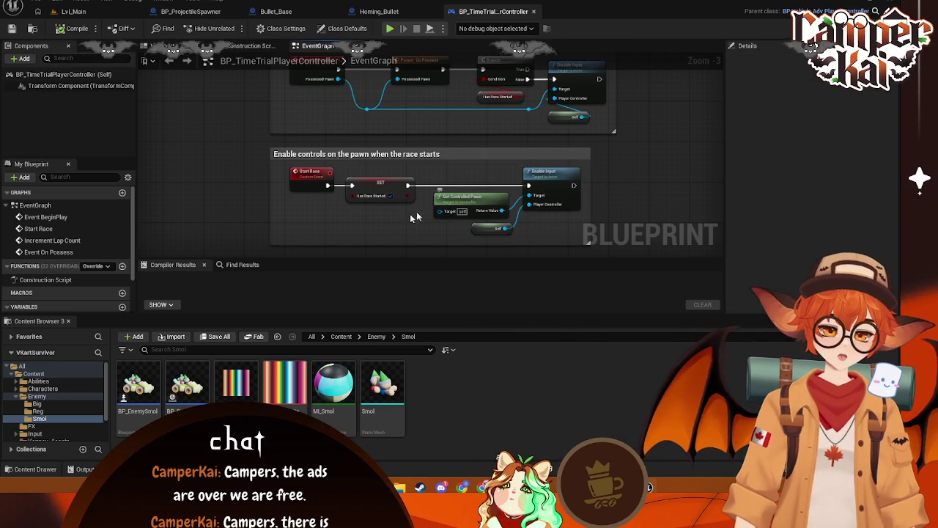
left_click(370, 228)
right_click(370, 228)
type("val")
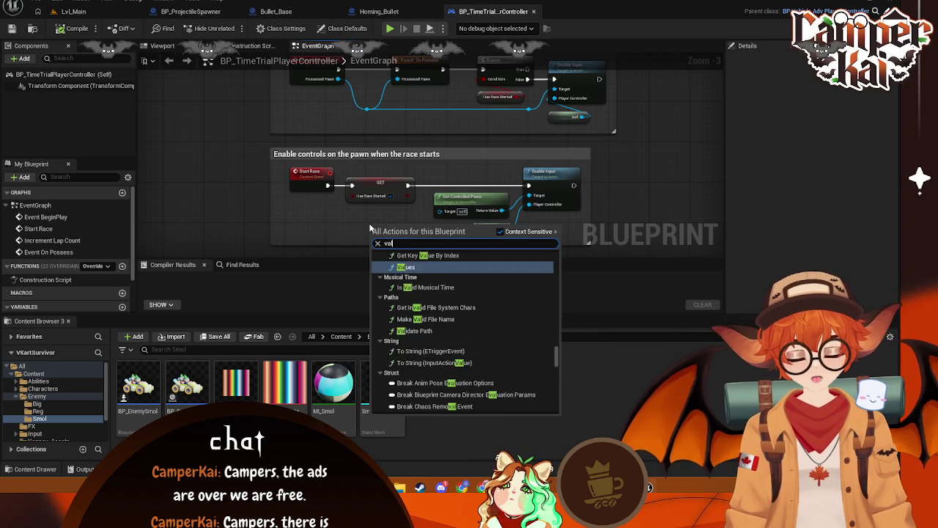
type("idated")
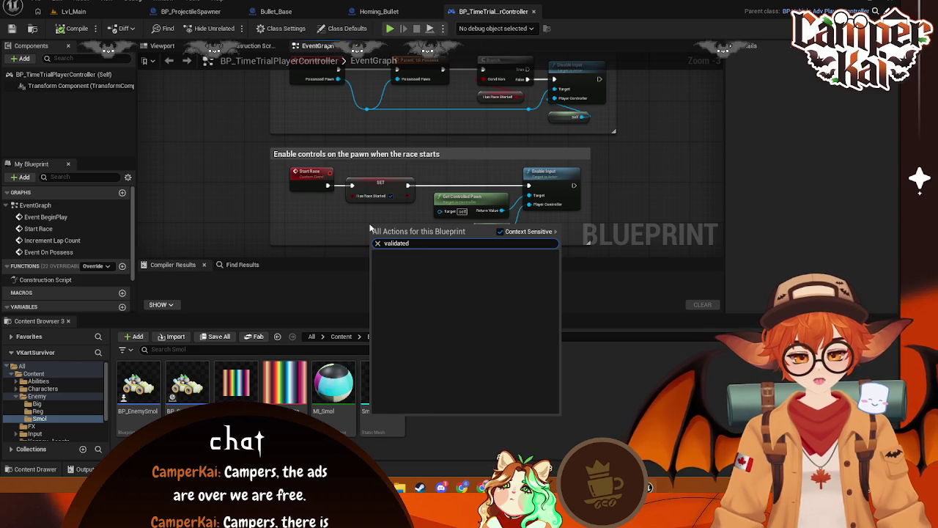
key("BackSpace")
key("BackSpace")
key("BackSpace")
type("get cio")
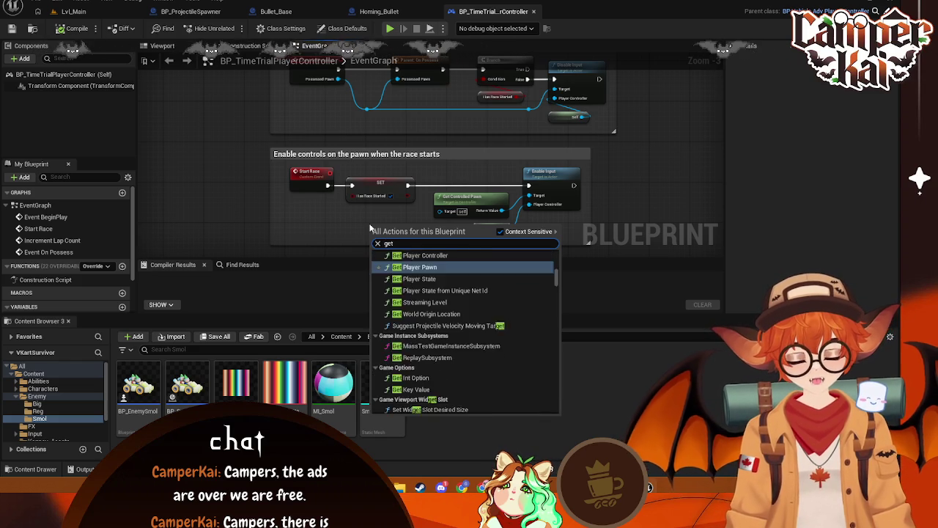
key("BackSpace")
key("BackSpace")
key("BackSpace")
type("ontroll")
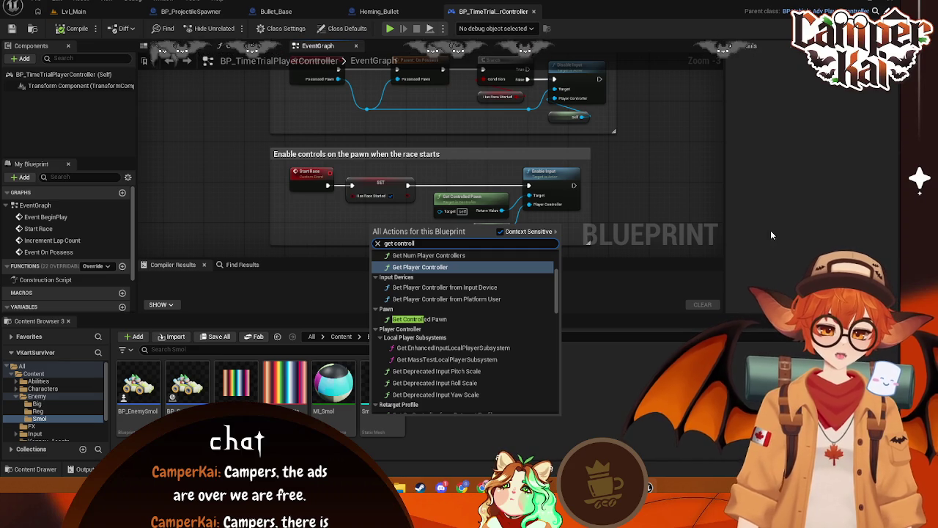
key("Return")
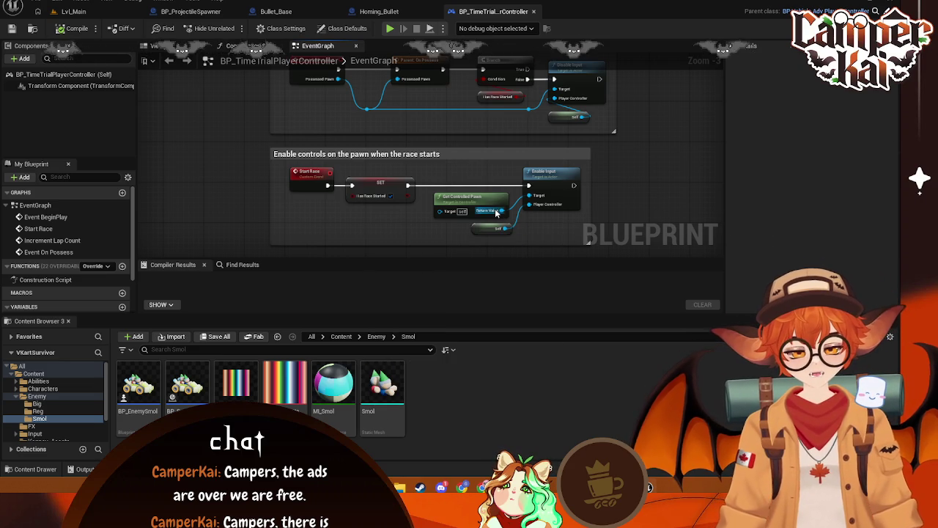
Check the Return Value and Get Controlled Pawn options, then bring up BP_ProjectileSpawner
right_click(496, 213)
left_click(496, 202)
right_click(495, 200)
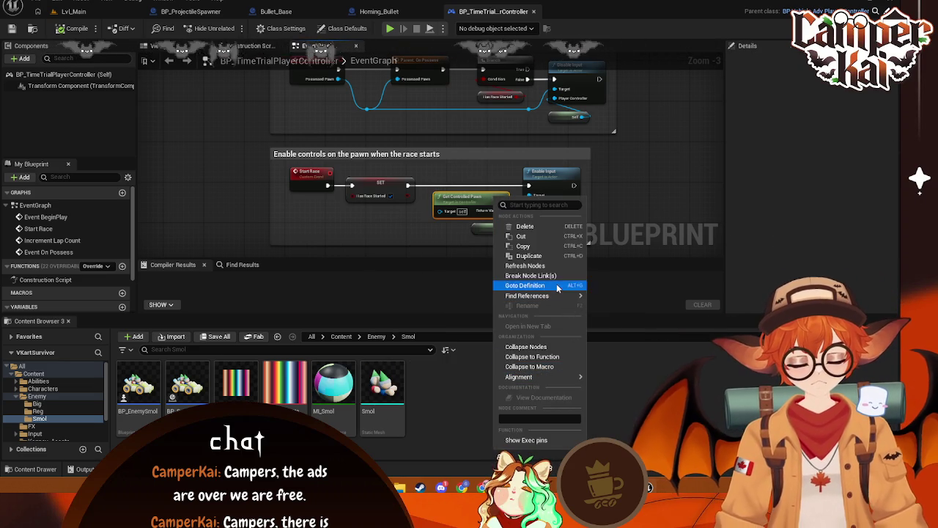
left_click(495, 226)
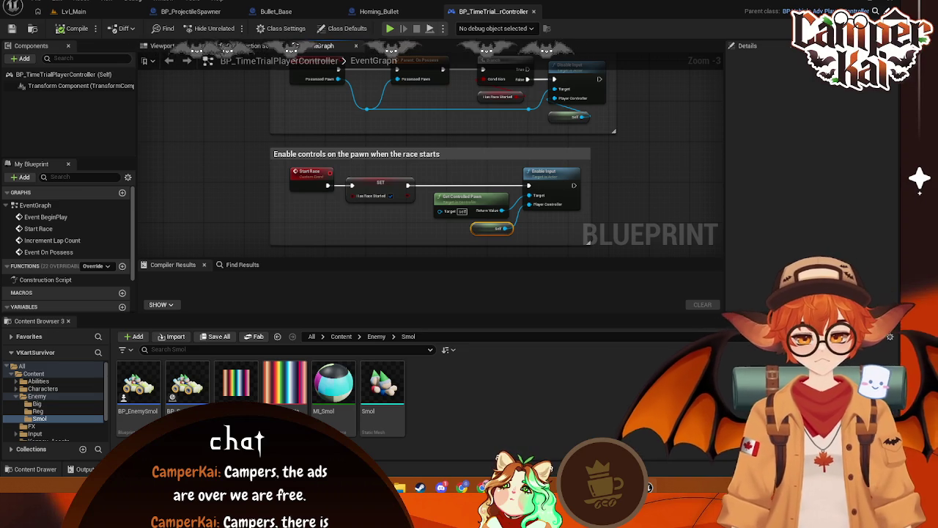
left_click(220, 12)
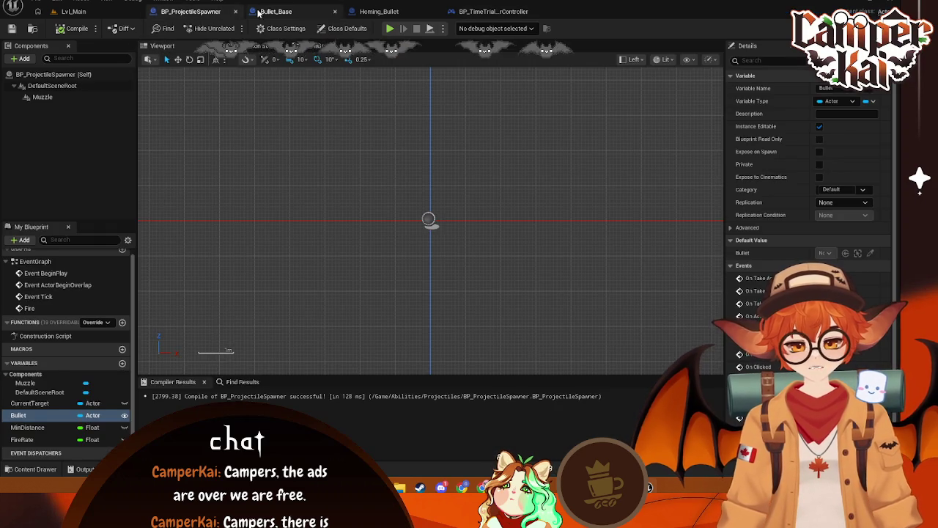
Look over the Bullet_Base, Homing_Bullet and BP_ProjectileSpawner tabs, then return to Lvl_Main
left_click(276, 12)
left_click(377, 11)
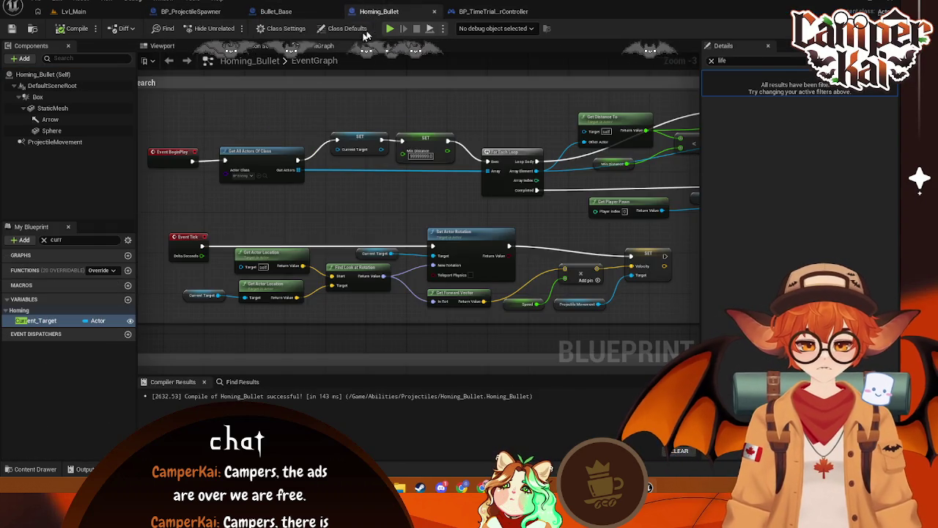
left_click(190, 12)
left_click(73, 11)
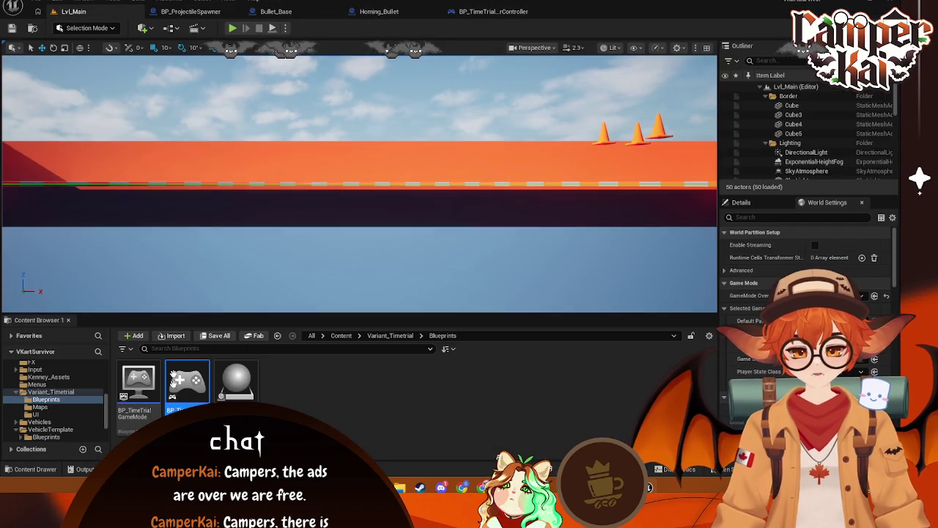
Load Lvl_Timetrial from the time-trial Maps folder and open its Blueprints dropdown
scroll(59, 396, "up", 2)
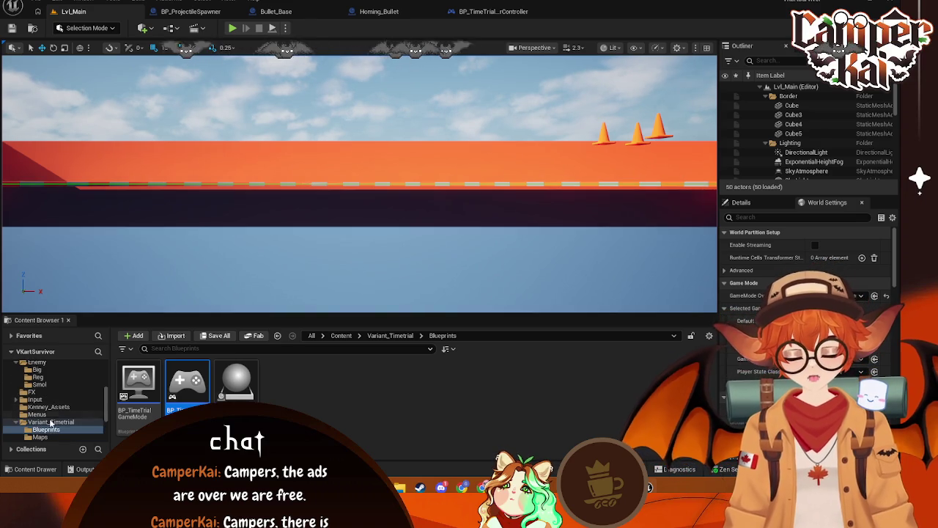
left_click(43, 423)
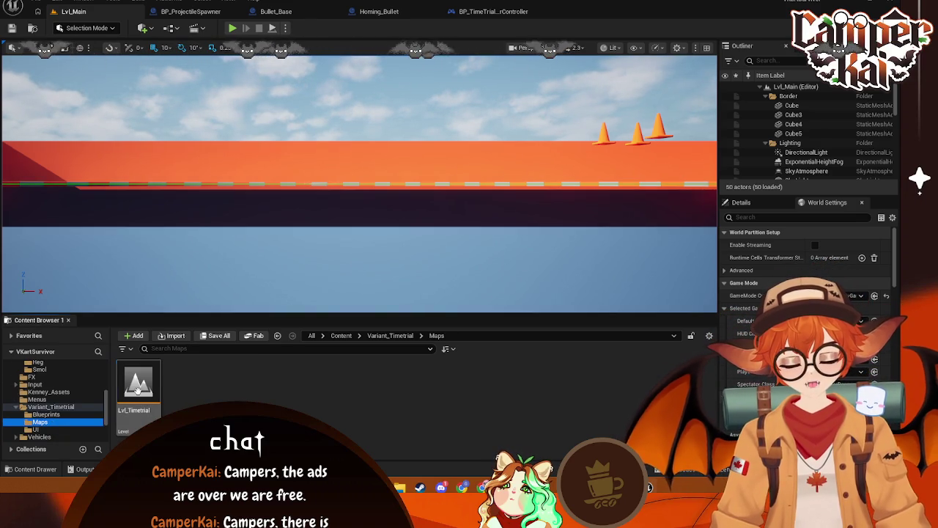
double_click(138, 382)
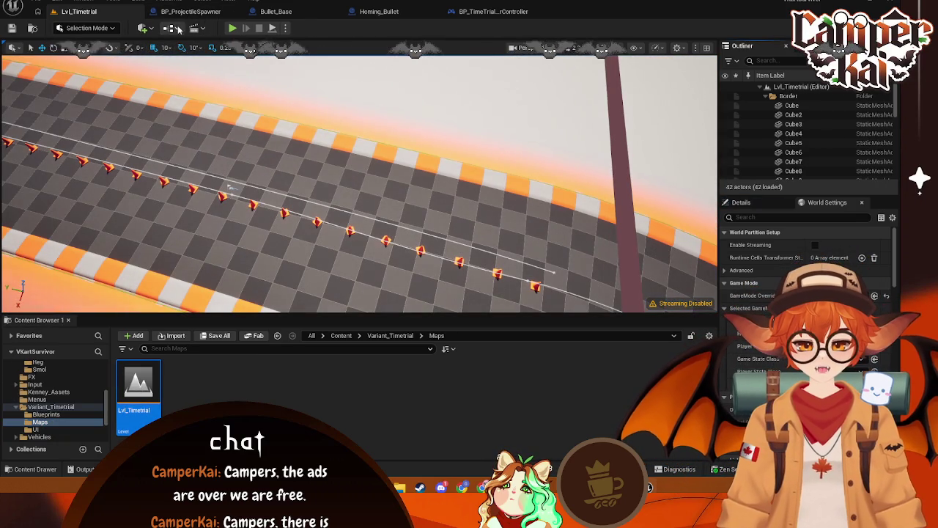
left_click(194, 28)
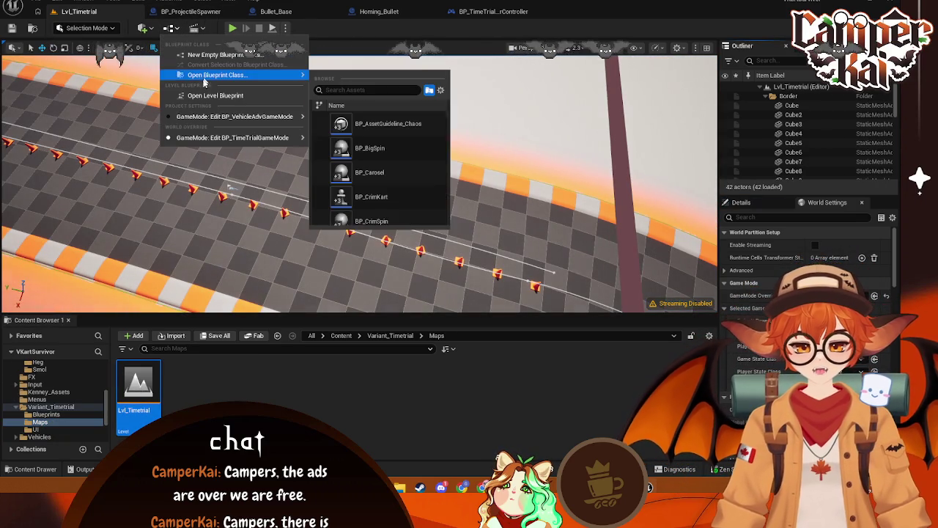
Open the Lvl_Timetrial level blueprint and inspect its spawn nodes and Event BeginPlay
left_click(234, 100)
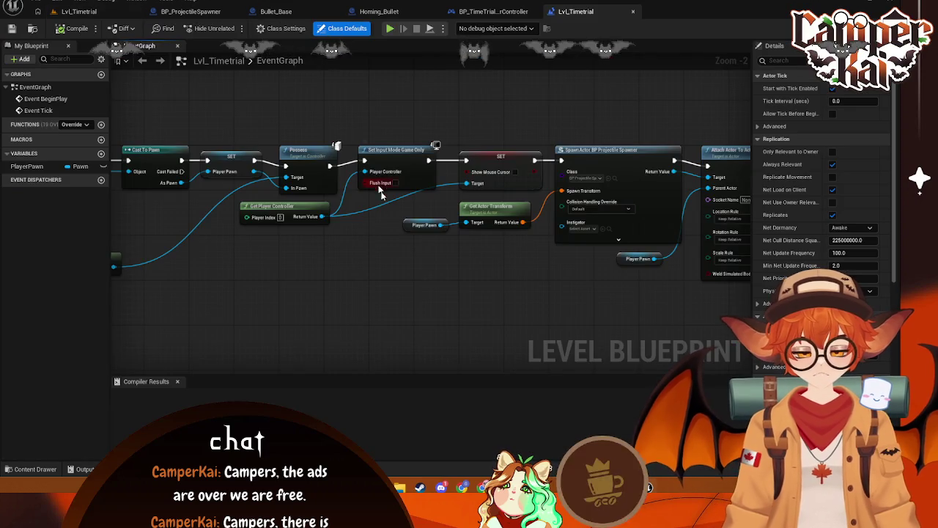
scroll(469, 261, "down", 1)
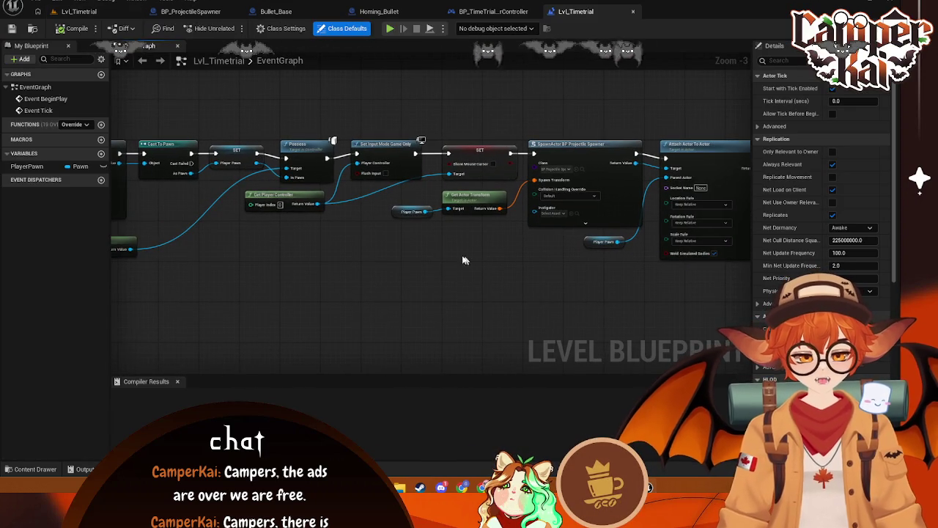
mouse_move(352, 219)
left_mouse_down()
mouse_move(496, 215)
mouse_move(503, 234)
mouse_move(714, 234)
mouse_move(484, 201)
mouse_move(425, 204)
left_mouse_up()
scroll(424, 208, "down", 1)
mouse_move(323, 228)
left_mouse_down()
mouse_move(587, 240)
mouse_move(522, 229)
mouse_move(532, 224)
mouse_move(344, 222)
mouse_move(374, 252)
left_mouse_up()
scroll(562, 234, "up", 1)
scroll(462, 227, "down", 1)
scroll(375, 248, "up", 1)
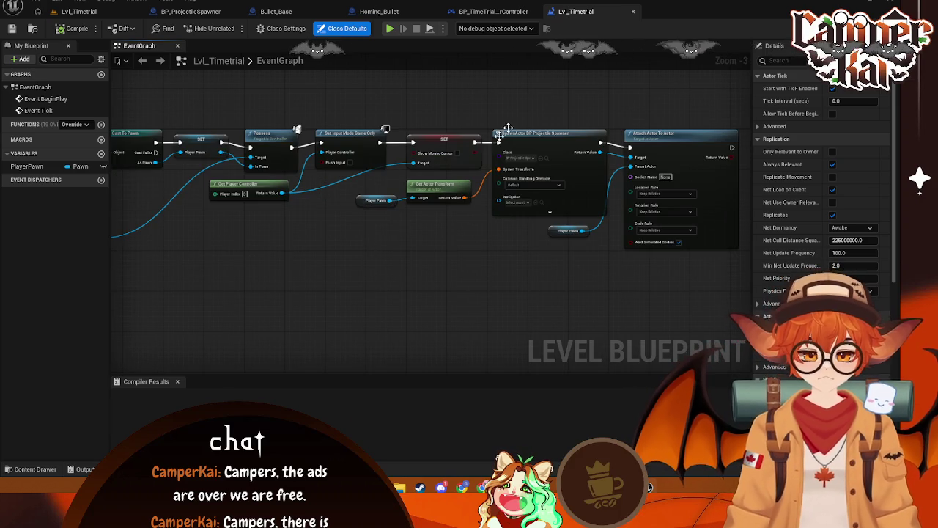
Move across the editor tabs, ending on the BP_TimeTrialPlayerController graph
left_click(633, 12)
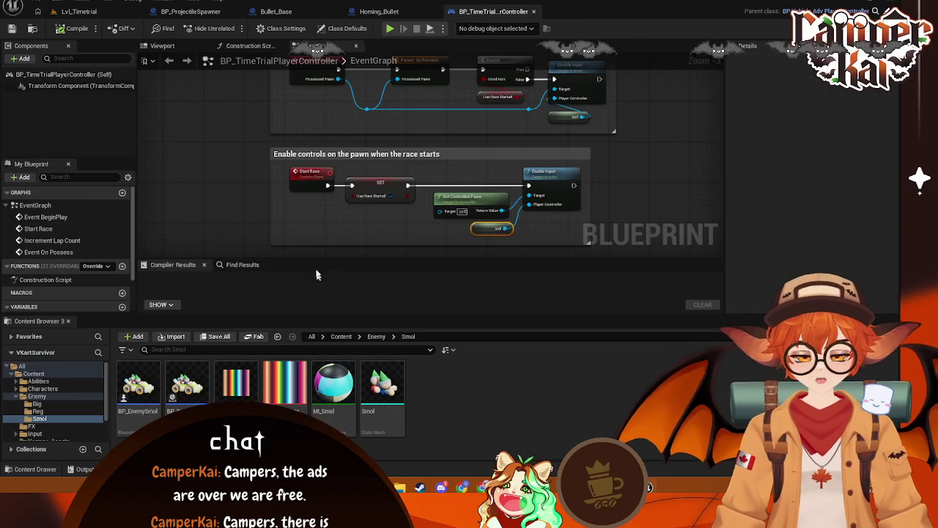
left_click(379, 12)
left_click(78, 12)
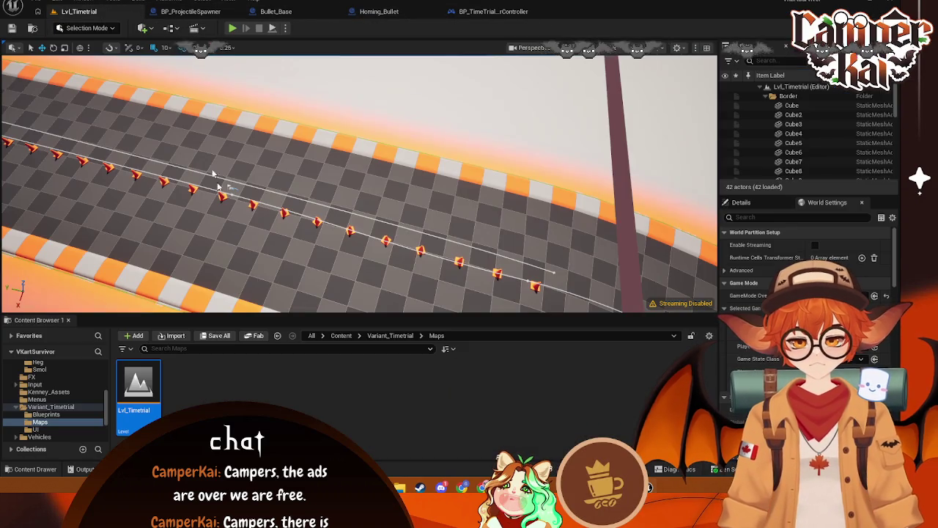
left_click(483, 11)
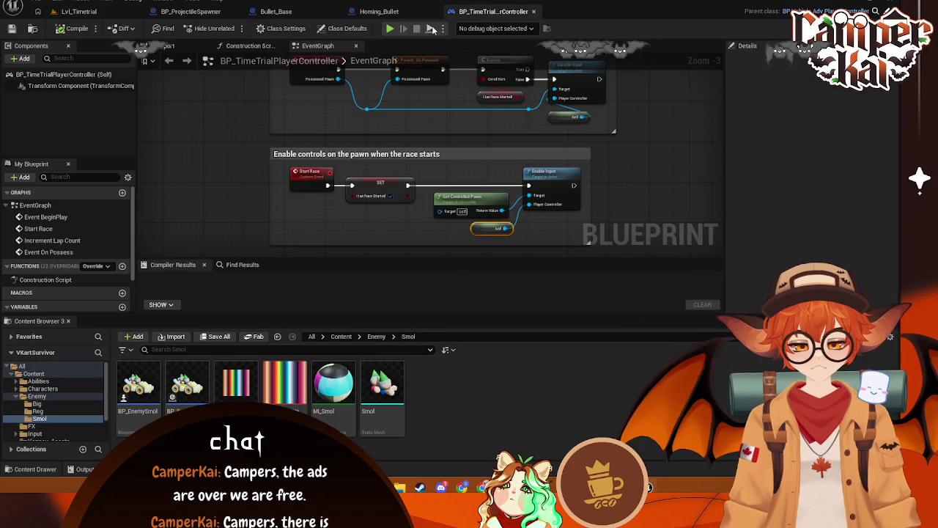
Check BP_ProjectileSpawner, then reopen the Lvl_Timetrial level blueprint from the Blueprints menu
left_click(191, 11)
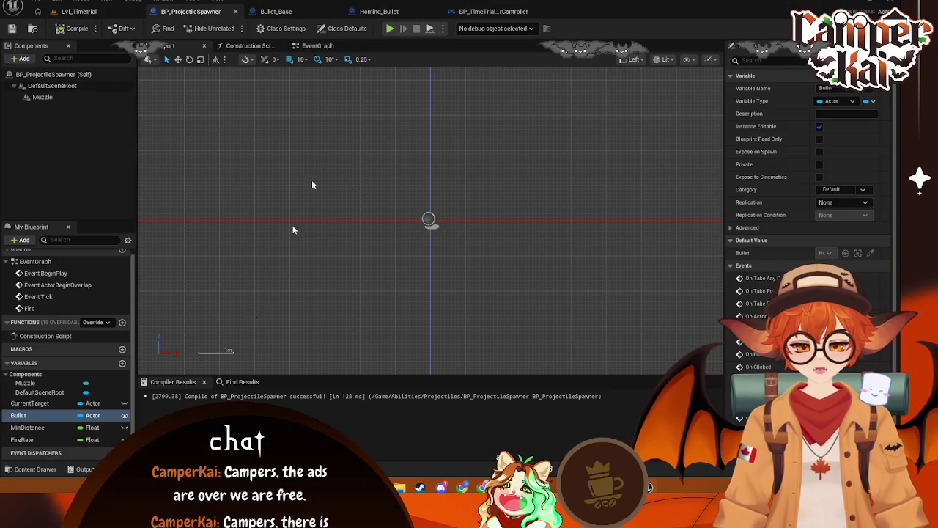
left_click(32, 470)
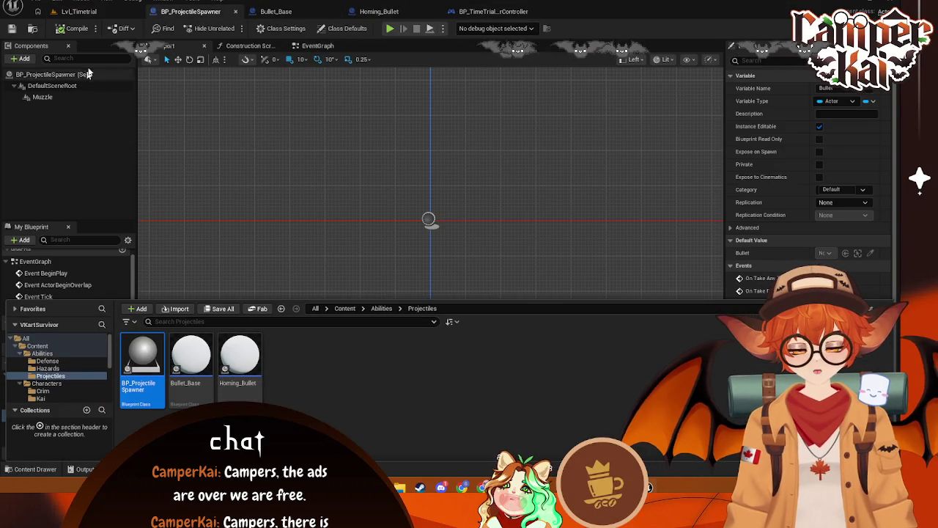
left_click(78, 11)
left_click(176, 29)
left_click(282, 101)
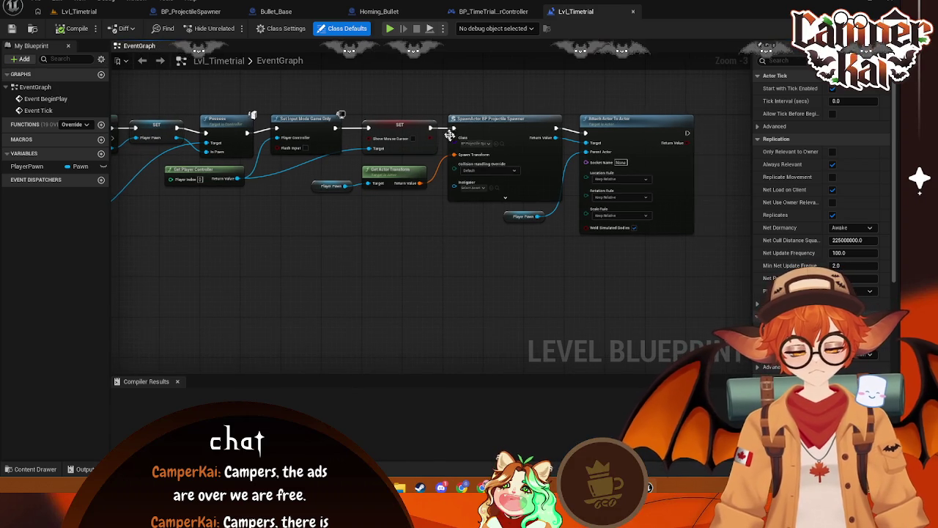
Inspect the SpawnActor node's options and save the level blueprint
right_click(455, 134)
key("Escape")
key("ctrl+s")
Open the Lvl_Main level from the Menus folder
left_click(78, 11)
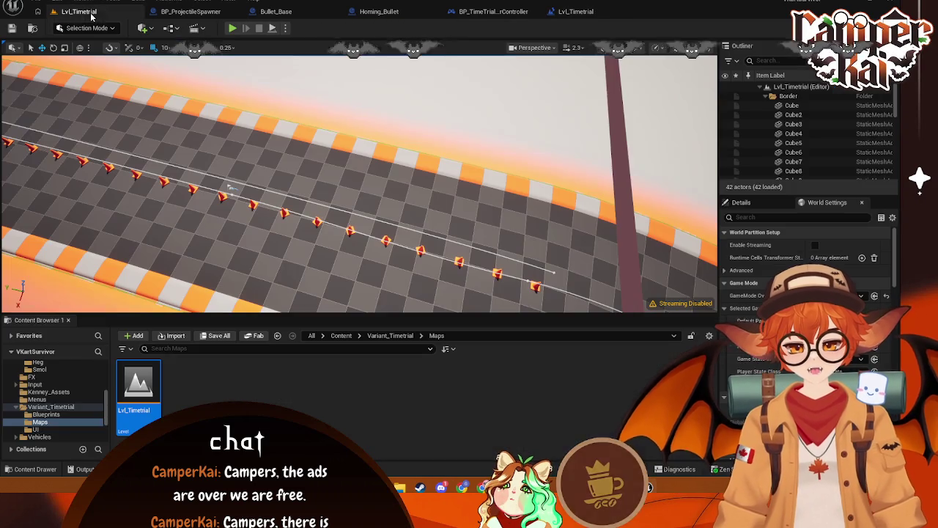
scroll(42, 433, "down", 2)
scroll(53, 432, "down", 2)
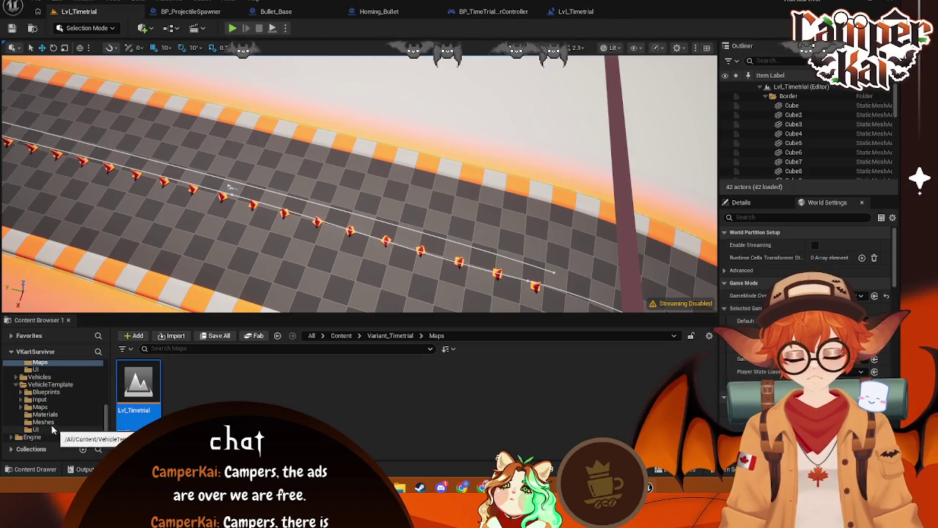
scroll(50, 378, "up", 2)
left_click(38, 369)
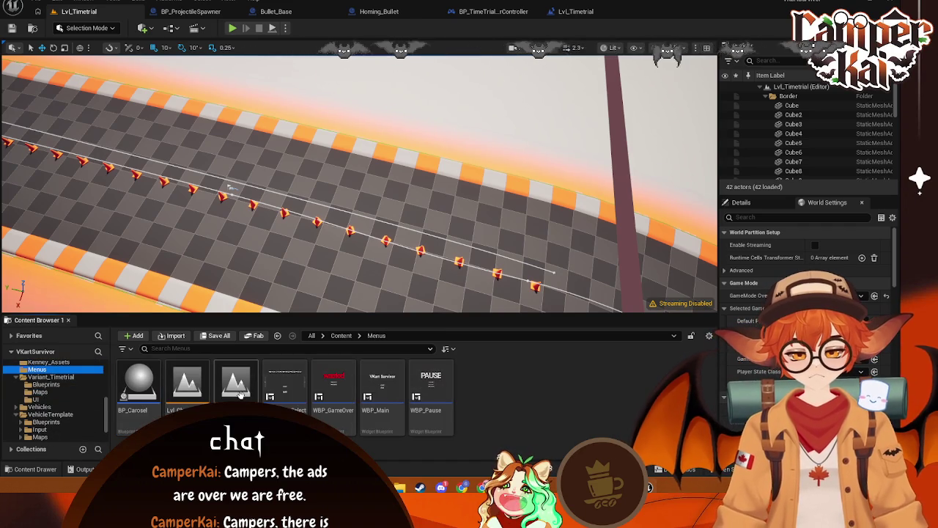
double_click(238, 394)
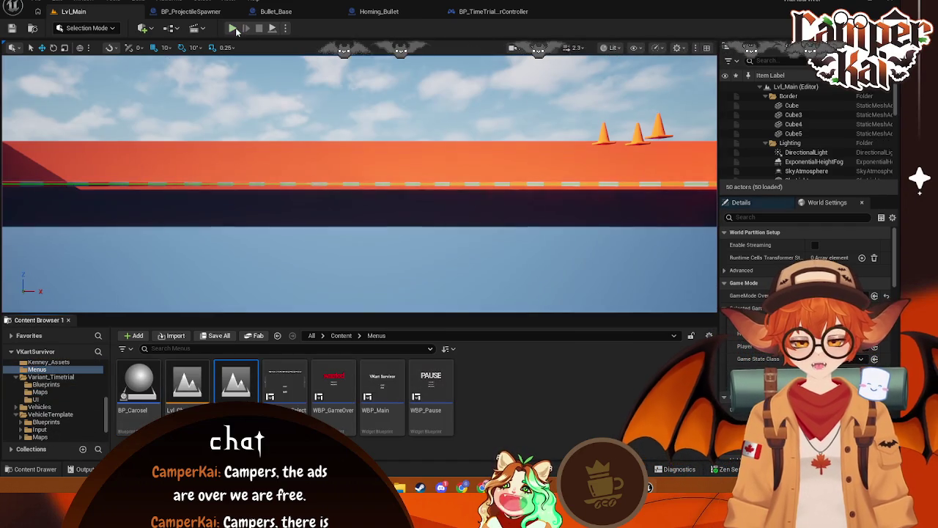
Playtest from the title menu through kart selection into the race, then stop
key("alt+p")
left_click(362, 223)
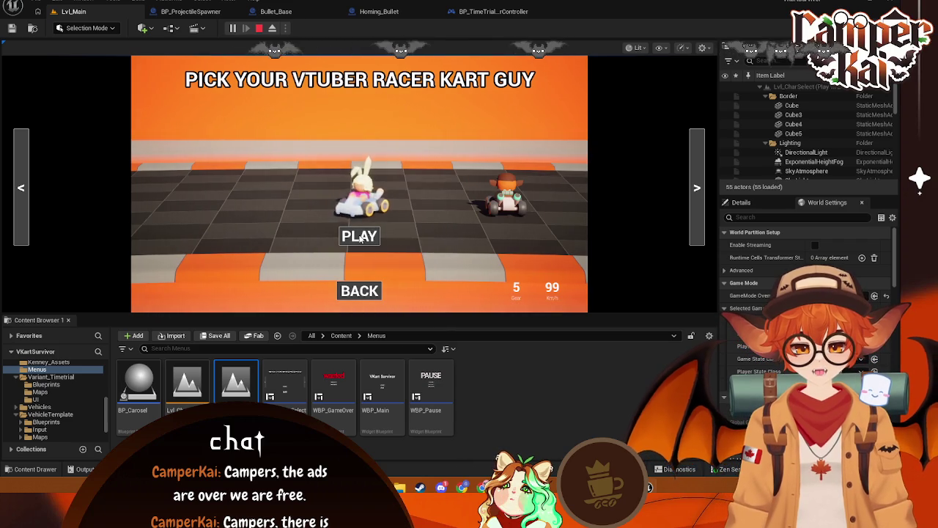
left_click(359, 236)
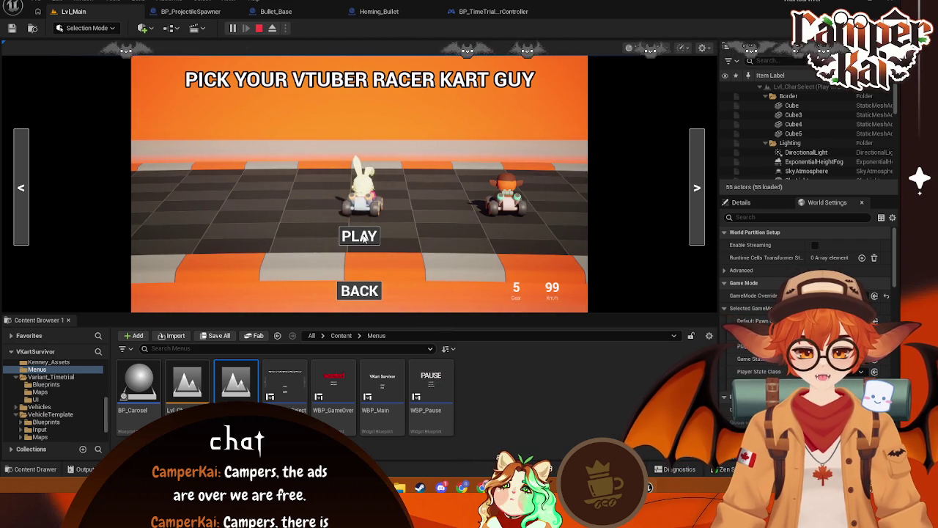
key("Escape")
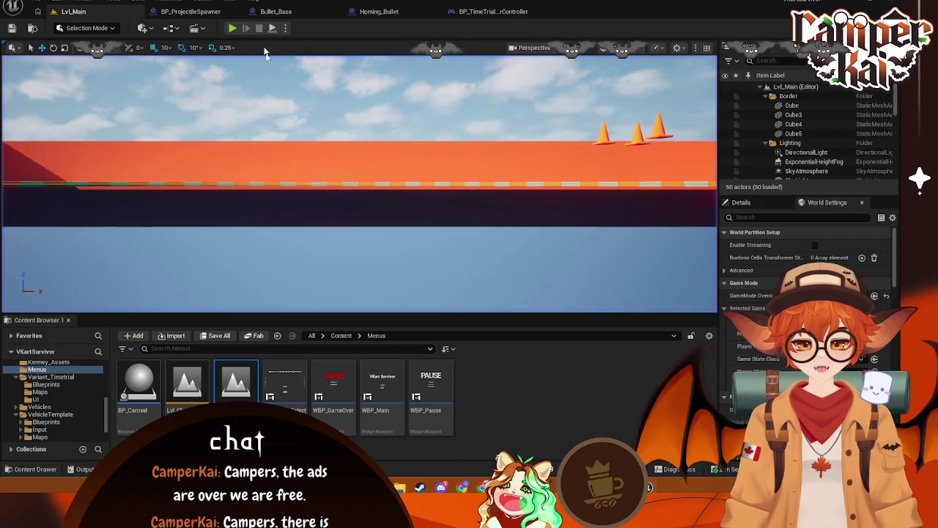
Reopen Lvl_Timetrial from the time-trial Maps folder
mouse_move(648, 486)
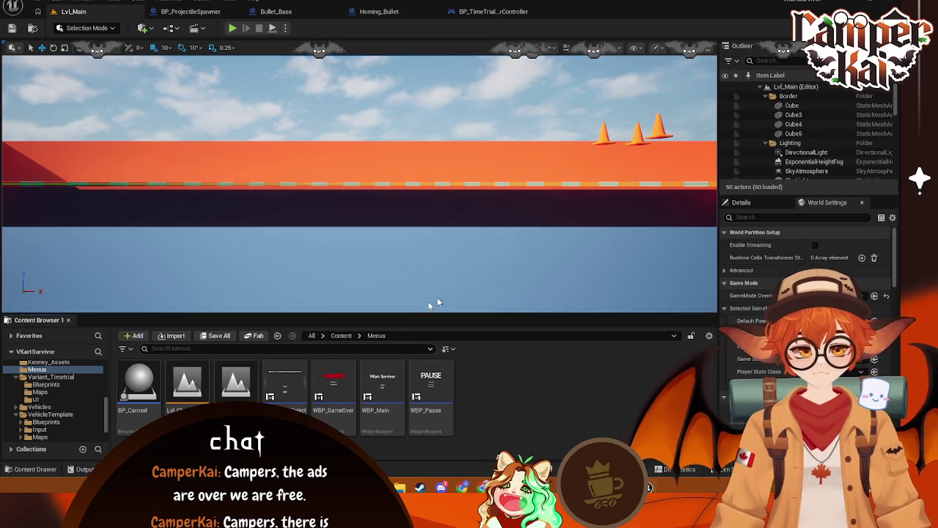
left_click(58, 392)
double_click(138, 384)
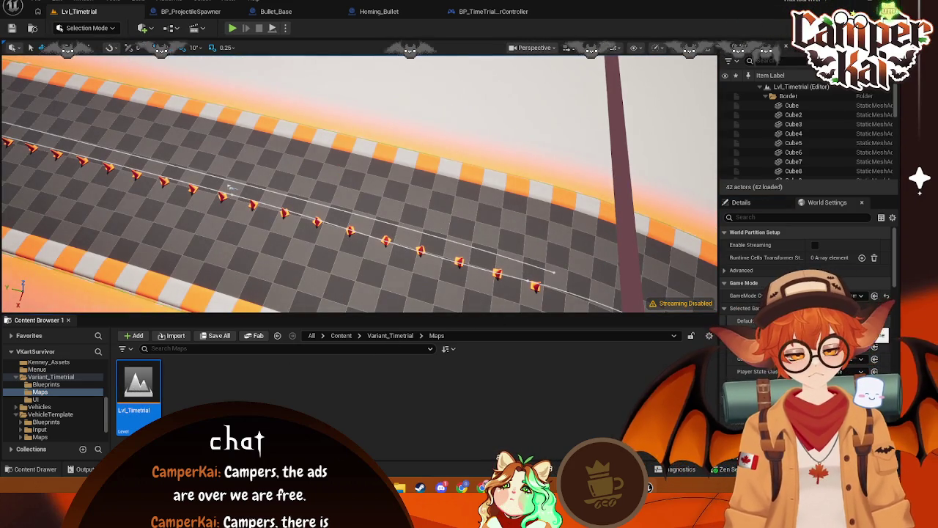
Set the game mode class to BP_VehicleAdvKartPlayer, save the level, and show the Menus folder
left_click(828, 295)
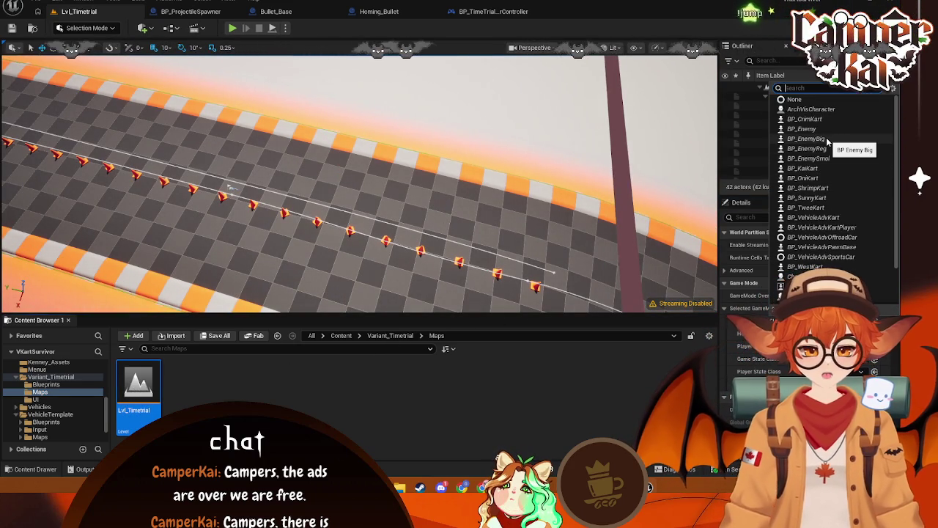
type("BP_")
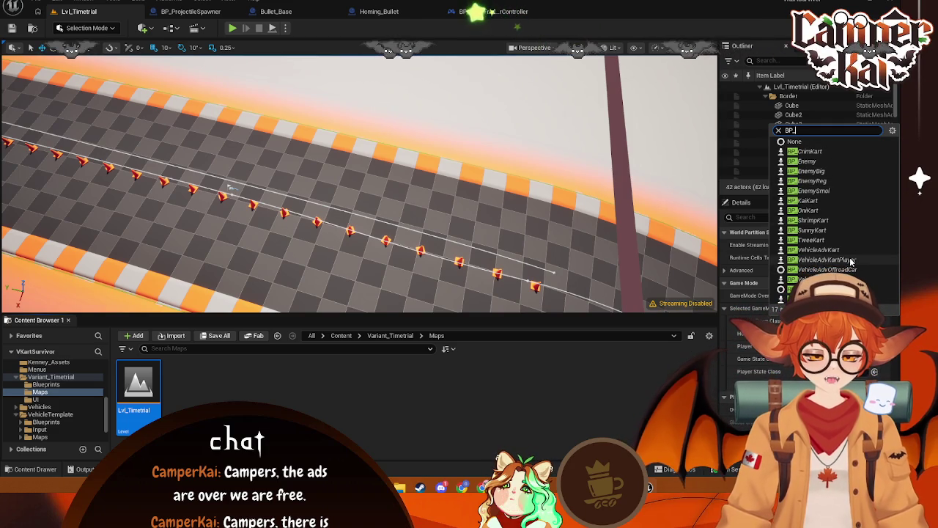
left_click(820, 289)
key("ctrl+s")
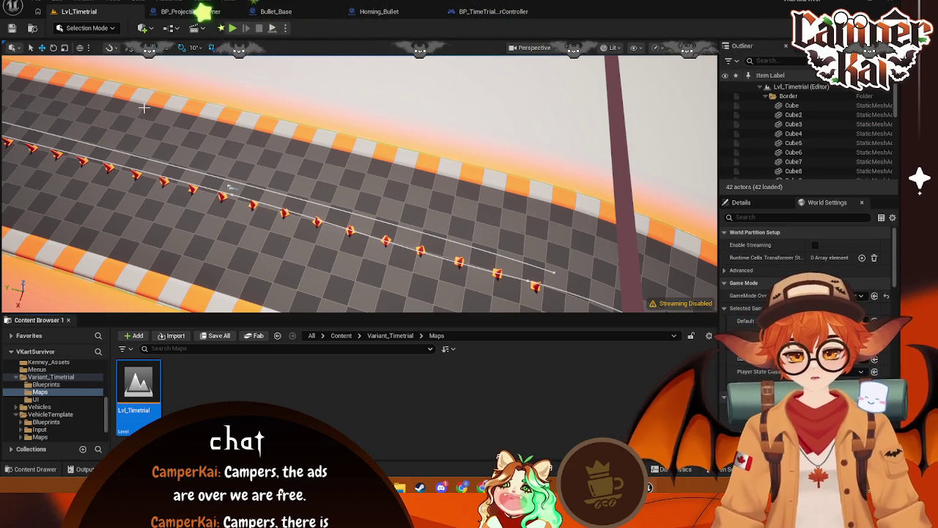
scroll(49, 369, "up", 2)
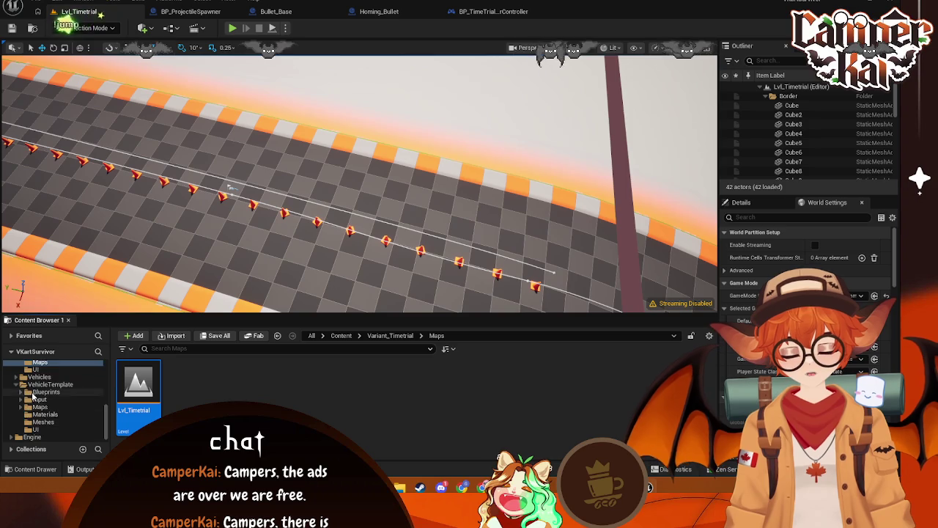
left_click(35, 398)
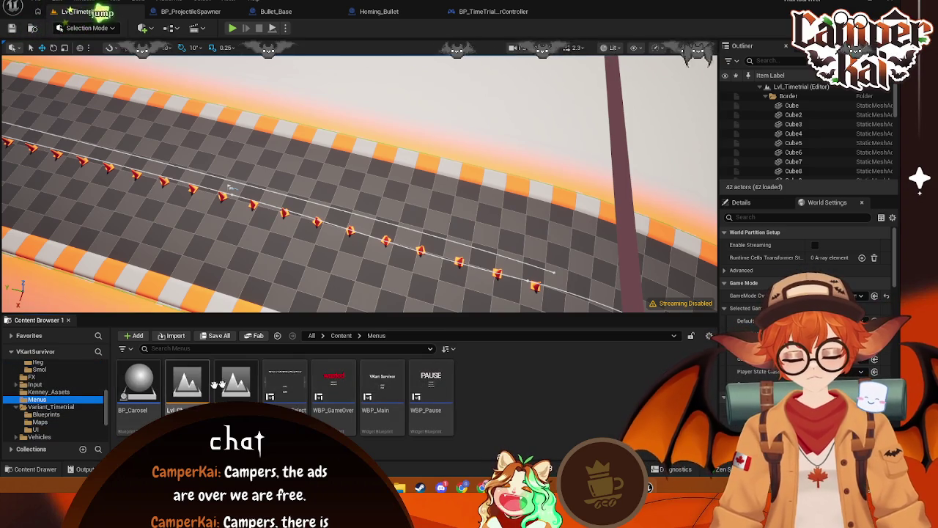
Save changes, open Lvl_Main, and playtest from the title menu into the race
double_click(236, 385)
left_click(477, 345)
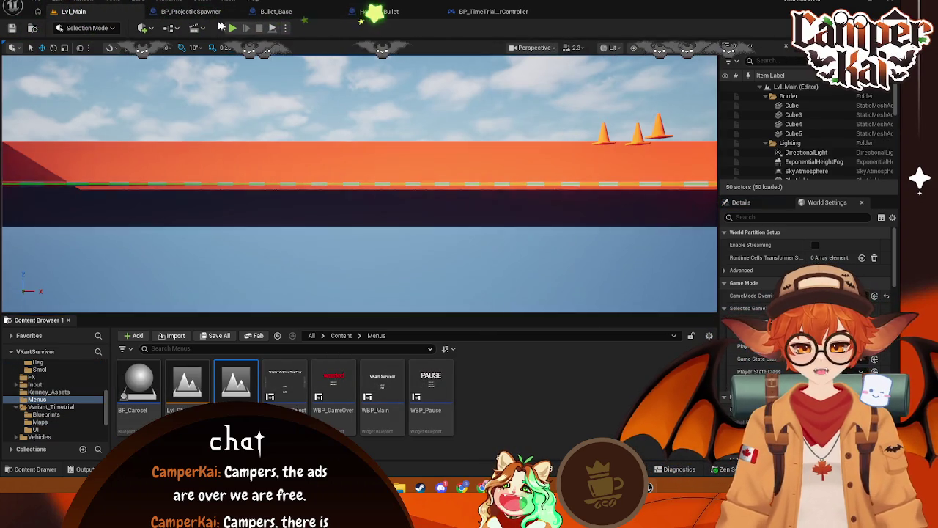
left_click(233, 28)
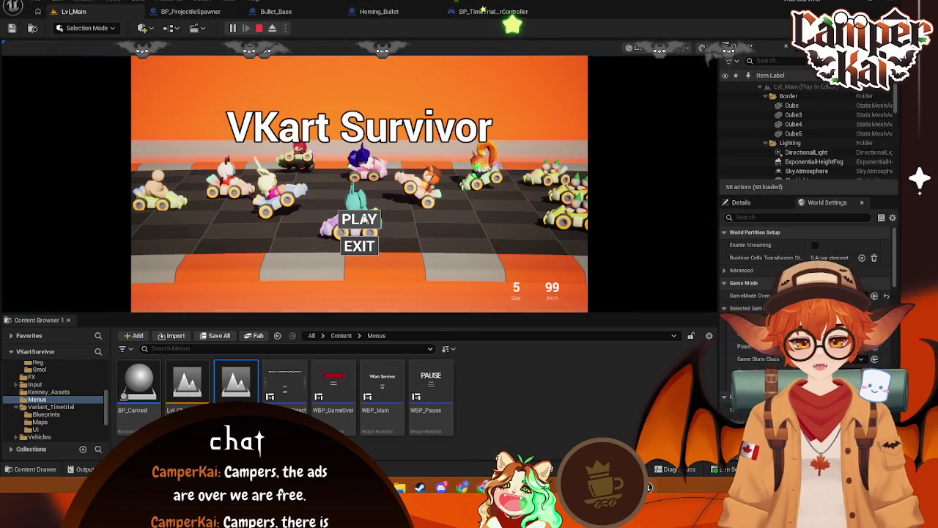
left_click(360, 269)
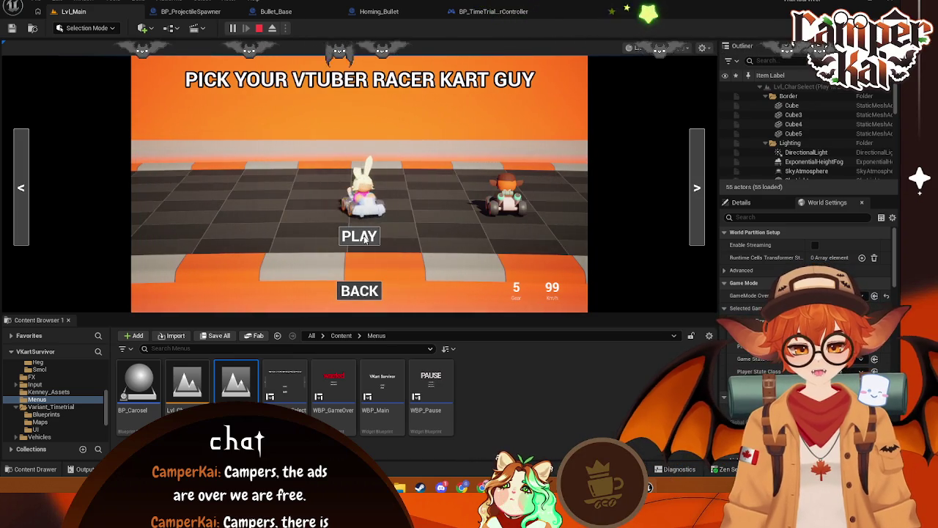
left_click(371, 235)
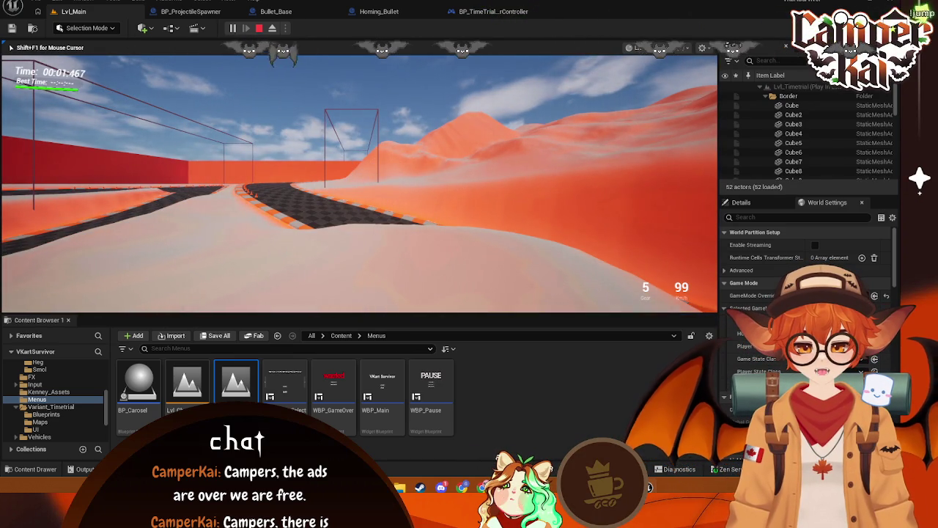
key("Escape")
Select all four BP_CrimKart runtime errors in the log, then go to BP_ProjectileSpawner
left_click(315, 43)
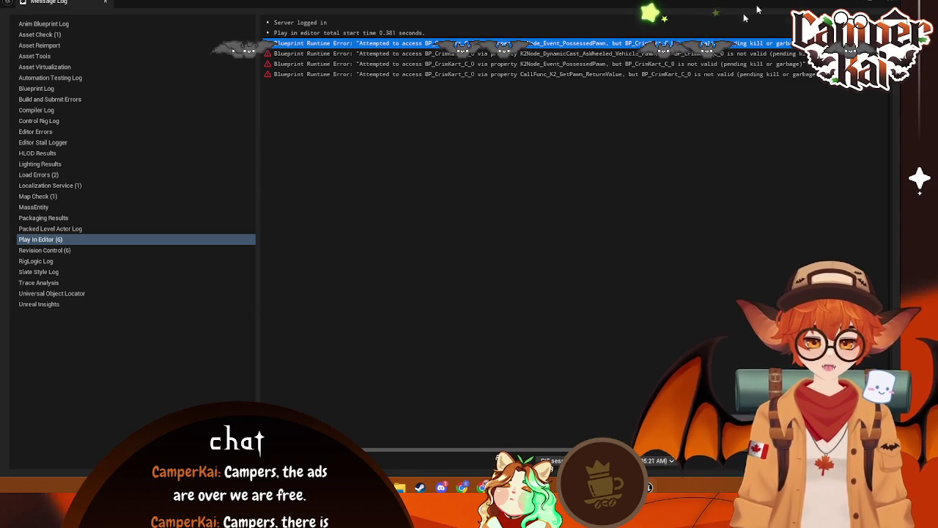
key("ctrl+a")
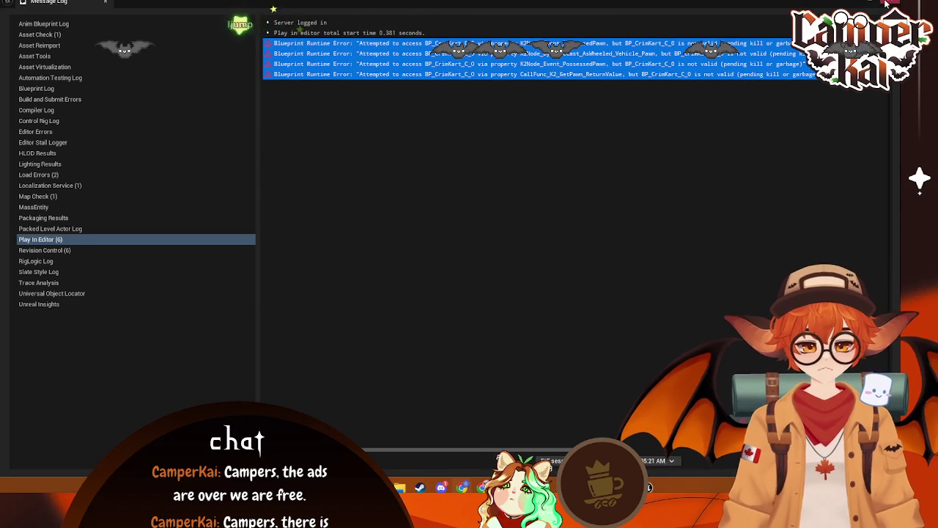
key("alt+Tab")
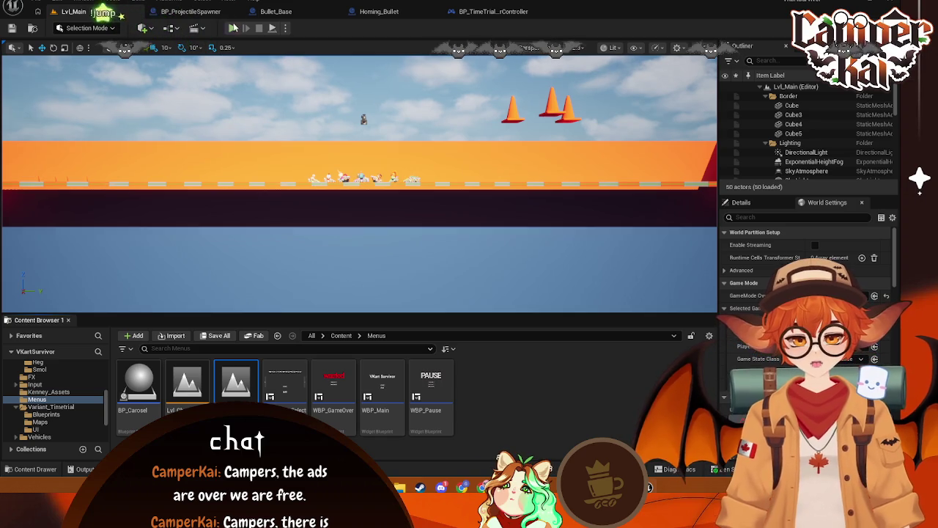
left_click(208, 11)
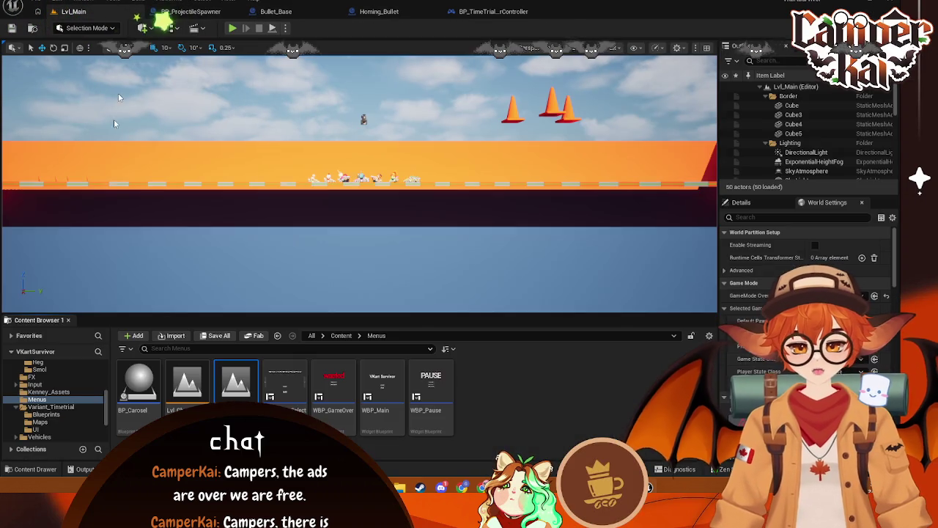
Load Lvl_Timetrial from the Maps folder, open its level blueprint, and save it
left_click(74, 11)
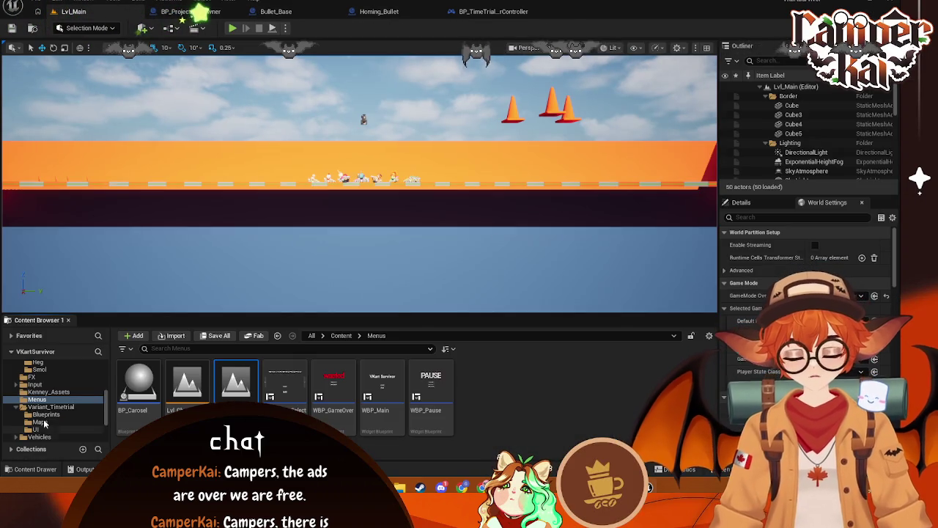
scroll(46, 414, "down", 5)
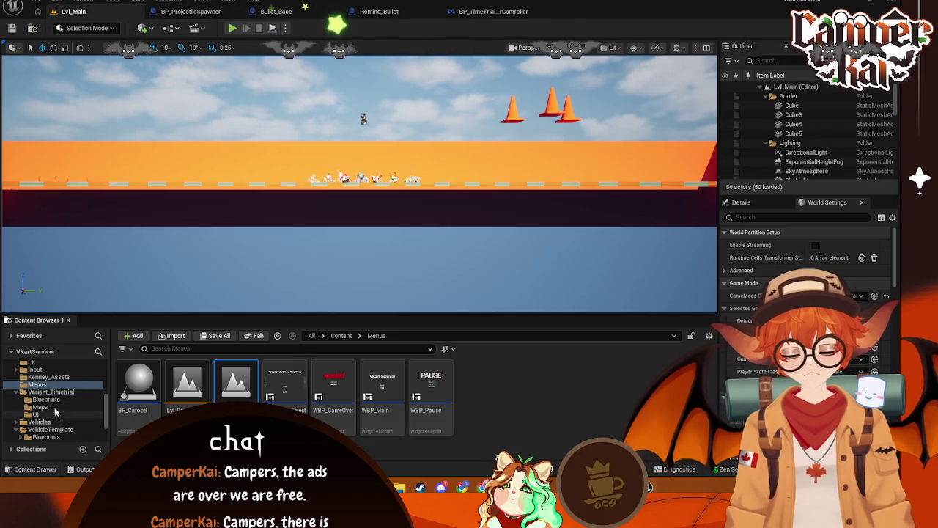
left_click(53, 406)
double_click(139, 385)
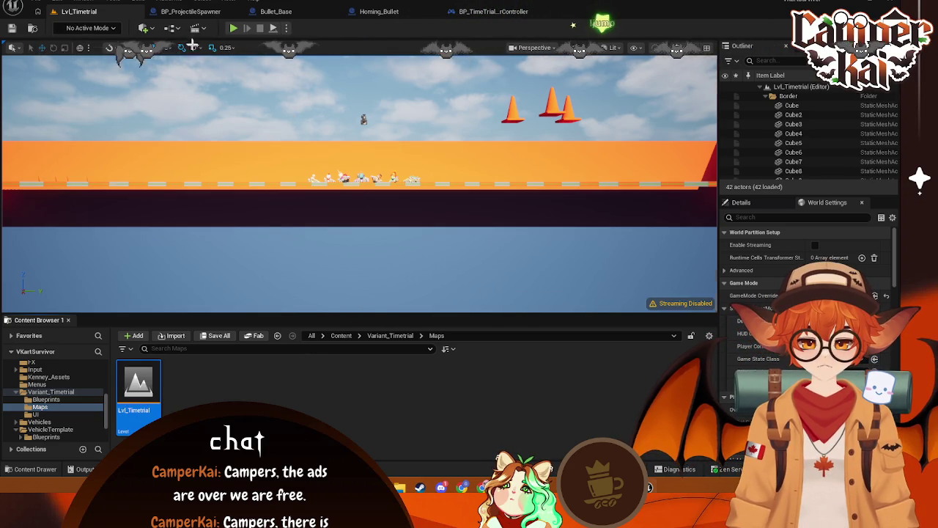
left_click(173, 27)
left_click(384, 110)
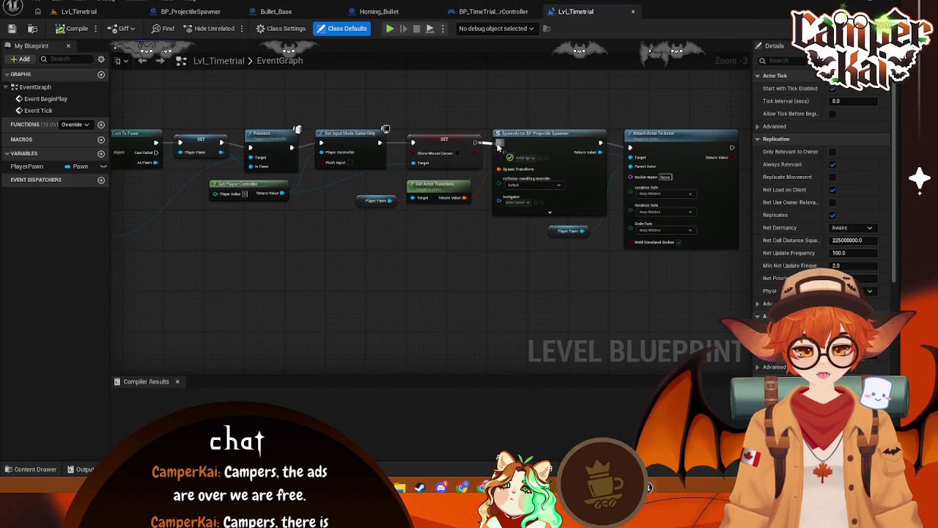
key("ctrl+s")
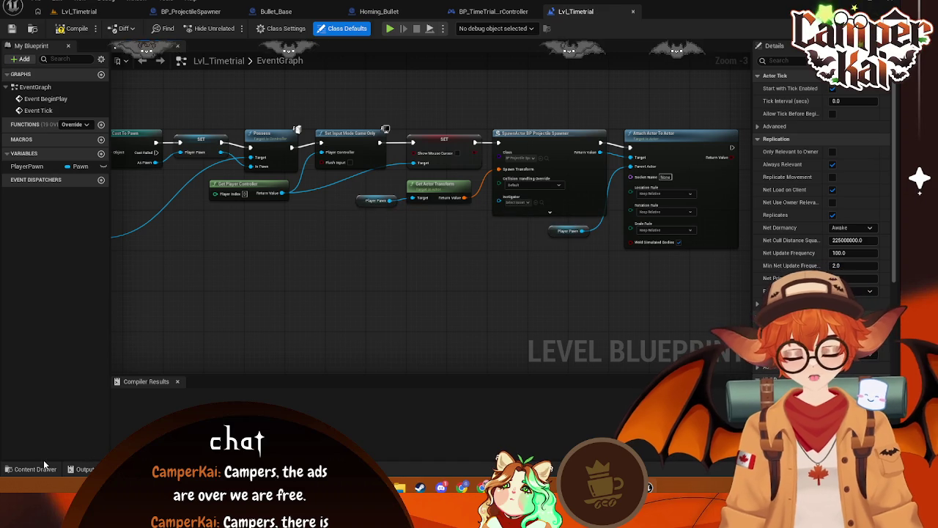
Browse the Content Drawer's Abilities folder, then the Characters folder
left_click(33, 469)
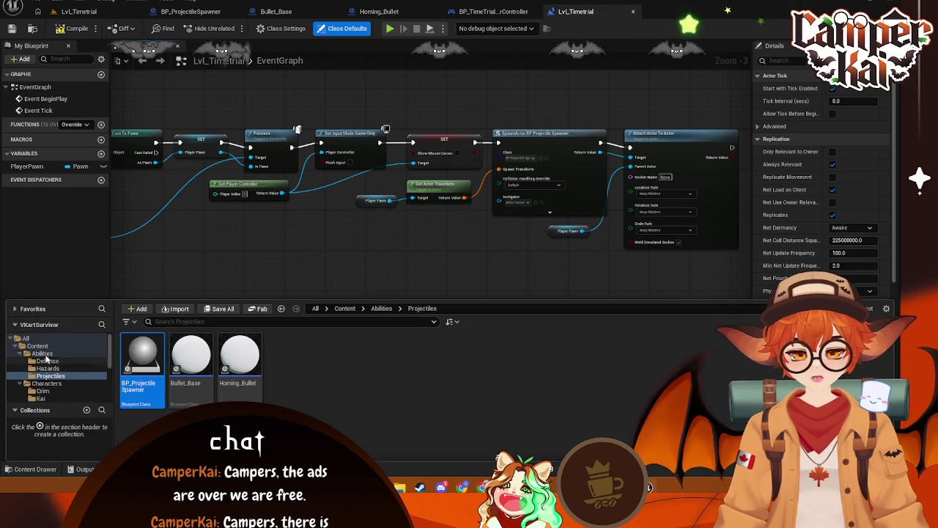
left_click(42, 362)
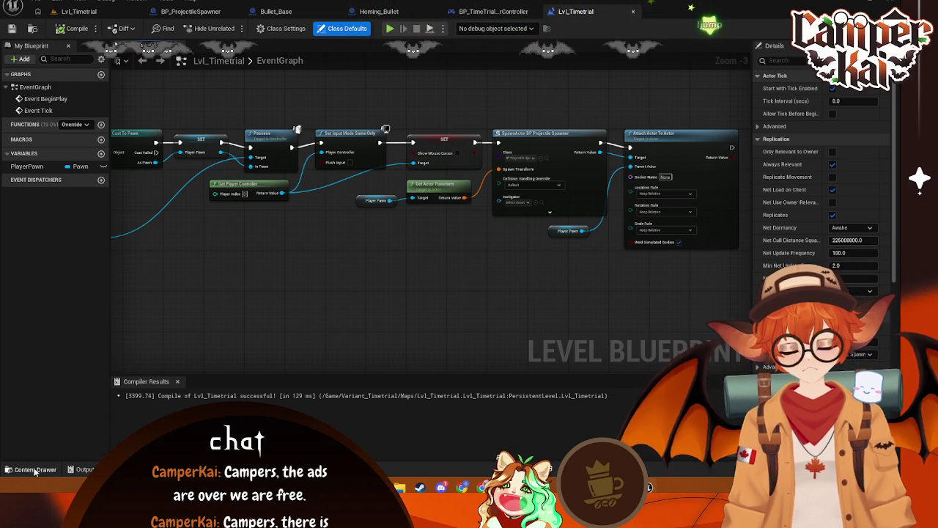
key("ctrl+space")
left_click_drag(118, 370, 63, 356)
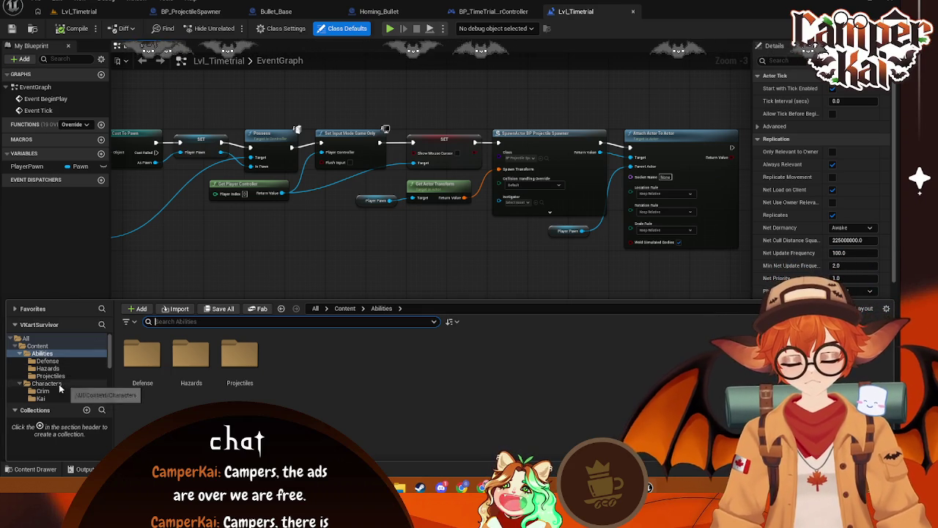
left_click(47, 383)
scroll(49, 378, "down", 5)
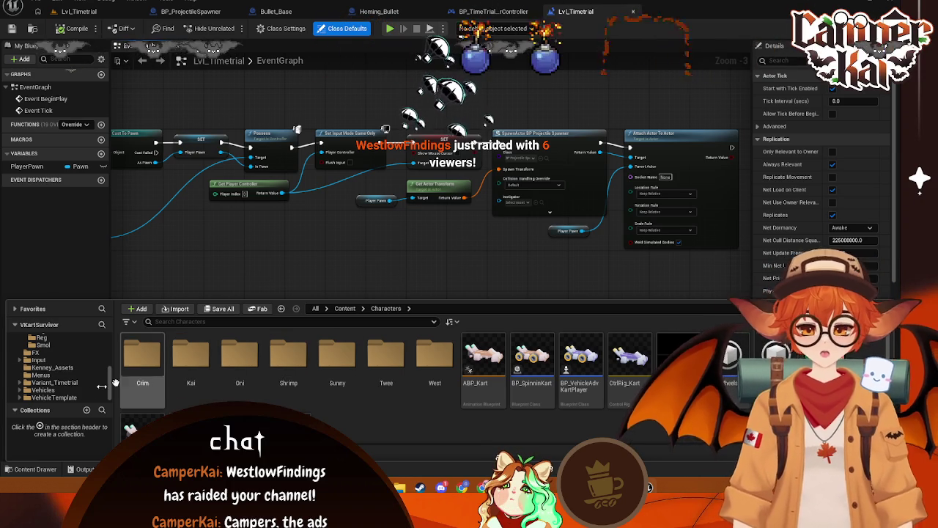
Open BP_TimeTrialPlayerController from Variant_Timetrial's Blueprints folder and view its BeginPlay and Sequence nodes
left_click(71, 383)
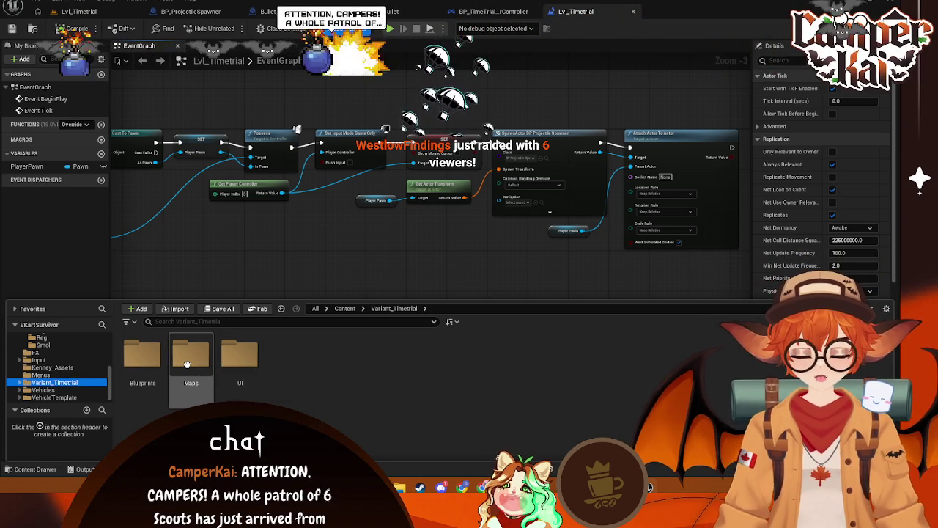
left_click(191, 363)
double_click(151, 368)
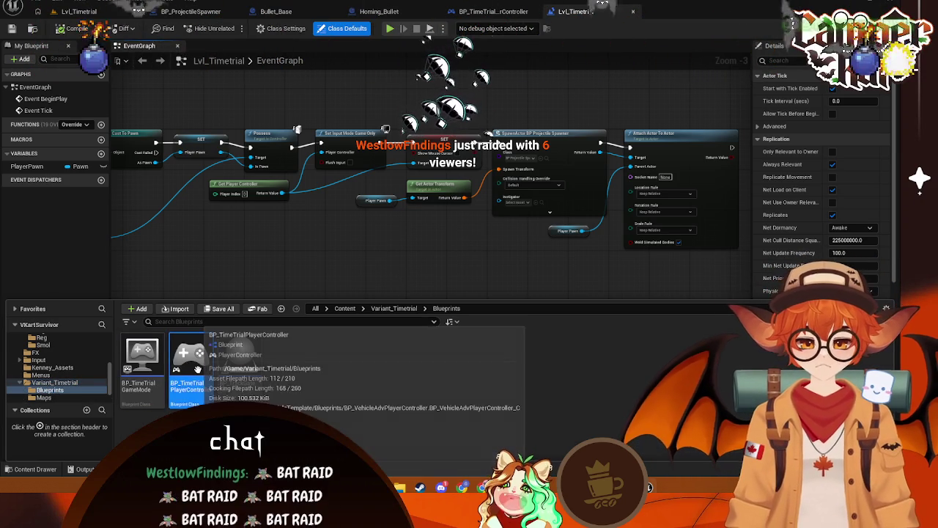
double_click(192, 370)
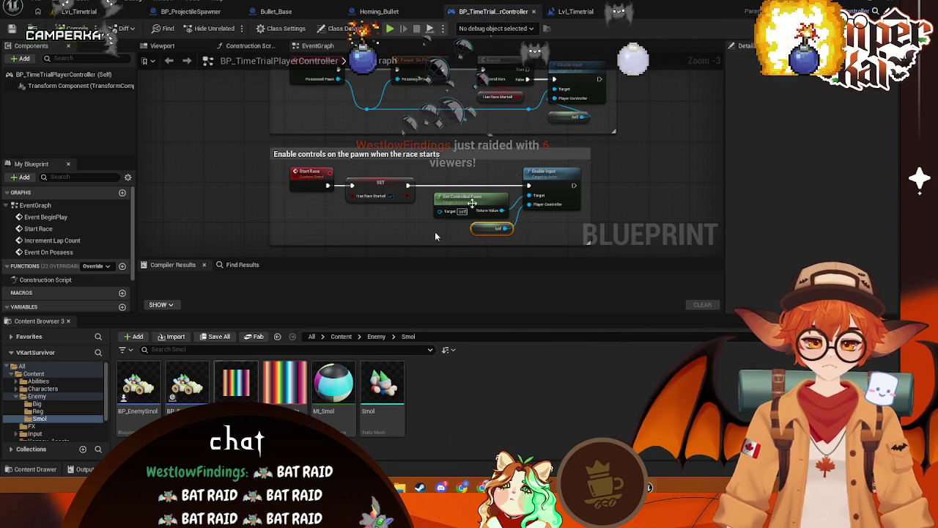
double_click(48, 251)
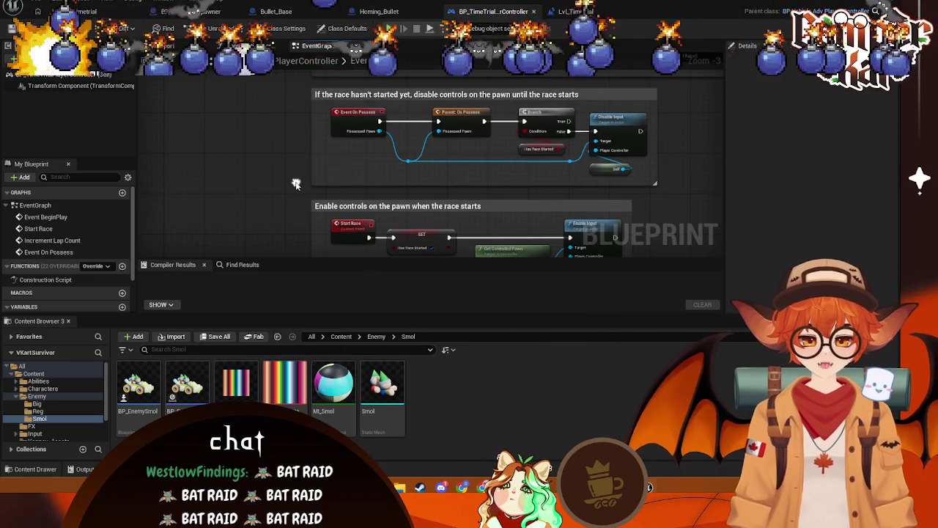
mouse_move(295, 129)
left_mouse_down()
mouse_move(411, 205)
mouse_move(477, 229)
left_mouse_up()
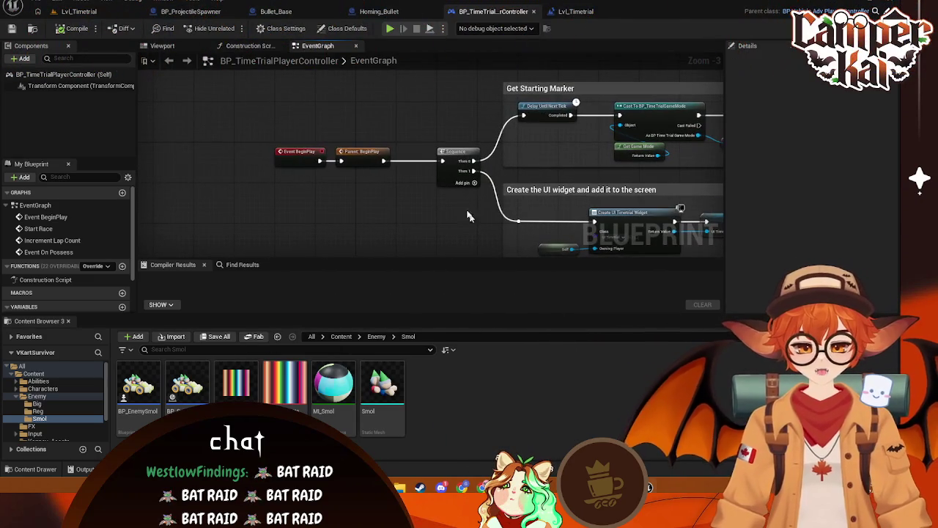
Route Parent: BeginPlay through a new 0.2 s Delay node into the Sequence, then compile
left_click_drag(383, 164, 442, 160)
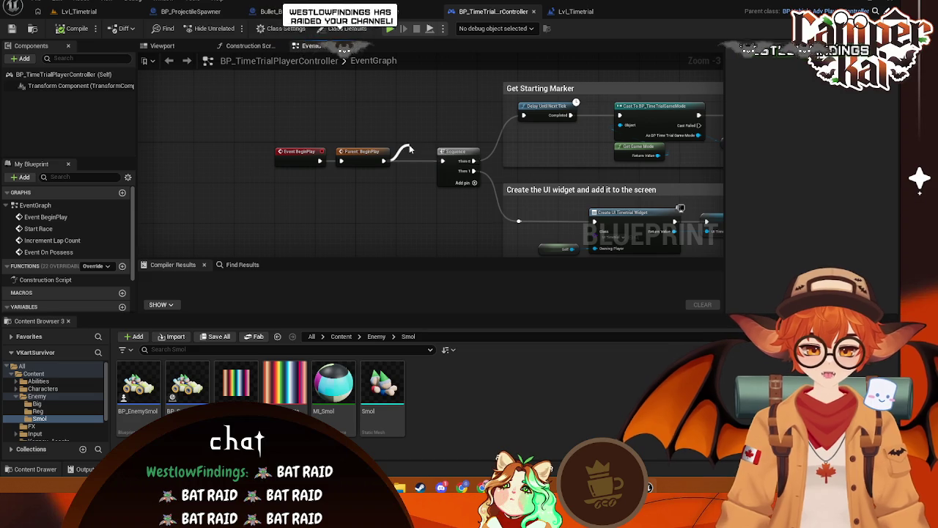
mouse_move(456, 228)
left_mouse_down()
mouse_move(336, 141)
mouse_move(395, 181)
mouse_move(388, 177)
mouse_move(533, 233)
mouse_move(533, 250)
left_mouse_up()
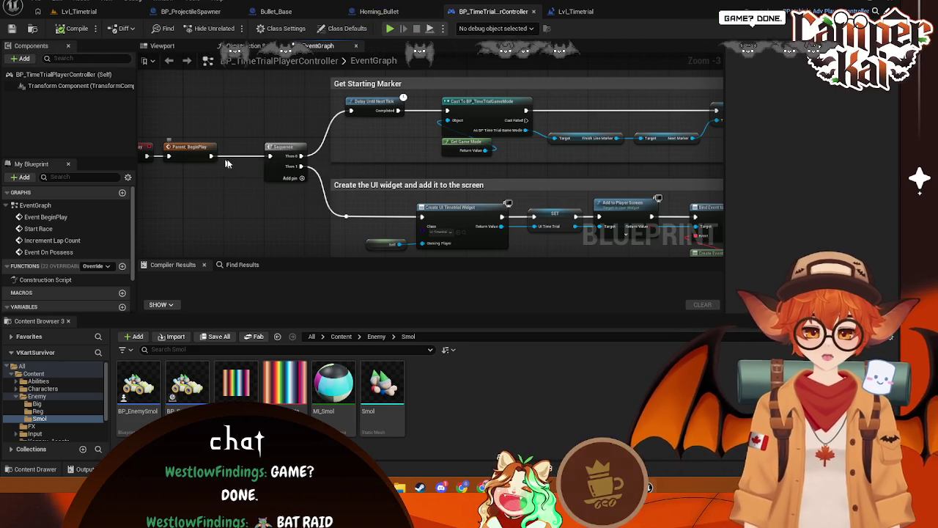
left_click_drag(270, 147, 278, 148)
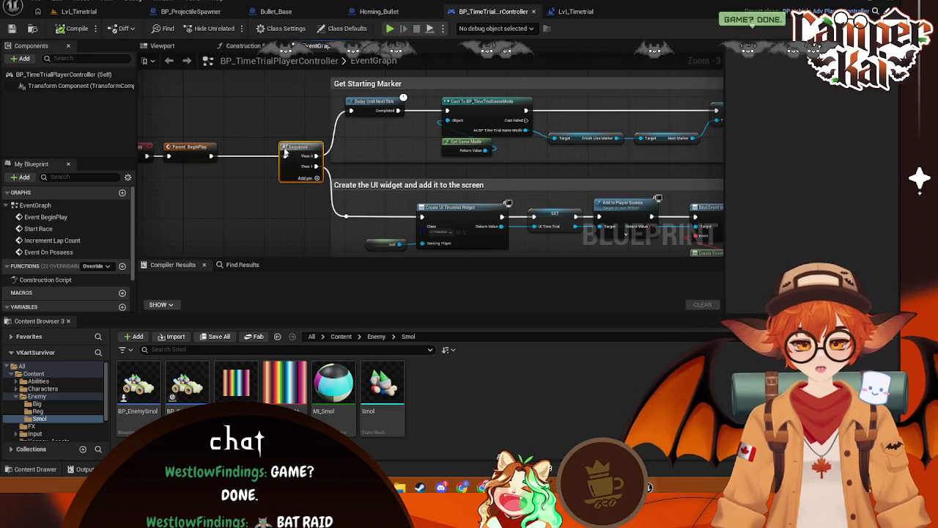
left_click_drag(212, 157, 246, 144)
type("delau")
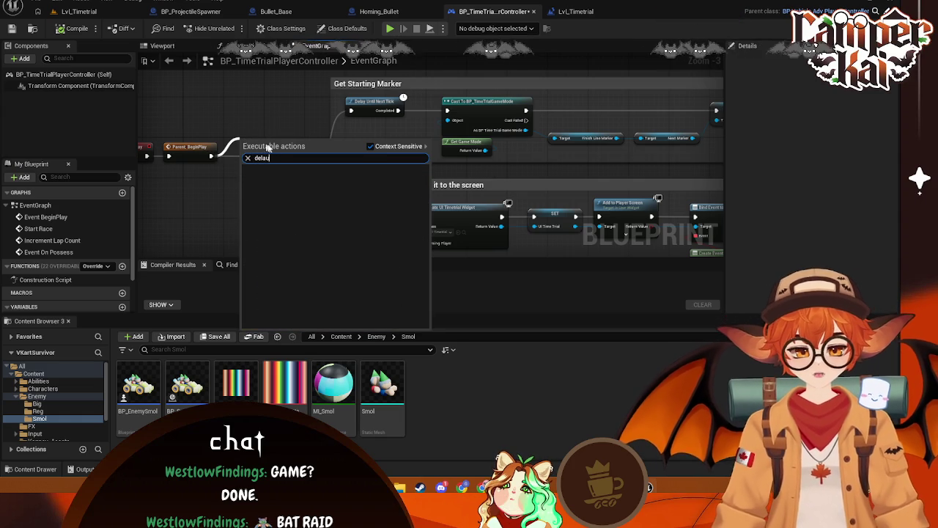
key("BackSpace")
left_click(279, 181)
left_click_drag(252, 149, 234, 189)
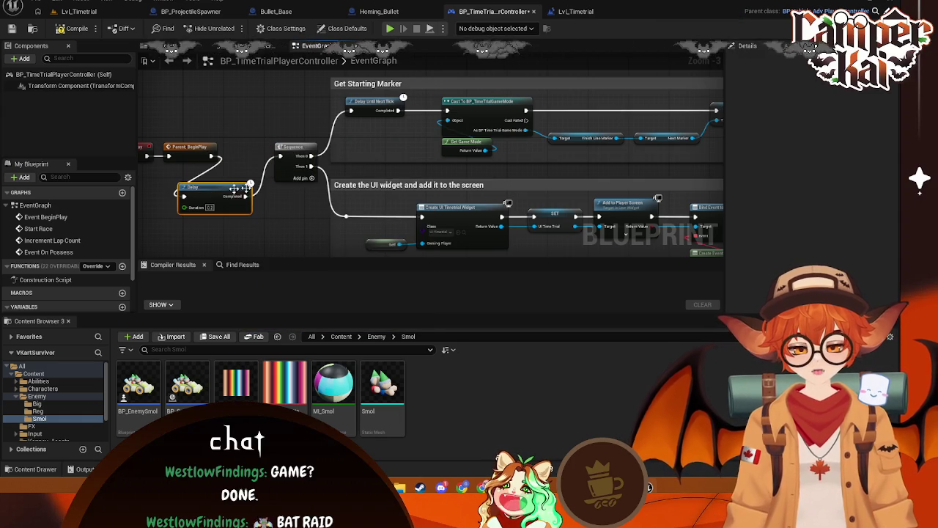
left_click(73, 28)
Return to the Lvl_Timetrial level editor and browse the Engine folder
left_click(79, 11)
scroll(45, 397, "down", 3)
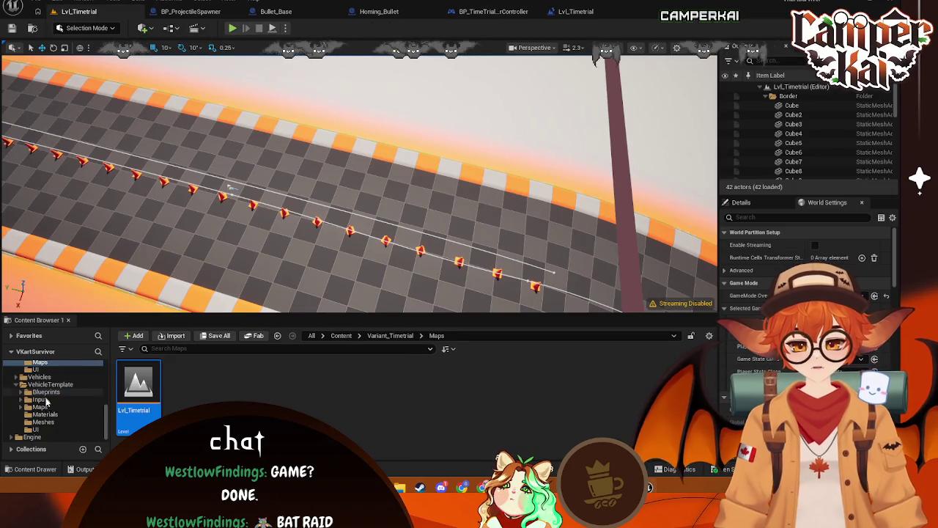
left_click(33, 437)
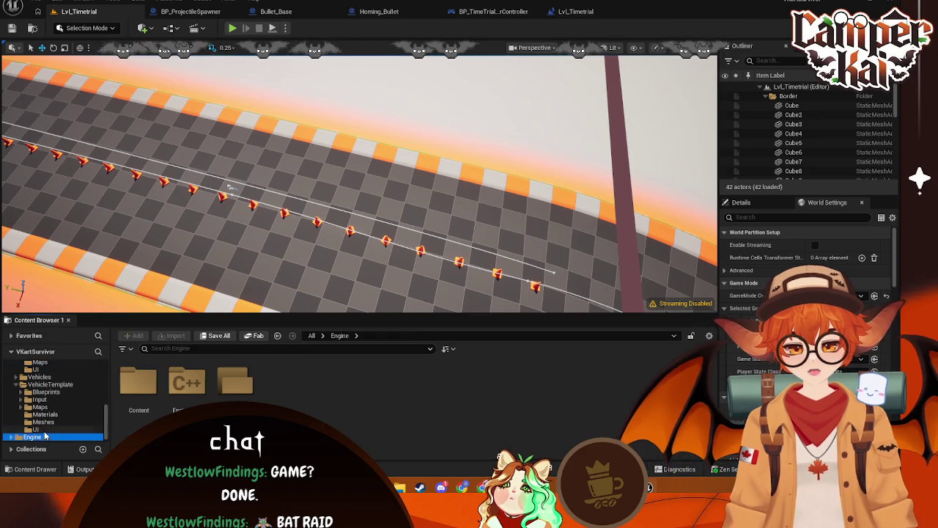
scroll(46, 377, "up", 2)
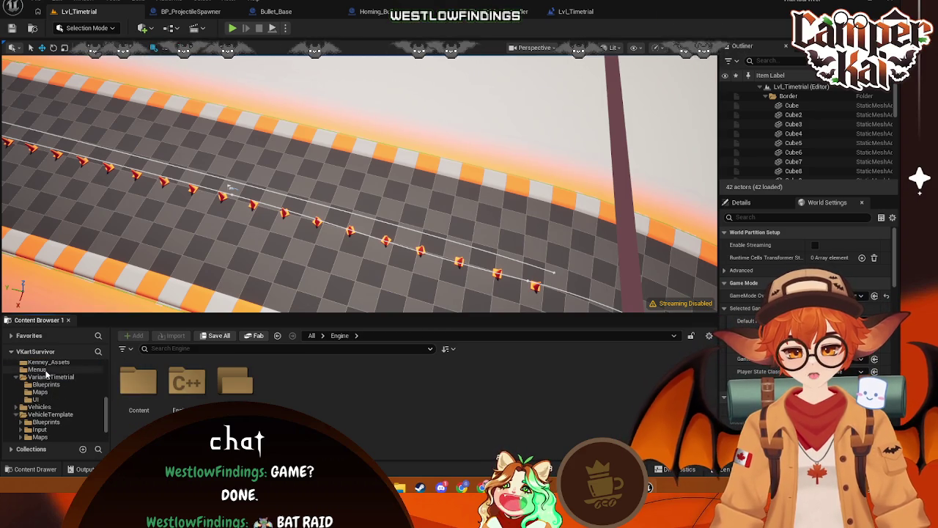
Open Lvl_Main from Content/Menus and start Play-In-Editor on the VKart Survivor title screen
left_click(37, 369)
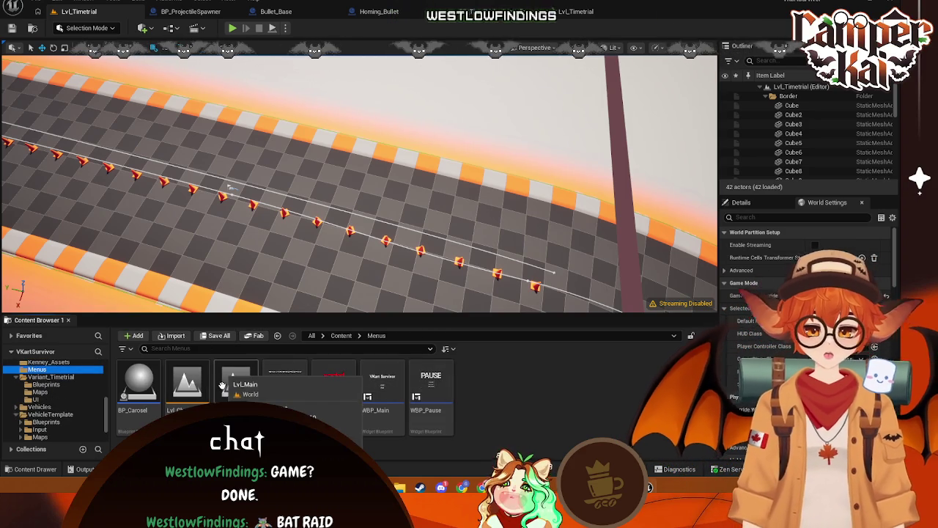
double_click(242, 391)
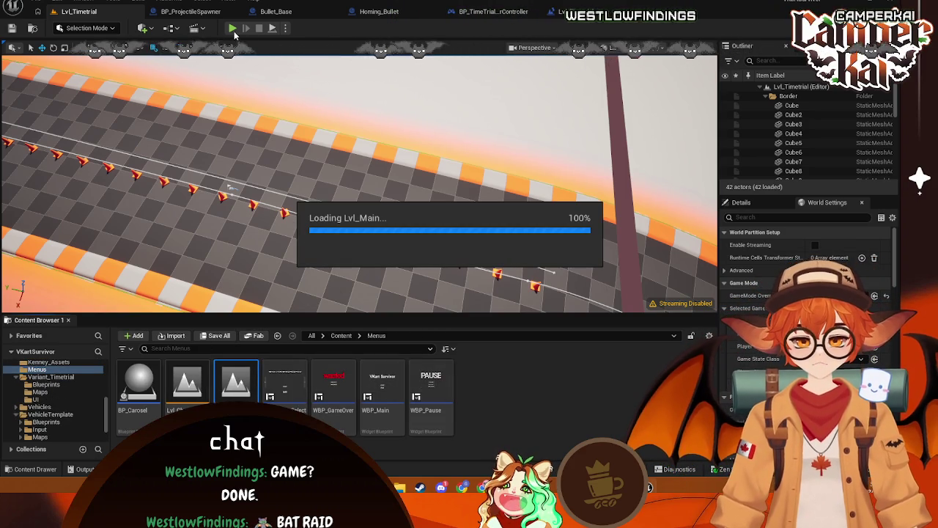
key("alt+p")
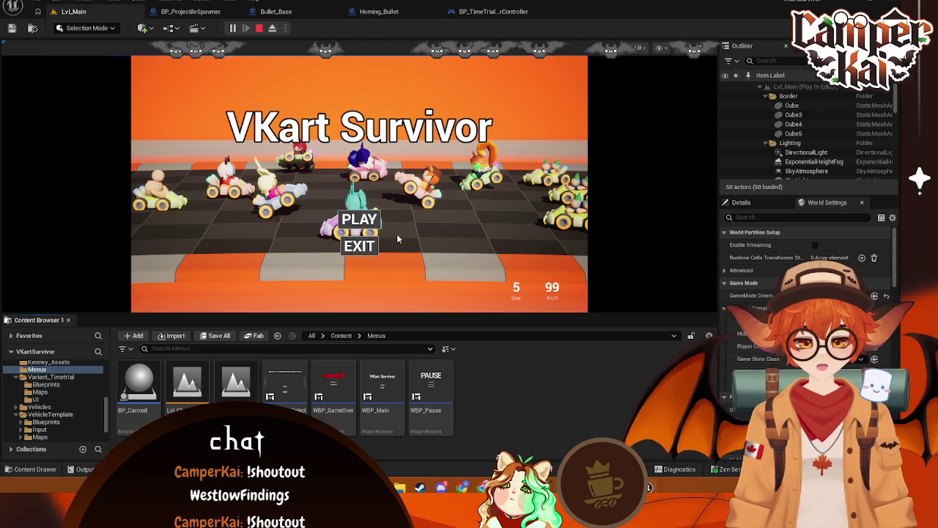
From the main menu, cycle the kart selection to the red kart, start the race, then stop
left_click(371, 219)
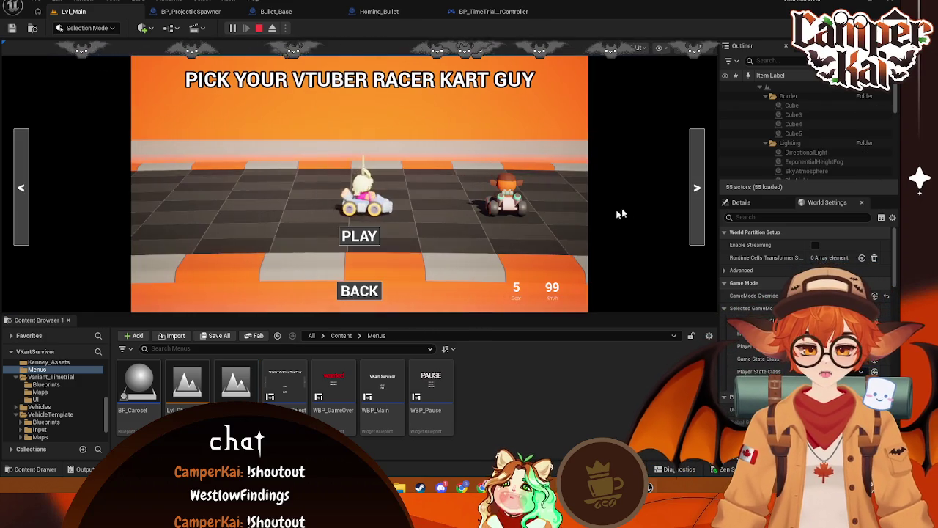
left_click(696, 186)
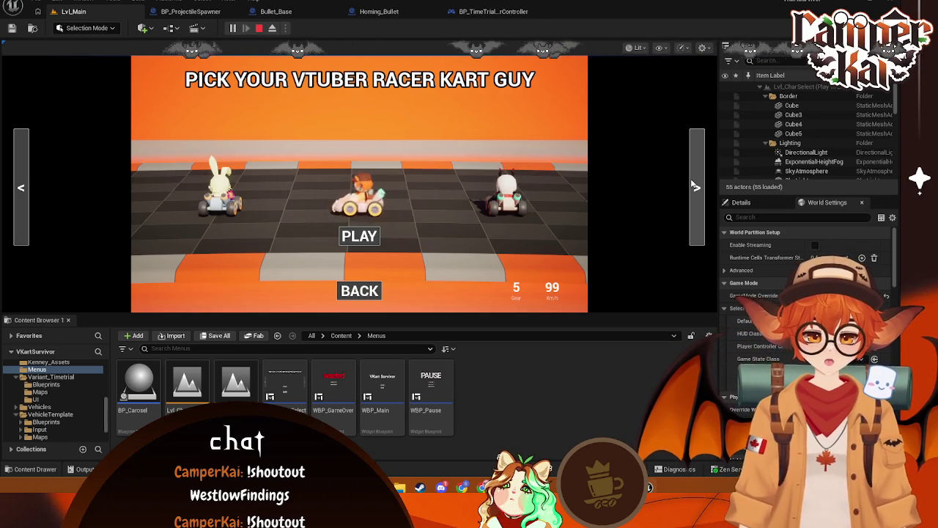
left_click(695, 186)
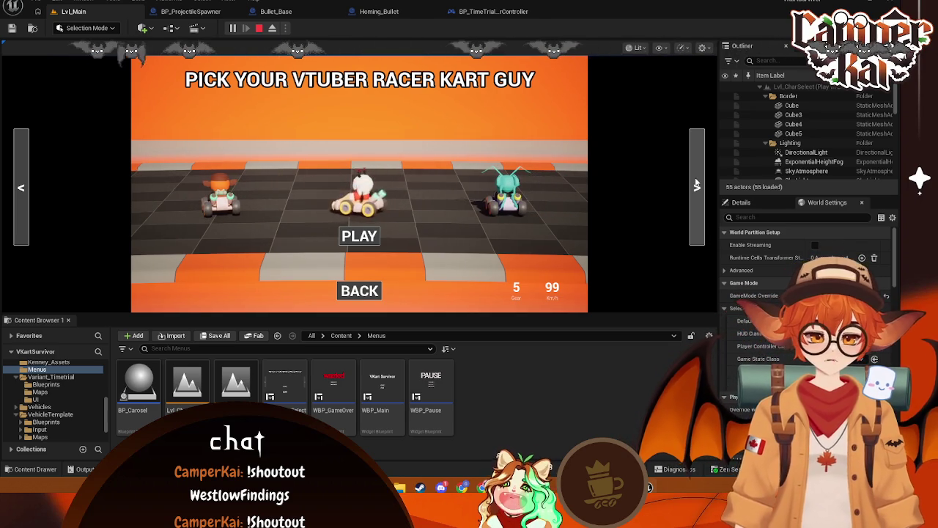
left_click(696, 185)
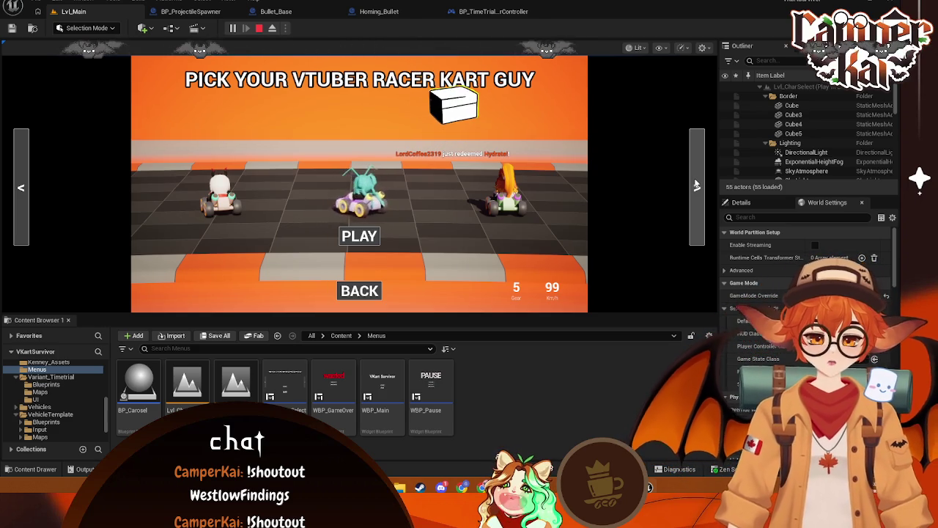
left_click(696, 185)
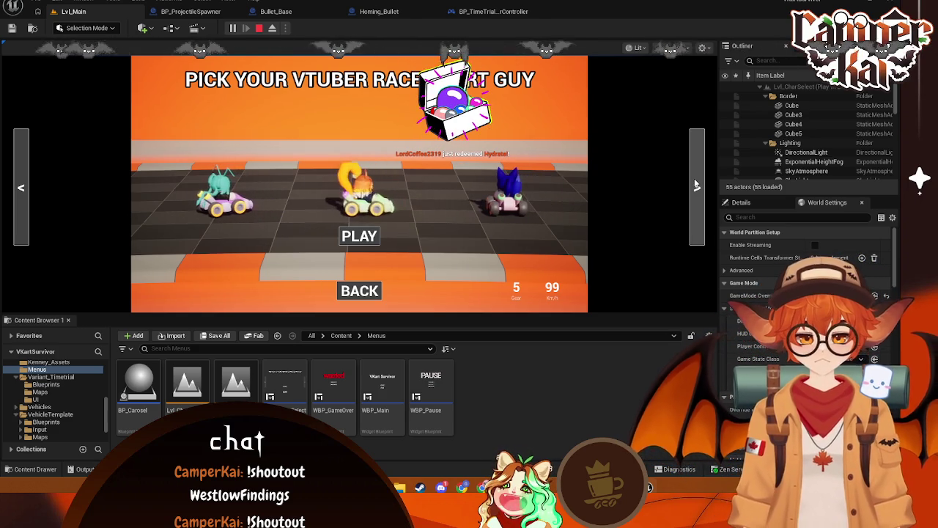
left_click(696, 184)
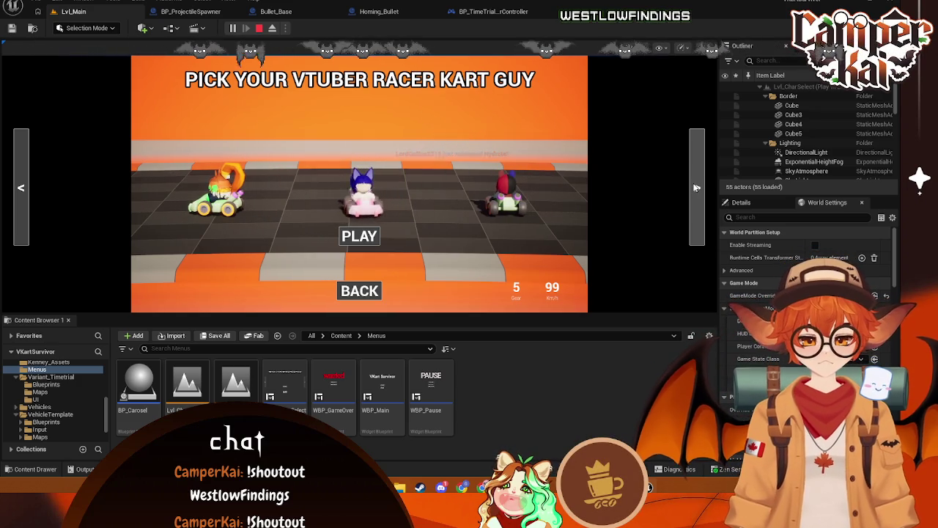
left_click(696, 187)
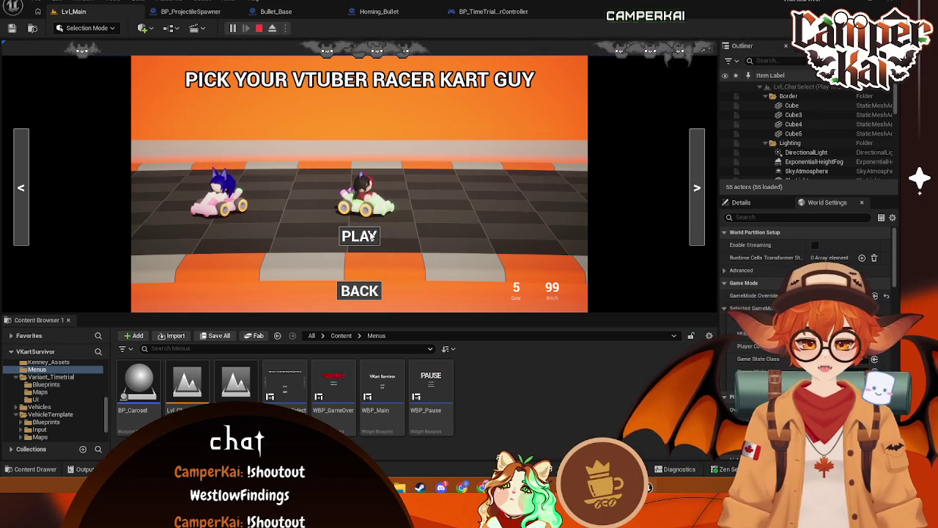
left_click(371, 235)
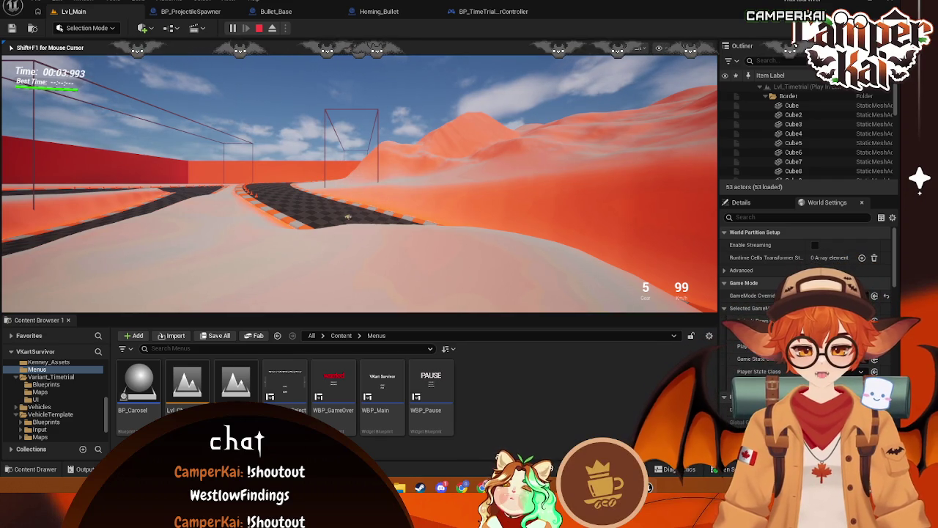
key("Escape")
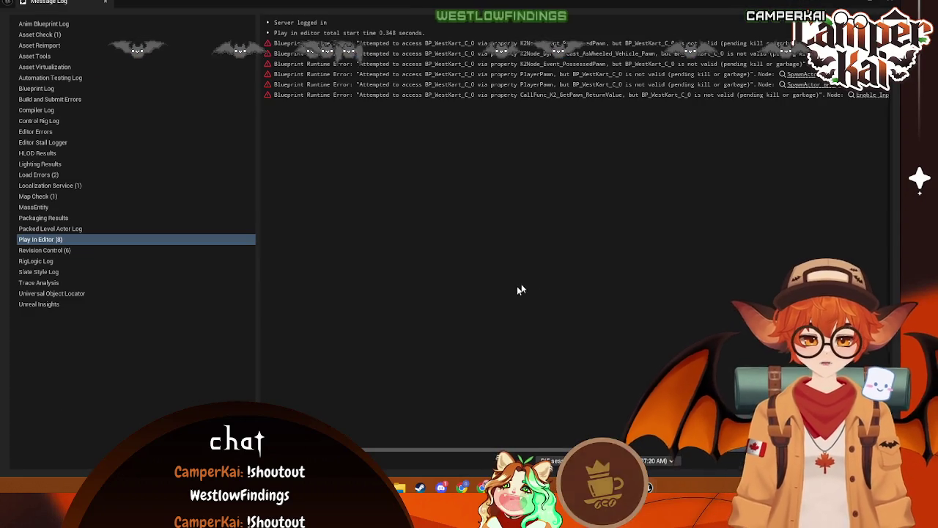
Check the first runtime error, close the Message Log, and bring up BP_TimeTrialPlayerController's event graph
left_click(454, 43)
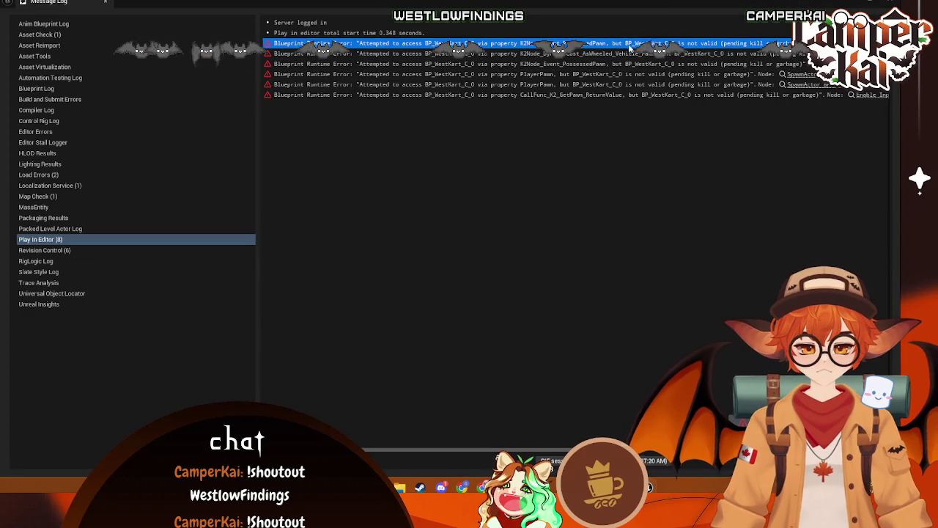
left_click(105, 2)
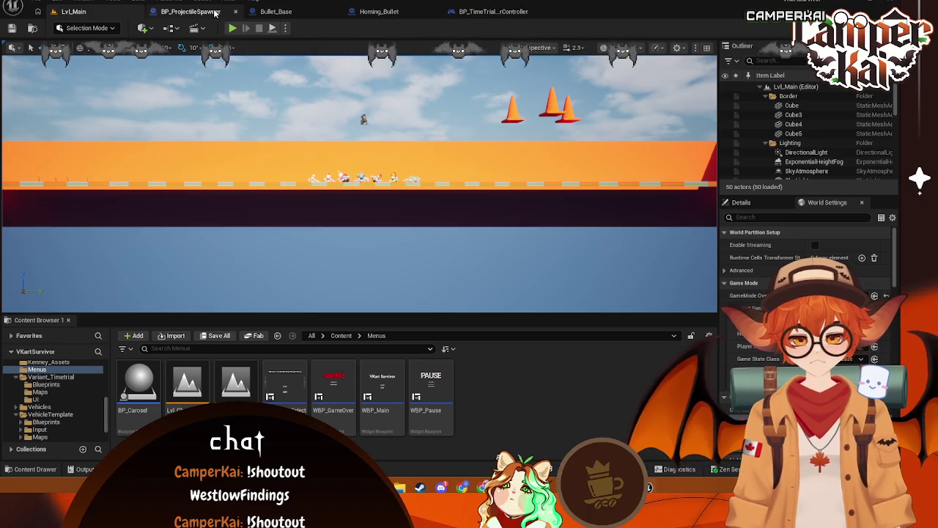
left_click(191, 11)
left_click(274, 12)
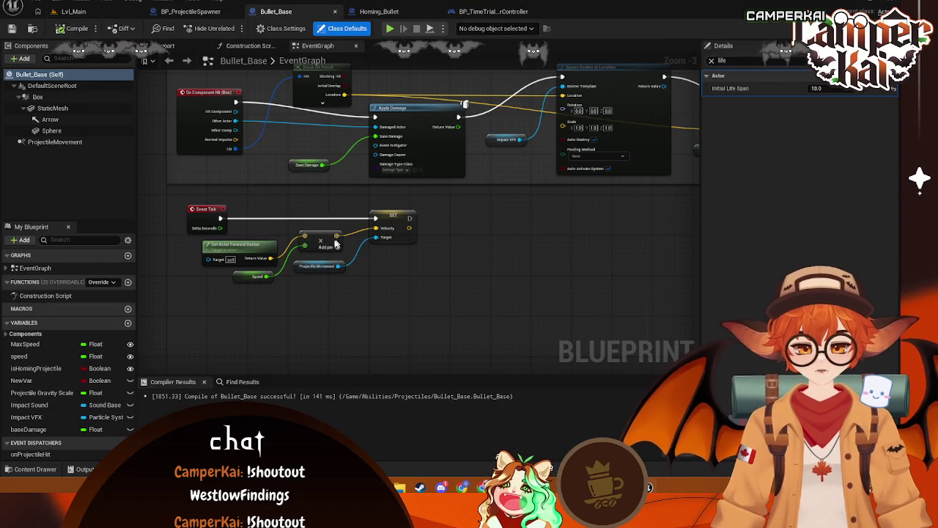
left_click(492, 11)
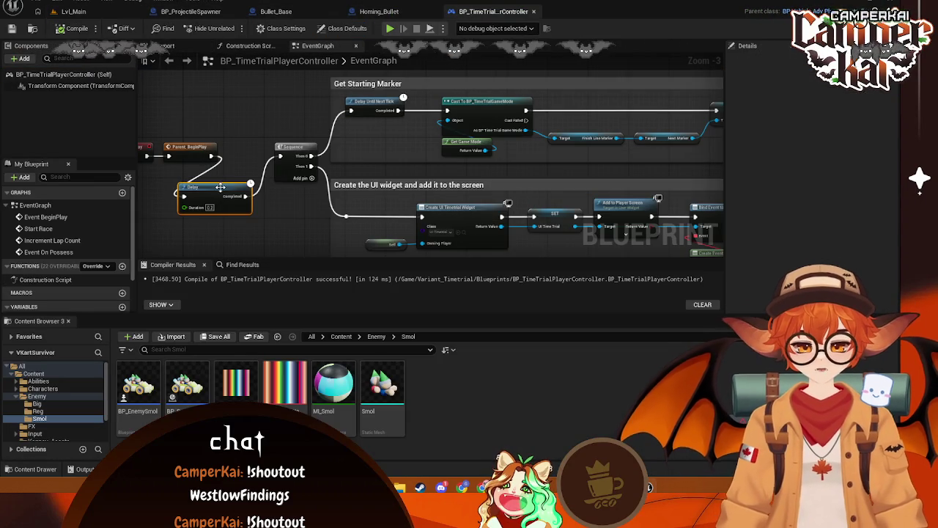
Delete the Delay node, wire Parent BeginPlay straight into Sequence, and compile
key("Delete")
left_click_drag(211, 156, 282, 156)
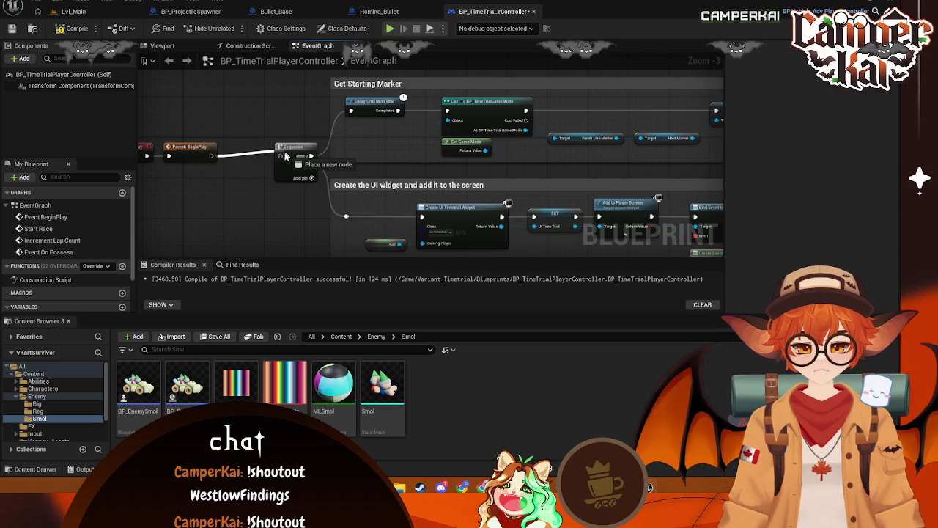
left_click(73, 28)
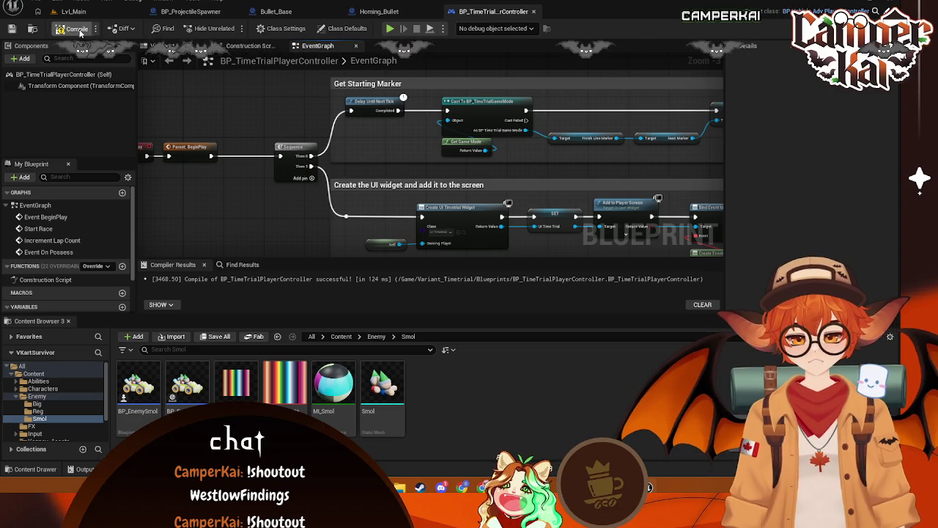
left_click(96, 14)
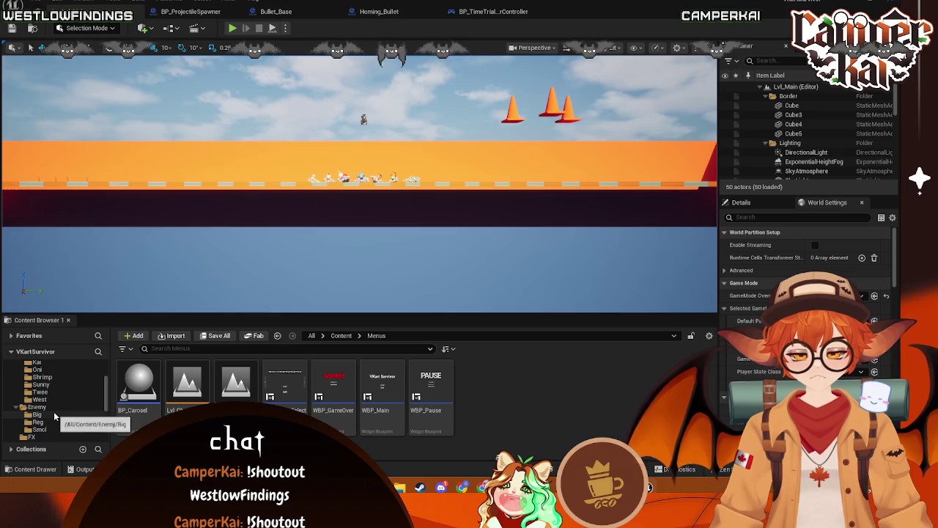
Open Lvl_Timetrial from Variant_Timetrial > Maps and open its Level Blueprint
scroll(54, 411, "up", 5)
scroll(59, 396, "down", 5)
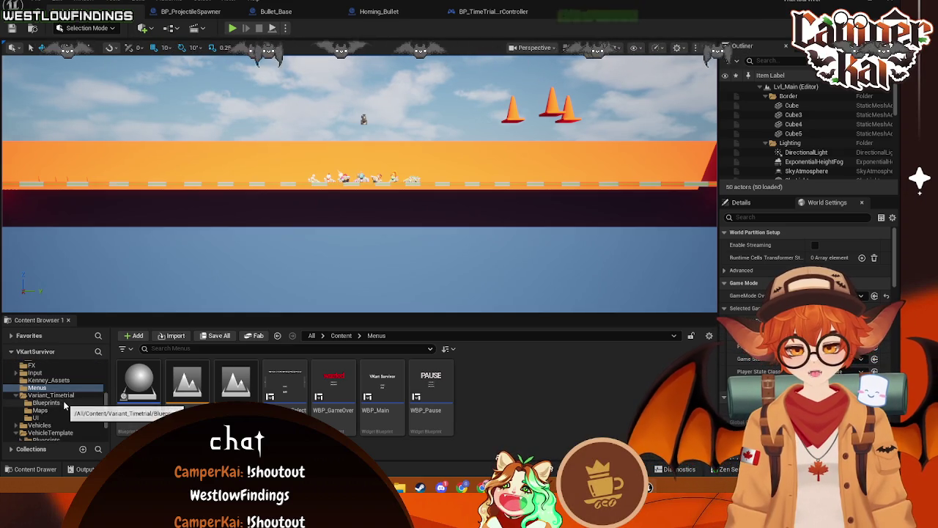
left_click(40, 409)
double_click(139, 385)
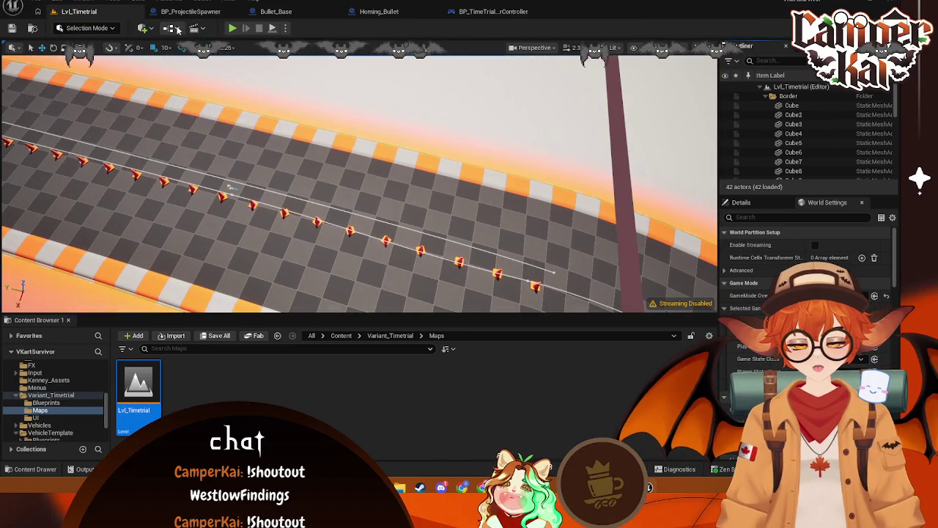
left_click(194, 28)
left_click(196, 96)
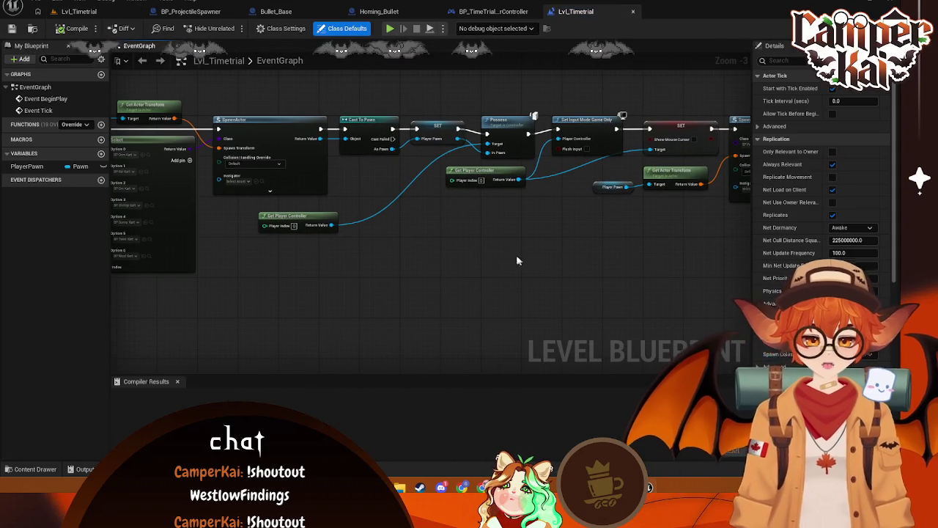
Bring up the Content Drawer to browse the project's content files
left_click(33, 470)
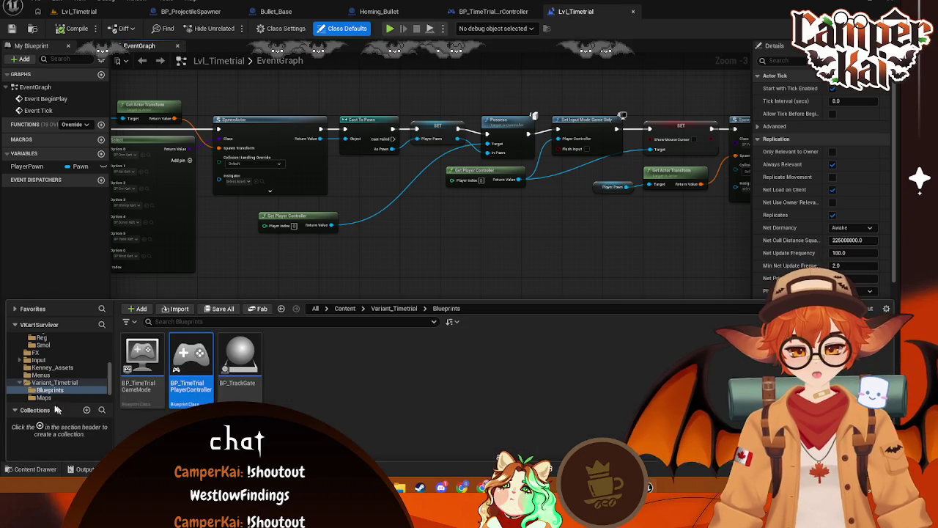
scroll(52, 382, "up", 2)
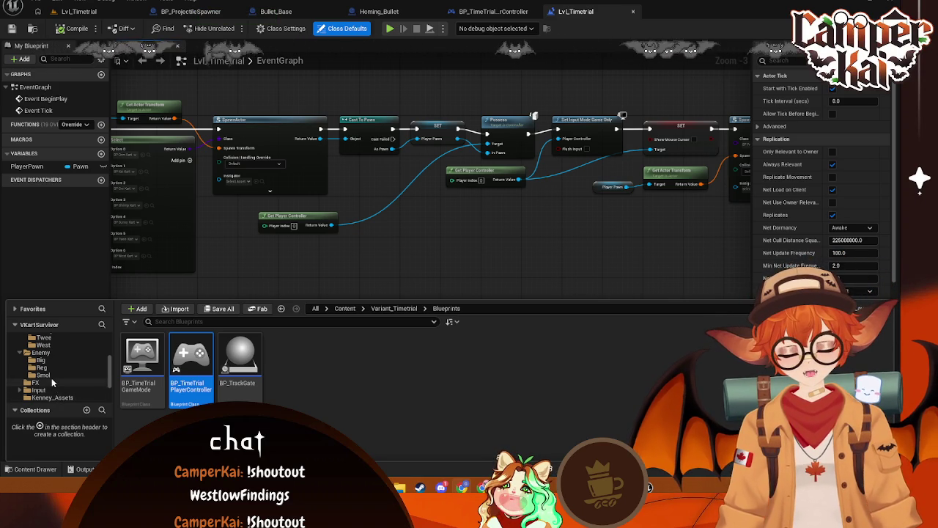
scroll(52, 378, "down", 3)
scroll(44, 381, "up", 1)
Load Lvl_CharSelect from Menus, play-test into the race, then stop the session
left_click(40, 367)
double_click(205, 363)
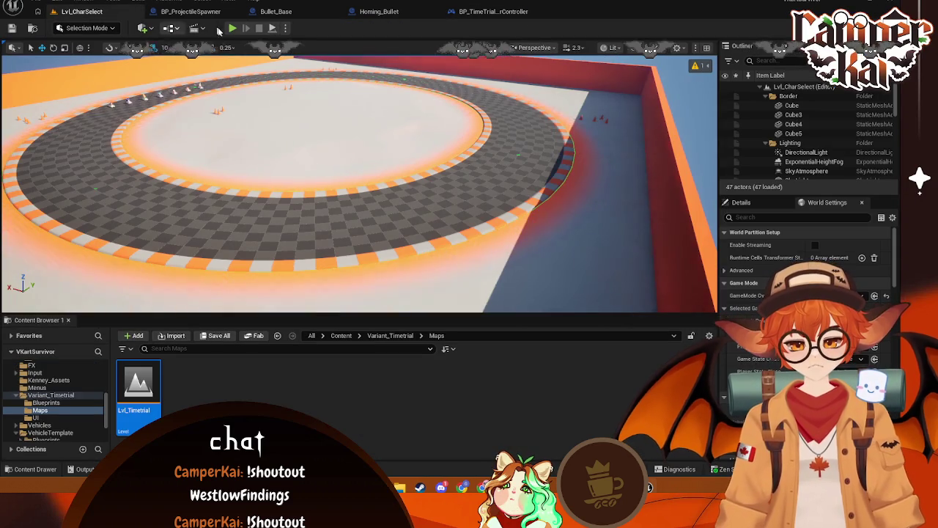
left_click(231, 28)
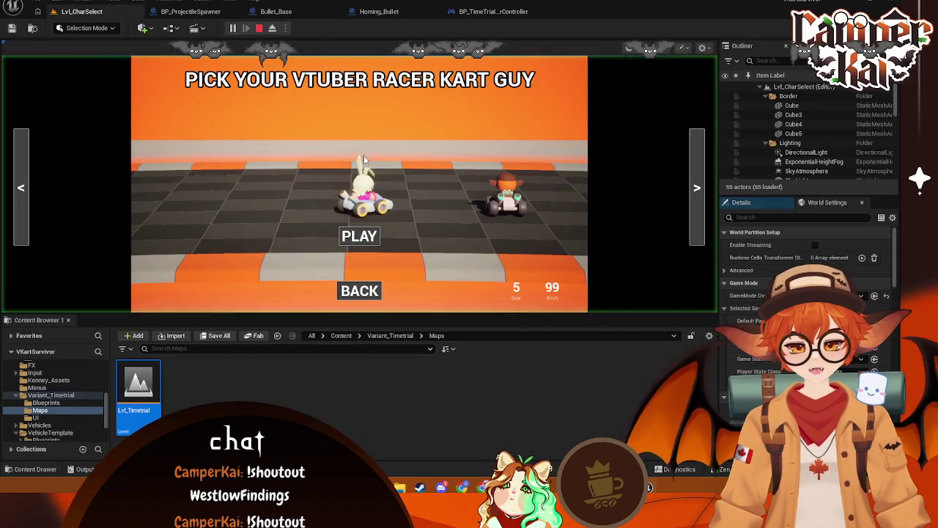
left_click(359, 236)
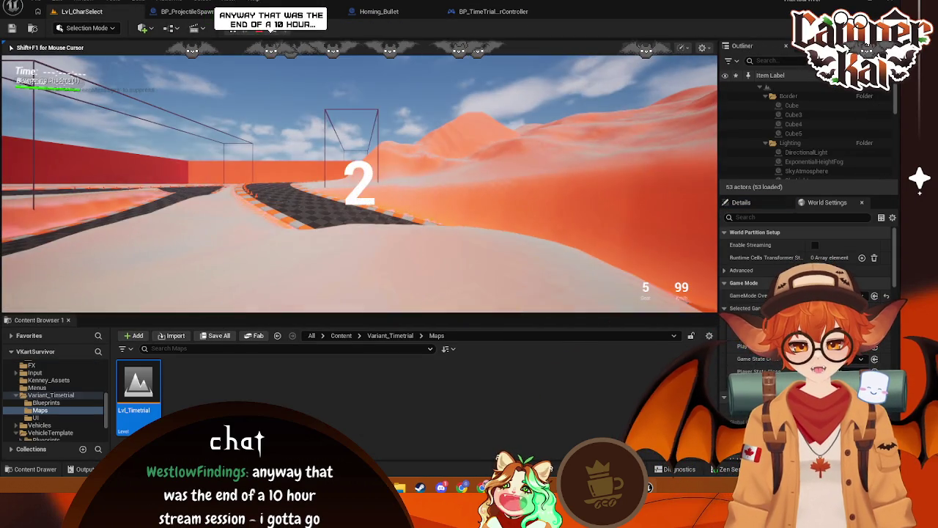
key("Escape")
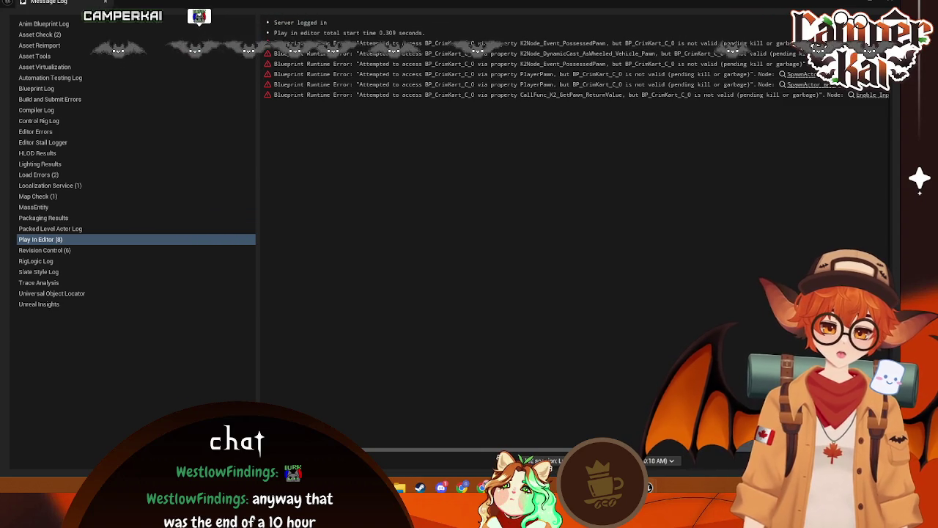
Dismiss the Message Log and go back to the BP_TimeTrialPlayerController graph
left_click(105, 2)
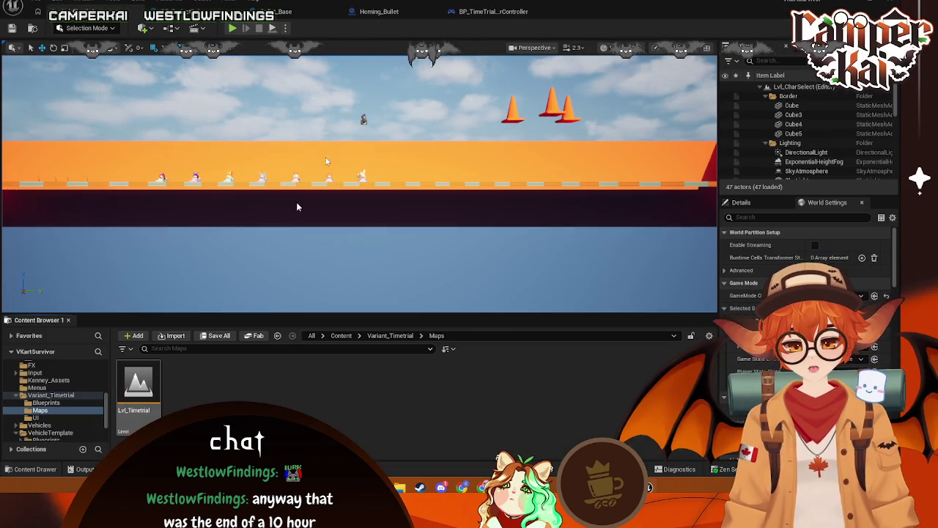
scroll(62, 400, "down", 3)
scroll(62, 400, "up", 10)
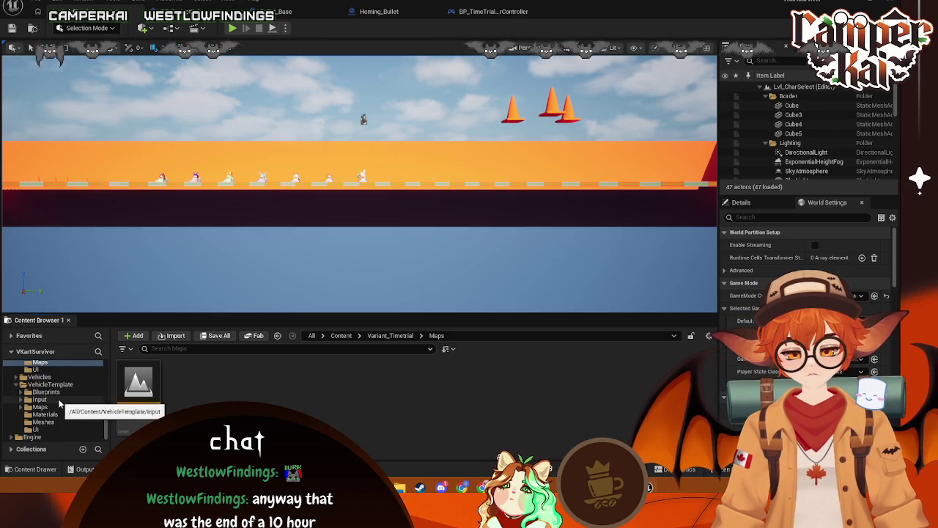
left_click(483, 11)
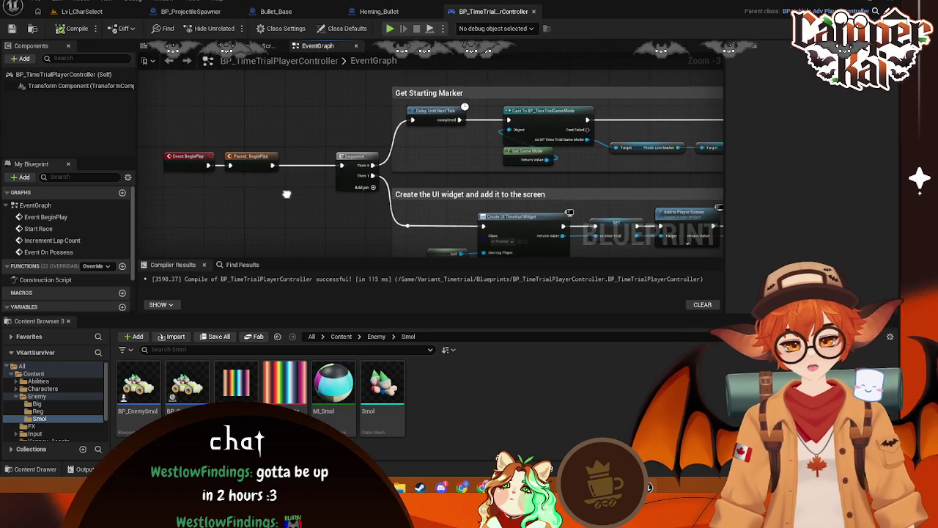
Search for a 'validate' node after Parent BeginPlay, cancel without adding, and return to Lvl_CharSelect
left_click_drag(273, 165, 311, 145)
type("validati")
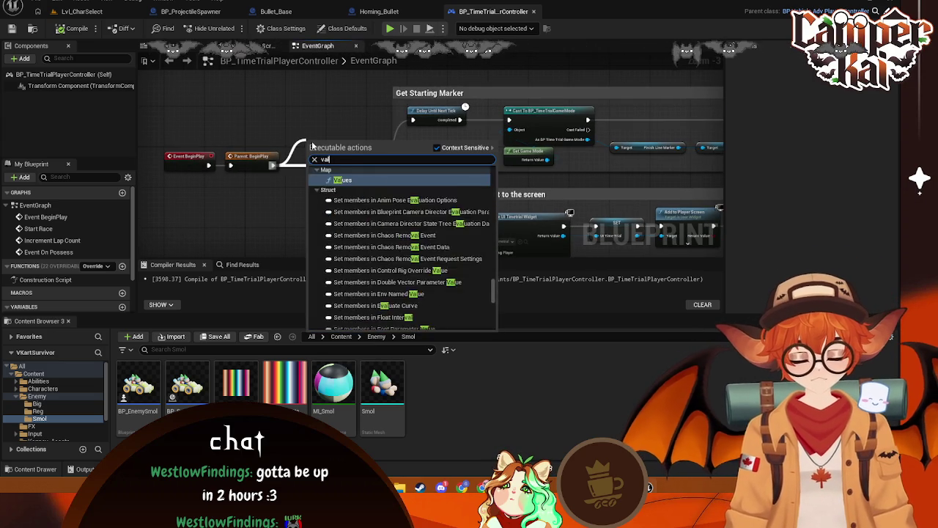
key("BackSpace")
key("BackSpace")
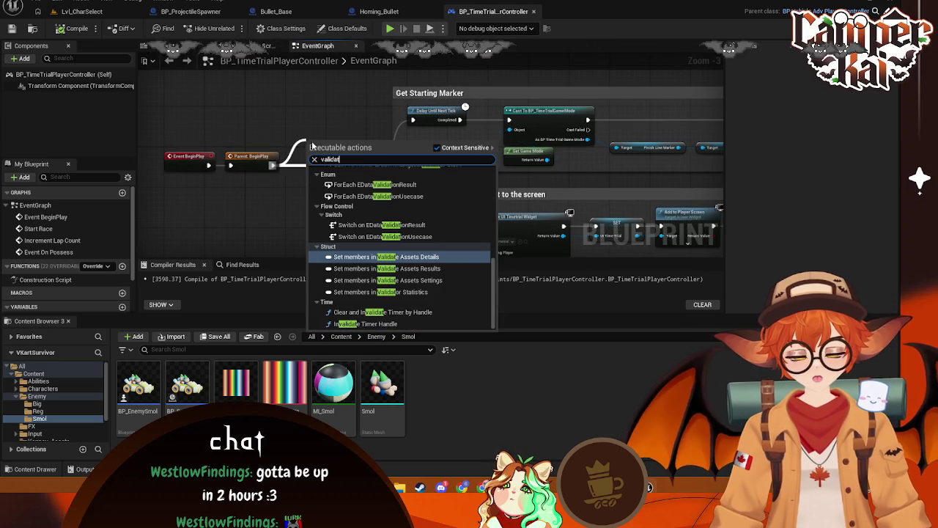
type("e")
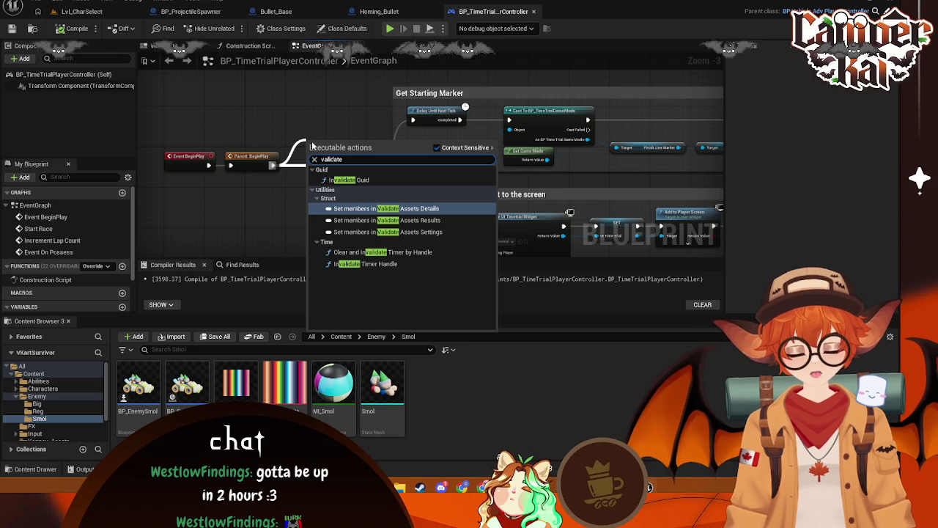
left_click(327, 114)
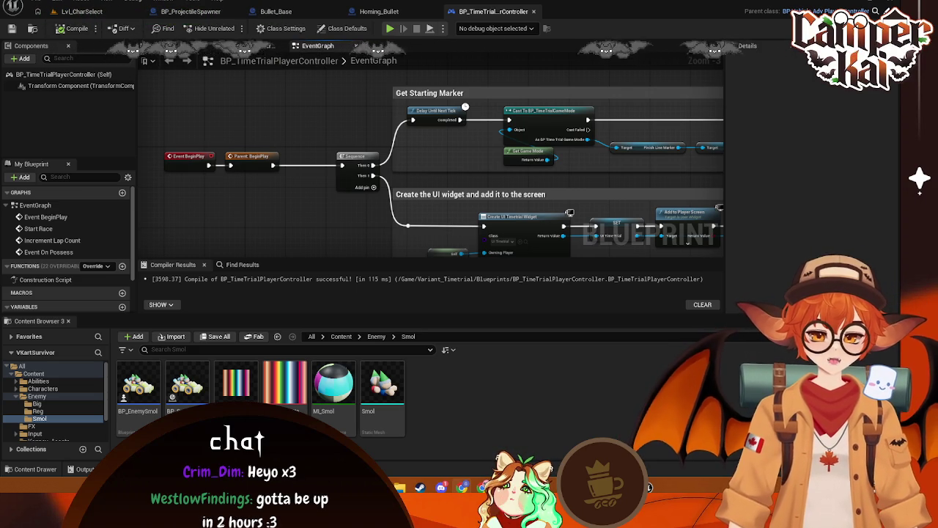
left_click(81, 11)
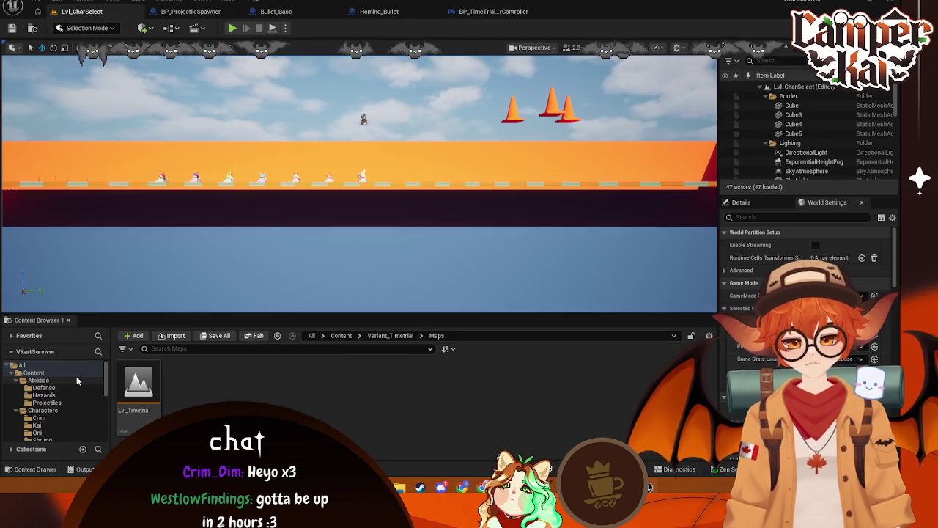
Open Lvl_Timetrial's Level Blueprint and shift the Execute Console Command node right
scroll(66, 392, "down", 5)
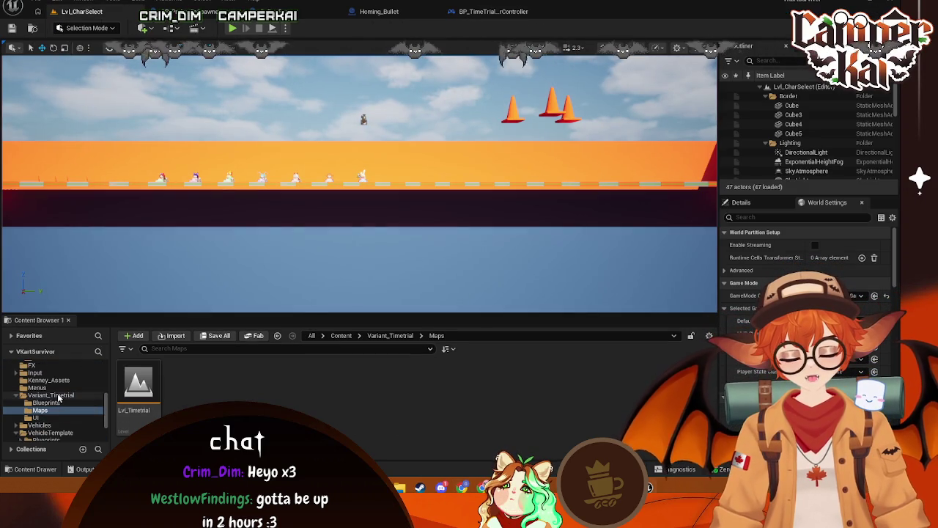
double_click(137, 382)
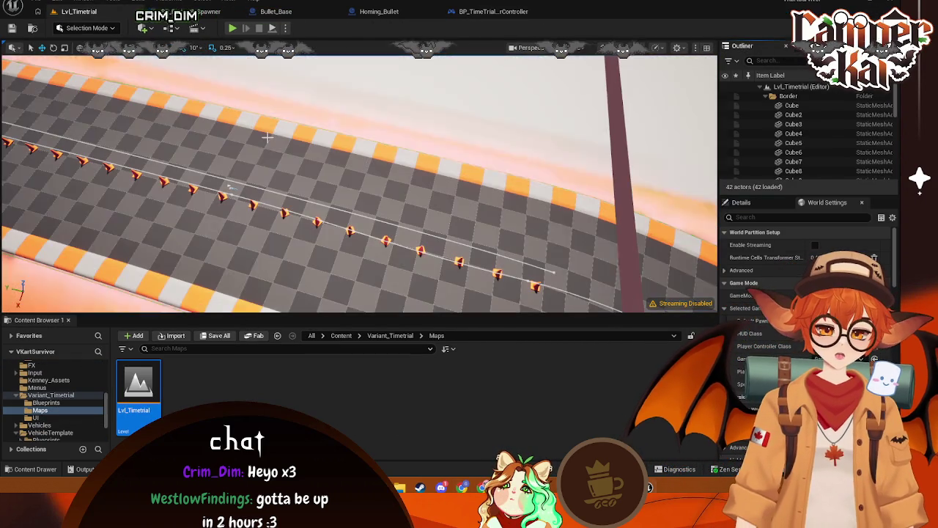
left_click(170, 28)
mouse_move(198, 75)
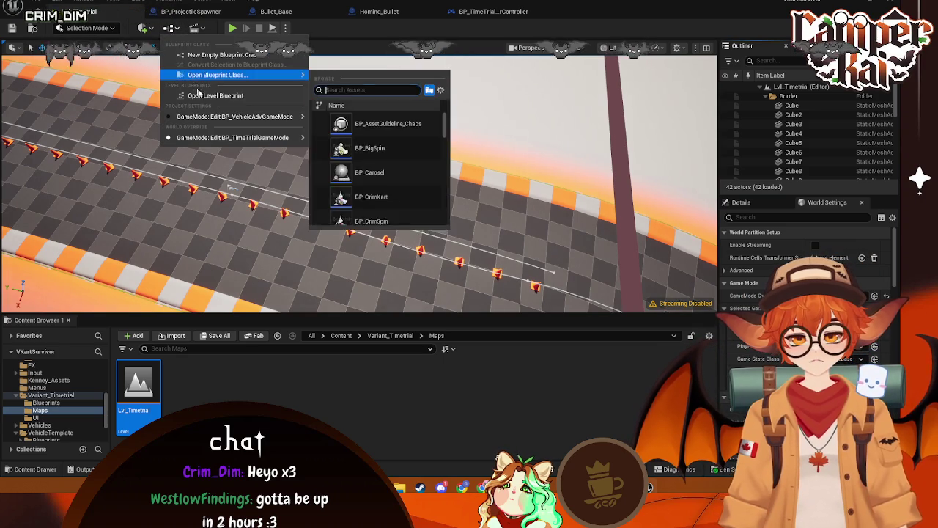
left_click(220, 95)
scroll(472, 176, "up", 3)
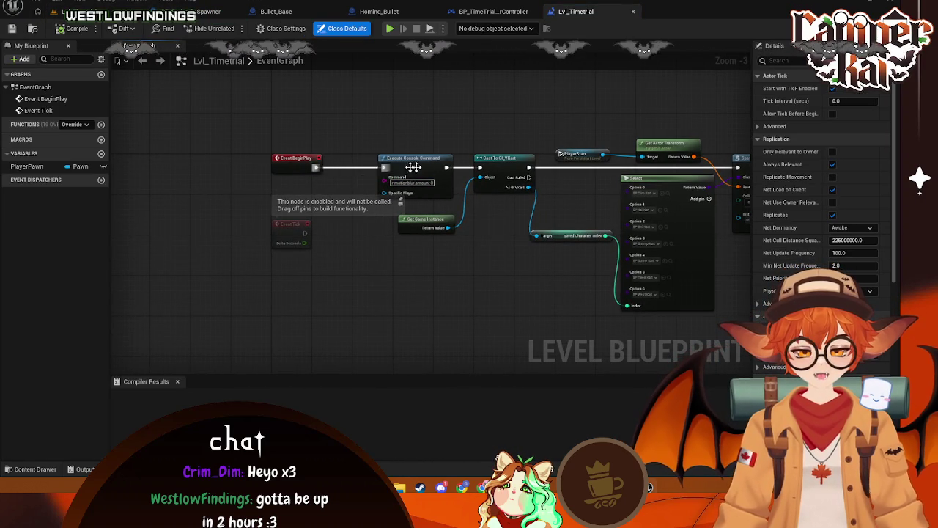
left_click(373, 168)
mouse_move(372, 168)
left_mouse_down()
mouse_move(421, 129)
mouse_move(388, 155)
mouse_move(415, 176)
mouse_move(442, 139)
left_mouse_up()
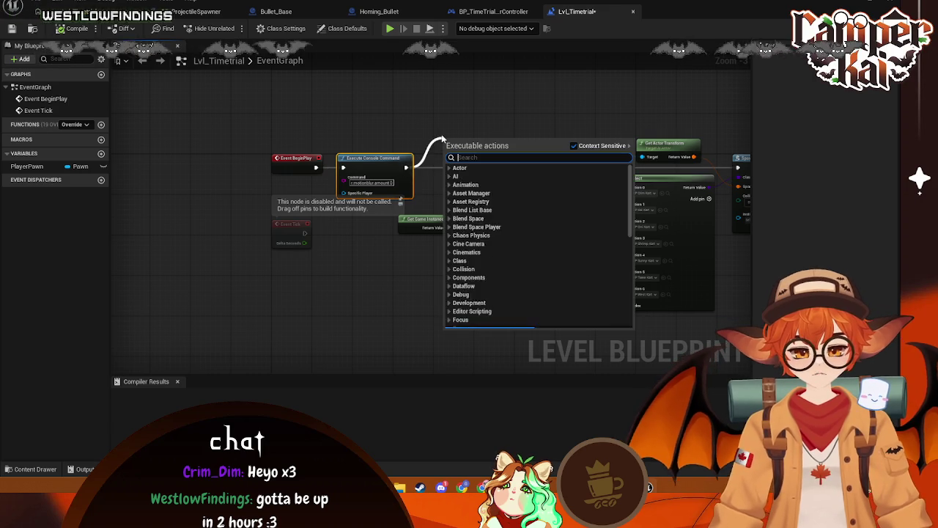
Add an Un Possess node between Execute Console Command and the cast
type("unpos")
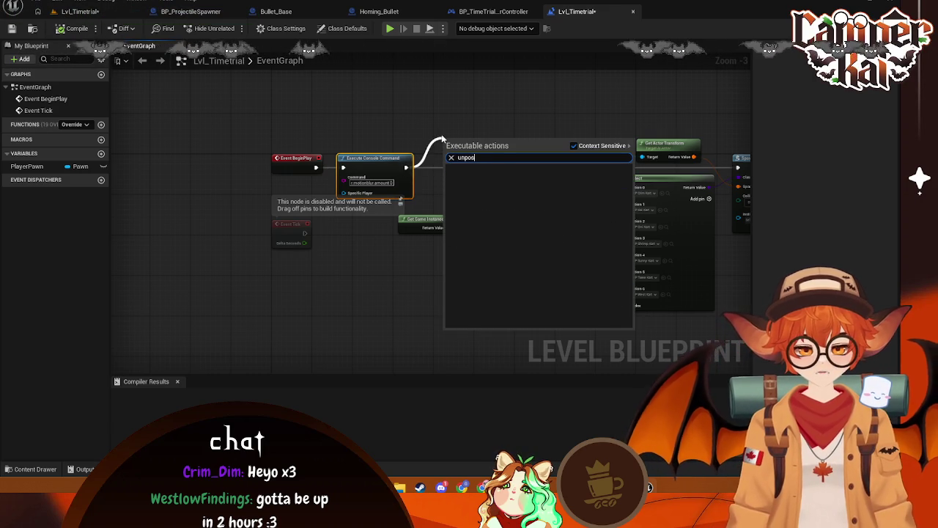
key("BackSpace")
key("BackSpace")
key("BackSpace")
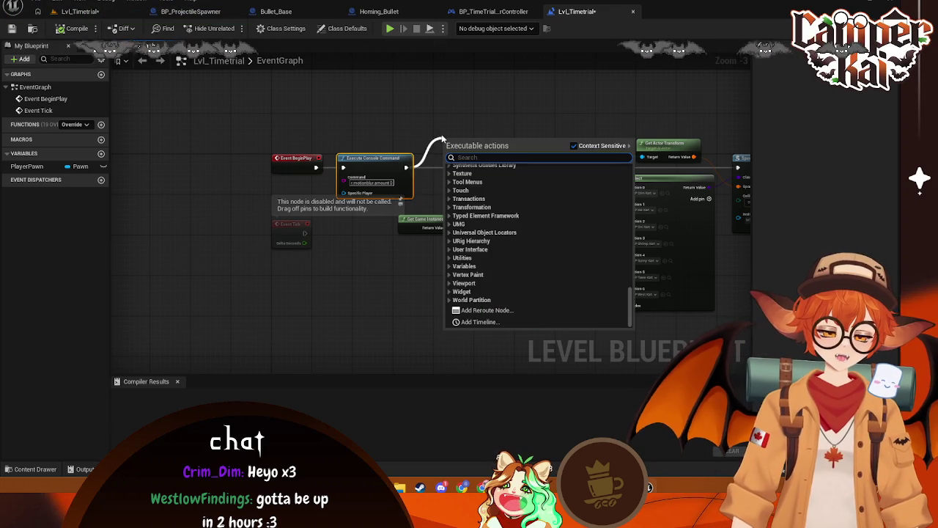
key("Escape")
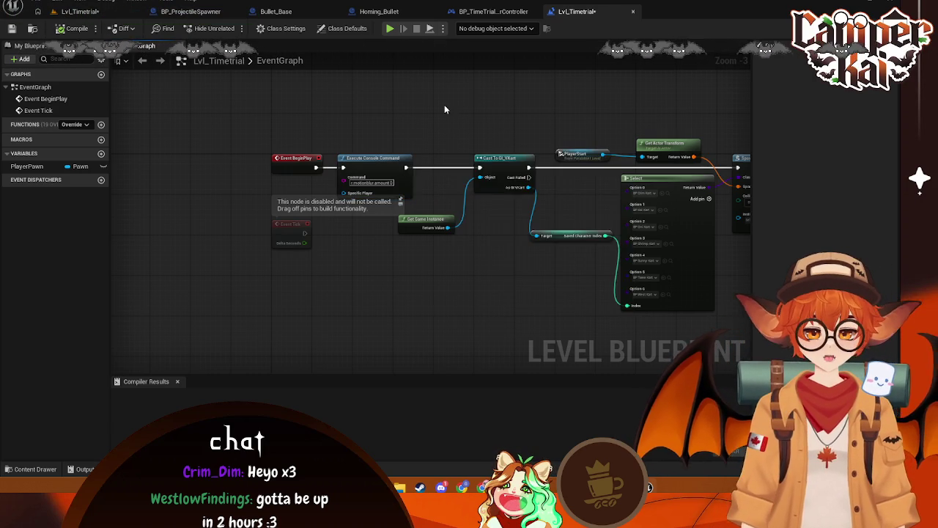
right_click(444, 104)
type("unposs")
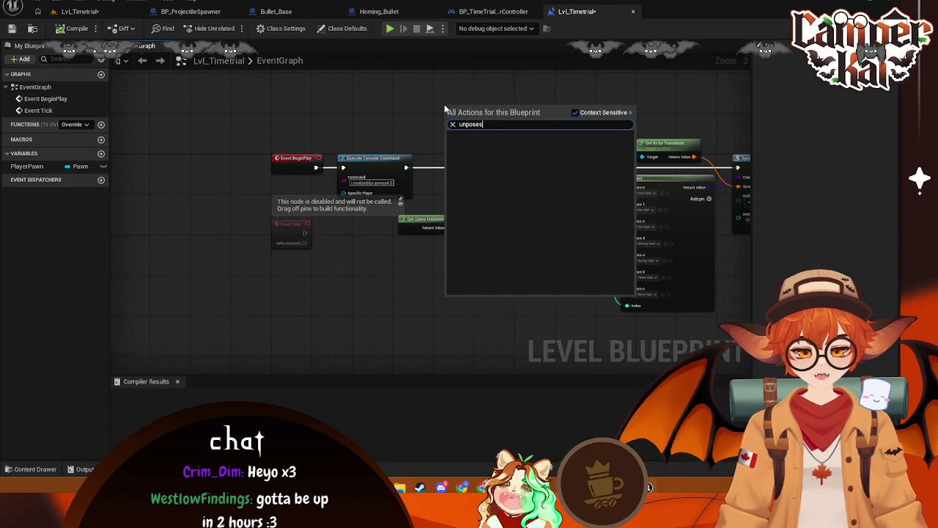
left_click(574, 112)
left_click(484, 186)
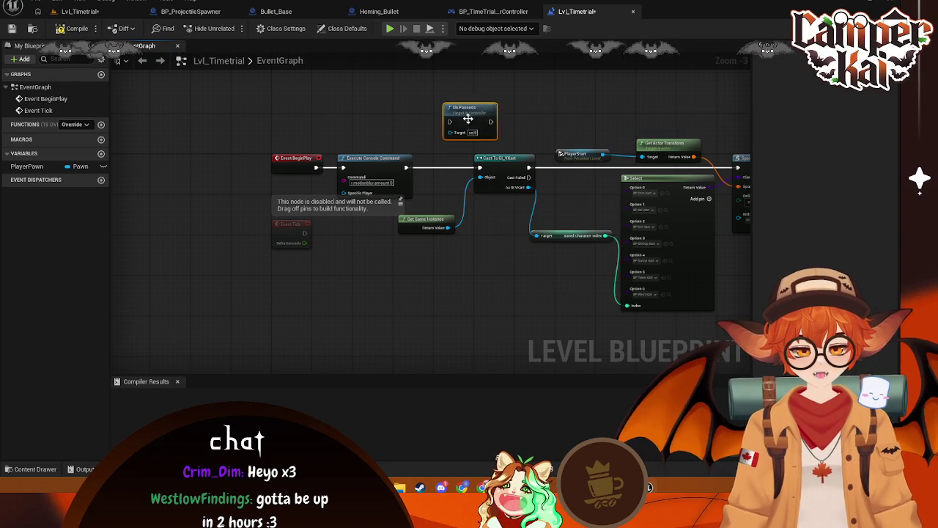
left_click_drag(449, 125, 406, 167)
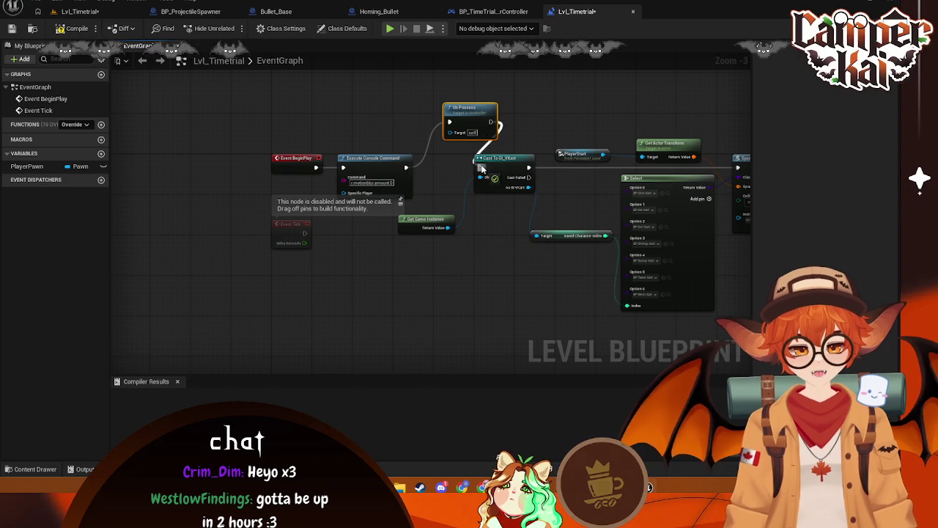
left_click_drag(475, 122, 449, 173)
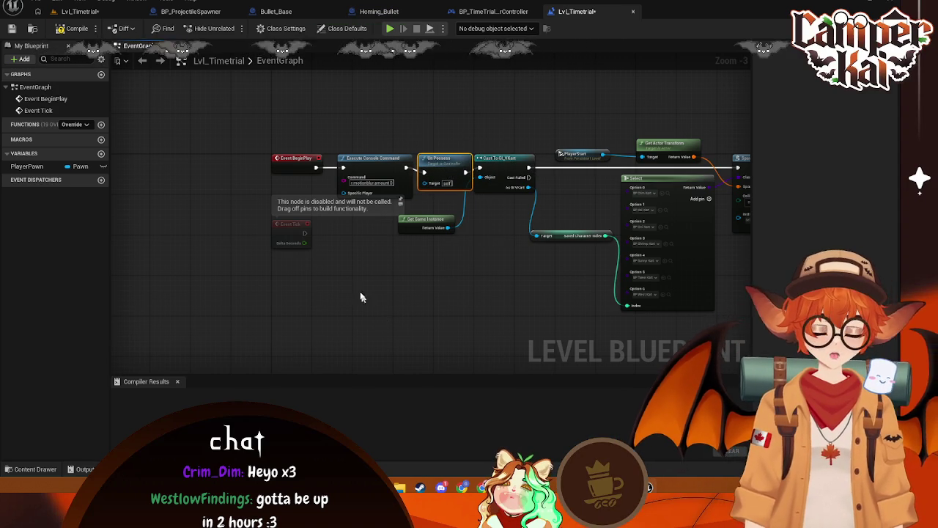
Add a Get Controlled Pawn node feeding toward Un Possess, arrange the nodes, and save
right_click(350, 285)
type("player con")
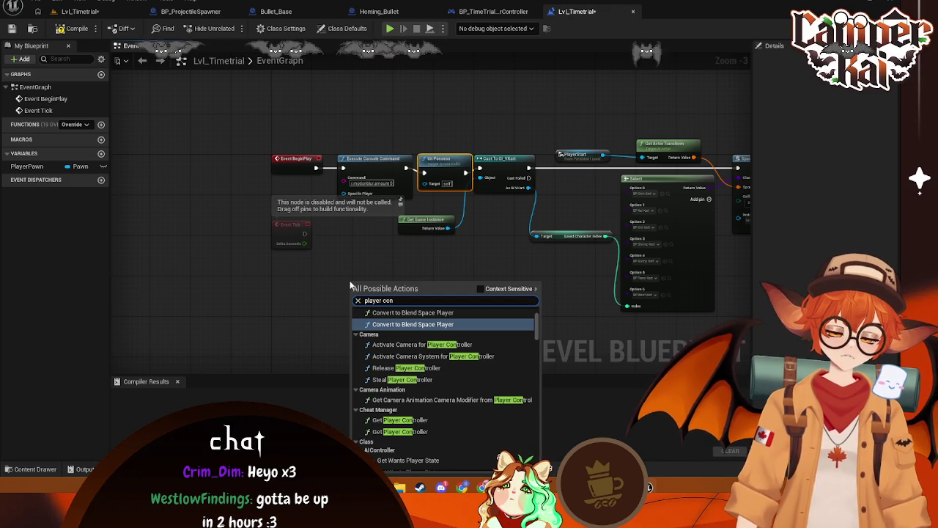
key("BackSpace")
key("BackSpace")
key("BackSpace")
key("BackSpace")
key("BackSpace")
key("BackSpace")
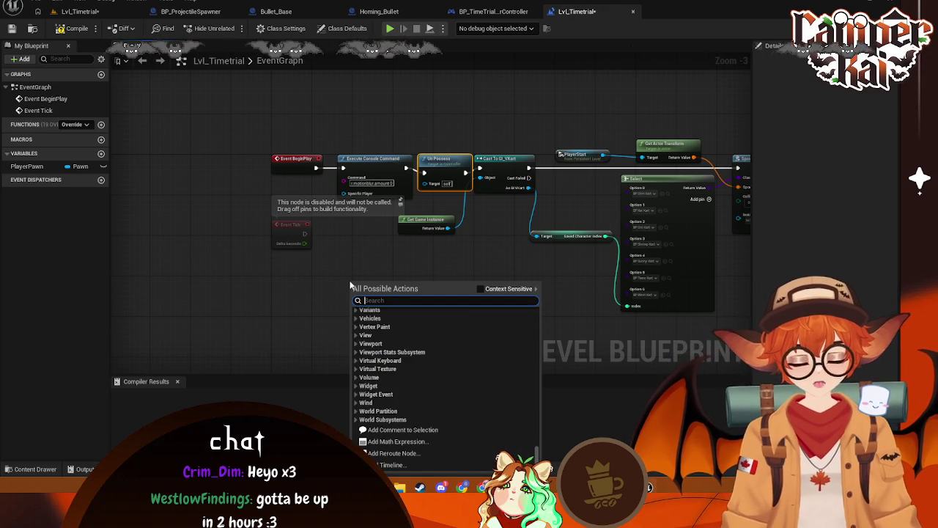
type("get controlled")
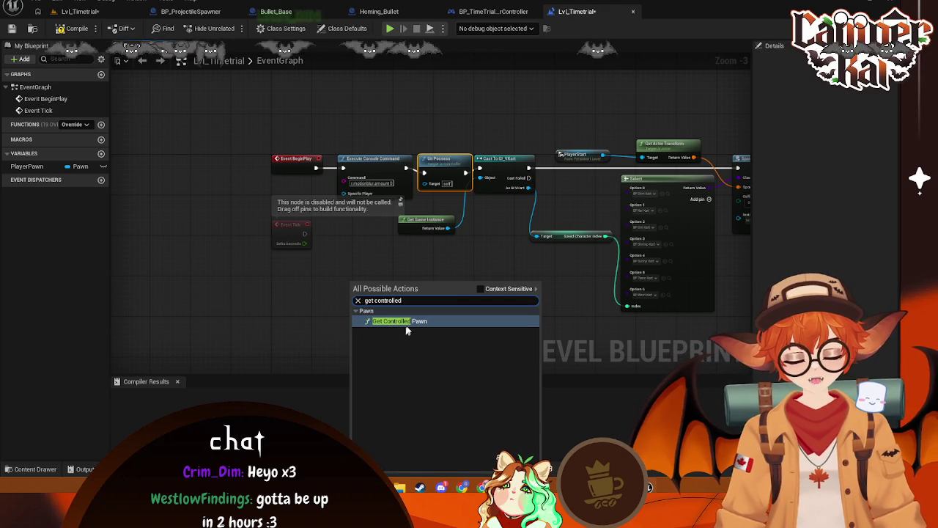
key("Return")
left_click_drag(415, 298, 420, 204)
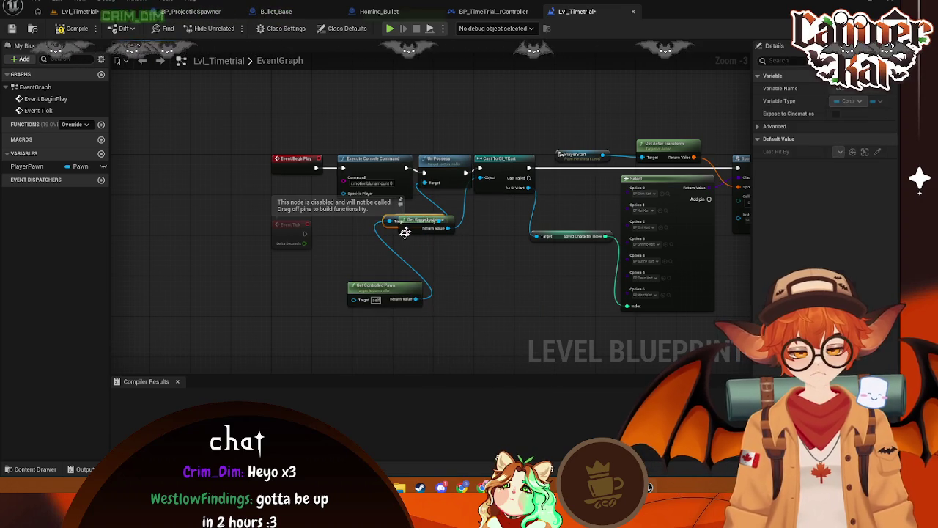
left_click_drag(381, 294, 345, 219)
mouse_move(418, 227)
left_mouse_down()
mouse_move(465, 248)
mouse_move(475, 275)
left_mouse_up()
left_click_drag(374, 222, 389, 232)
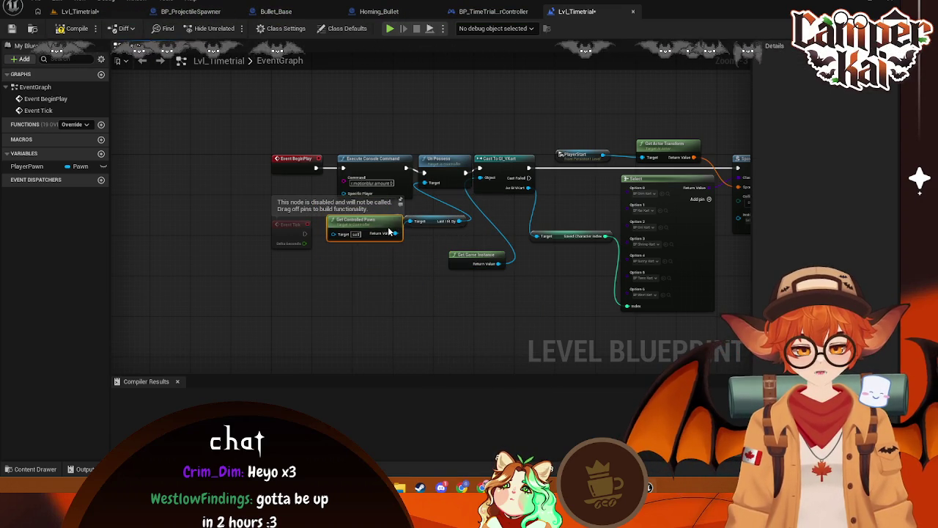
left_click(438, 222)
key("ctrl+s")
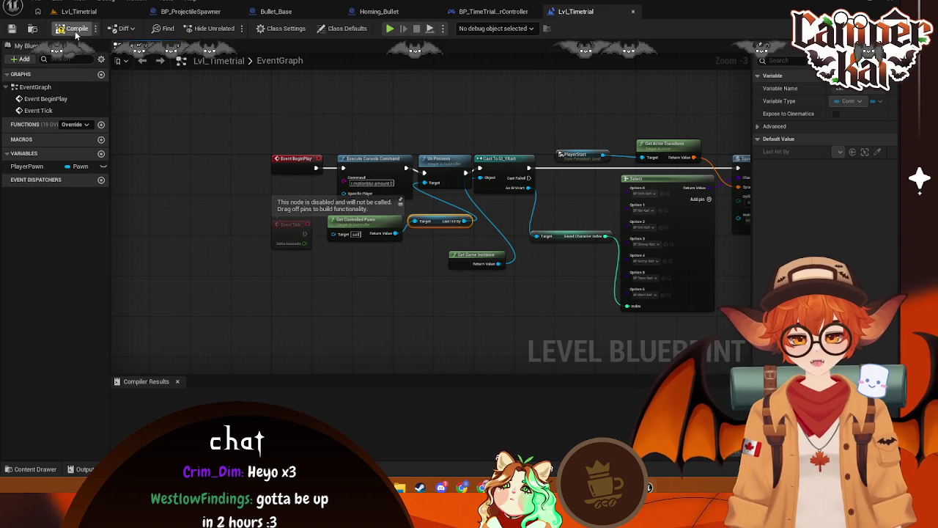
Compile the level blueprint and locate the erroring Get Controlled Pawn node
left_click(76, 29)
left_click(78, 11)
left_click(557, 12)
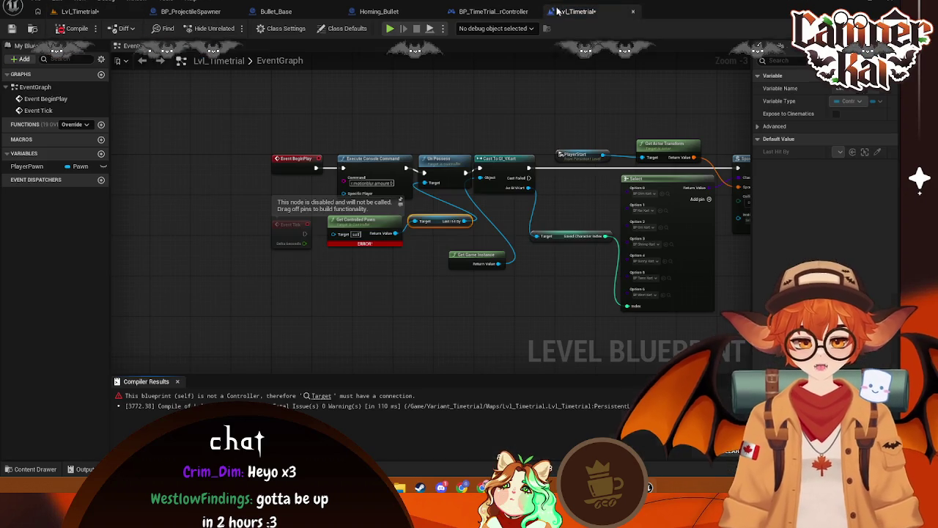
left_click(383, 222)
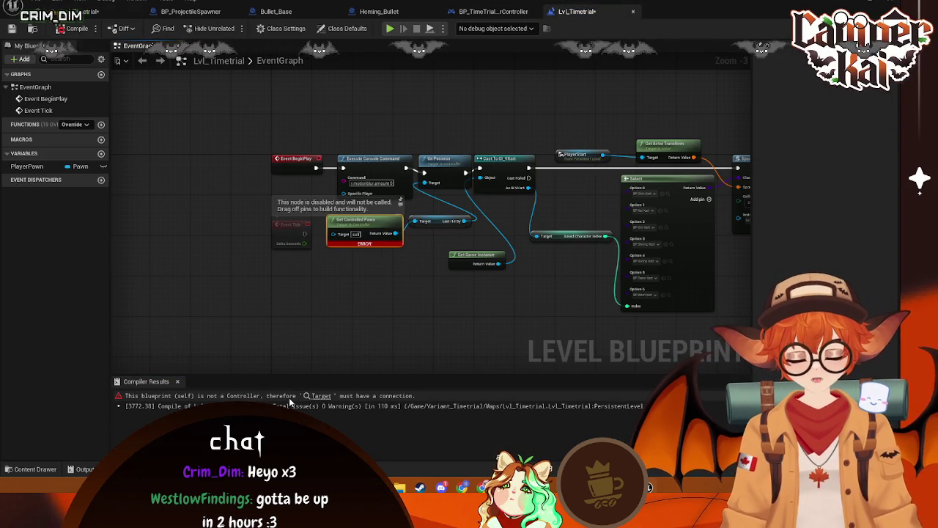
mouse_move(361, 225)
left_mouse_down()
mouse_move(367, 276)
mouse_move(381, 251)
left_mouse_up()
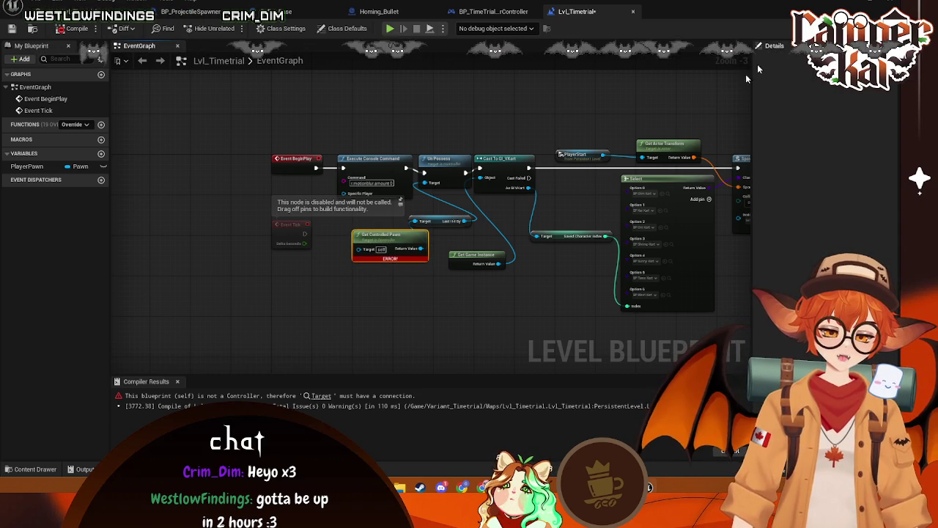
Delete Get Controlled Pawn, Last Hit By and Un Possess, reconnecting Execute Console Command to Cast To GI_VKart
key("Delete")
left_click(440, 221)
key("Delete")
left_click(444, 164)
key("Delete")
mouse_move(407, 168)
left_mouse_down()
mouse_move(475, 178)
mouse_move(481, 170)
left_mouse_up()
Shift the node group slightly left, save, and compile the level blueprint successfully
scroll(450, 184, "down", 2)
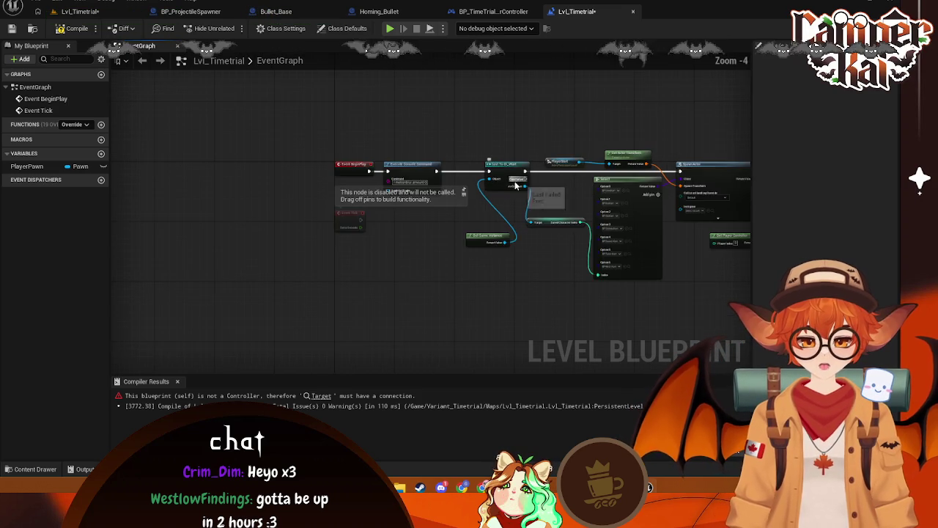
mouse_move(747, 122)
left_mouse_down()
mouse_move(375, 248)
mouse_move(253, 245)
left_mouse_up()
mouse_move(289, 151)
left_mouse_down()
mouse_move(264, 150)
mouse_move(275, 149)
left_mouse_up()
key("ctrl+s")
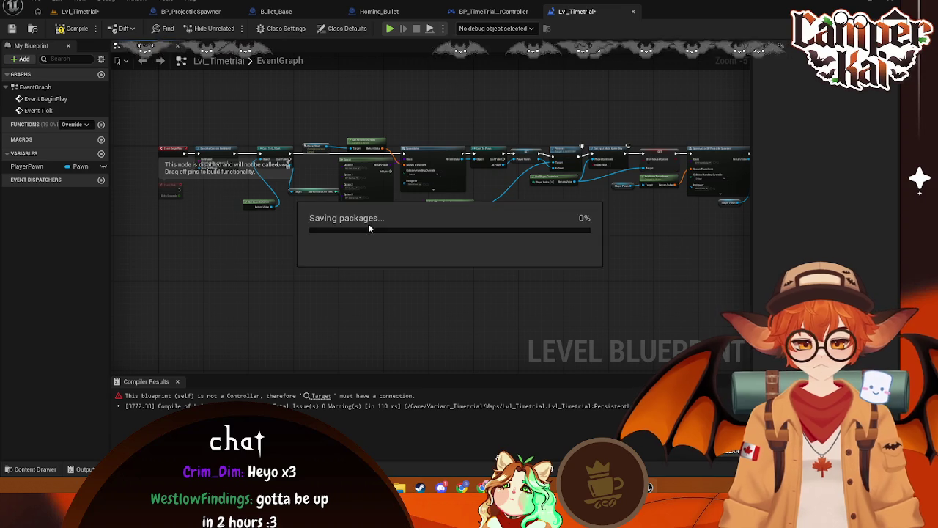
scroll(370, 224, "up", 1)
scroll(562, 250, "up", 1)
key("ctrl+s")
left_click(73, 28)
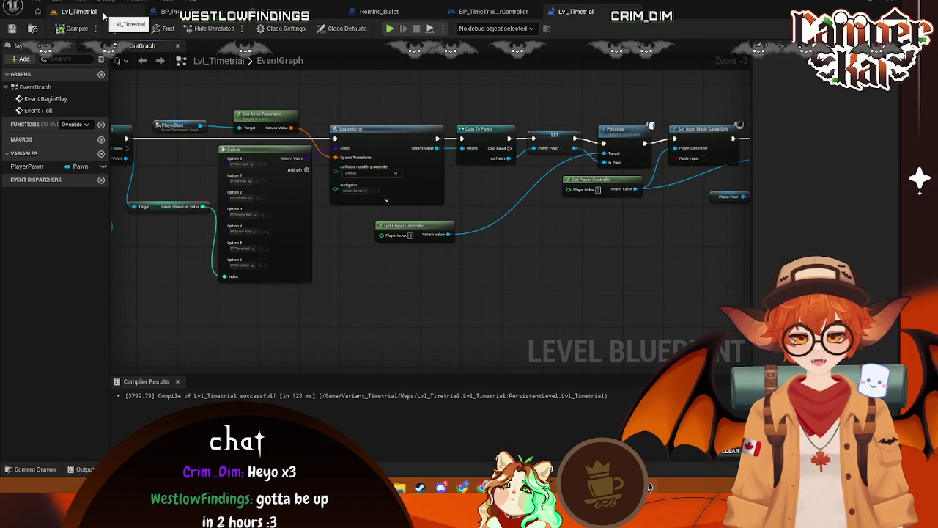
Return to the Lvl_Timetrial editor and browse the Abilities and top-level Content folders
left_click(124, 11)
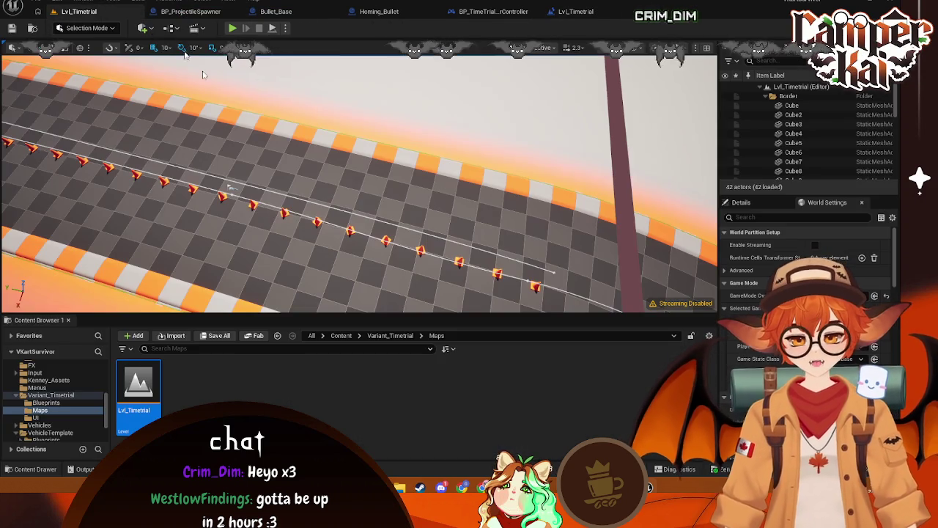
scroll(46, 392, "up", 5)
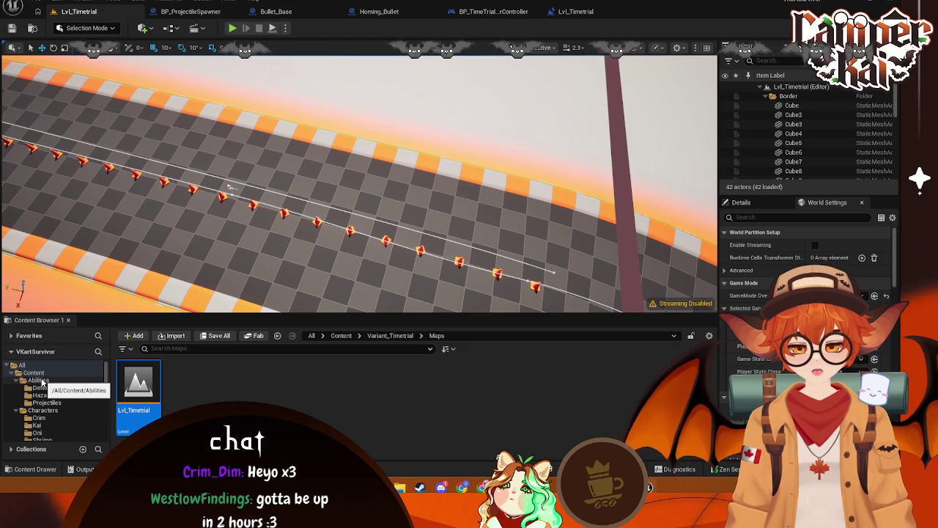
left_click(40, 381)
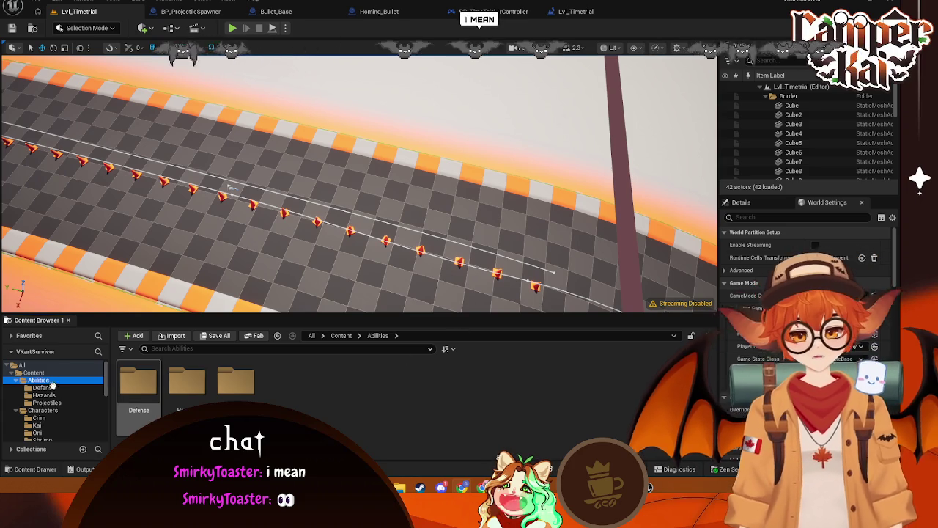
left_click(75, 373)
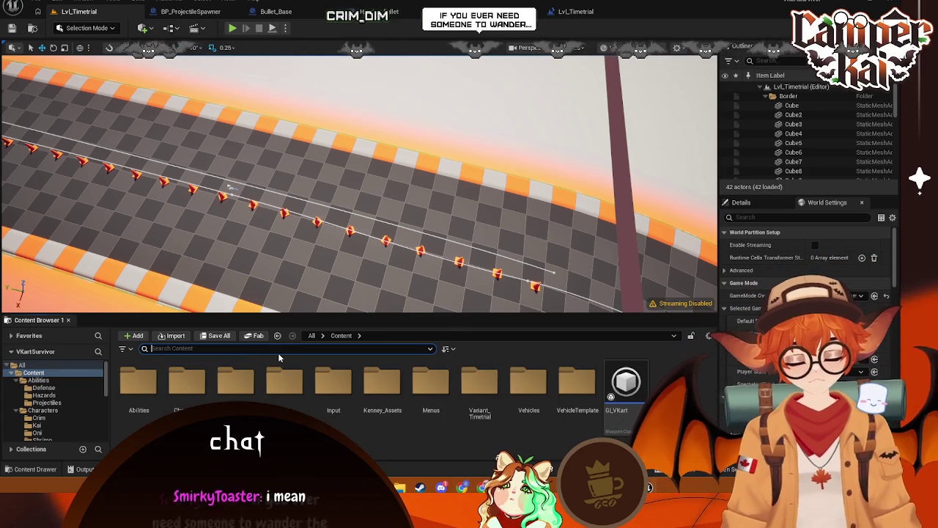
Search 'BP_' to find and open BP_VehicleAdvKartPlayer, framing its BeginPlay, Delay and widget nodes
type("BP_")
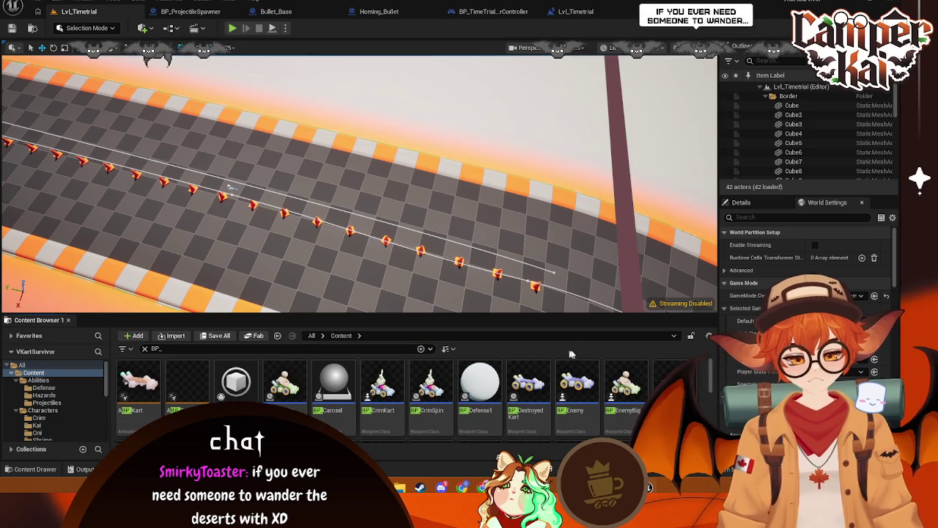
scroll(712, 380, "down", 10)
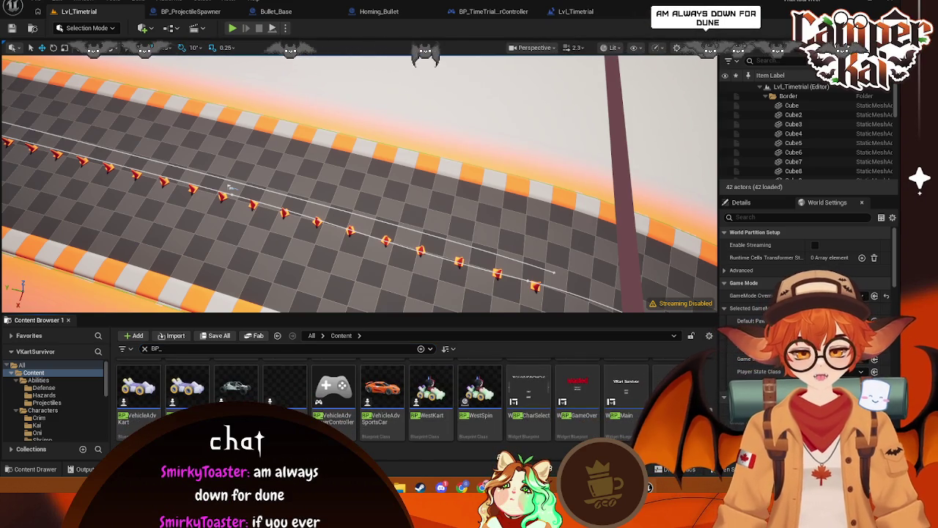
mouse_move(360, 396)
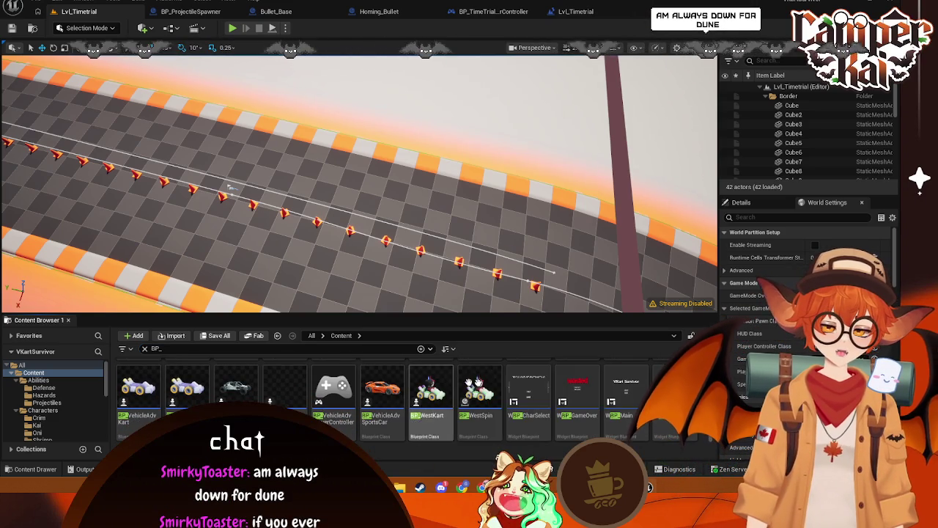
mouse_move(523, 369)
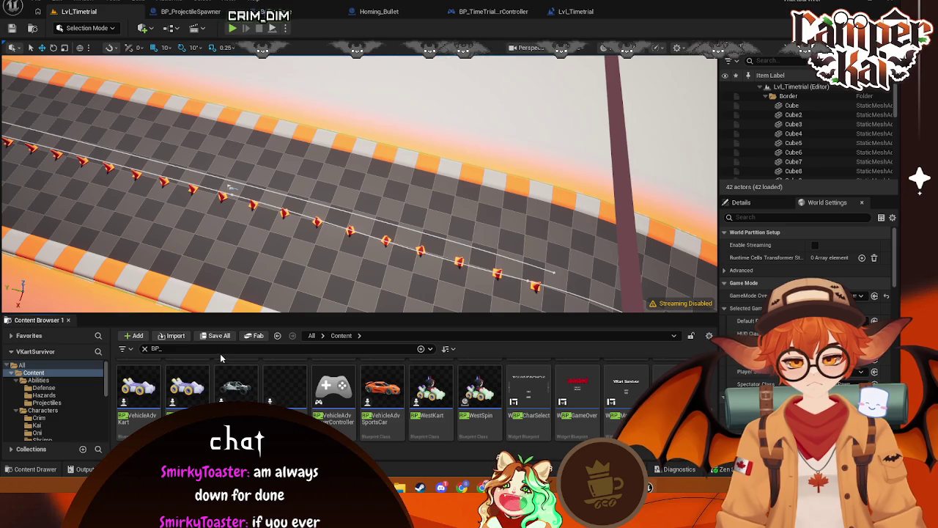
left_click(220, 354)
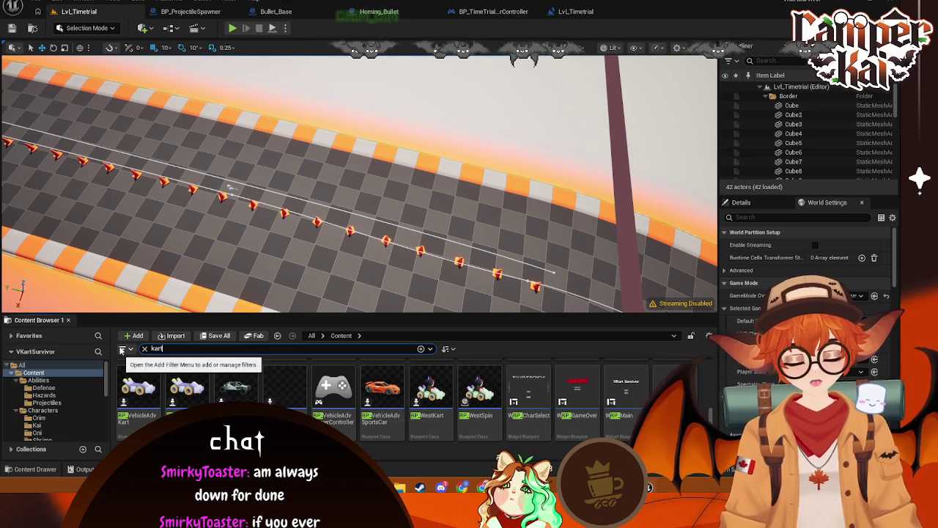
left_click(137, 390)
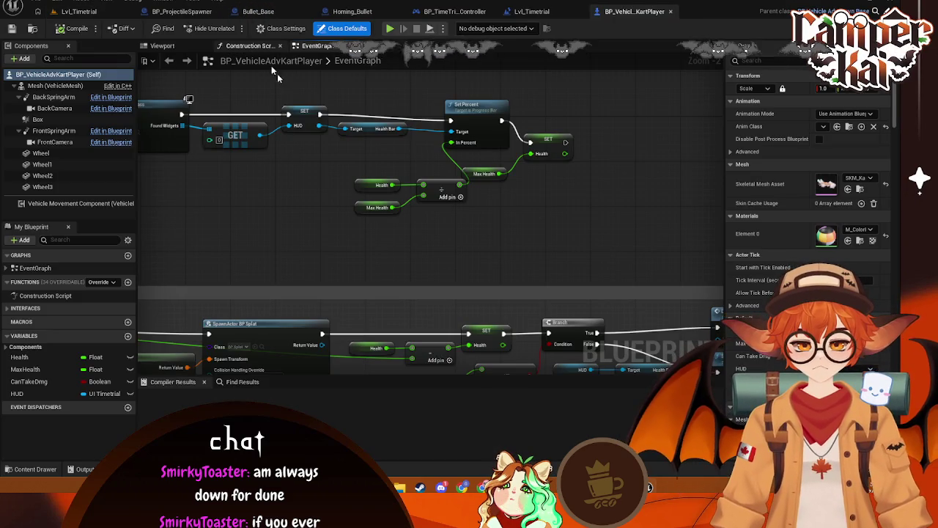
mouse_move(277, 74)
left_mouse_down()
mouse_move(352, 147)
mouse_move(381, 205)
mouse_move(429, 239)
mouse_move(344, 223)
mouse_move(422, 226)
left_mouse_up()
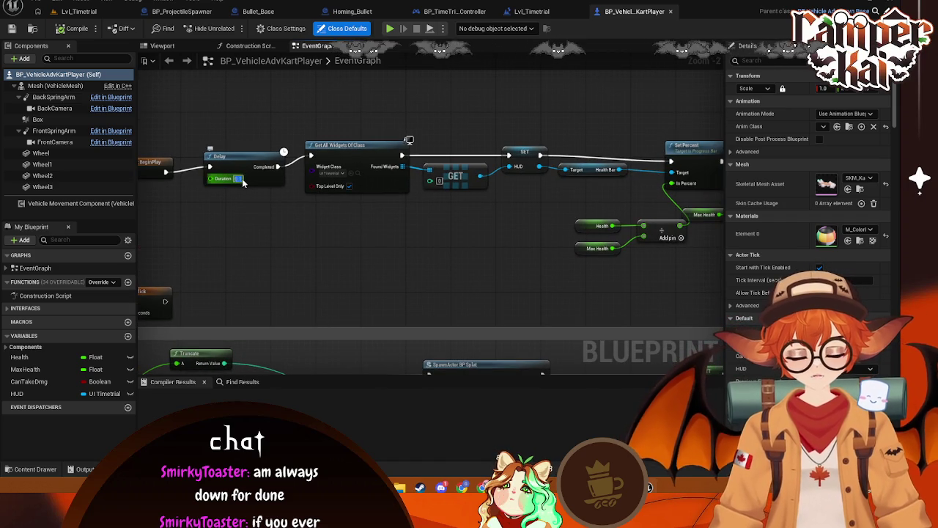
Pan to the health-bar Set Percent nodes, then go back to the Lvl_Timetrial level
left_click_drag(243, 183, 163, 189)
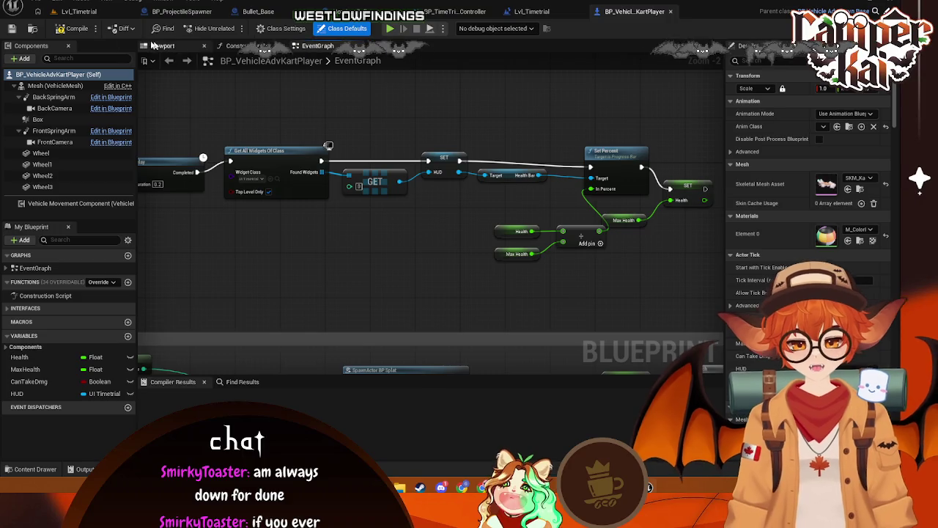
left_click(79, 11)
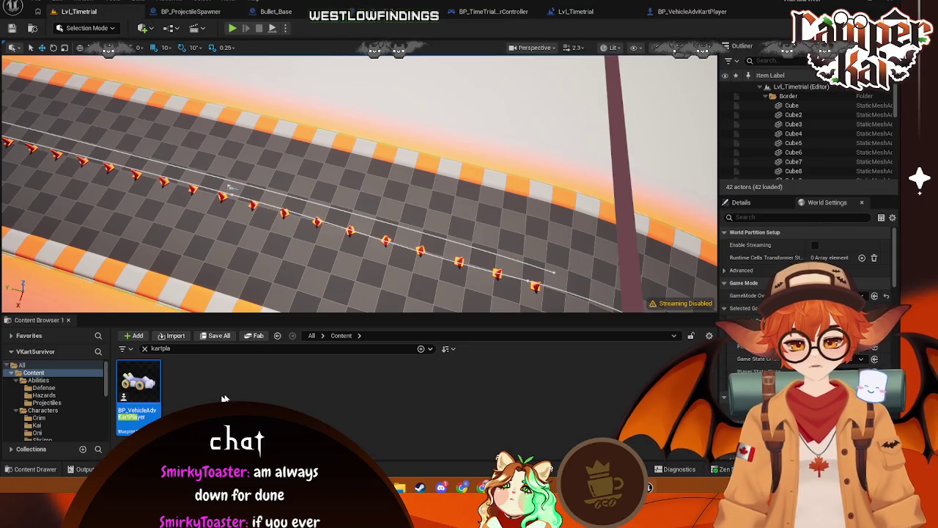
Play-test Lvl_Timetrial with Alt+P, stop, and close the Blueprint runtime error log
scroll(70, 396, "down", 1)
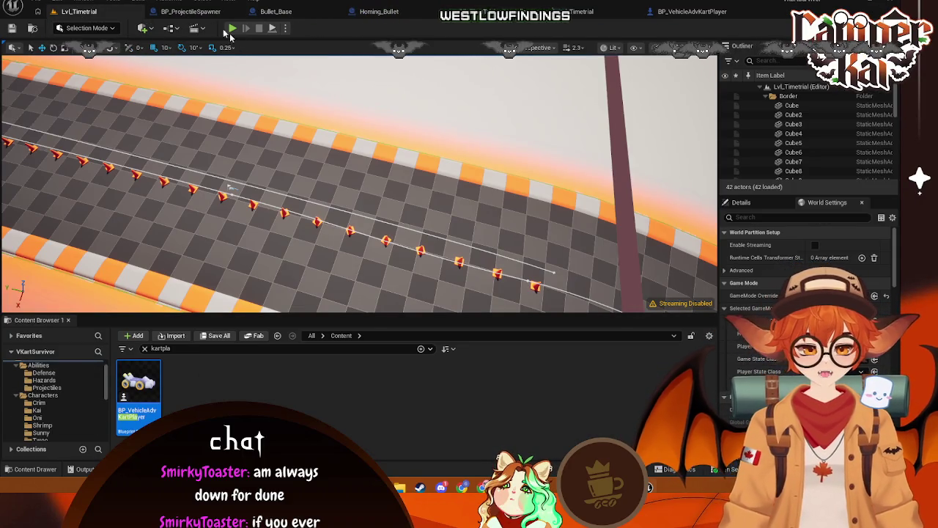
key("alt+p")
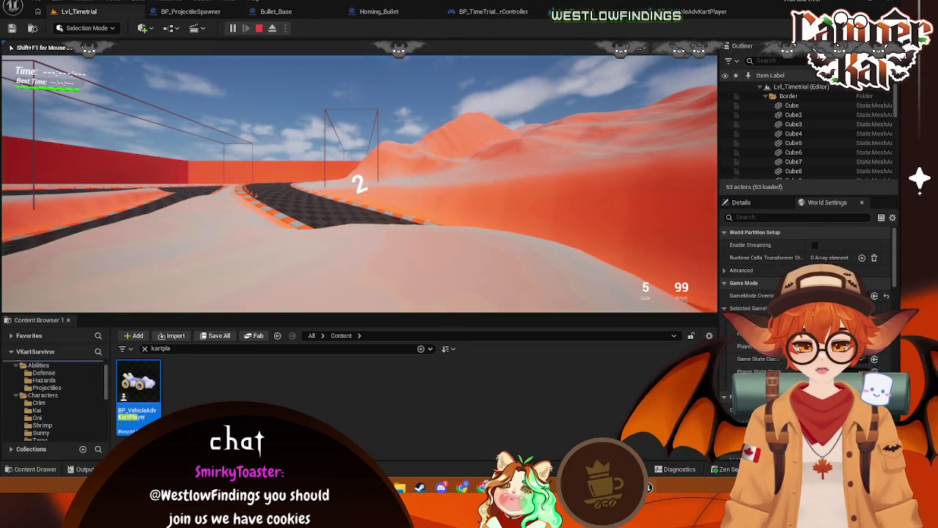
key("Escape")
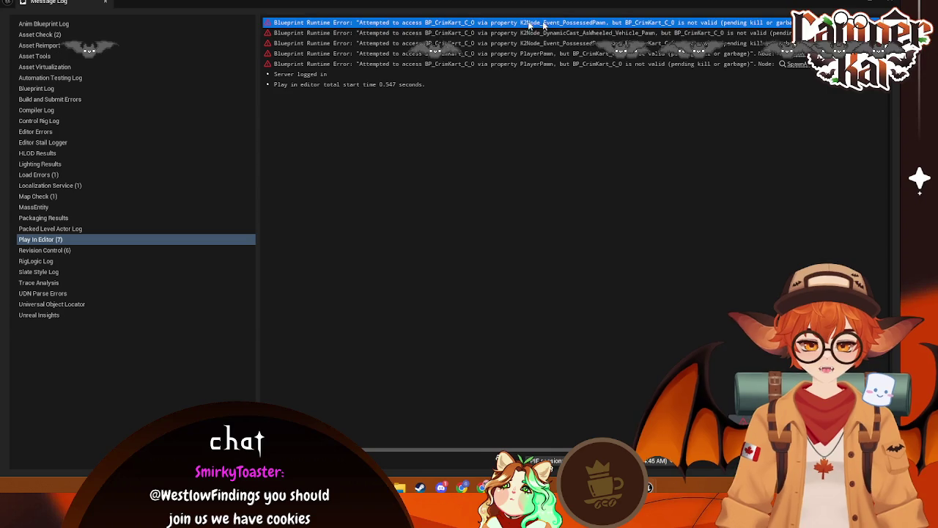
left_click(888, 3)
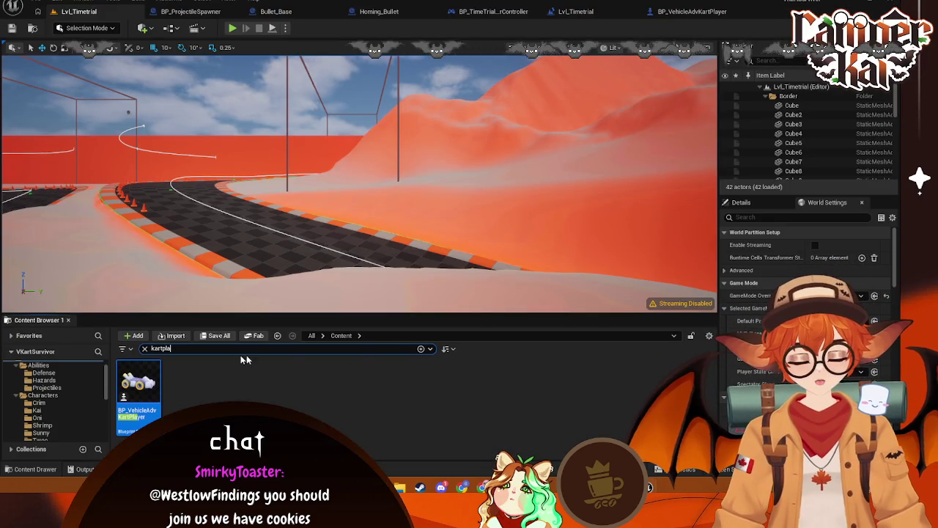
Look along the track, then reopen Lvl_Timetrial from the cleared Variant_Timetrial Maps folder
scroll(71, 389, "down", 5)
left_click_drag(130, 168, 130, 191)
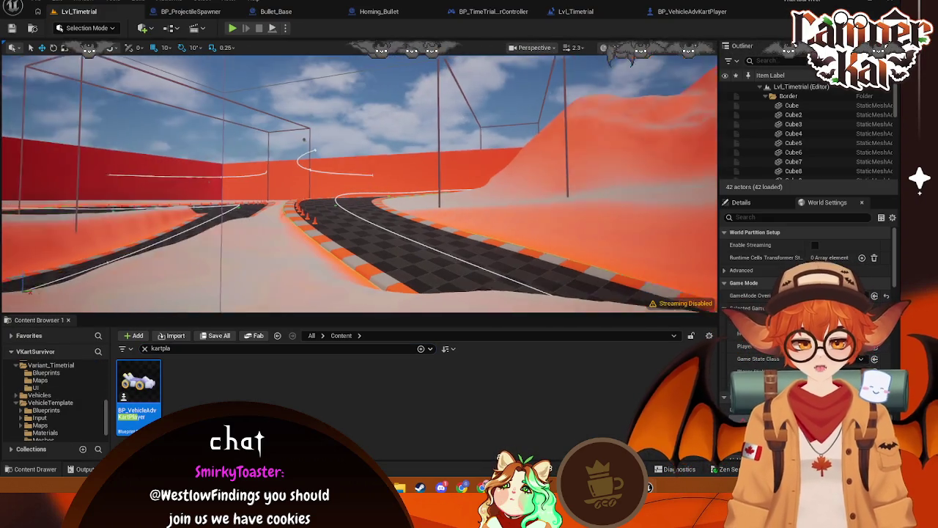
scroll(836, 145, "down", 10)
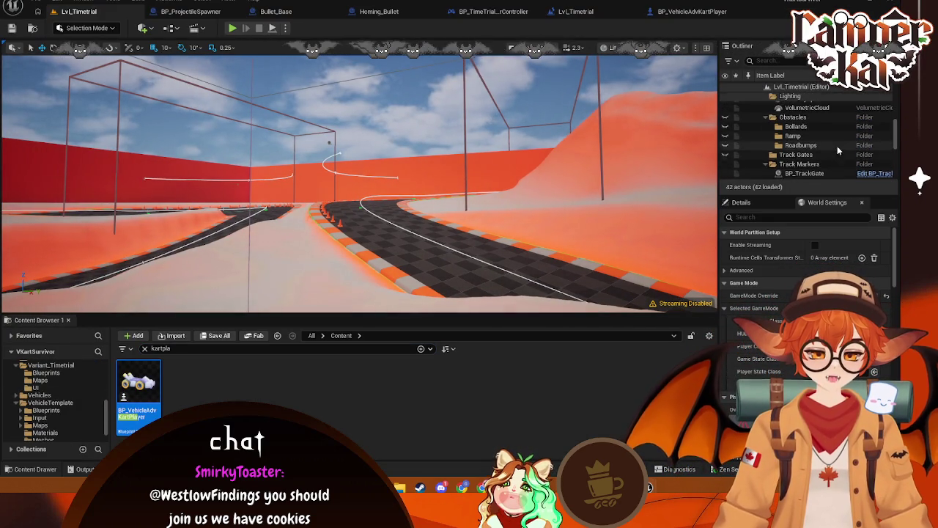
scroll(838, 150, "down", 6)
scroll(64, 417, "down", 2)
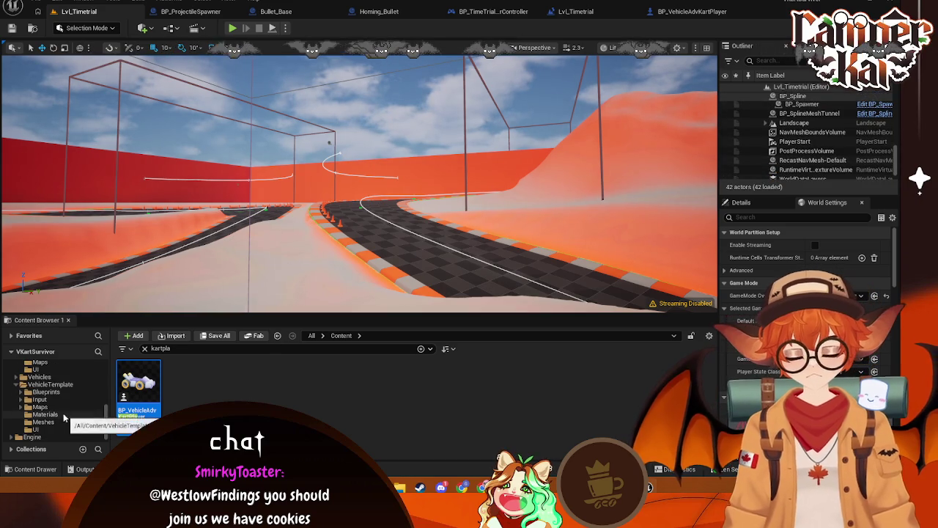
scroll(59, 389, "up", 2)
left_click(80, 393)
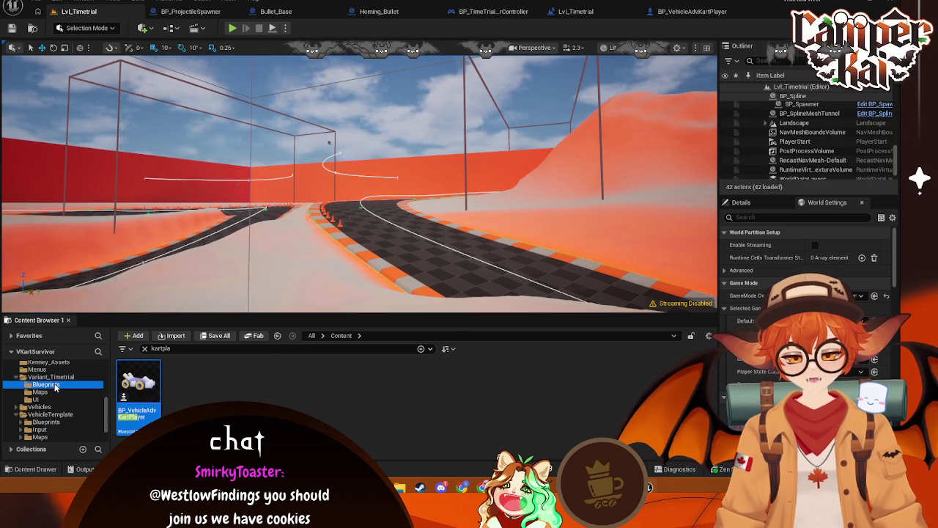
left_click(145, 348)
double_click(139, 385)
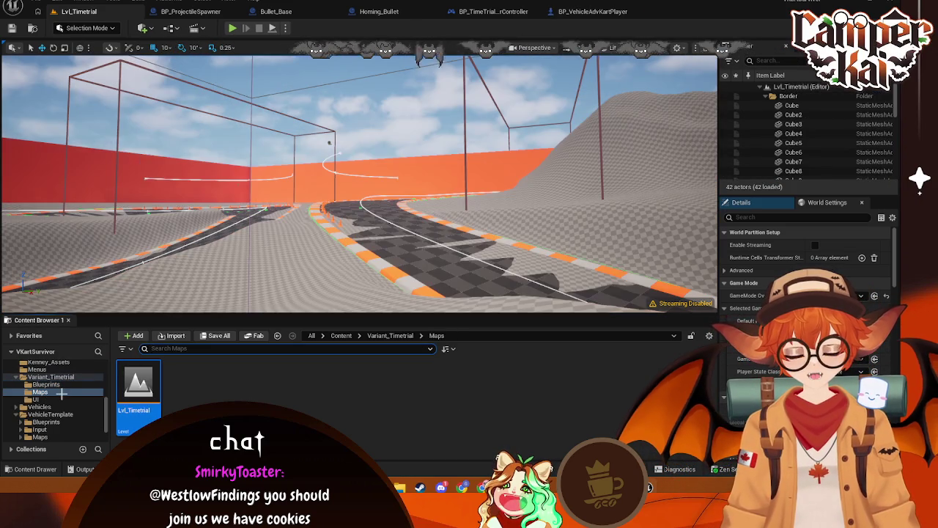
Browse VehicleTemplate Maps and open Lvl_Main from the Menus folder
scroll(62, 397, "down", 2)
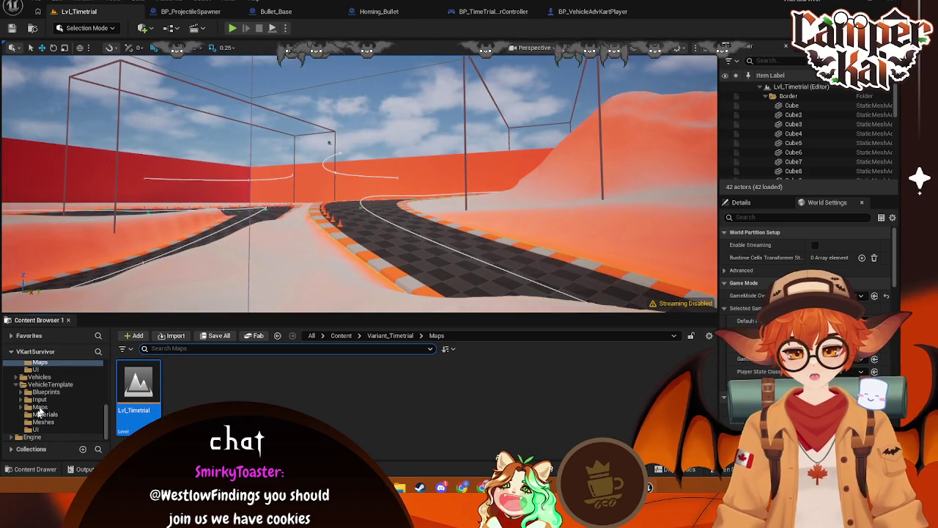
left_click(40, 406)
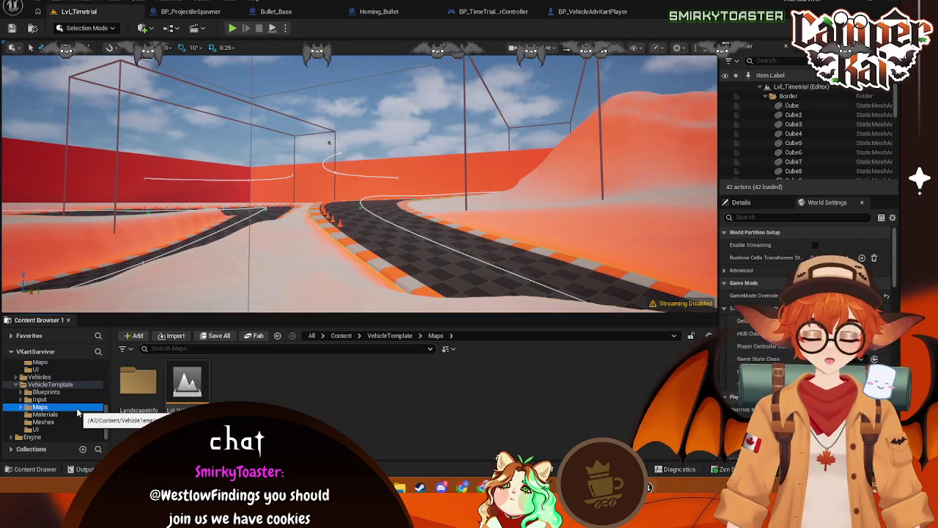
scroll(48, 410, "up", 3)
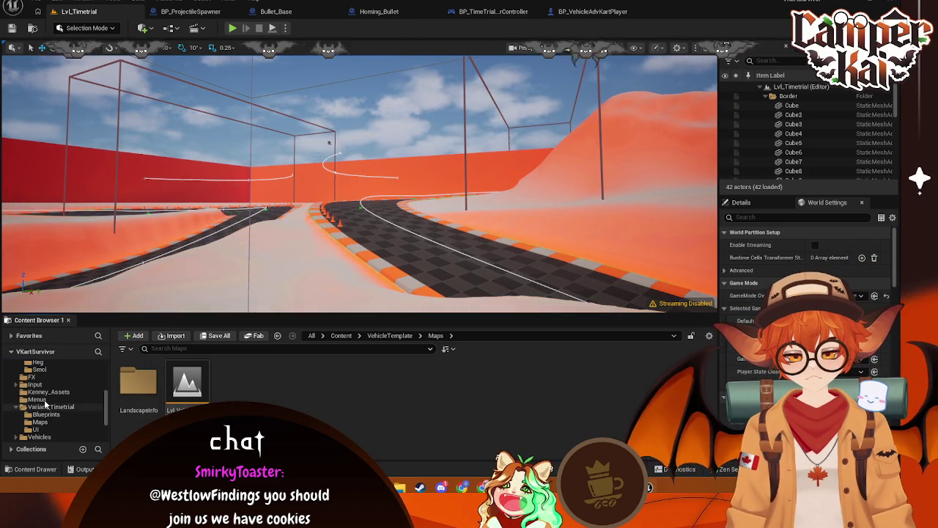
left_click(37, 399)
left_click(239, 386)
double_click(239, 386)
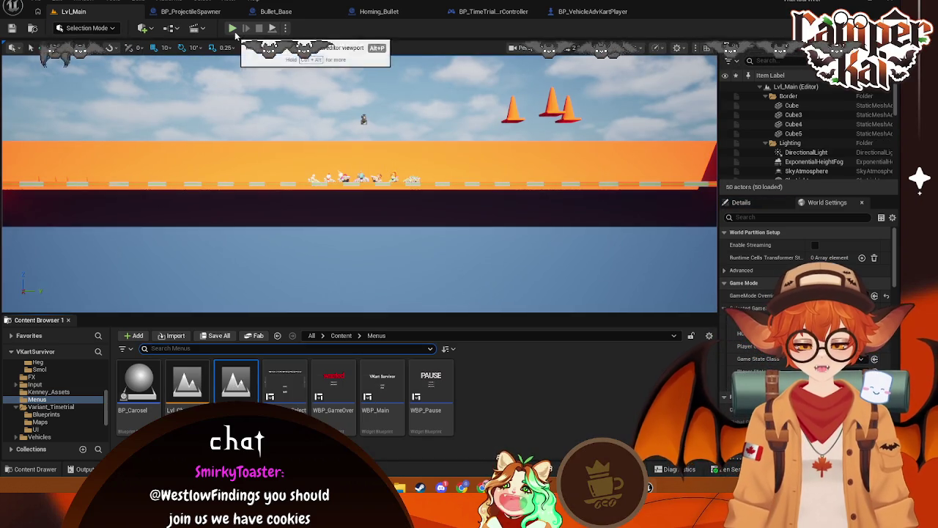
Play from the main menu, switch to the next kart, start the race, then dismiss the error log
left_click(232, 28)
left_click(367, 221)
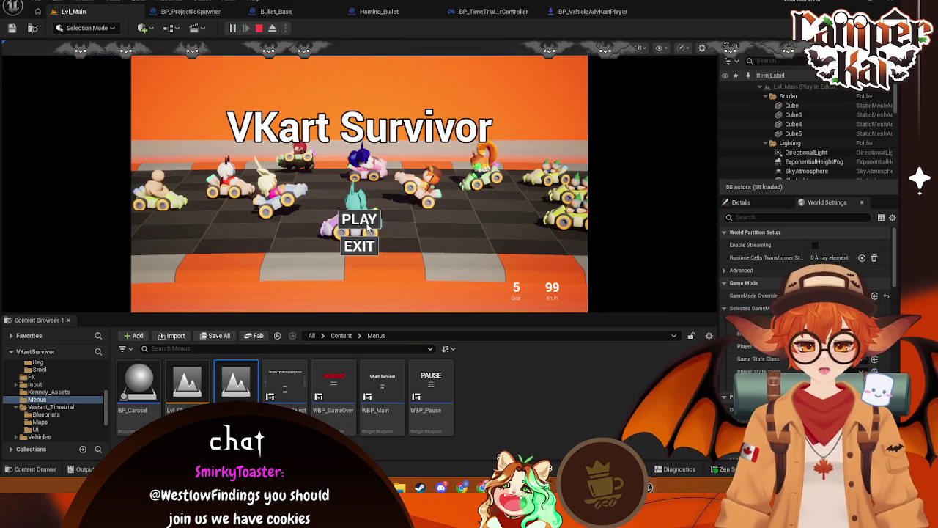
left_click(697, 188)
left_click(356, 236)
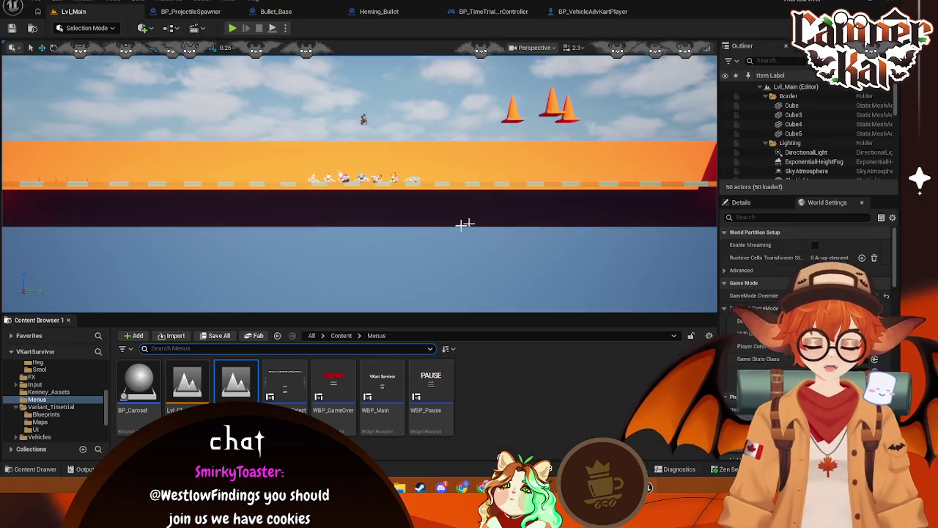
key("alt+Tab")
mouse_move(425, 235)
left_mouse_down()
mouse_move(418, 270)
mouse_move(411, 237)
left_mouse_up()
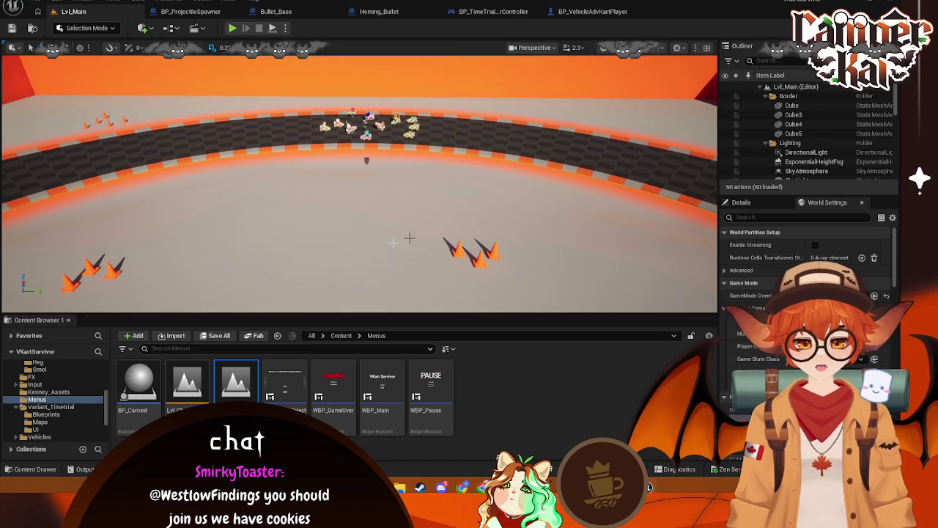
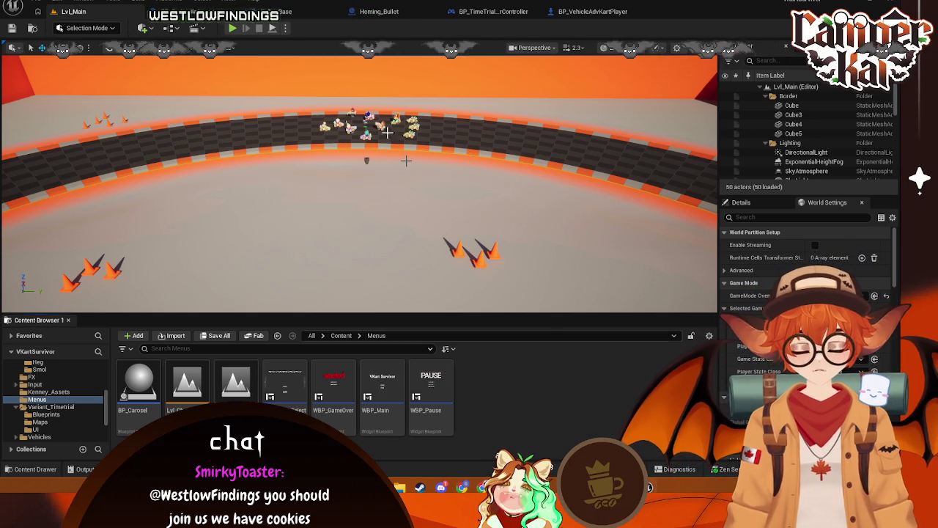
Look over the BP_ProjectileSpawner, player controller and kart blueprint tabs, then return to Lvl_Main
left_click(193, 11)
left_click(505, 12)
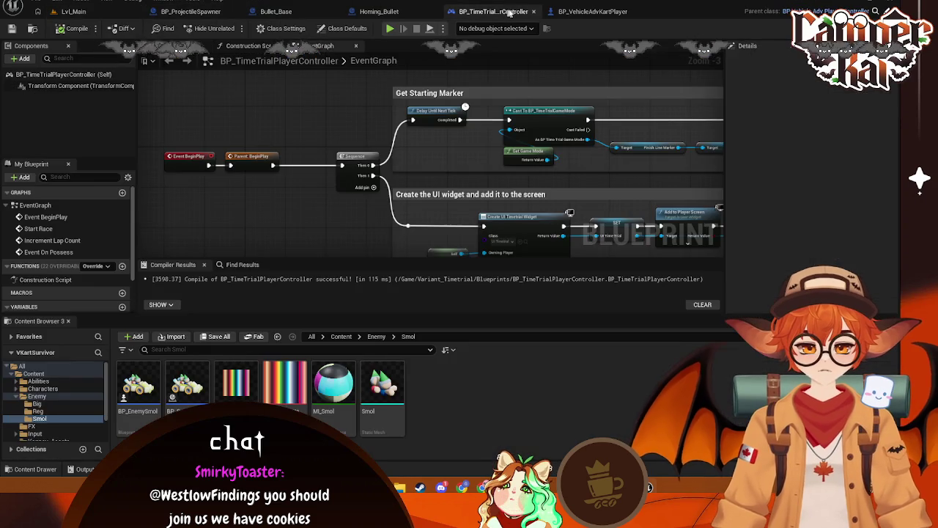
left_click(102, 13)
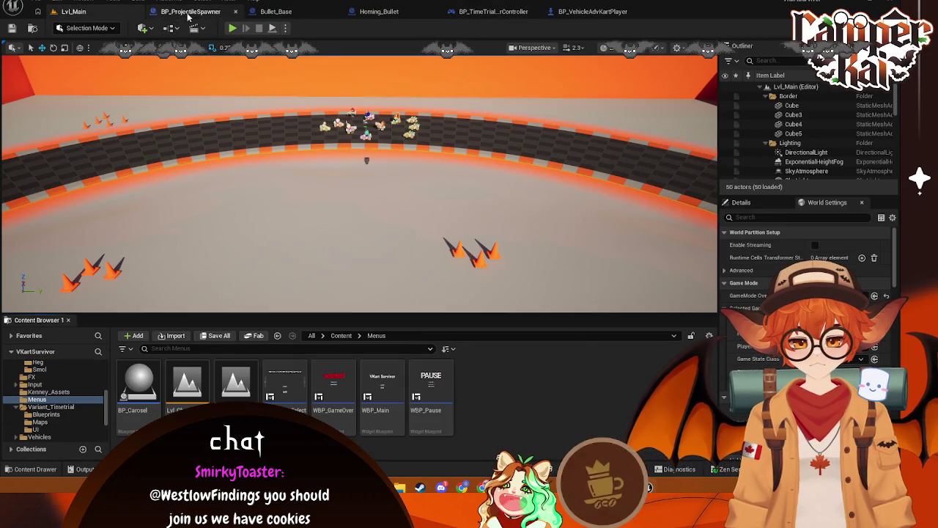
scroll(78, 395, "up", 5)
scroll(77, 395, "down", 1)
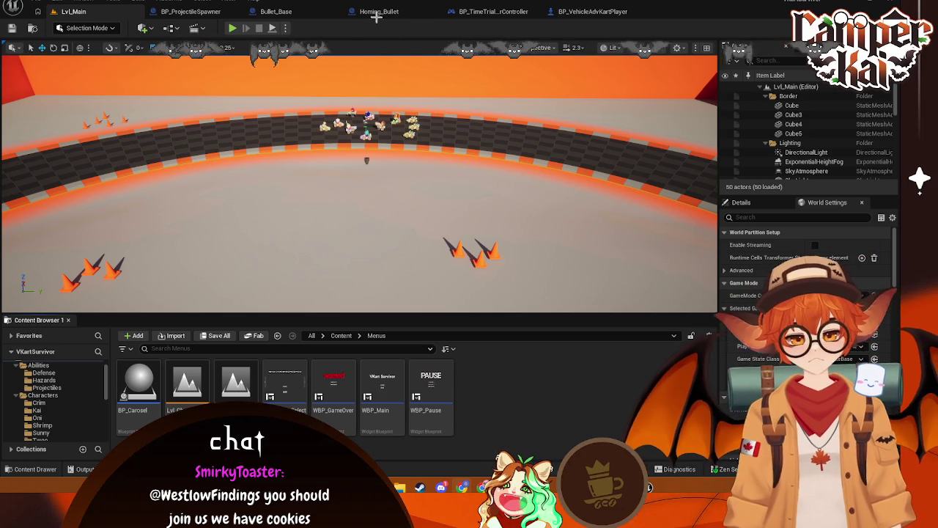
left_click(590, 11)
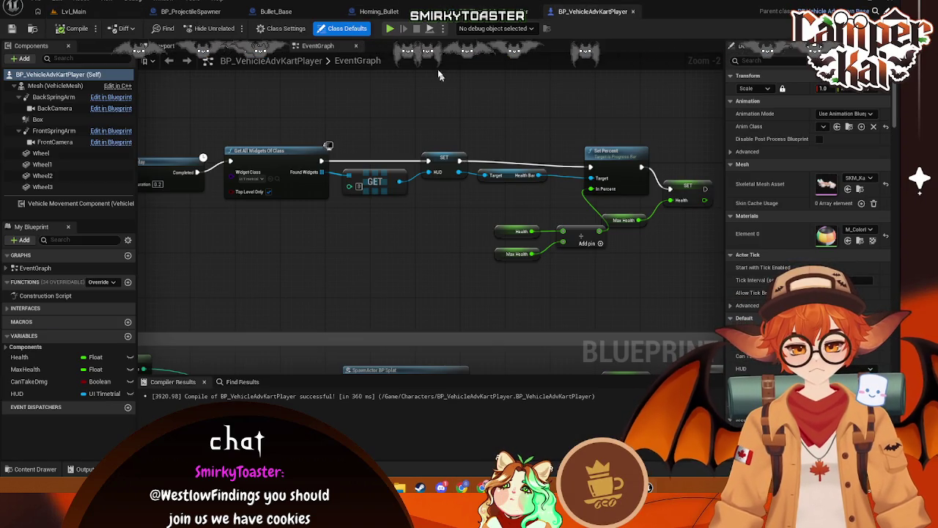
left_click(195, 13)
left_click(74, 11)
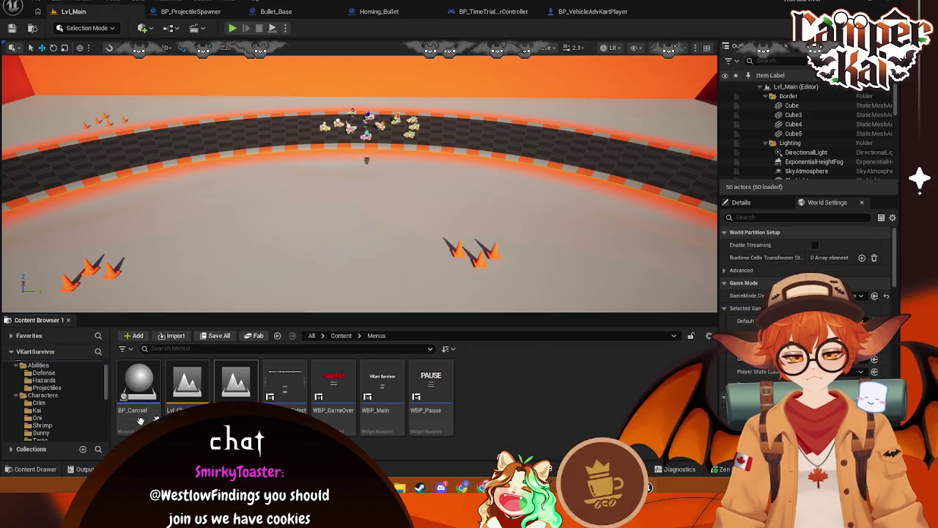
scroll(64, 407, "down", 3)
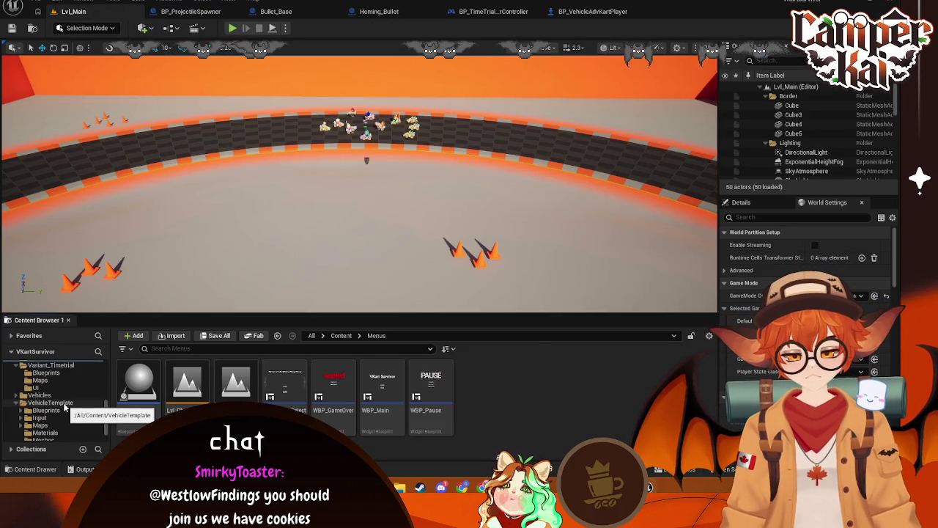
scroll(59, 403, "down", 3)
Open the Lvl_Timetrial level from Variant_Timetrial > Maps
left_click(50, 379)
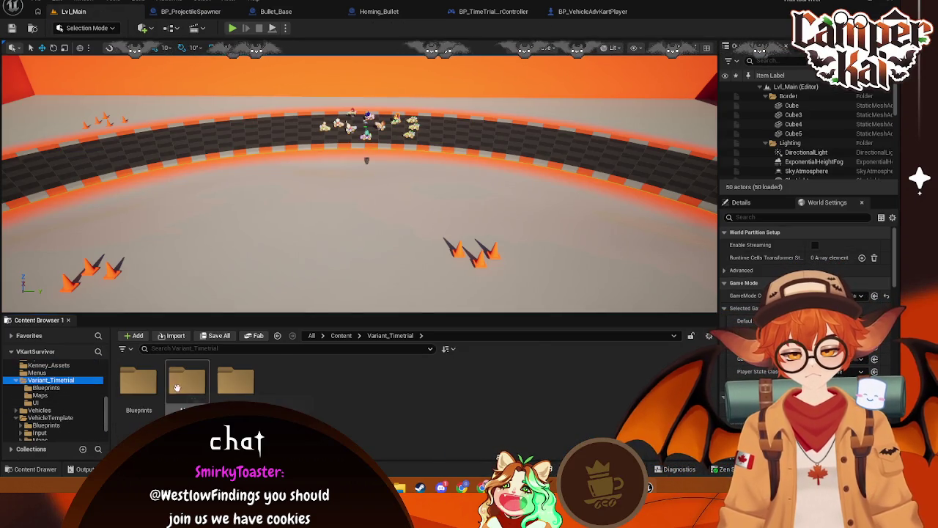
left_click(39, 395)
right_click(143, 385)
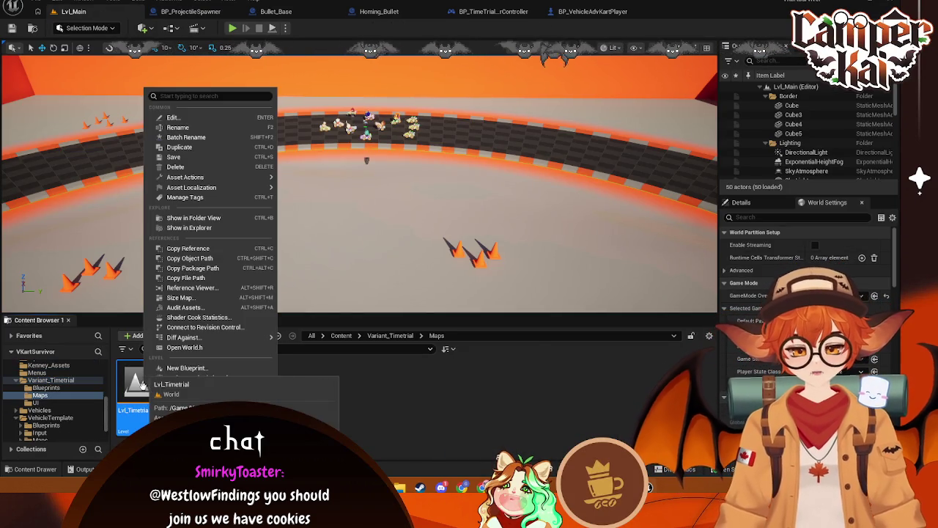
left_click(138, 382)
double_click(137, 382)
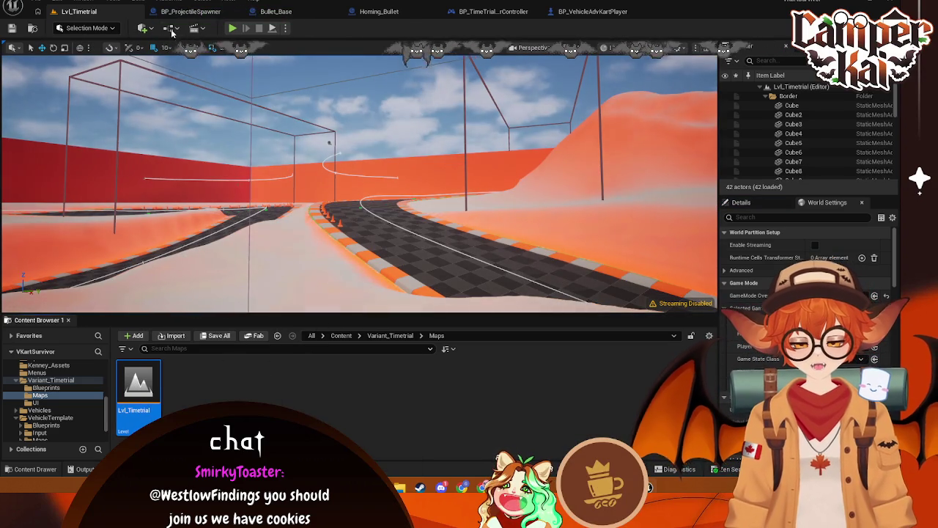
Open the level blueprint and pan to the Select and SpawnActor nodes
left_click(172, 29)
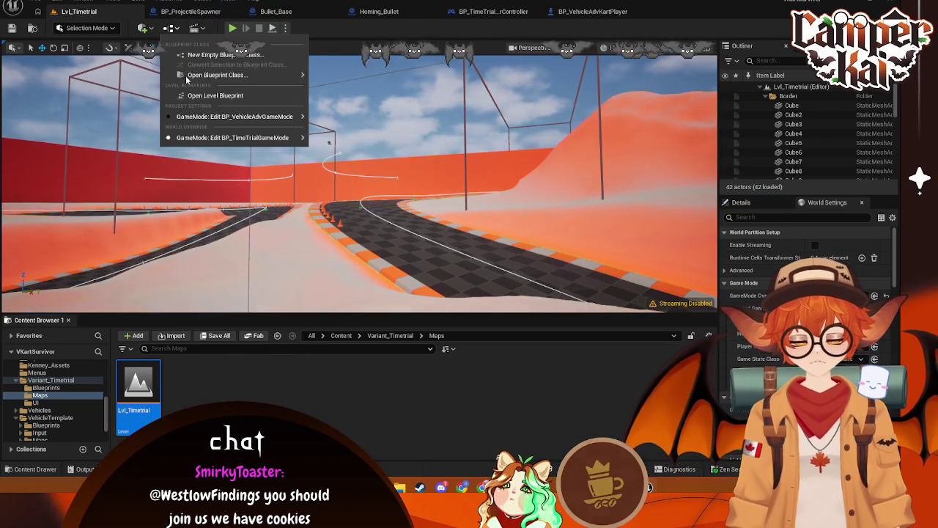
left_click(193, 95)
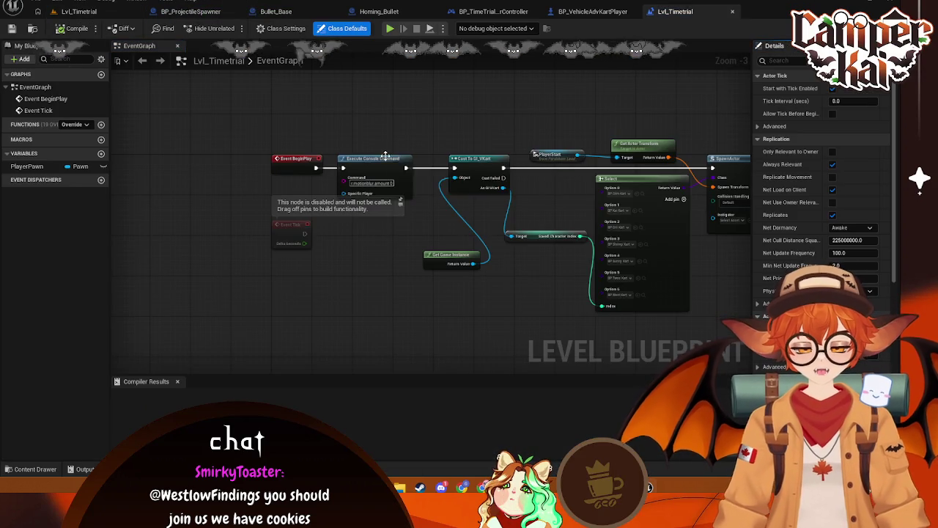
mouse_move(385, 156)
left_mouse_down()
mouse_move(509, 151)
mouse_move(294, 157)
mouse_move(502, 165)
left_mouse_up()
scroll(502, 166, "down", 1)
mouse_move(415, 188)
left_mouse_down()
mouse_move(561, 195)
mouse_move(521, 197)
left_mouse_up()
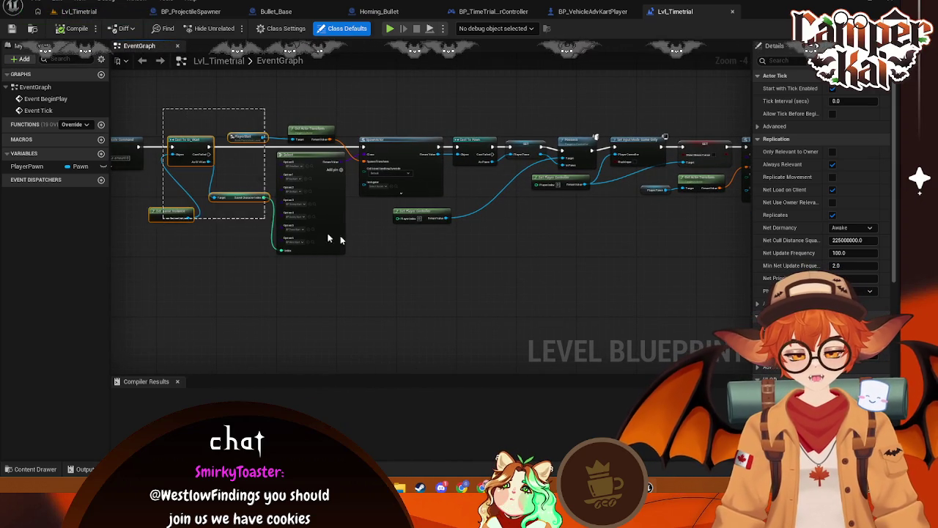
scroll(663, 281, "down", 4)
scroll(681, 270, "up", 2)
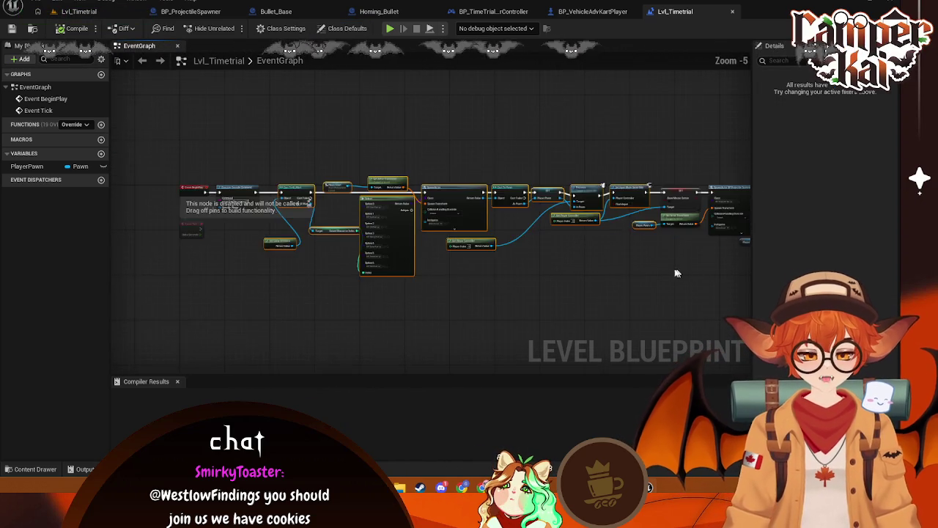
scroll(513, 266, "up", 3)
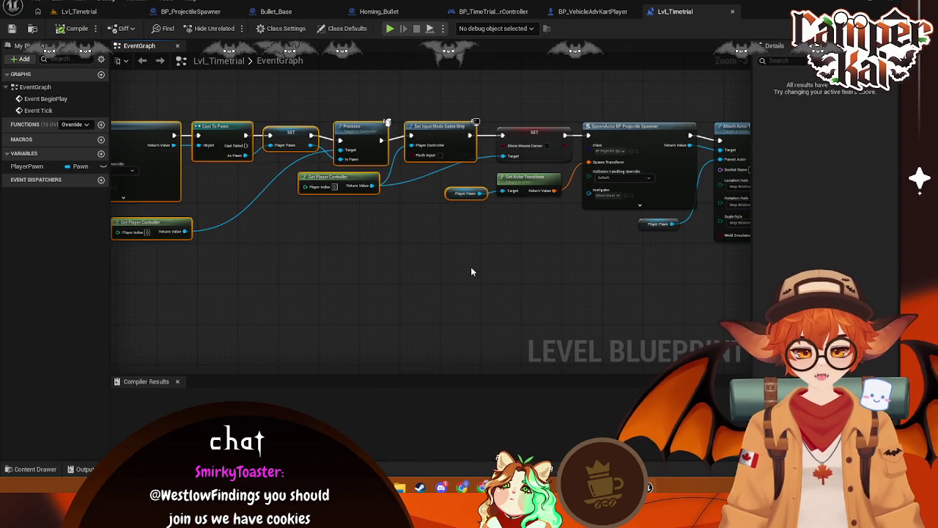
Reveal the Execute Console Command node, select the spawning nodes, save, and return to the level
left_click_drag(374, 284, 431, 292)
mouse_move(324, 299)
left_mouse_down()
mouse_move(561, 282)
mouse_move(691, 304)
mouse_move(680, 304)
left_mouse_up()
mouse_move(225, 112)
left_mouse_down()
mouse_move(440, 209)
mouse_move(352, 106)
left_mouse_up()
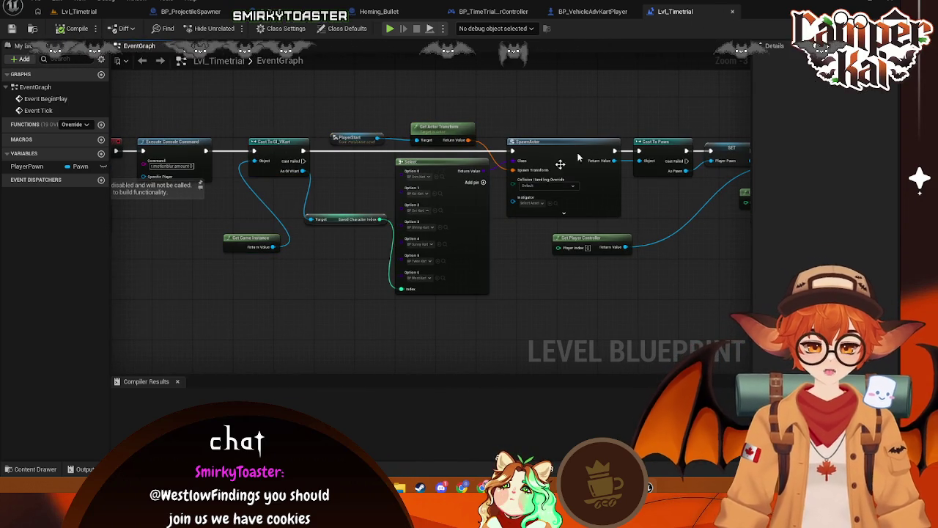
left_click_drag(628, 112, 678, 106)
left_click_drag(297, 89, 396, 247)
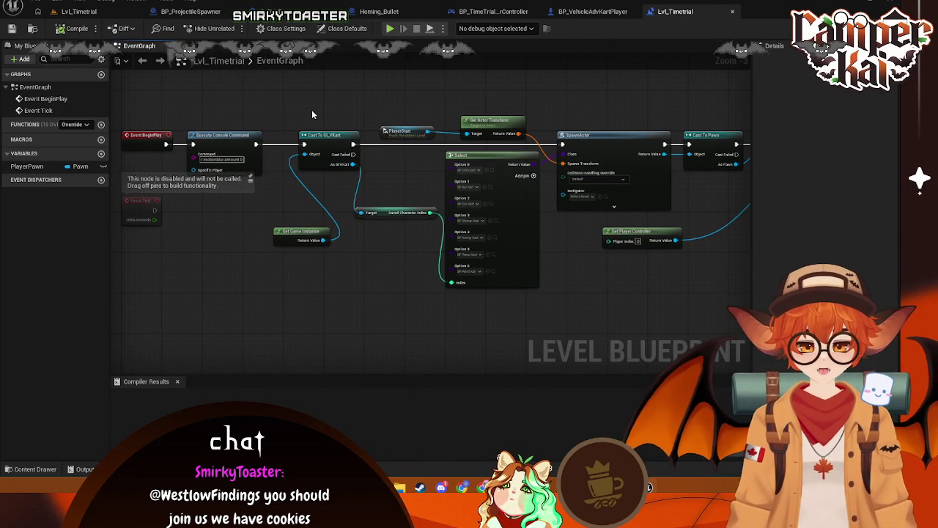
key("ctrl+s")
left_click(78, 11)
right_click(136, 397)
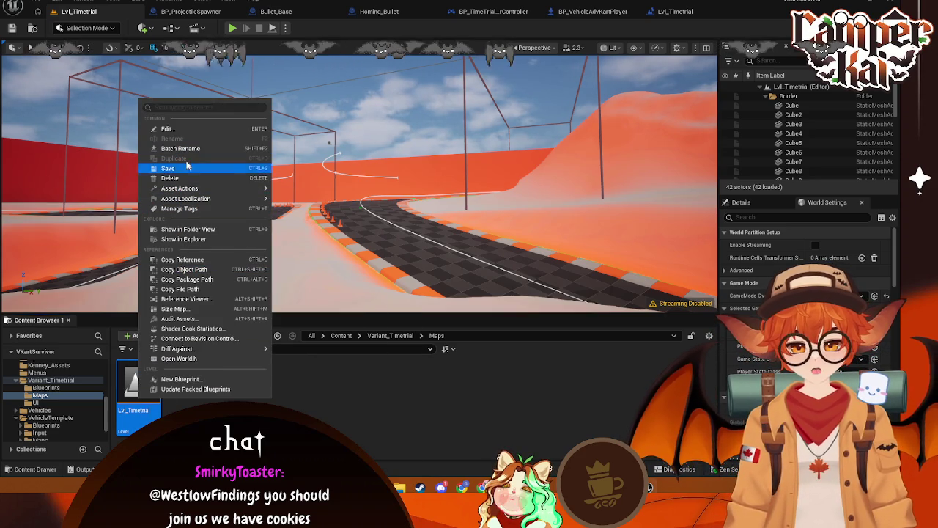
Duplicate Lvl_Timetrial and rename the copy to Lvl_TimetrialCrim
left_click(170, 402)
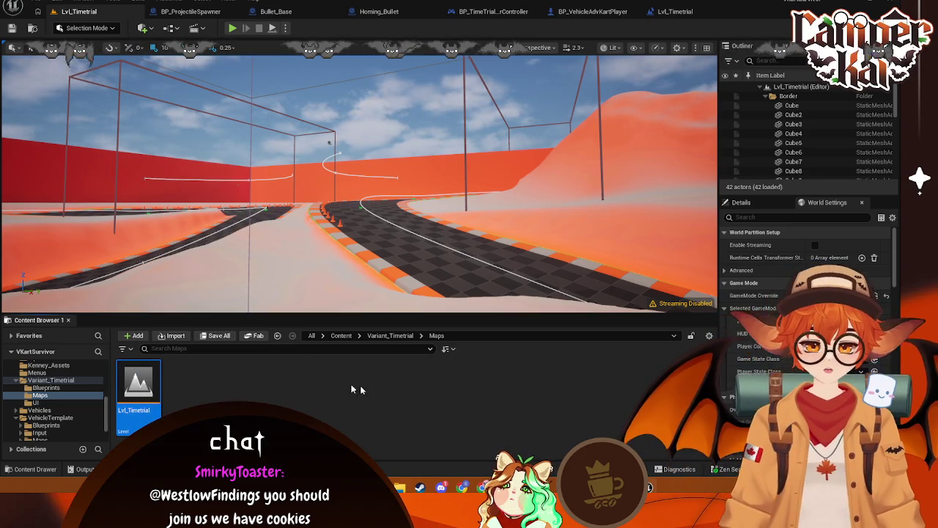
left_click(375, 397)
left_click(138, 385)
key("ctrl+d")
left_click(201, 399)
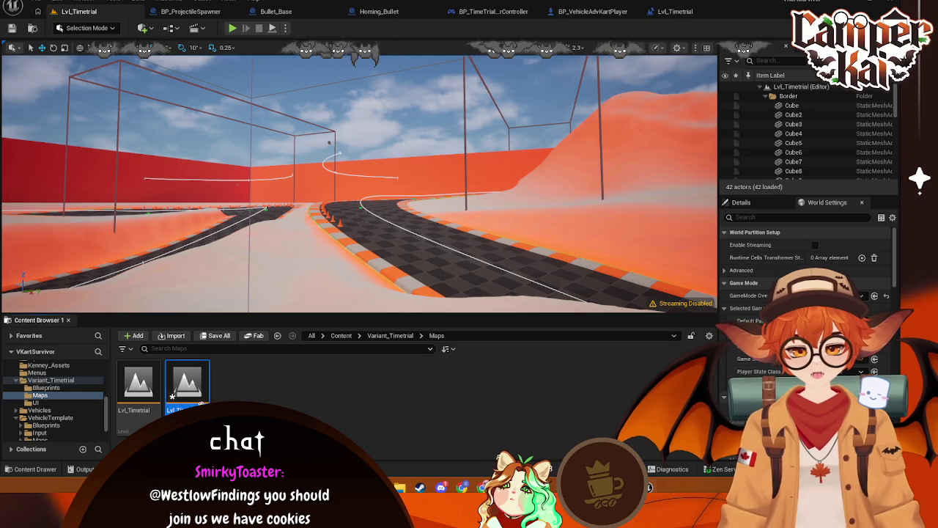
right_click(201, 397)
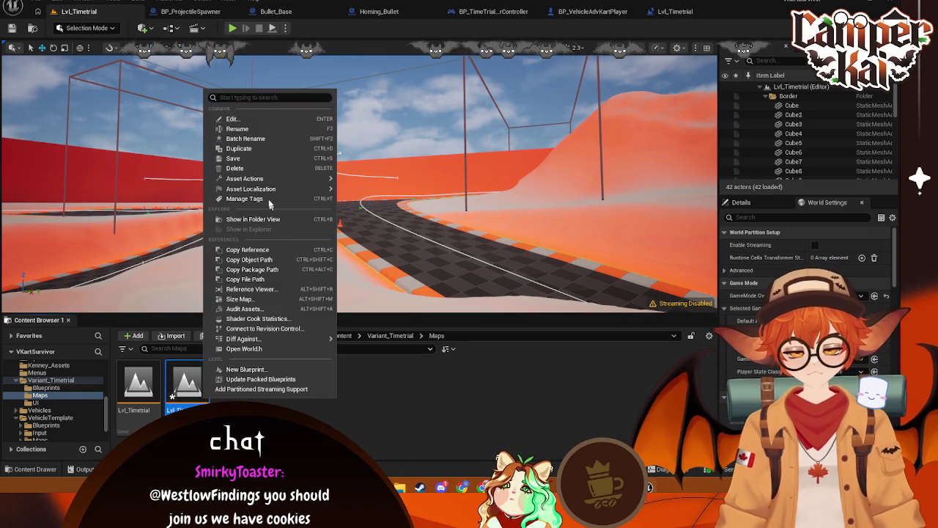
left_click(241, 131)
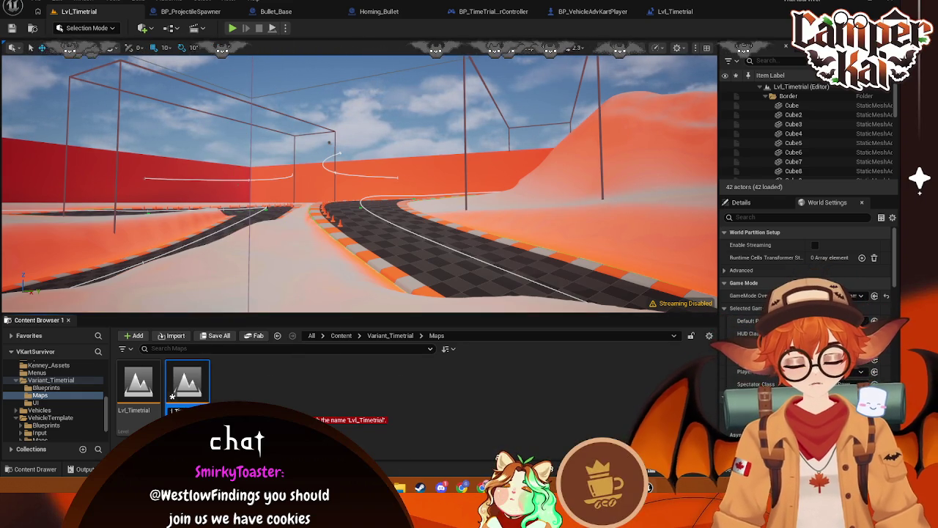
key("Delete")
key("Delete")
key("Delete")
key("Return")
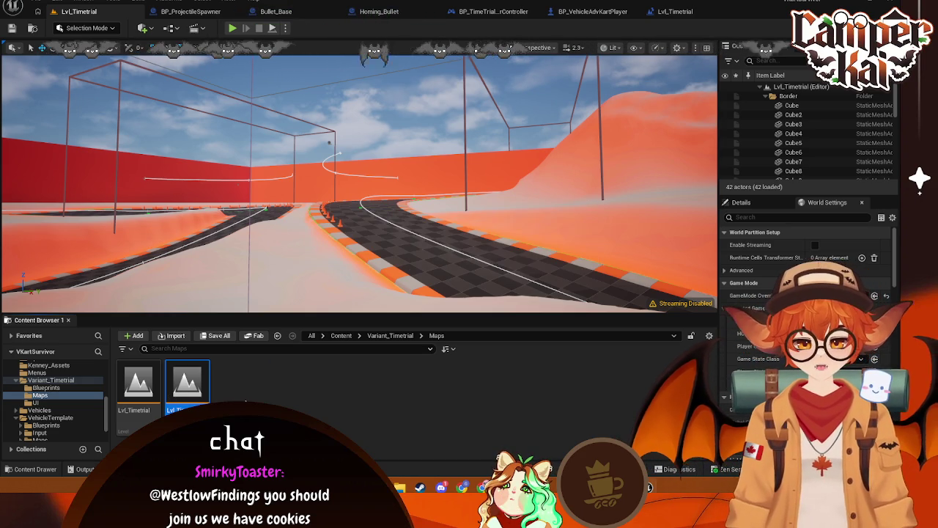
Move Lvl_TimetrialCrim into the Characters > Crim folder
scroll(63, 404, "up", 5)
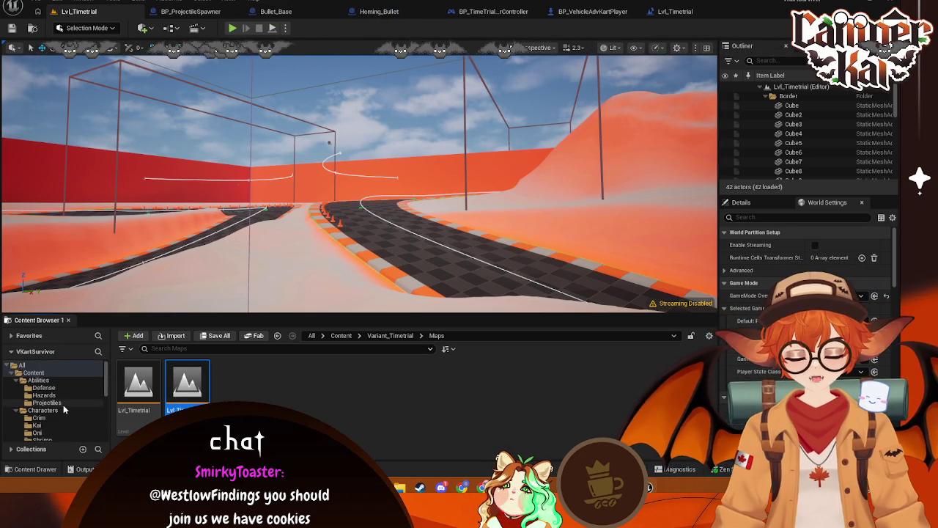
scroll(63, 405, "down", 2)
left_click_drag(195, 394, 52, 386)
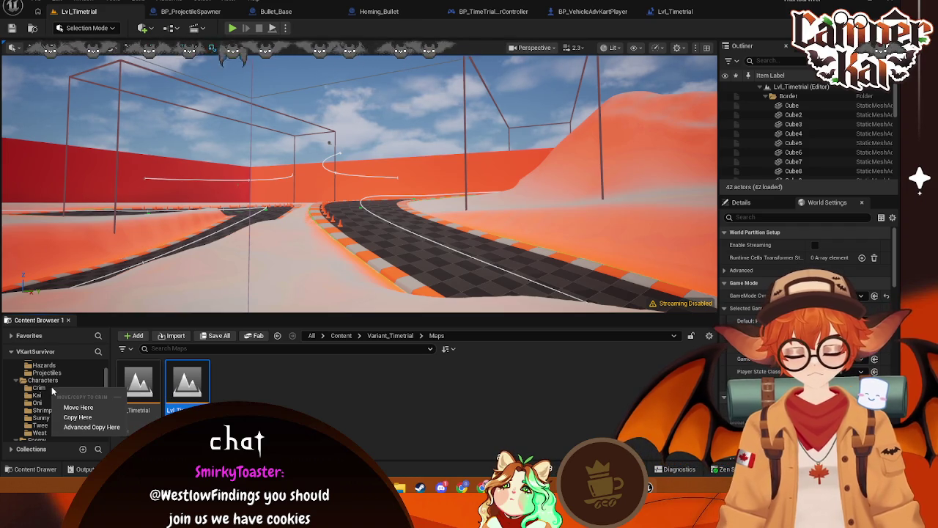
left_click(69, 405)
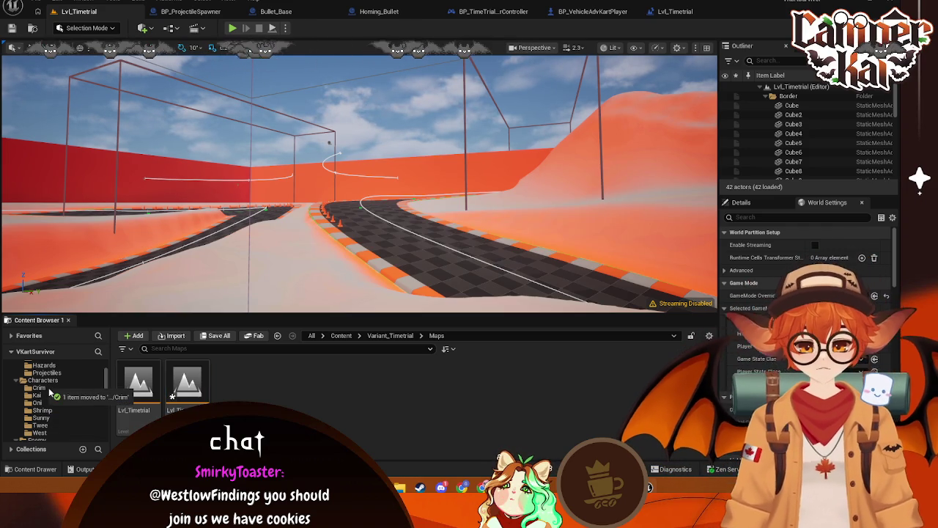
left_click(41, 387)
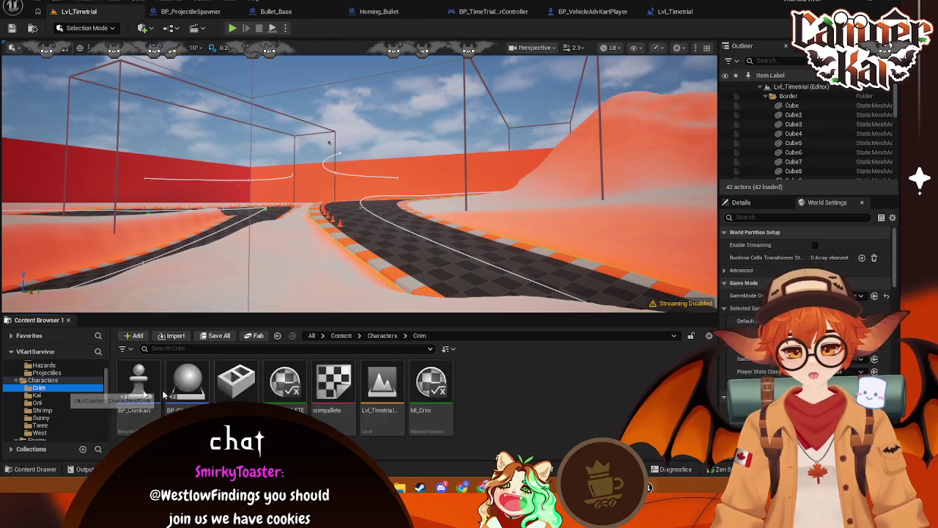
Delete the stray NewWorld level accidentally created in the Kai folder
left_click(37, 395)
right_click(498, 395)
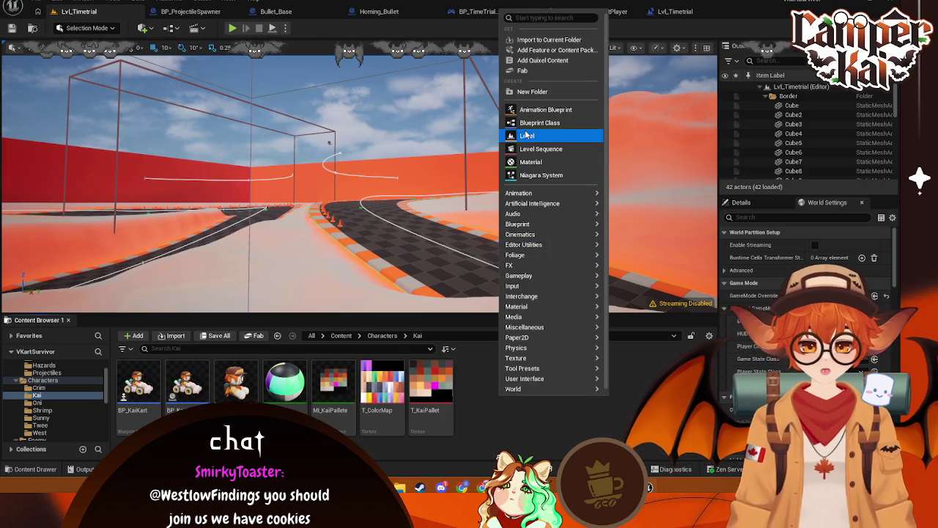
left_click(526, 135)
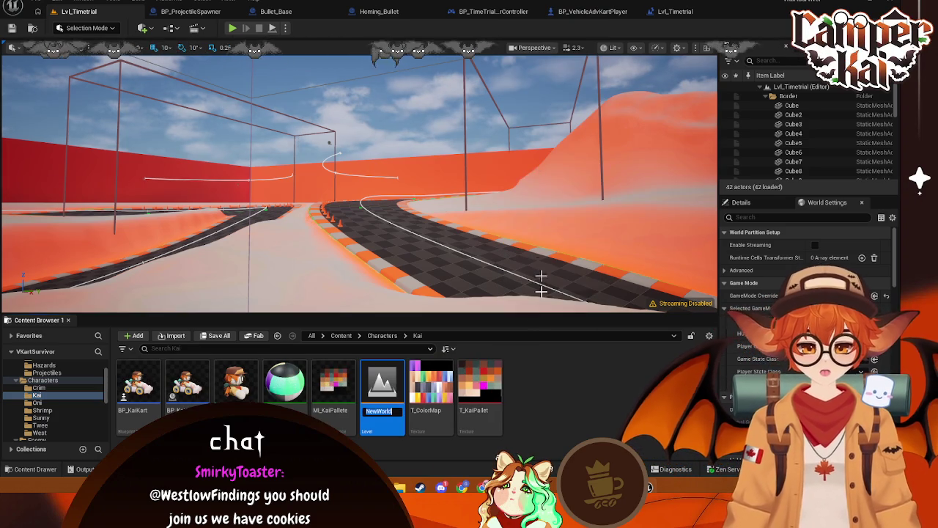
right_click(380, 389)
key("Delete")
left_click(394, 390)
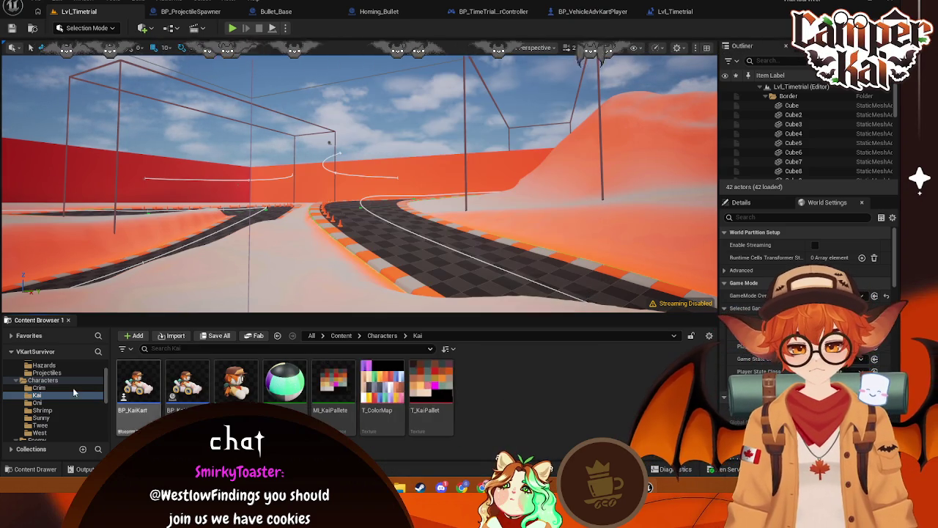
Open Lvl_TimetrialCrim from the Crim folder, saving pending changes first
left_click(38, 387)
double_click(382, 385)
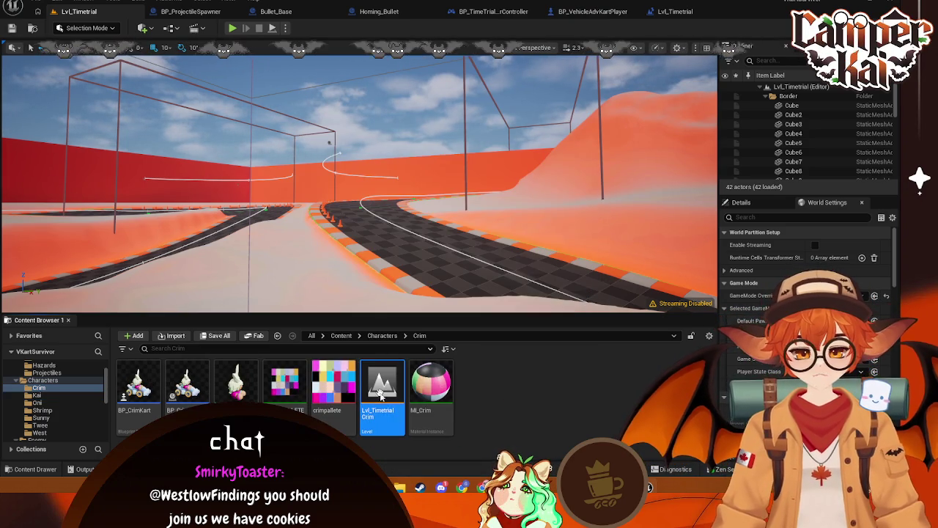
left_click(476, 345)
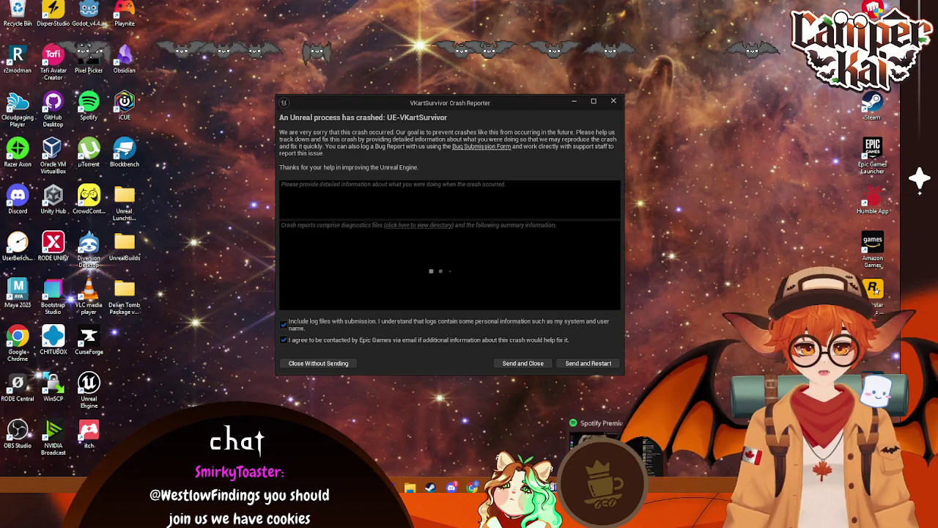
Close the crash reporter without sending the report
left_click(340, 364)
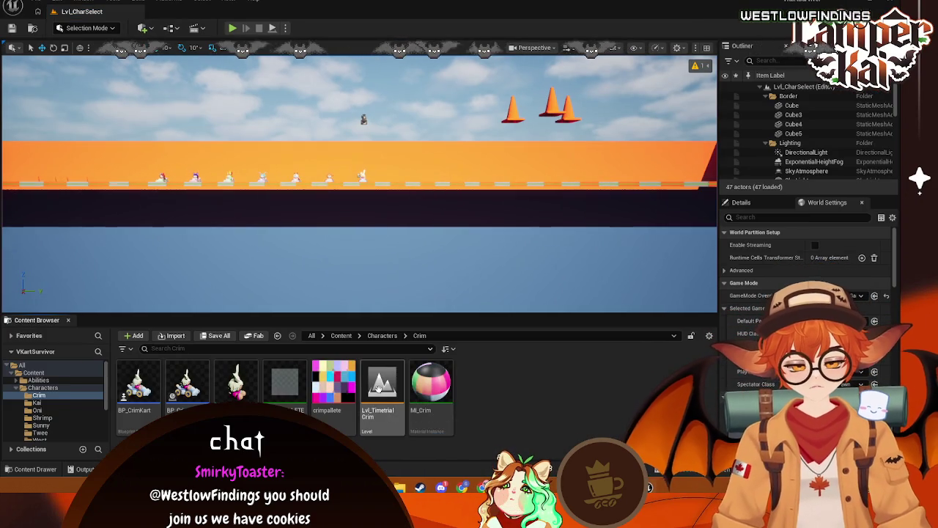
Open Lvl_TimetrialCrim and try deleting it, dismissing the open-level warning
double_click(378, 389)
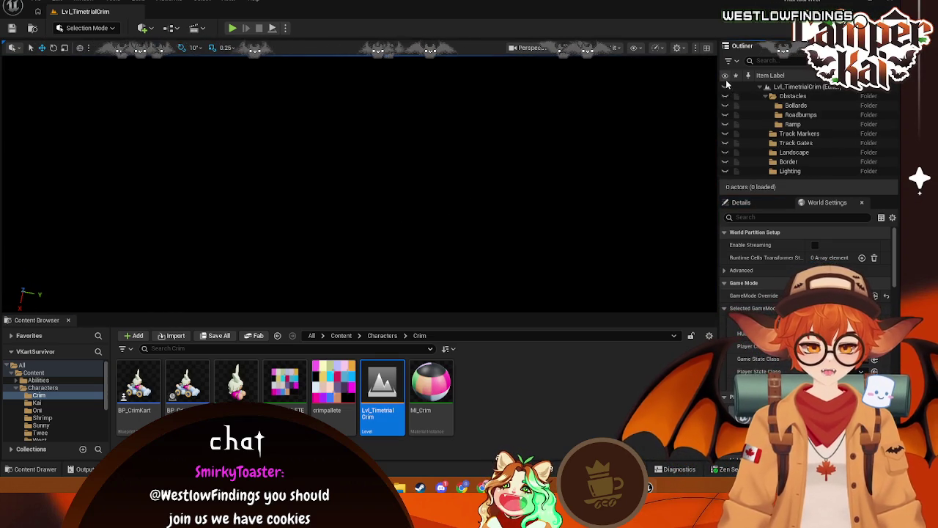
right_click(360, 380)
right_click(381, 398)
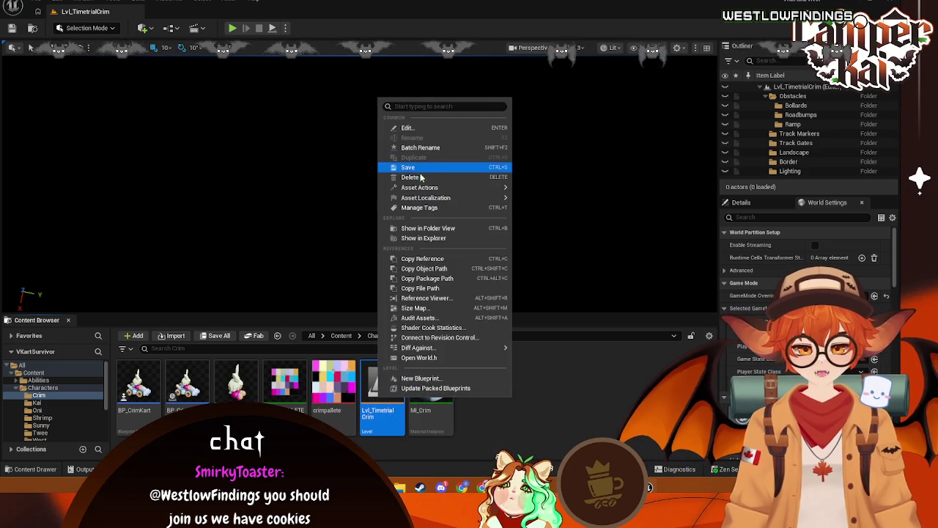
left_click(410, 178)
left_click(505, 208)
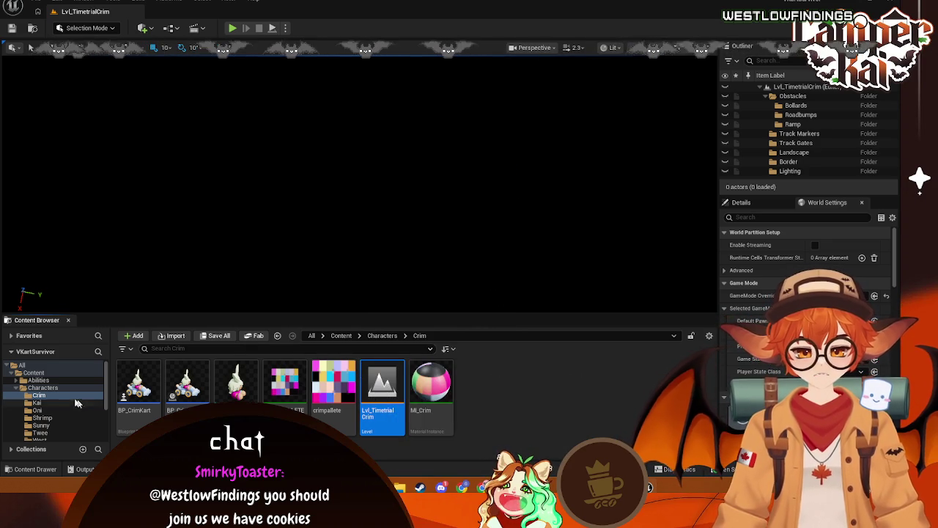
Load Lvl_Main from Menus, then select Lvl_TimetrialCrim in Crim and delete it
scroll(66, 403, "down", 5)
left_click(44, 407)
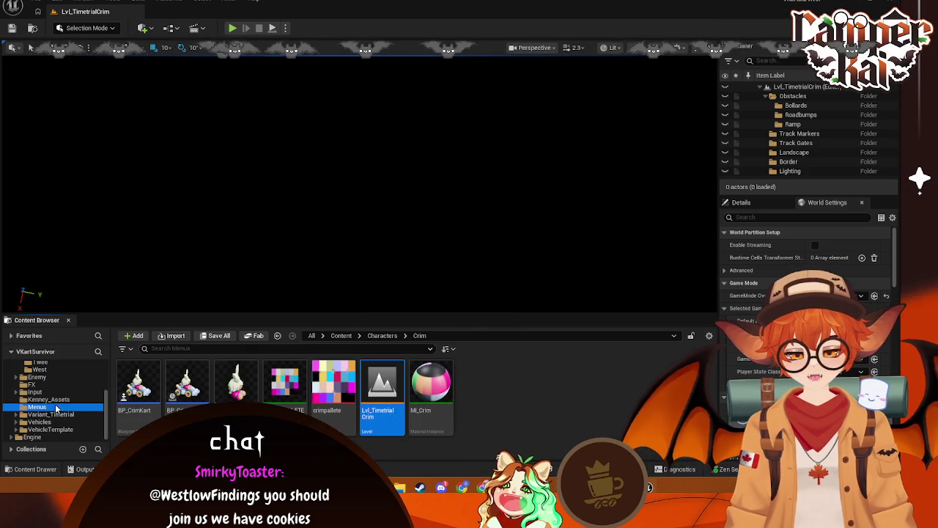
double_click(233, 387)
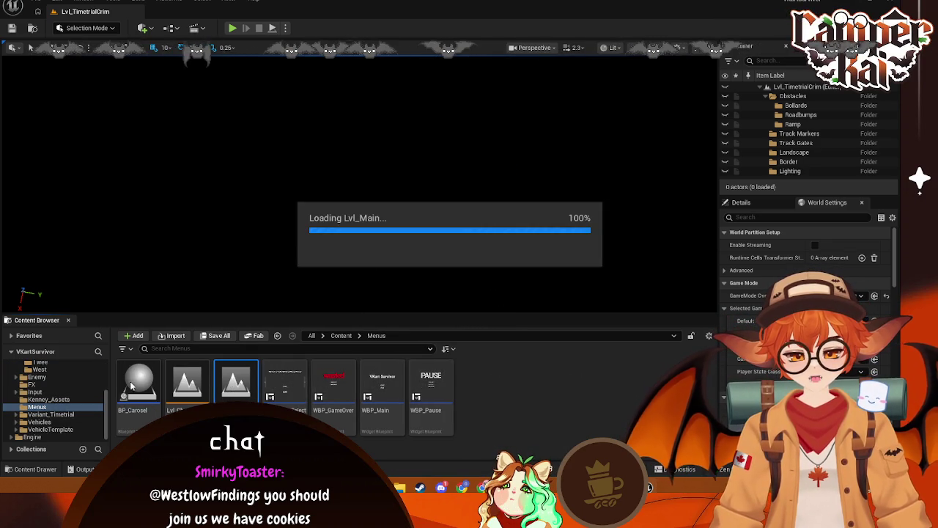
scroll(53, 400, "up", 5)
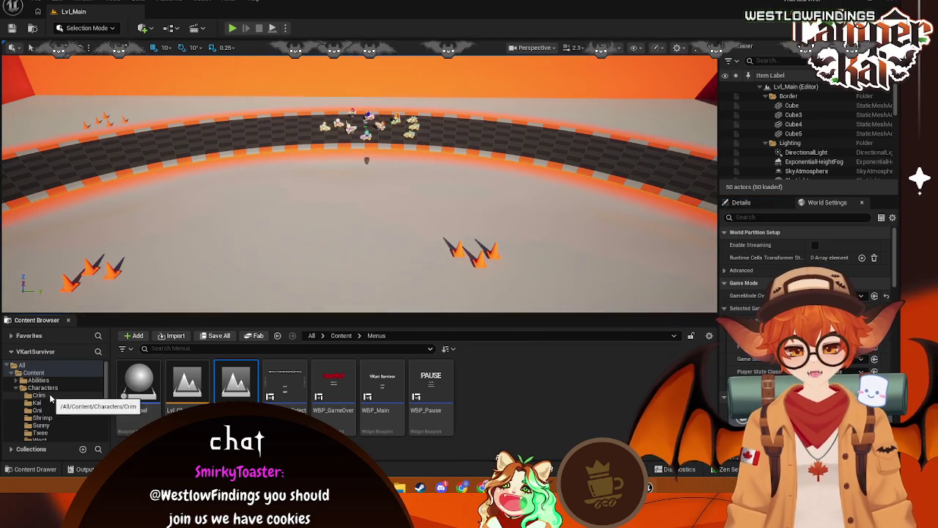
left_click(40, 396)
left_click(378, 390)
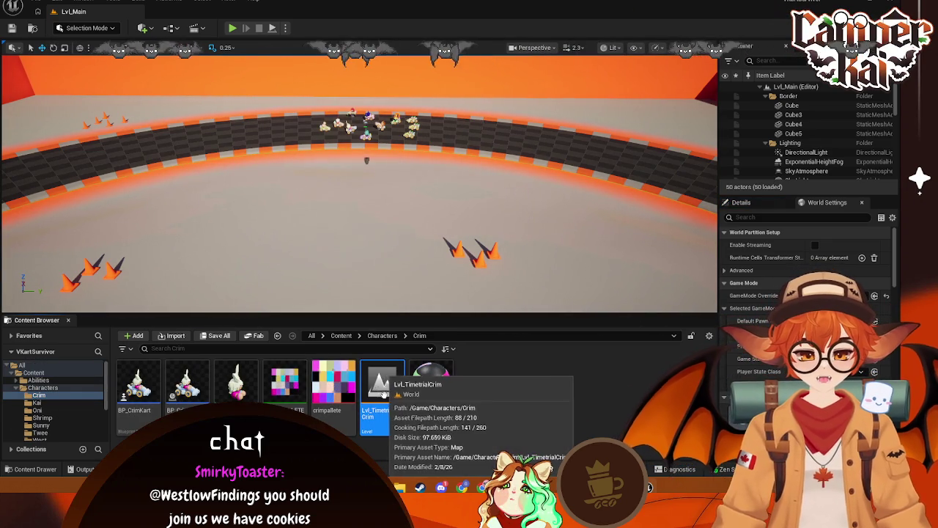
key("Delete")
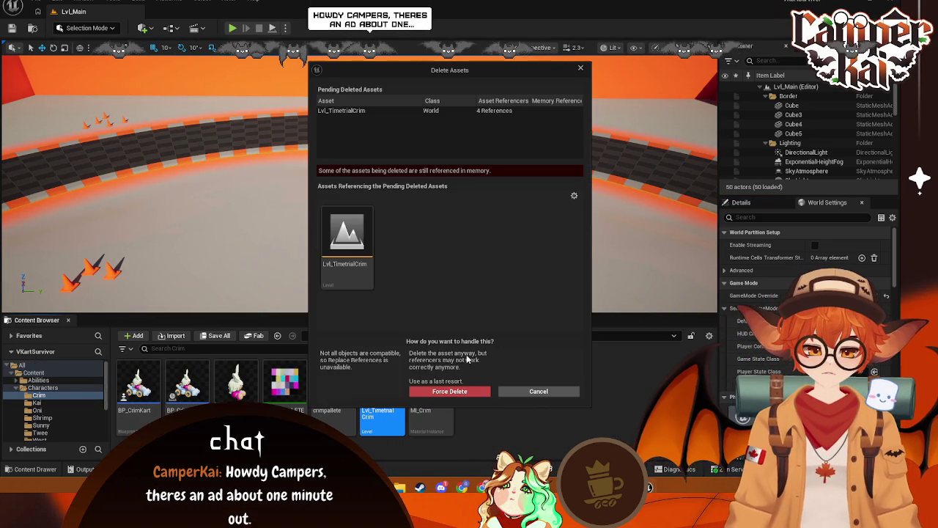
Force-delete the old Crim level and browse to Variant_Timetrial > Maps
left_click(432, 392)
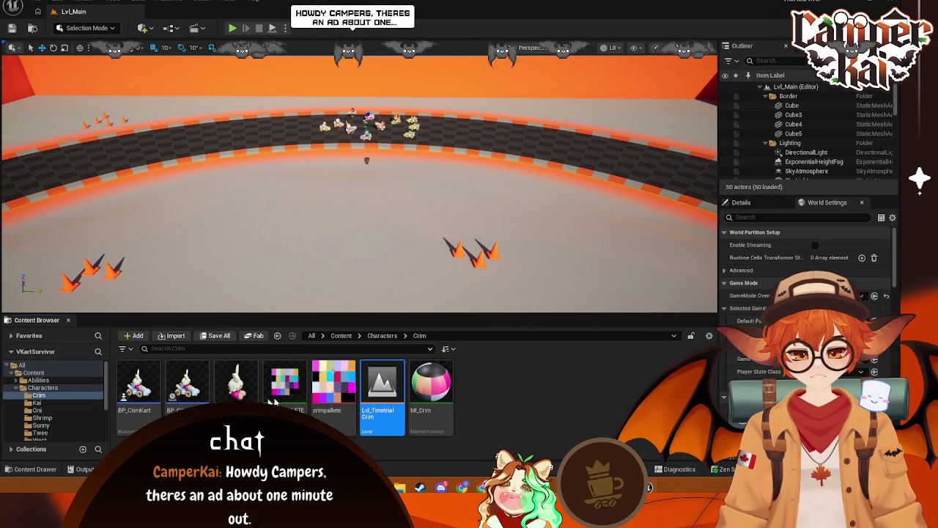
scroll(59, 404, "down", 2)
scroll(52, 418, "down", 1)
left_click(51, 425)
double_click(188, 390)
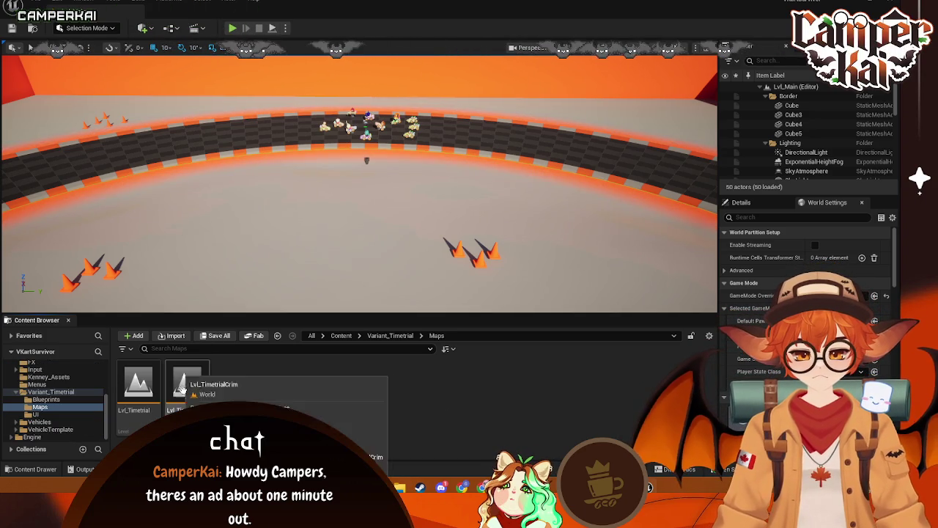
Move Lvl_TimetrialCrim into the Crim folder and open it with its 42 actors
left_click_drag(189, 403, 57, 382)
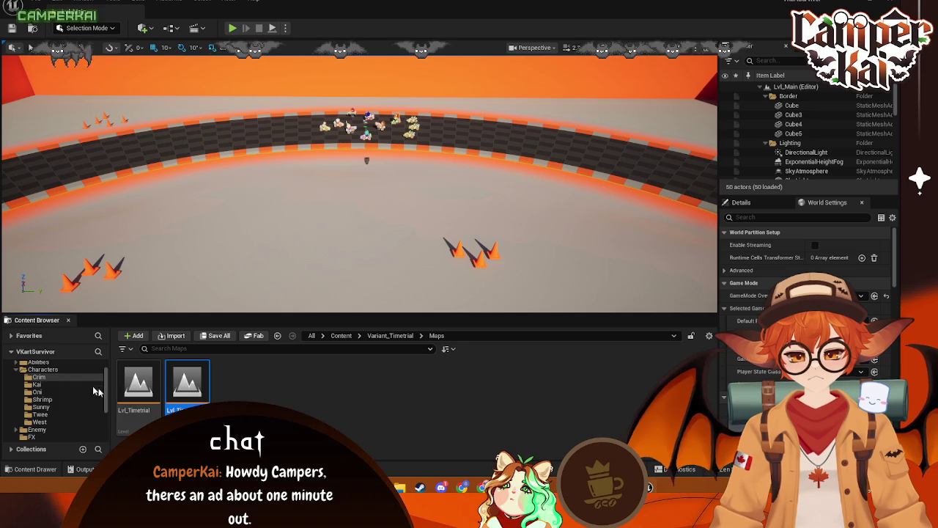
left_click(81, 399)
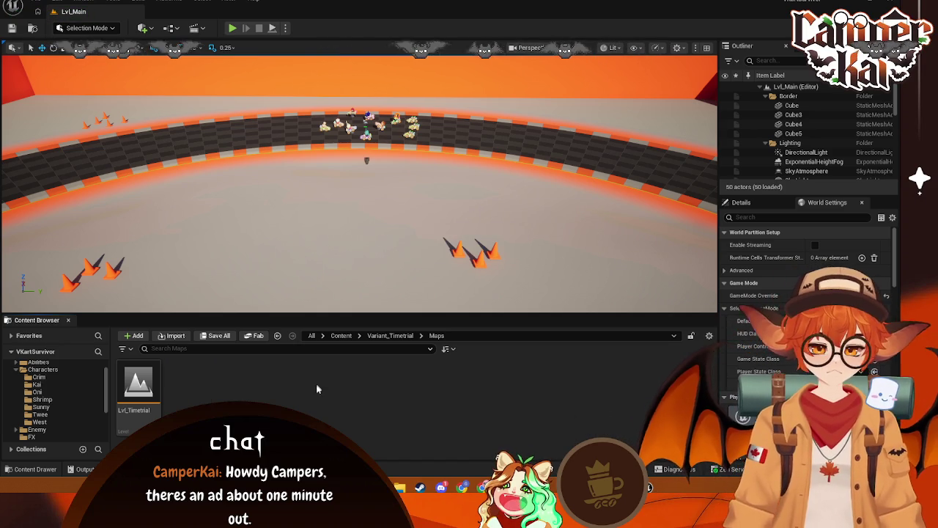
left_click(71, 377)
left_click(403, 382)
double_click(405, 381)
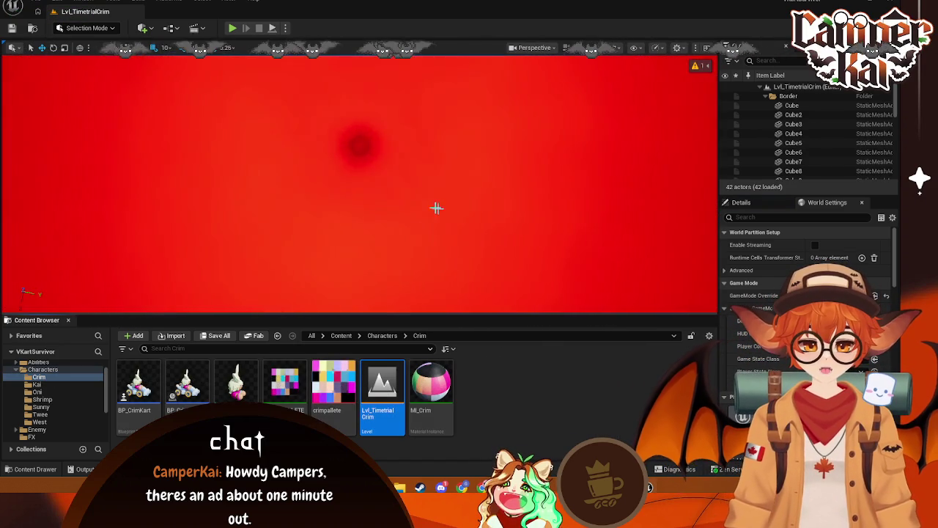
left_click_drag(436, 209, 437, 209)
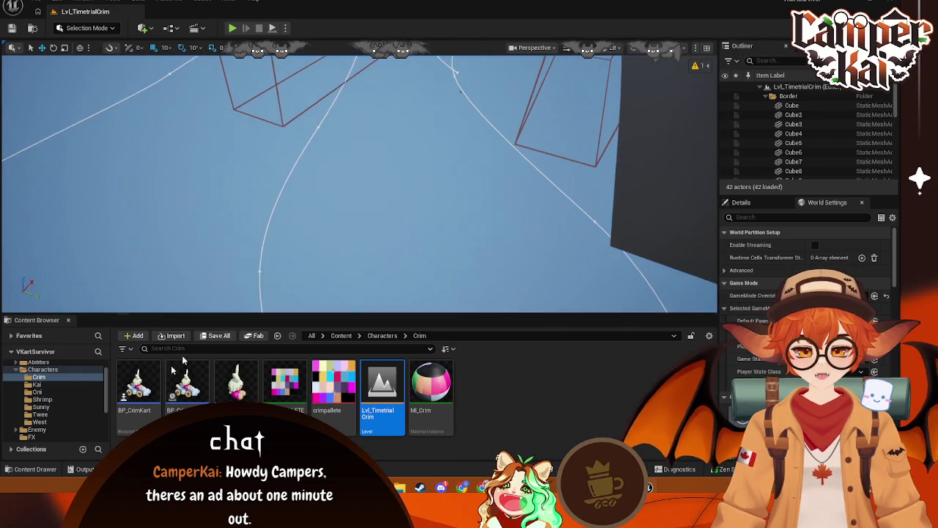
Load the original Lvl_Timetrial level from Variant_Timetrial > Maps
scroll(50, 420, "down", 1)
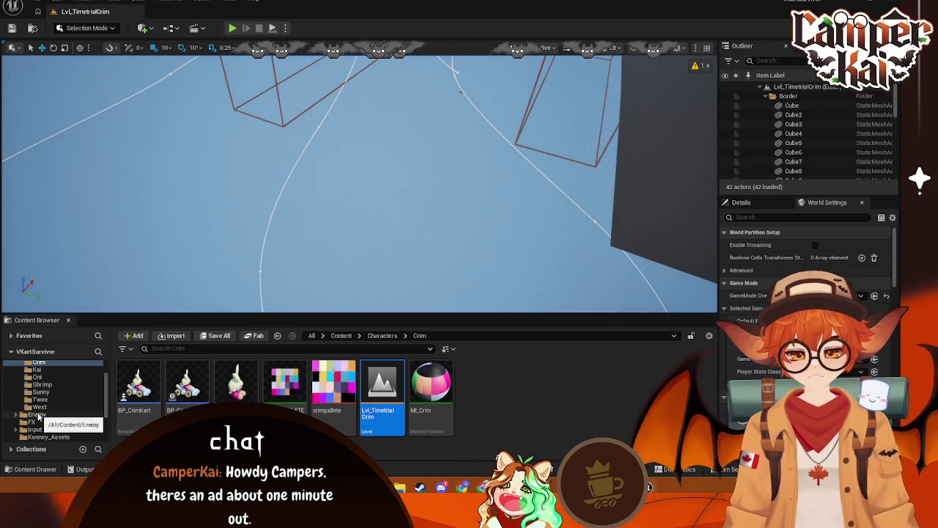
left_click(86, 414)
left_click(64, 422)
left_click(92, 428)
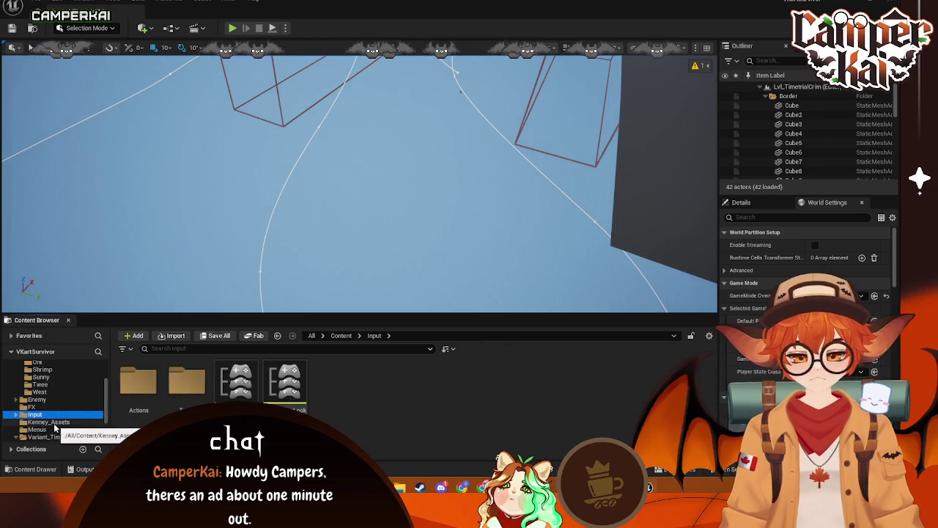
scroll(66, 418, "down", 3)
left_click(40, 407)
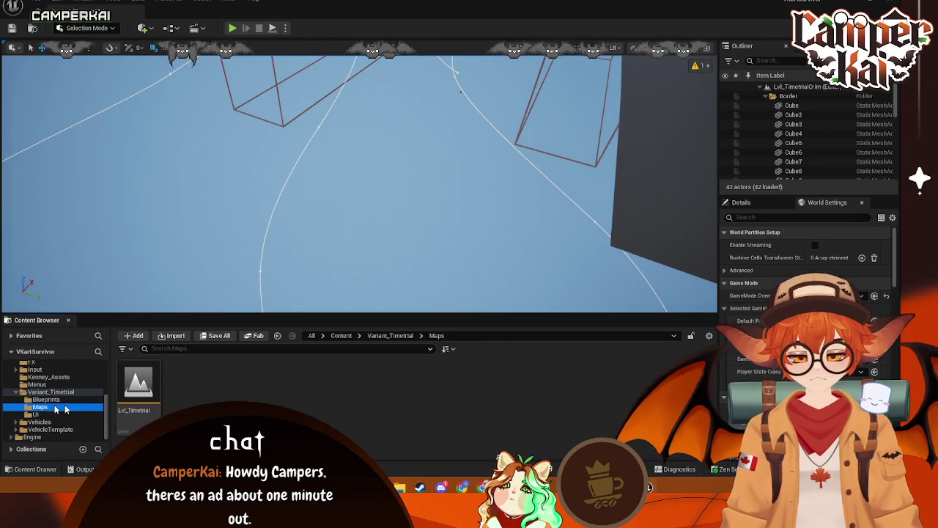
double_click(139, 393)
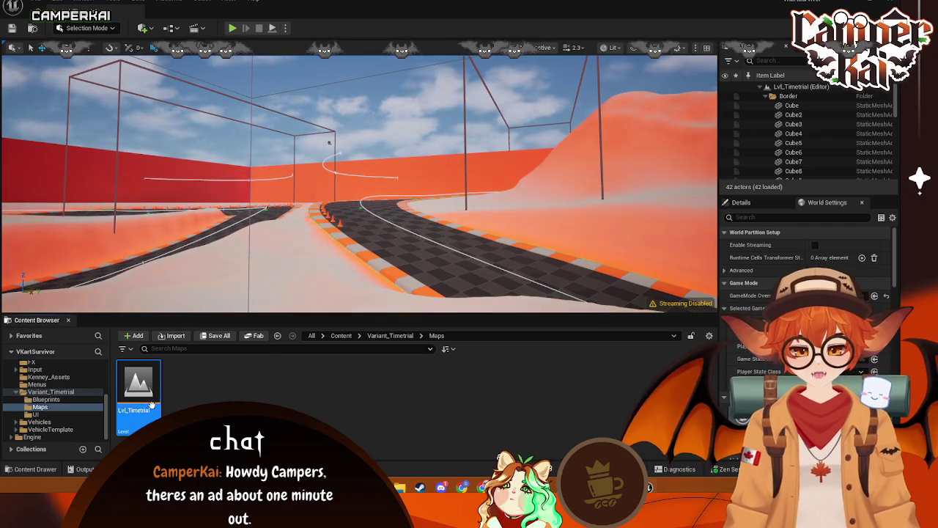
Go back to the Crim folder and delete Lvl_TimetrialCrim
scroll(51, 389, "up", 5)
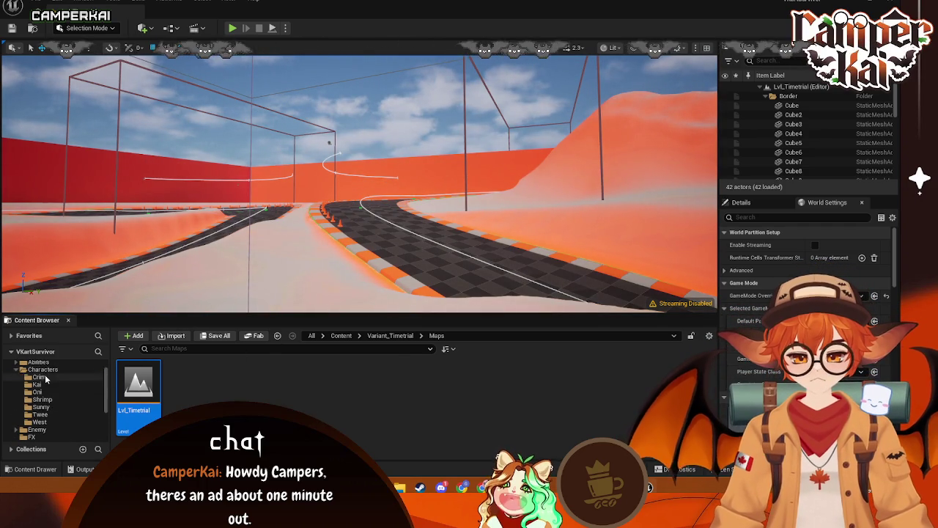
left_click(39, 377)
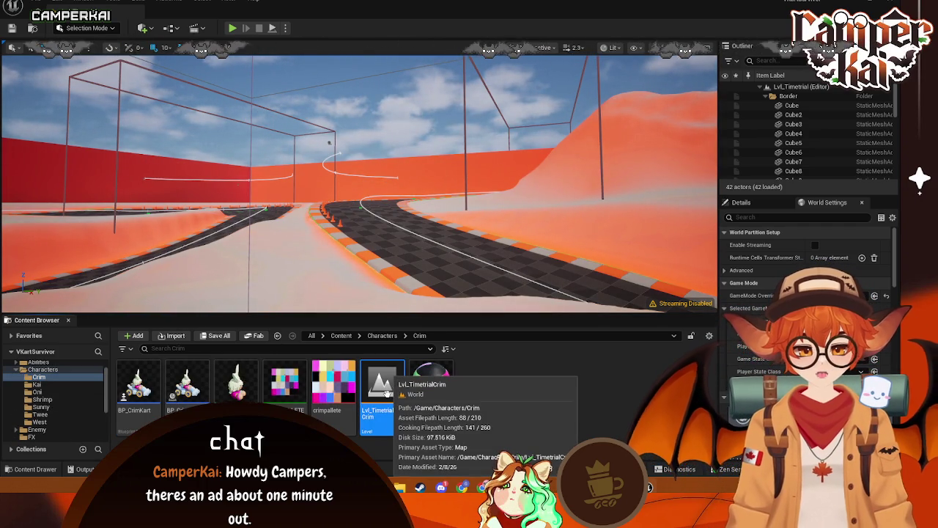
key("Delete")
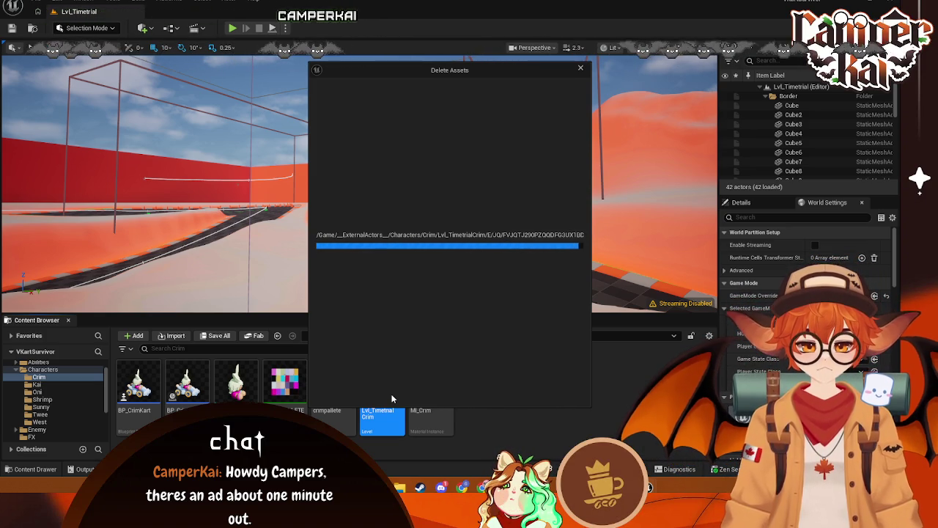
Confirm deleting Lvl_TimetrialCrim, then browse to the Enemy folder
left_click(393, 396)
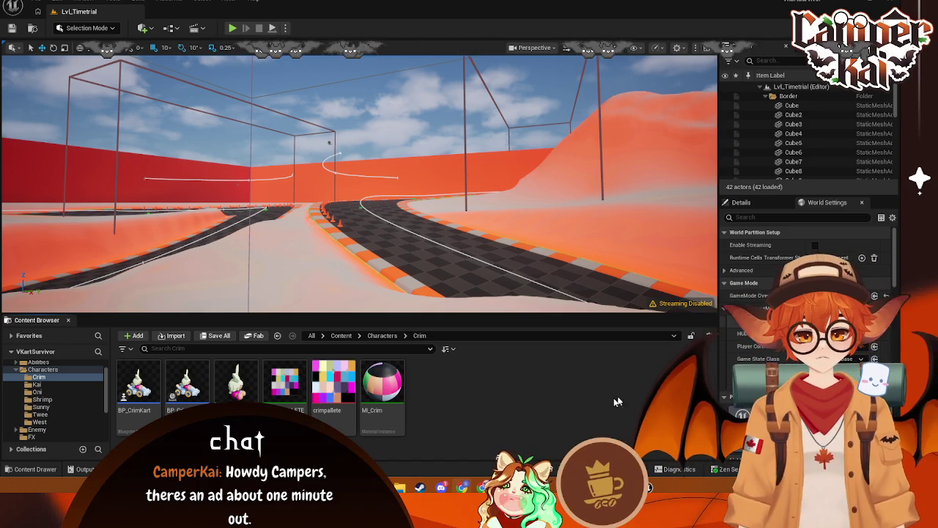
left_click(39, 430)
Open the Lvl_Timetrial level blueprint
scroll(58, 410, "down", 4)
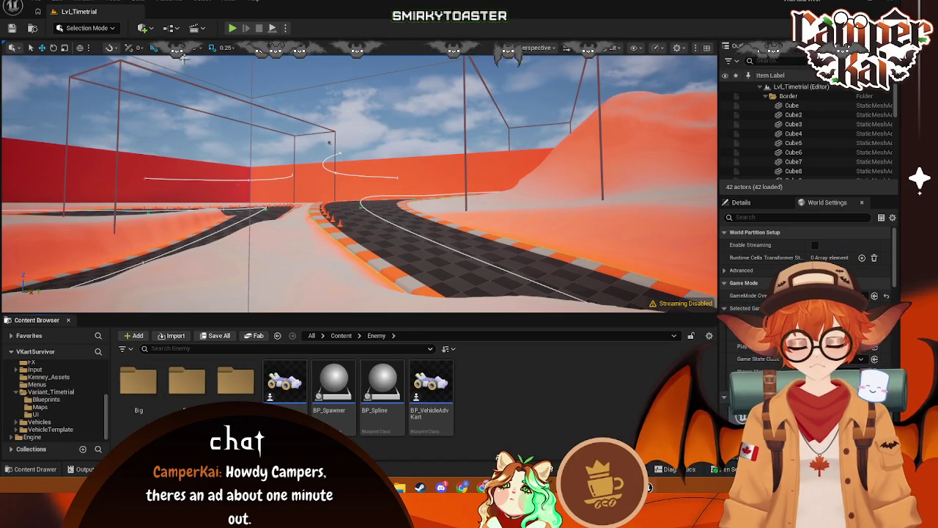
left_click(170, 28)
left_click(359, 90)
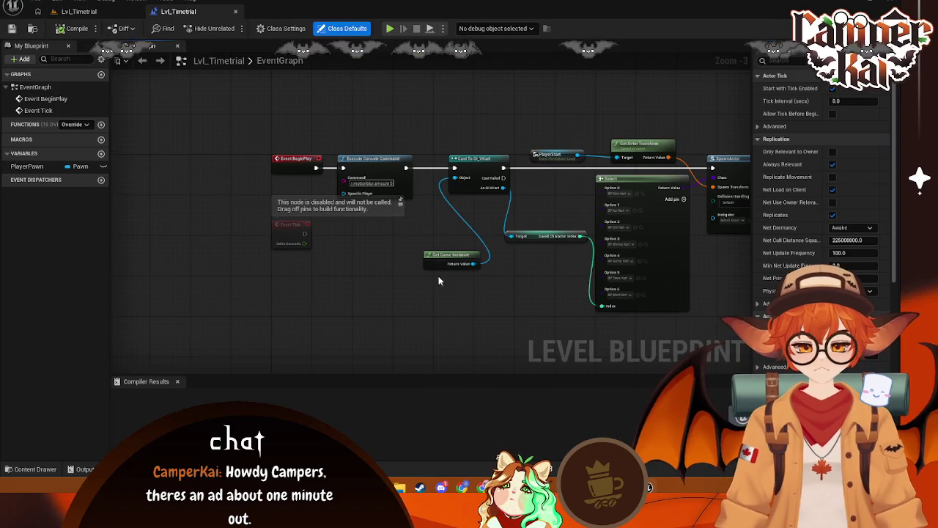
scroll(438, 275, "up", 2)
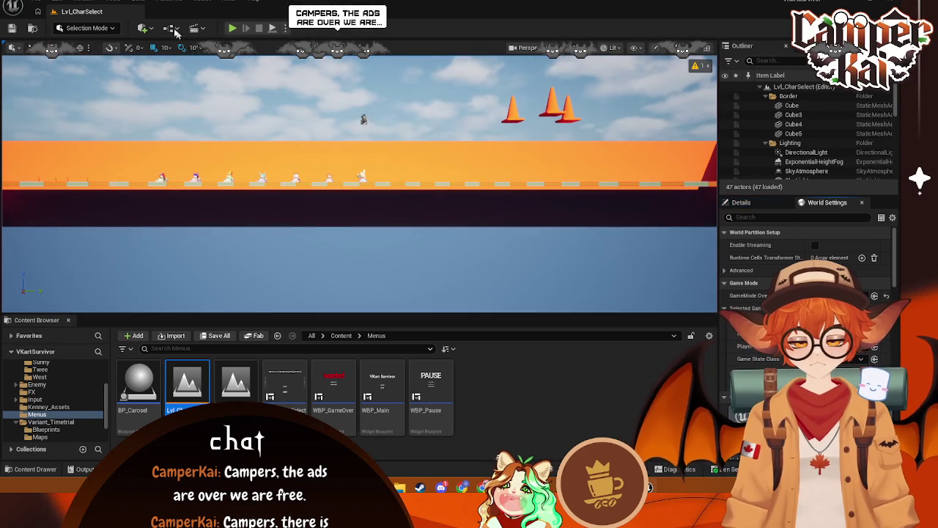
Check the character select level blueprint, close it, and open WBP_CharSelect
left_click(170, 27)
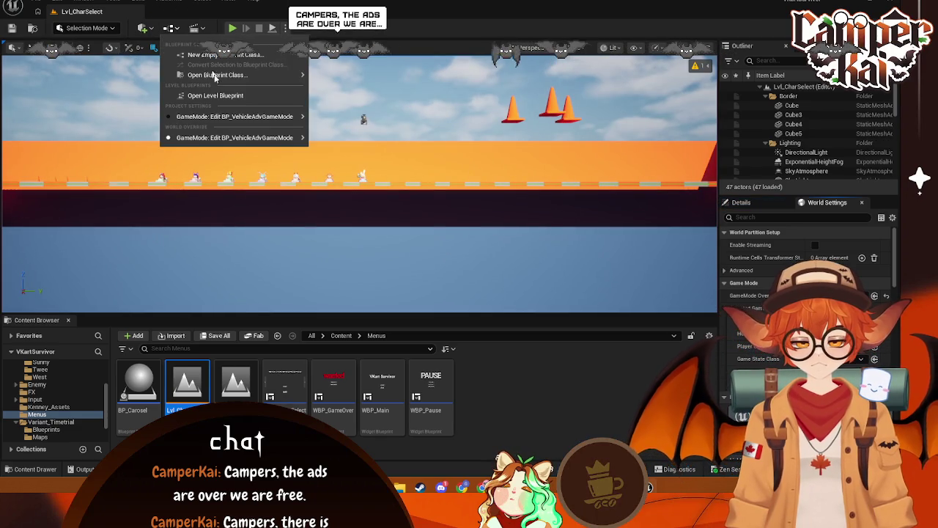
left_click(218, 101)
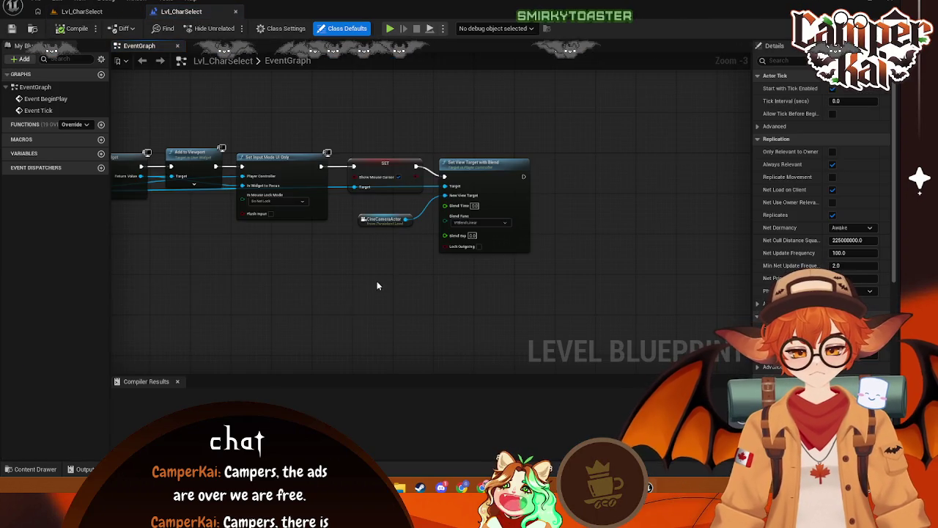
left_click_drag(474, 277, 476, 282)
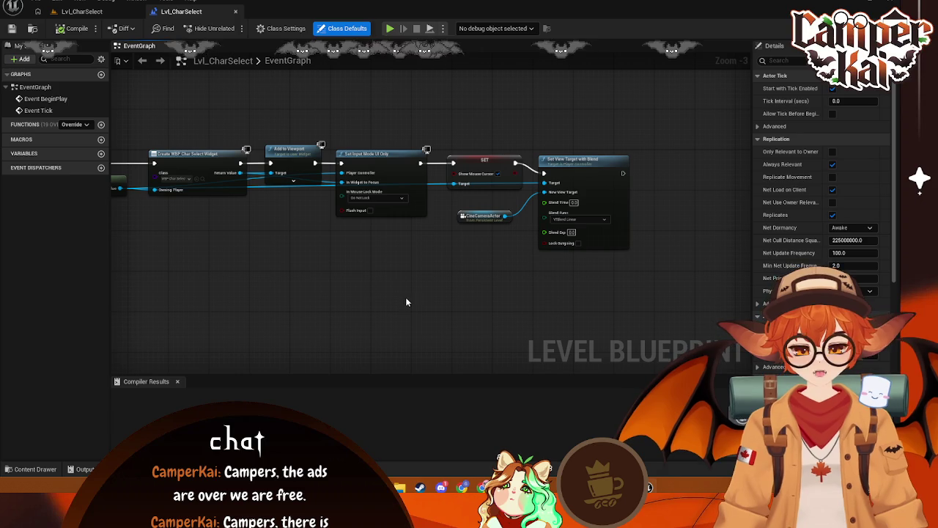
left_click(235, 11)
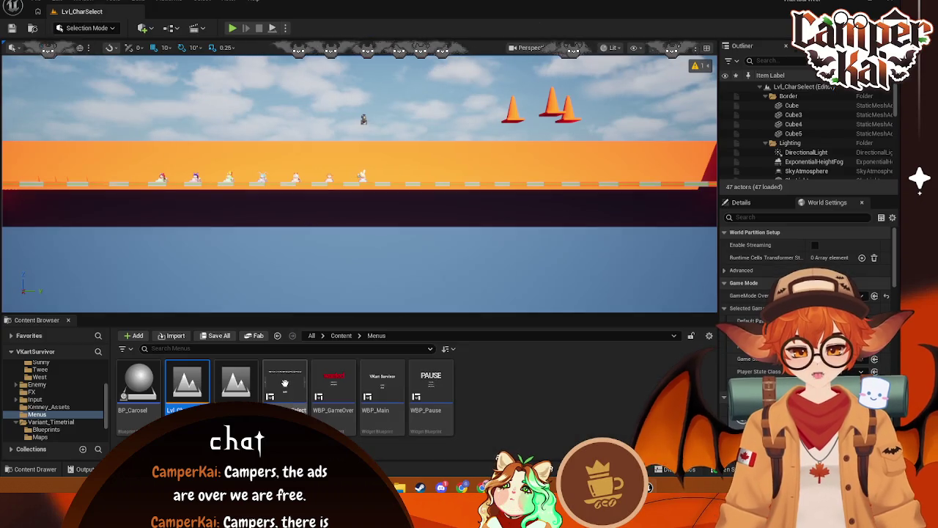
double_click(300, 383)
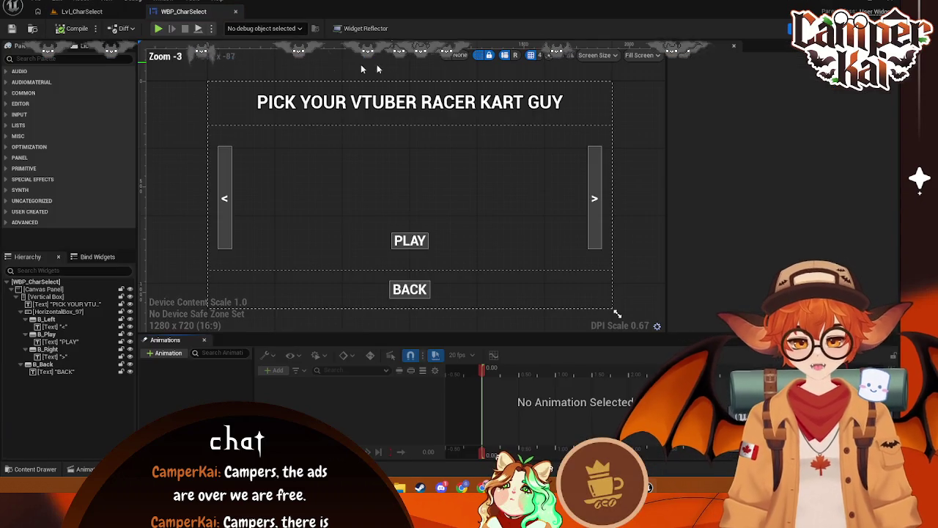
In the Graph view, move the B_Back nodes down and delete the Play Open Level node
left_click(880, 27)
mouse_move(469, 344)
left_mouse_down()
mouse_move(318, 310)
mouse_move(220, 269)
left_mouse_up()
left_click_drag(420, 288, 419, 348)
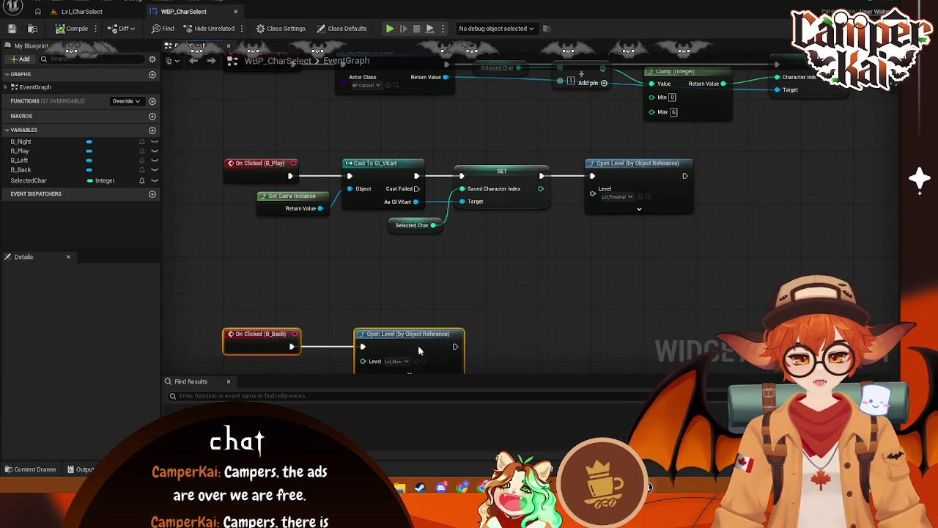
left_click_drag(565, 285, 543, 246)
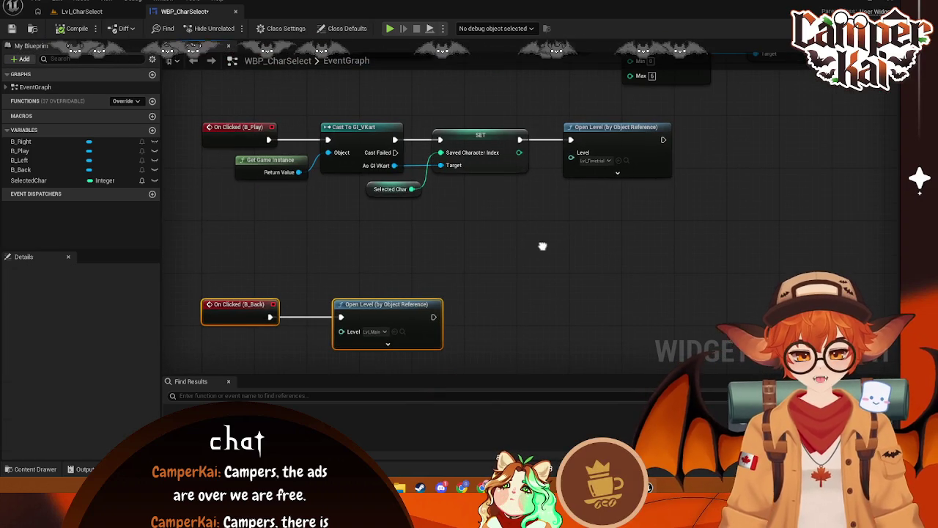
left_click(626, 130)
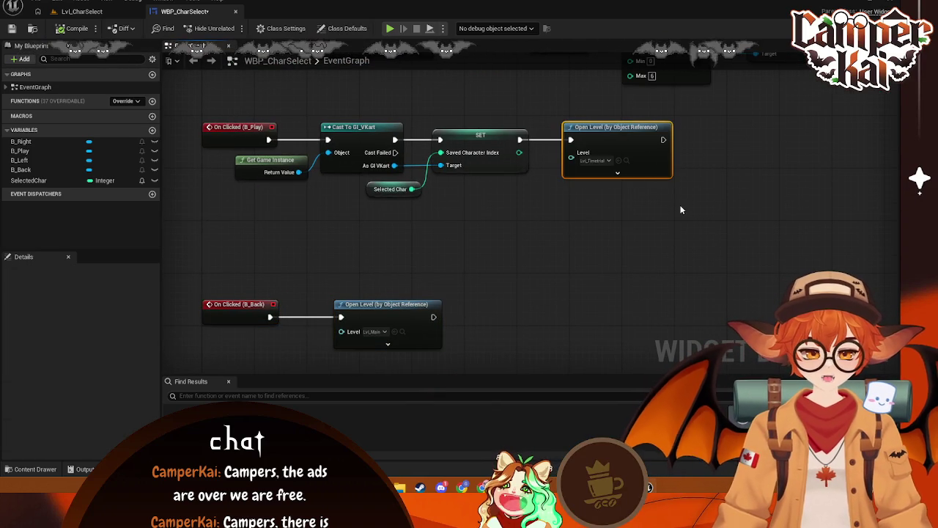
key("Delete")
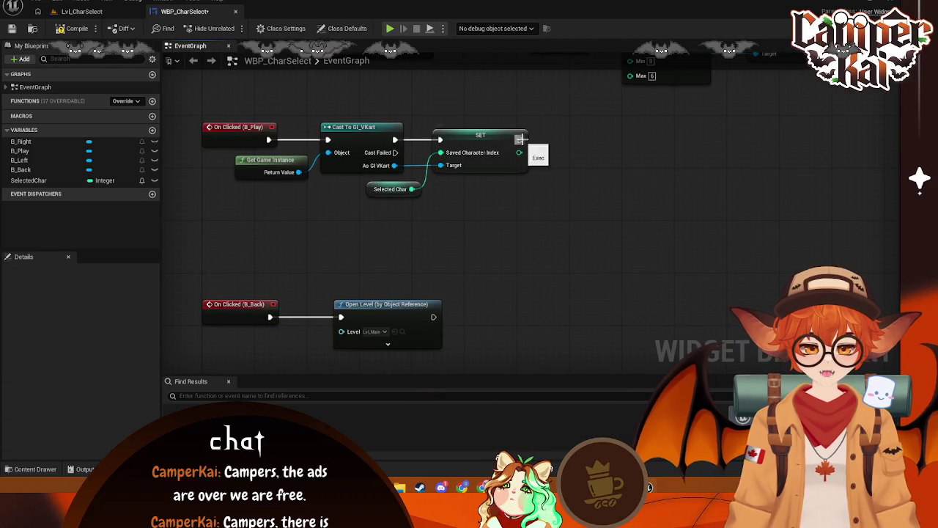
Select and delete the Play button's cast, SET and getter nodes
mouse_move(586, 127)
left_mouse_down()
mouse_move(600, 138)
mouse_move(588, 136)
left_mouse_up()
left_click(550, 188)
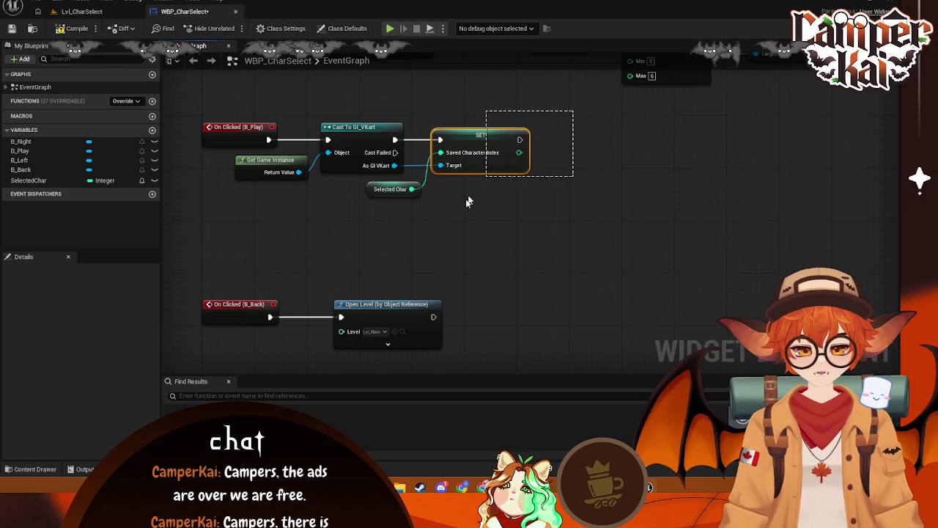
left_click_drag(467, 203, 589, 129)
left_click_drag(562, 100, 304, 220)
key("Delete")
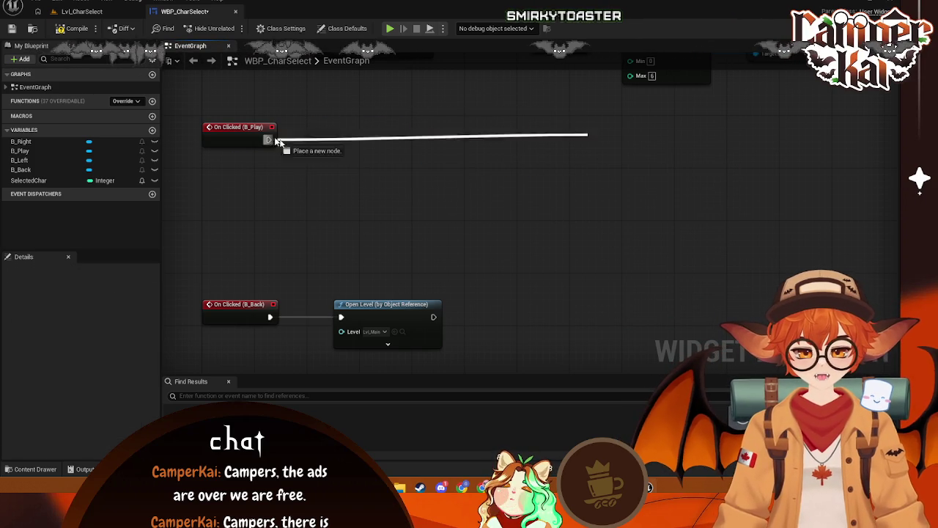
Delete the Switch on ENiagaraWindFrictionMode node mistakenly added after the Play click
left_click_drag(270, 139, 455, 134)
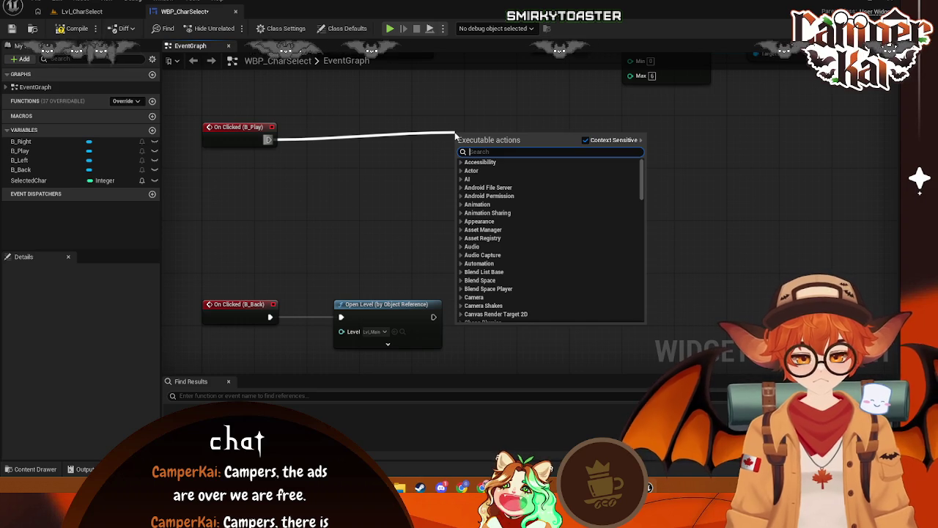
scroll(455, 135, "down", 15)
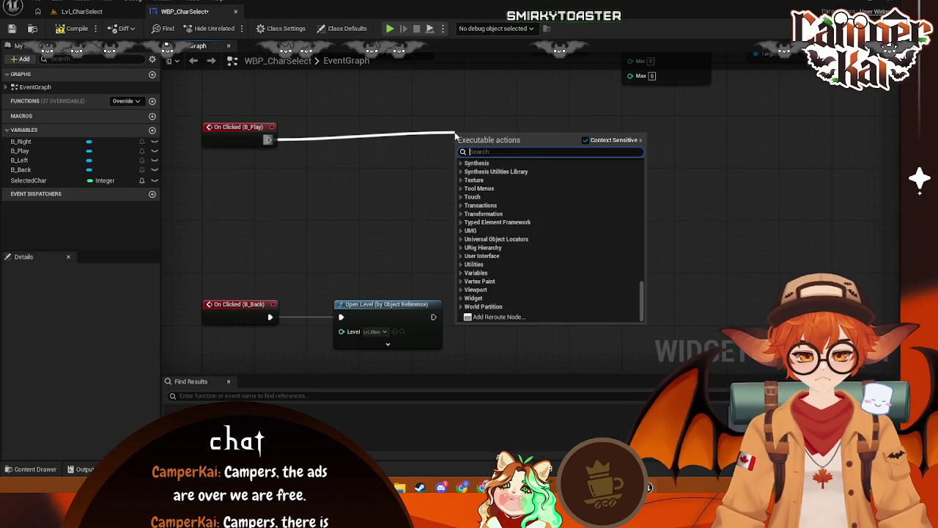
type("switch")
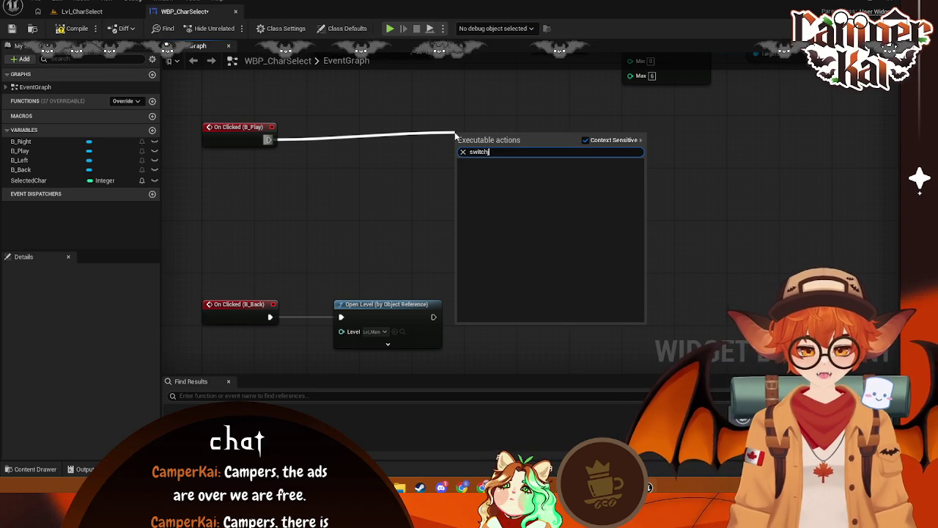
key("BackSpace")
scroll(550, 242, "down", 3)
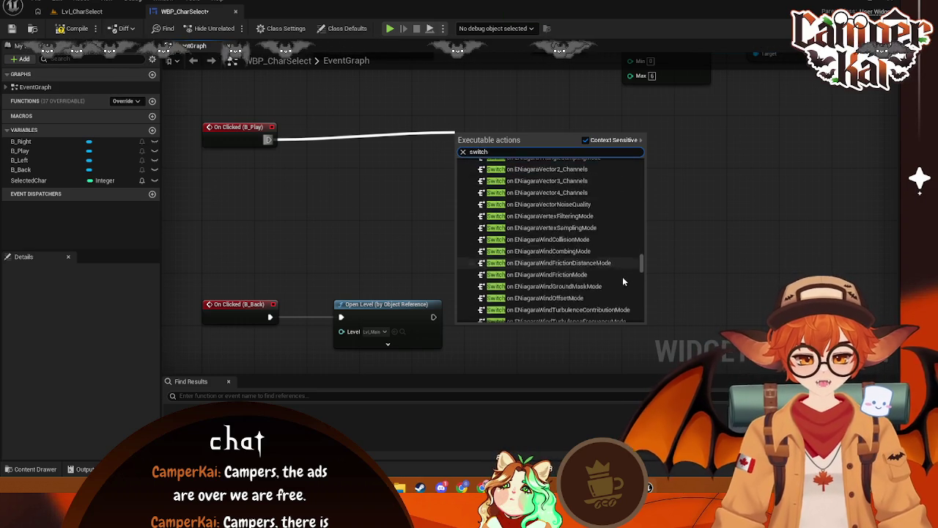
scroll(631, 284, "down", 10)
scroll(630, 284, "up", 5)
scroll(629, 279, "down", 5)
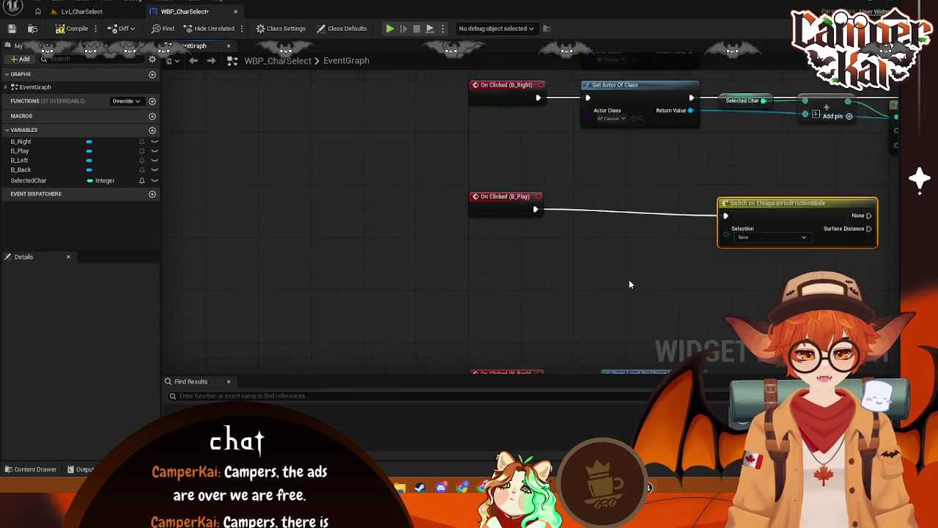
scroll(451, 234, "up", 3)
scroll(372, 257, "down", 3)
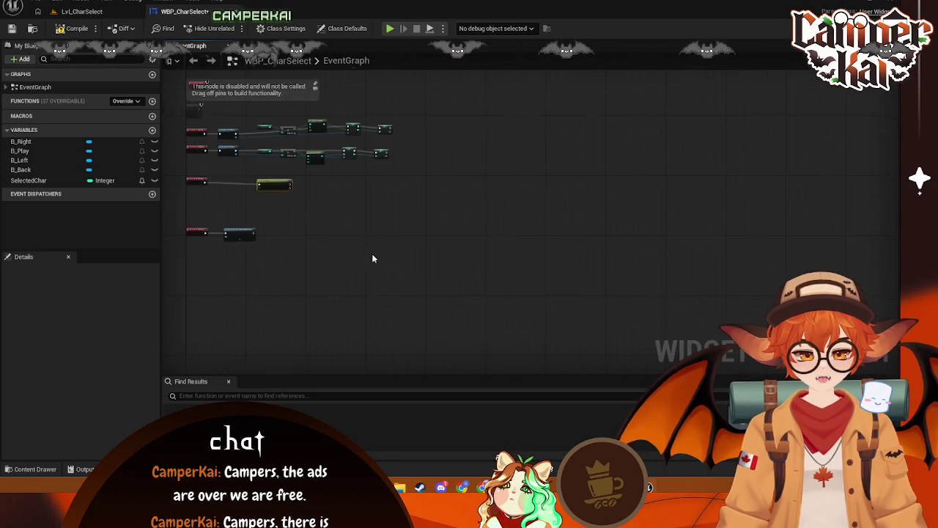
scroll(306, 214, "up", 2)
scroll(472, 230, "up", 5)
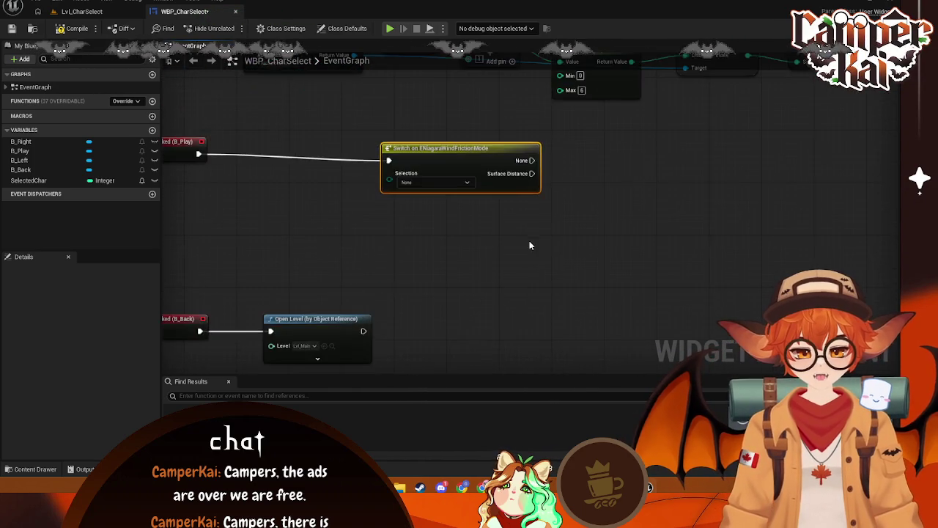
left_click(595, 185)
key("Delete")
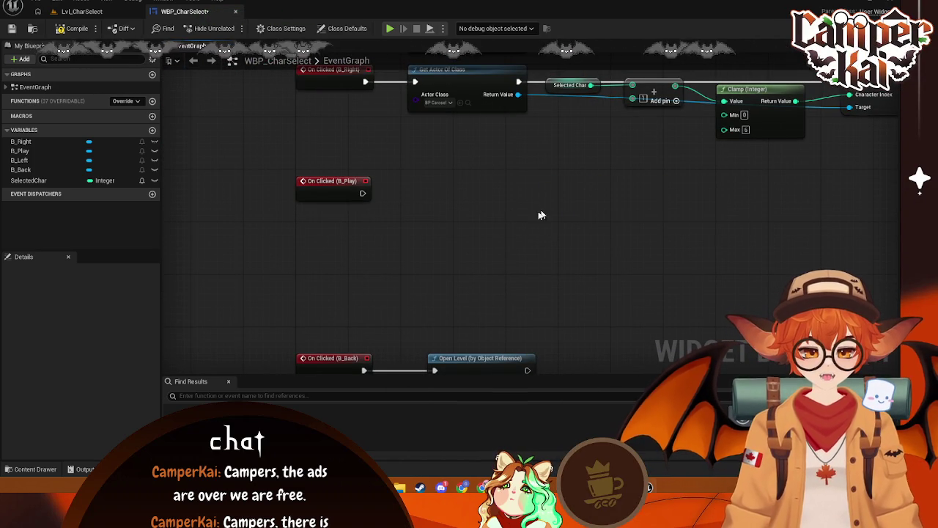
Drag SelectedChar from My Blueprint below the Play click event as a Get node
right_click(490, 226)
type("cast")
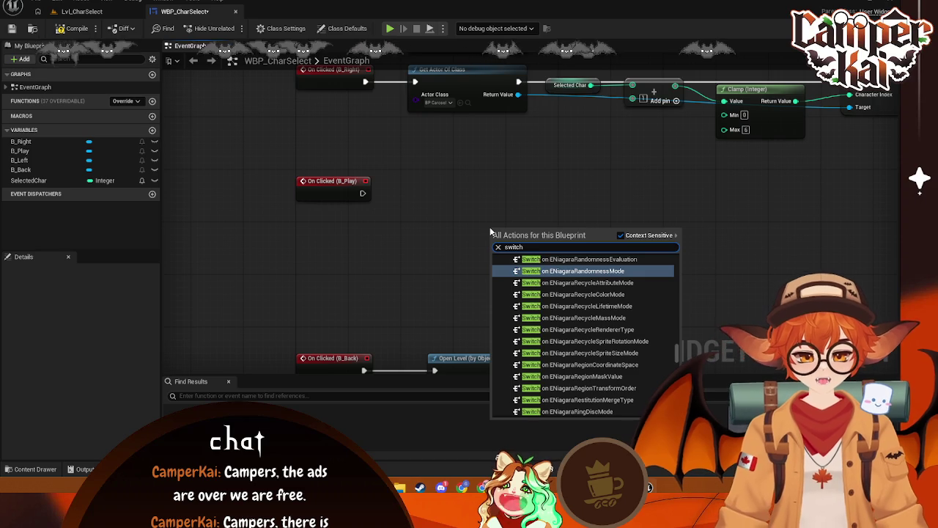
left_click(398, 206)
left_click_drag(362, 194, 504, 205)
type("switch")
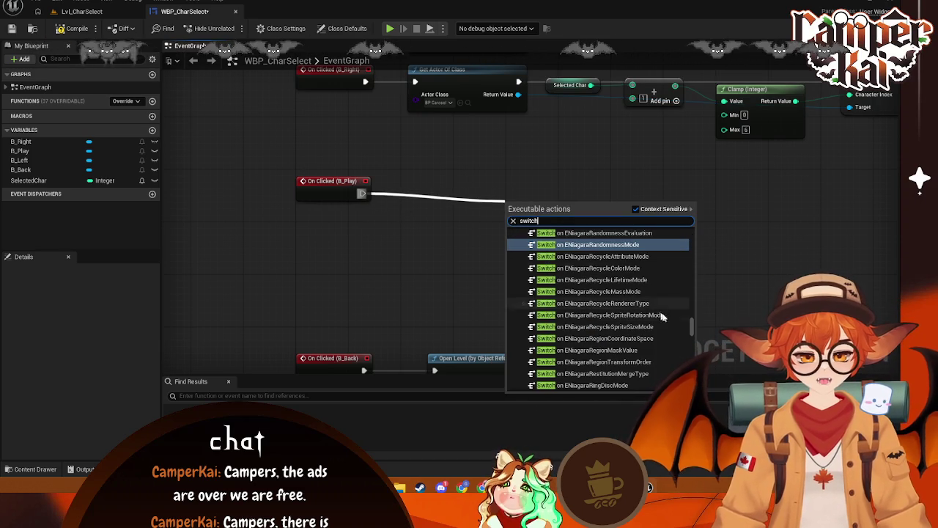
mouse_move(692, 326)
left_mouse_down()
mouse_move(697, 234)
mouse_move(695, 250)
mouse_move(708, 227)
mouse_move(712, 243)
left_mouse_up()
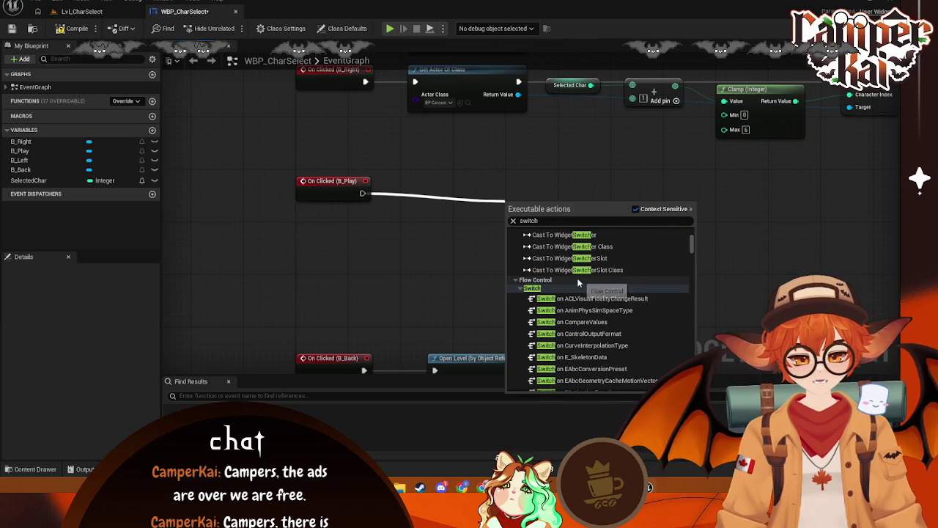
mouse_move(690, 244)
left_mouse_down()
mouse_move(704, 359)
mouse_move(719, 396)
left_mouse_up()
left_click(335, 279)
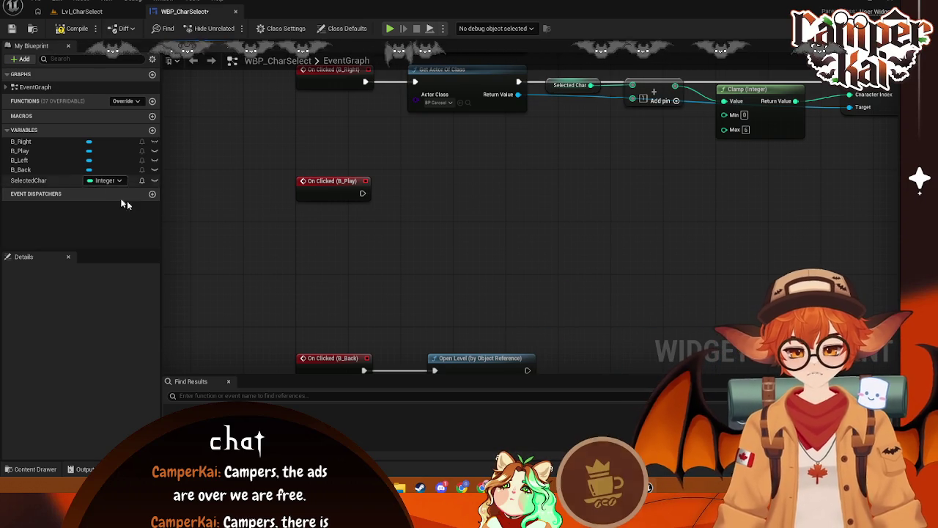
mouse_move(28, 180)
left_mouse_down()
mouse_move(341, 238)
mouse_move(450, 207)
left_mouse_up()
left_click(363, 243)
Route the Play click into a Switch on Int on Selected Char with cases 0–6
type("switch")
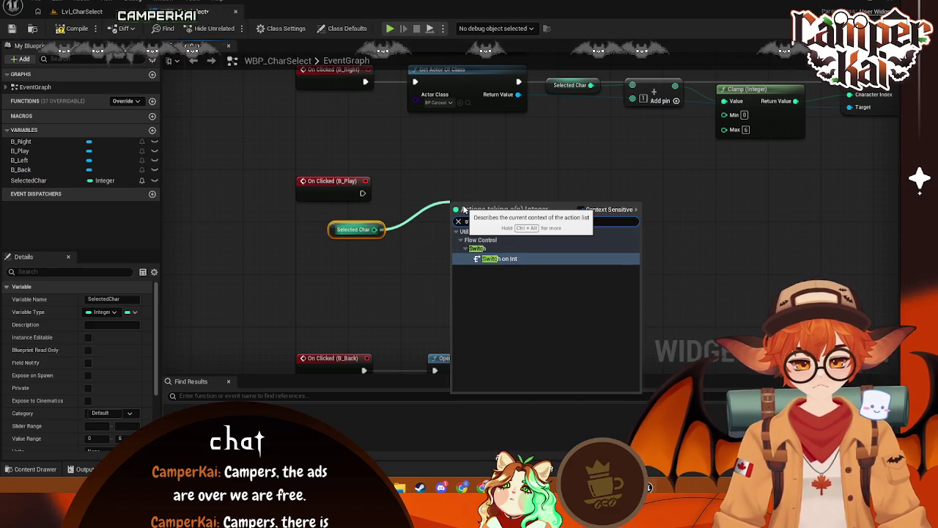
left_click(496, 260)
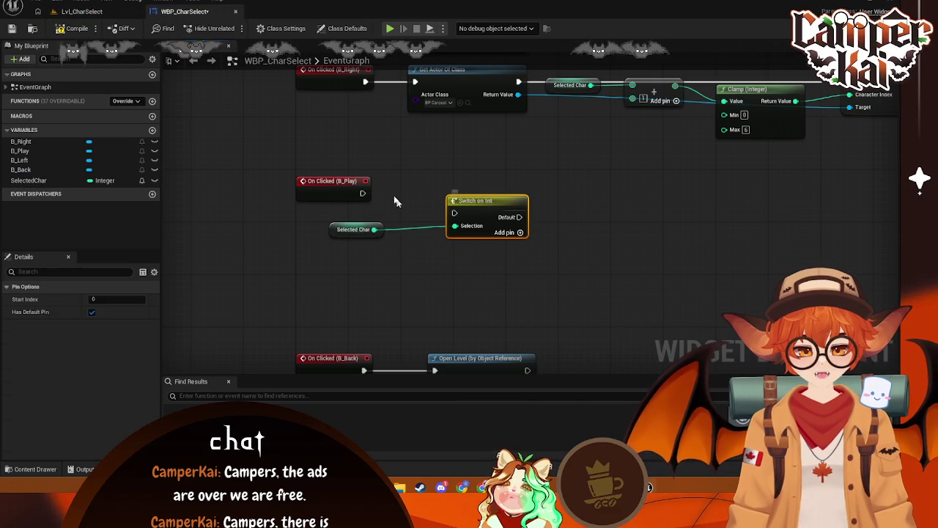
left_click_drag(362, 192, 456, 214)
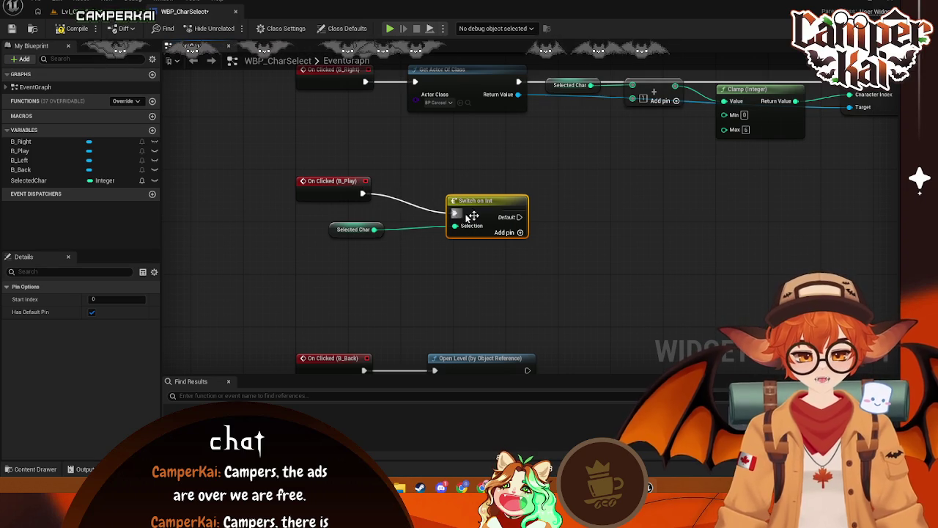
left_click(520, 233)
left_click(521, 246)
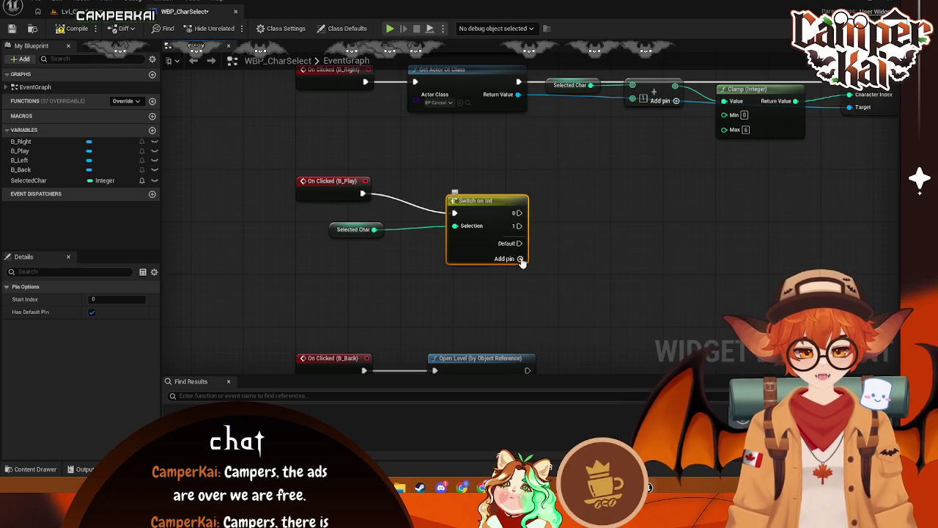
left_click(520, 259)
left_click(521, 272)
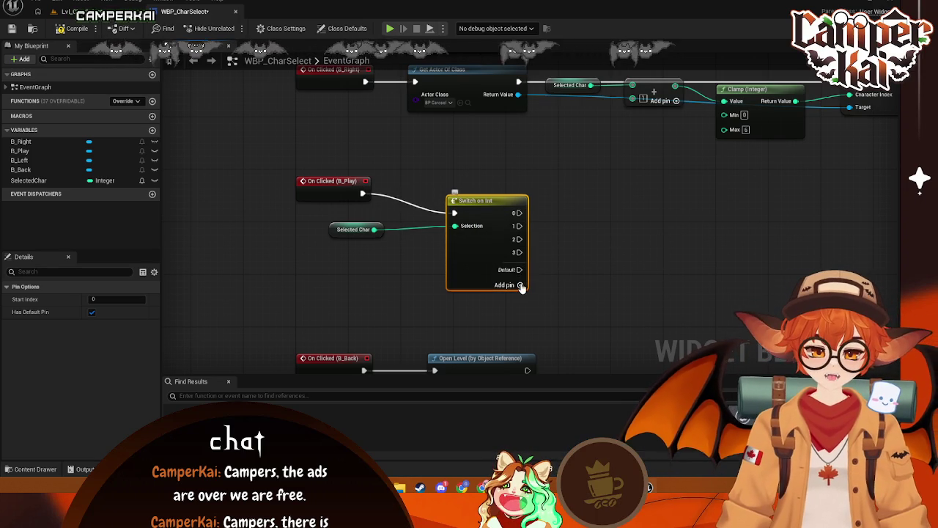
left_click(521, 285)
left_click(521, 298)
left_click(521, 311)
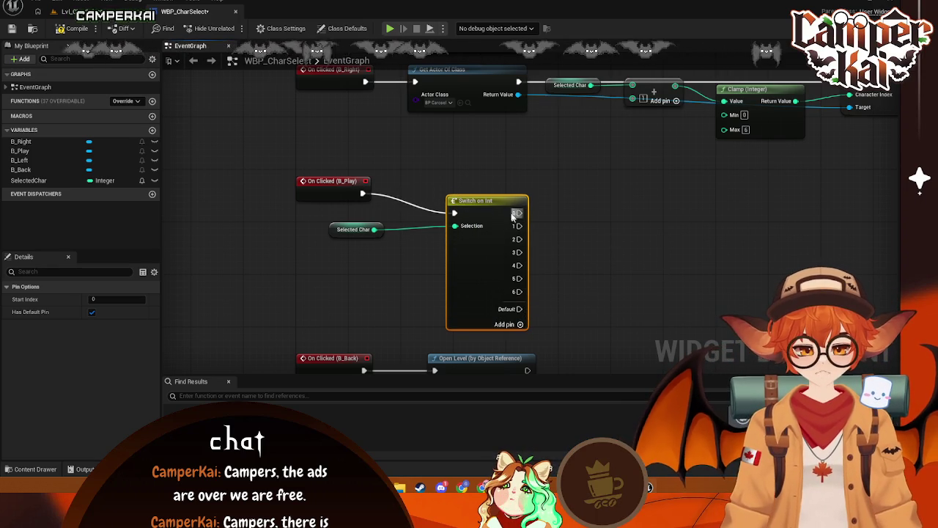
mouse_move(519, 214)
left_mouse_down()
mouse_move(518, 187)
mouse_move(568, 195)
left_mouse_up()
Make case 0 open level Lvl_Timetrial1, then go back to the level editor and load Lvl_Main
type("Open")
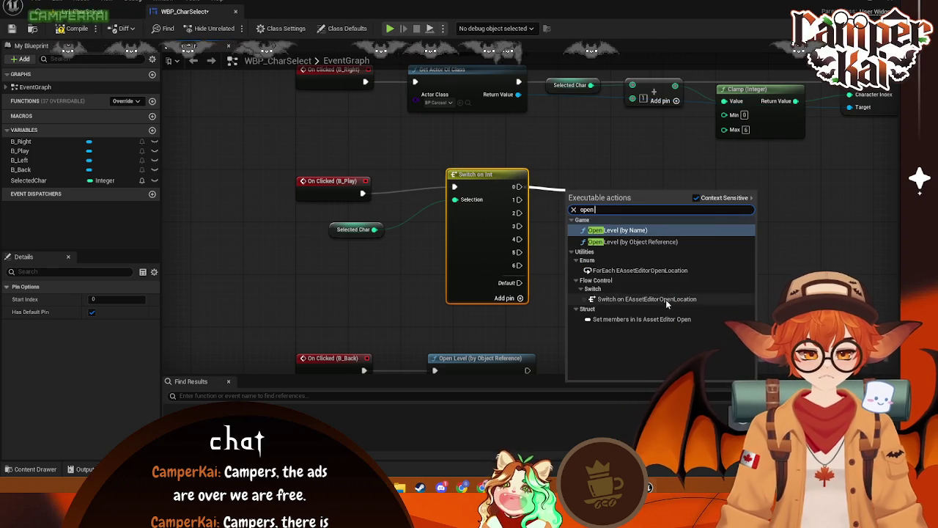
left_click(632, 241)
left_click_drag(610, 209, 623, 187)
left_click(608, 201)
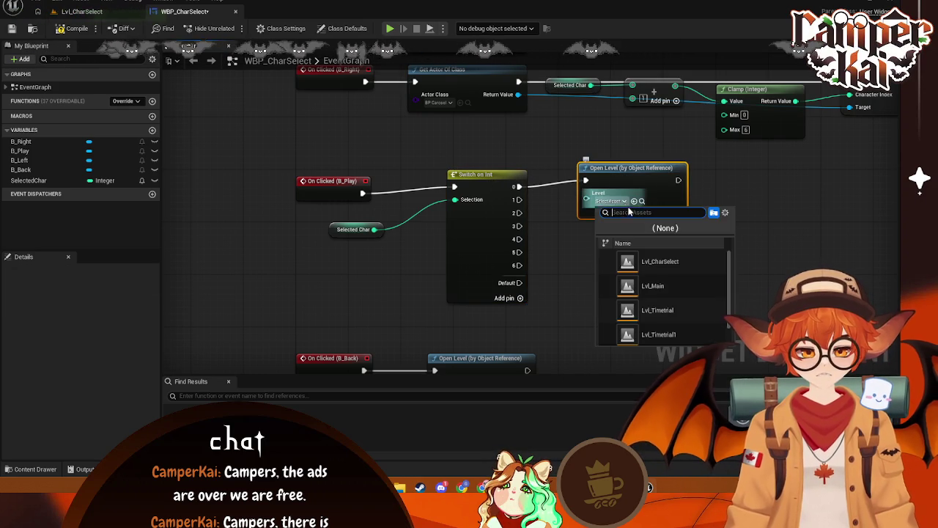
scroll(675, 326, "down", 1)
left_click(673, 323)
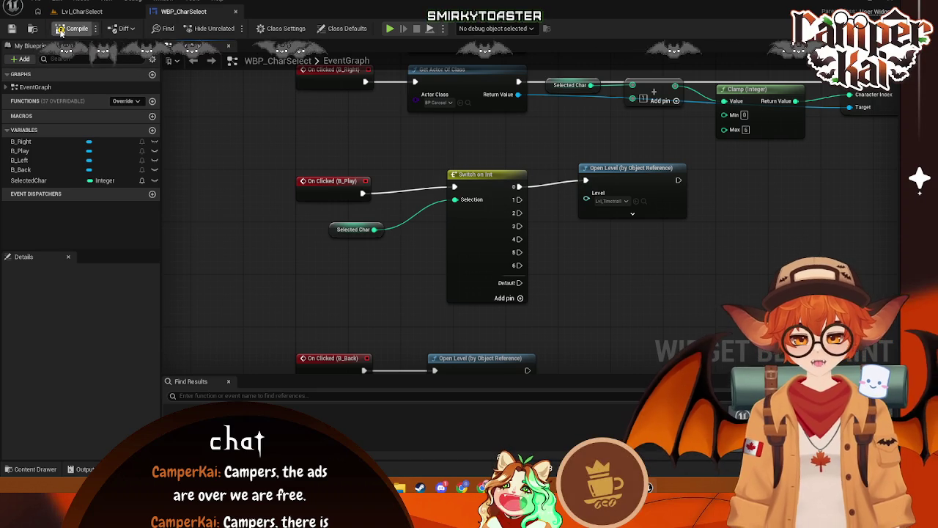
left_click(79, 11)
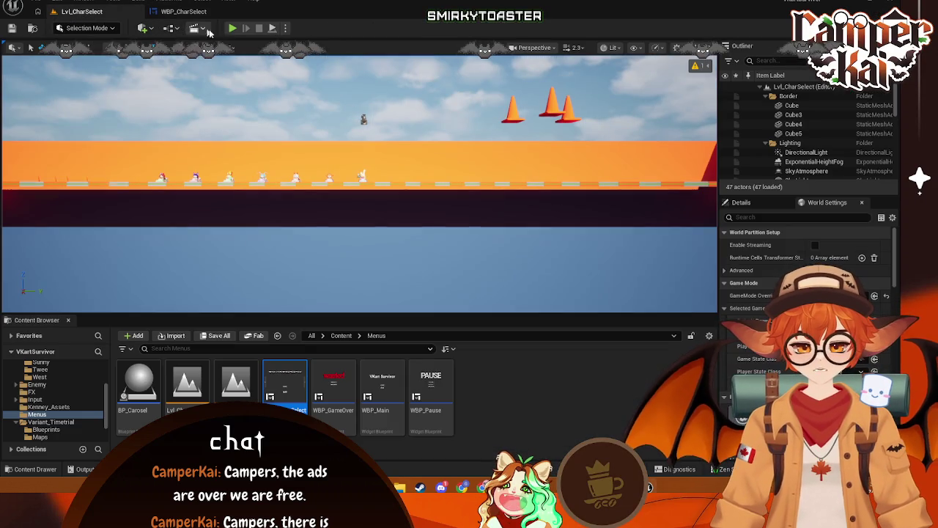
double_click(235, 382)
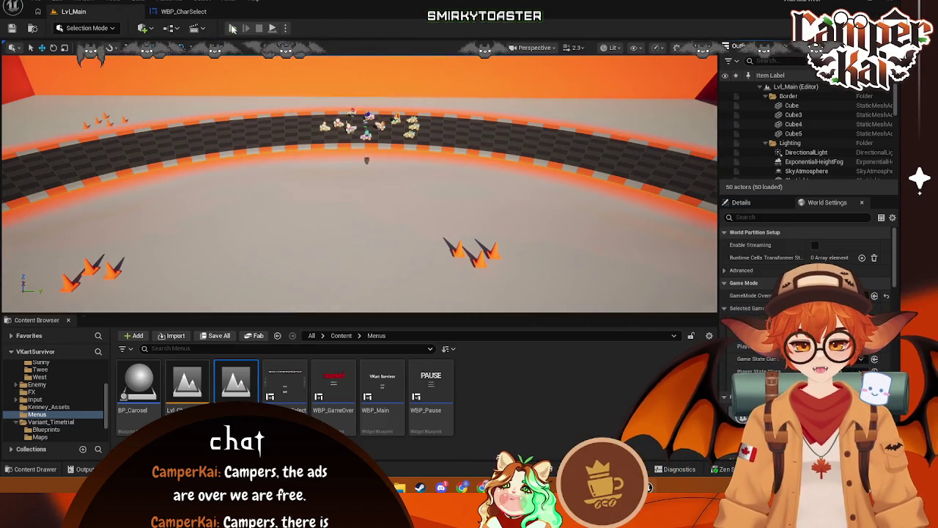
key("alt+p")
left_click(362, 220)
left_click(364, 237)
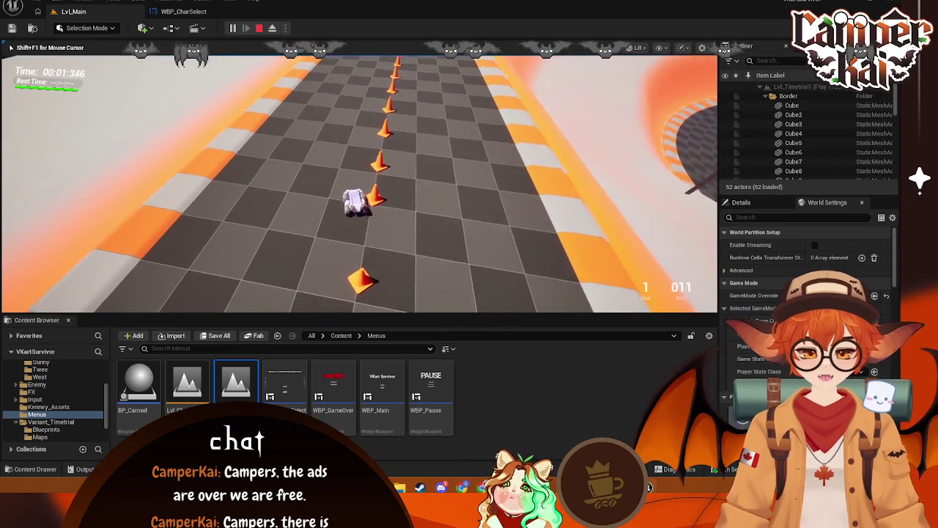
key("Escape")
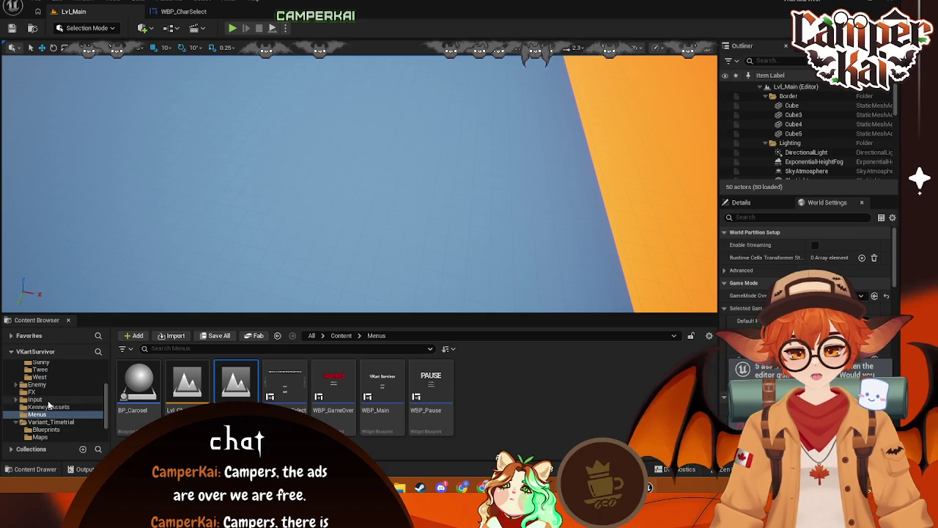
Open Lvl_Timetrial1 from the Variant_Timetrial > Maps folder
scroll(48, 404, "down", 2)
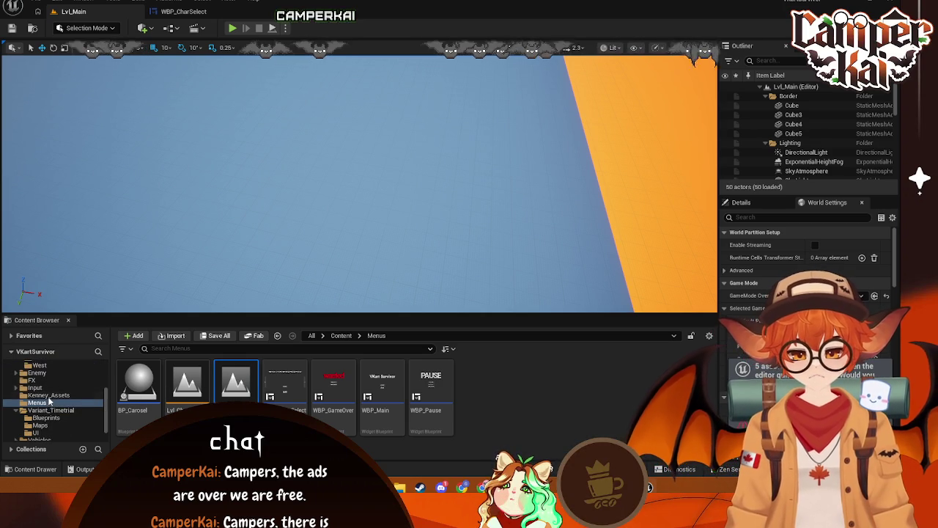
left_click(45, 418)
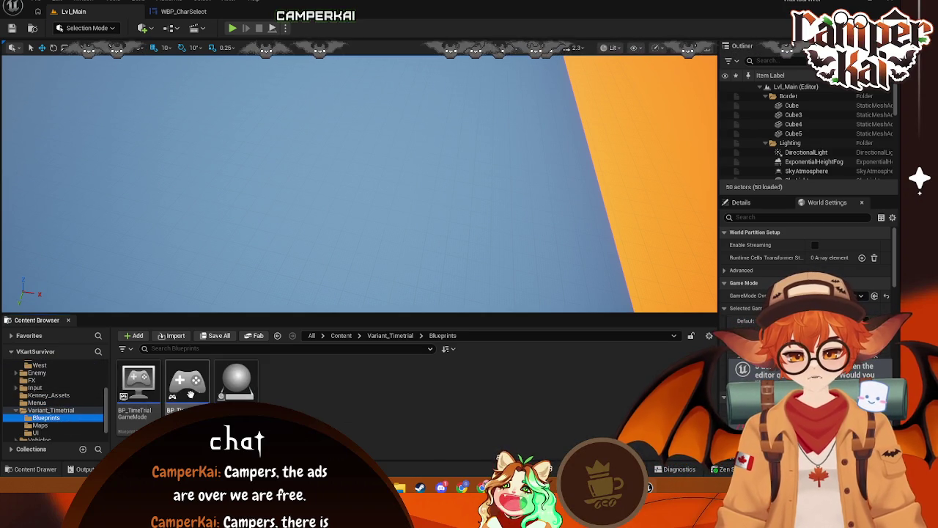
left_click(40, 425)
double_click(179, 393)
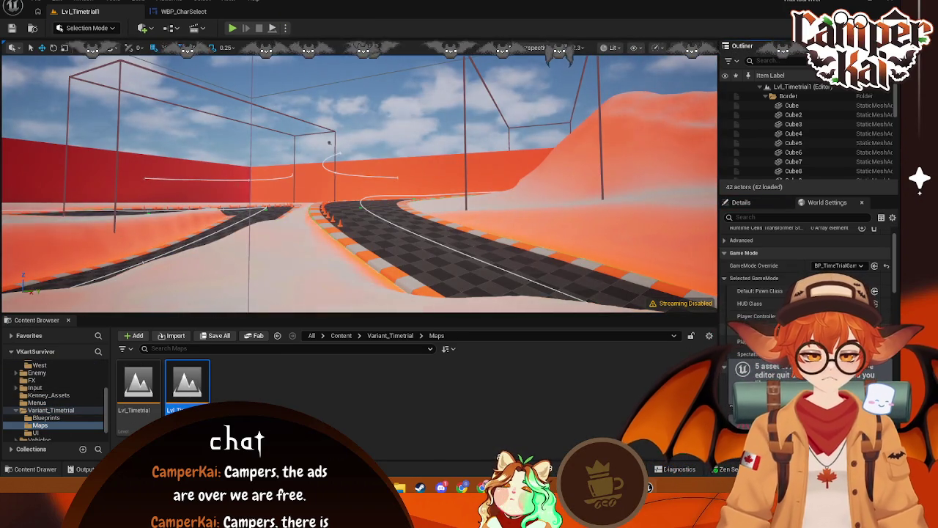
Review the Default Pawn Class and GameMode Override choices without changing them, then browse to Menus
left_click(835, 291)
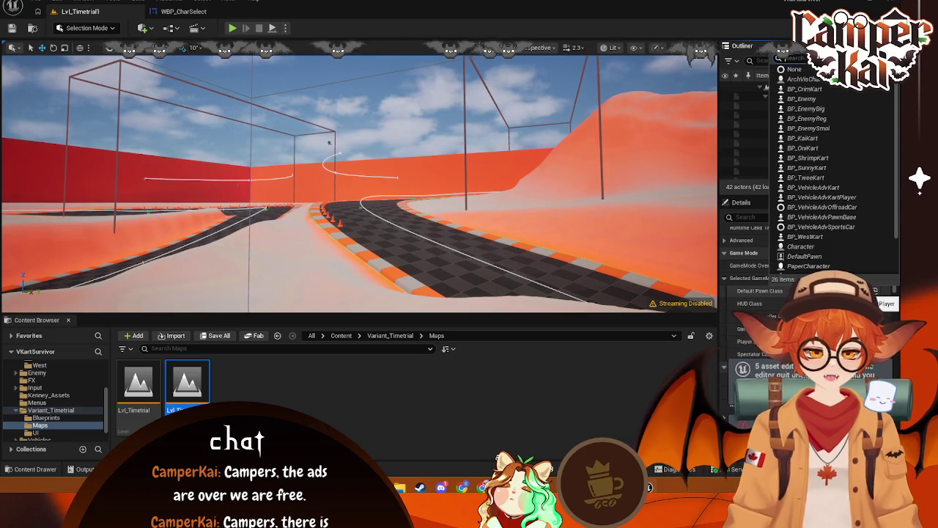
key("Escape")
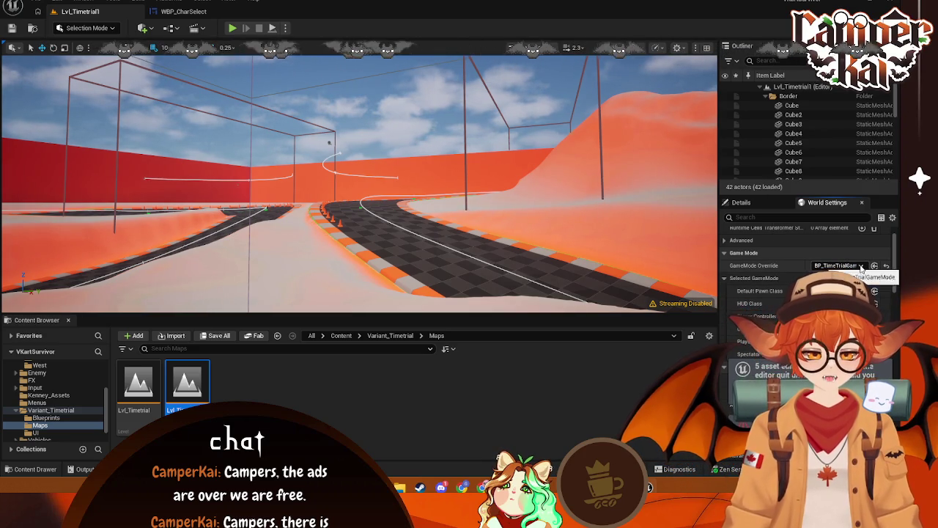
left_click(861, 267)
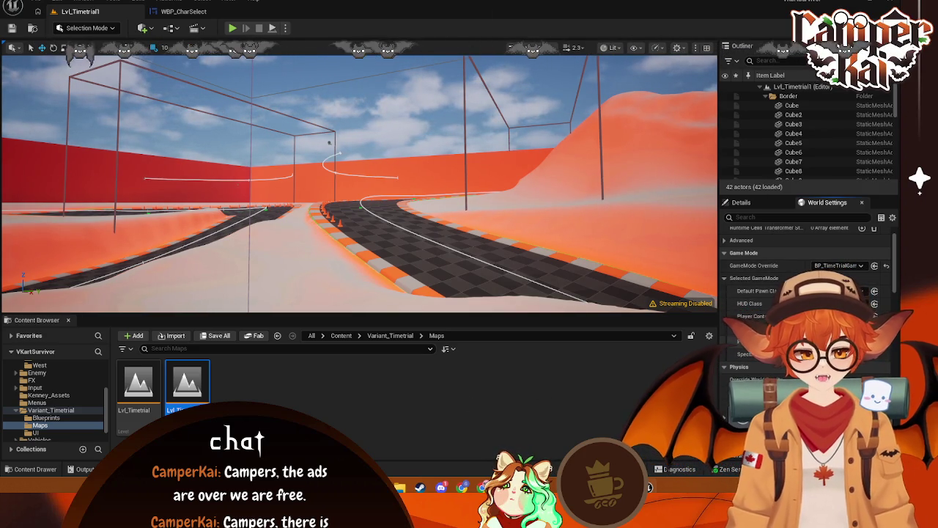
left_click(498, 384)
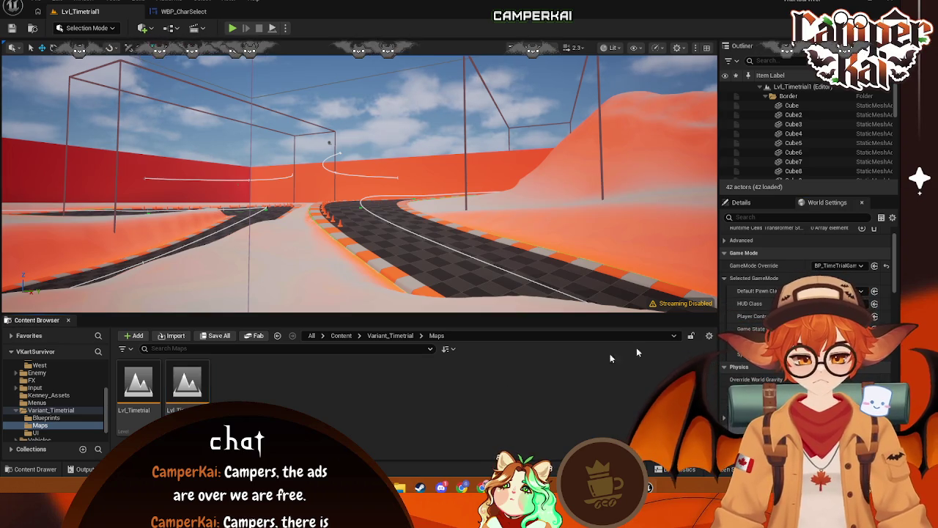
left_click(835, 291)
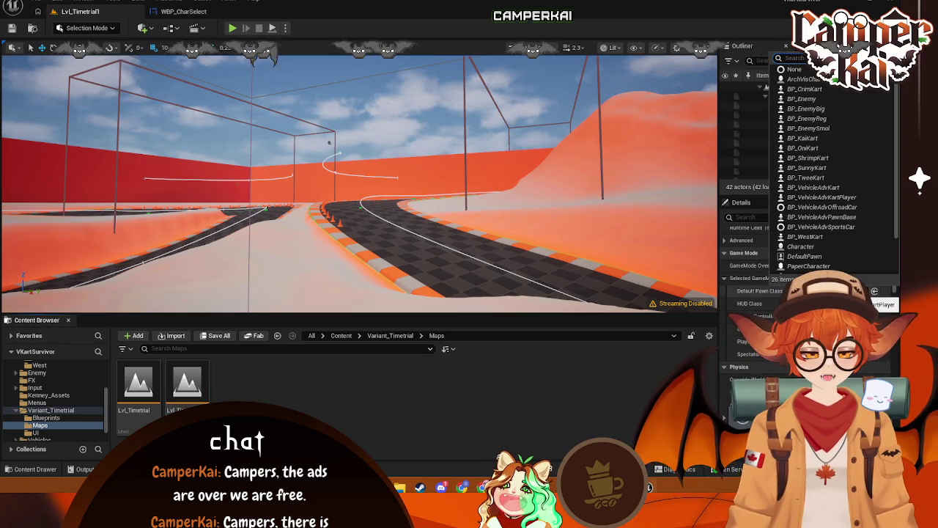
left_click(804, 89)
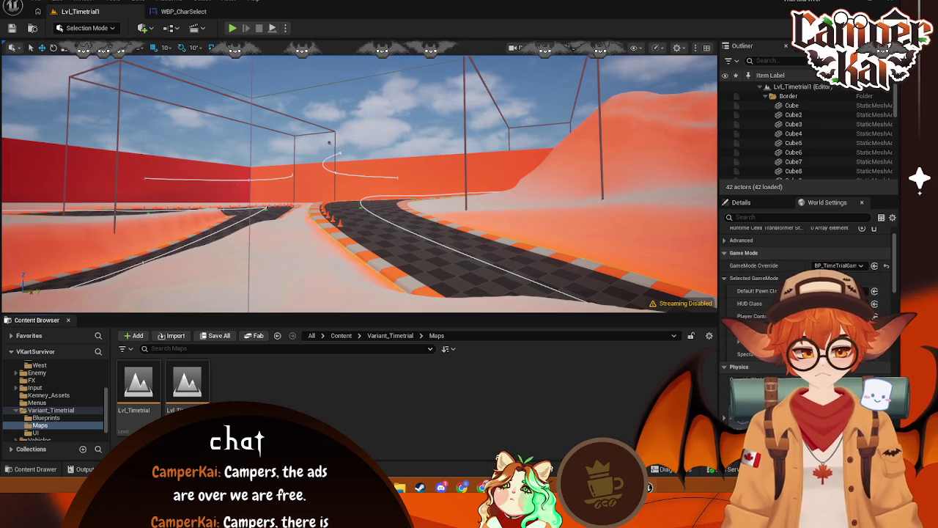
scroll(57, 411, "down", 1)
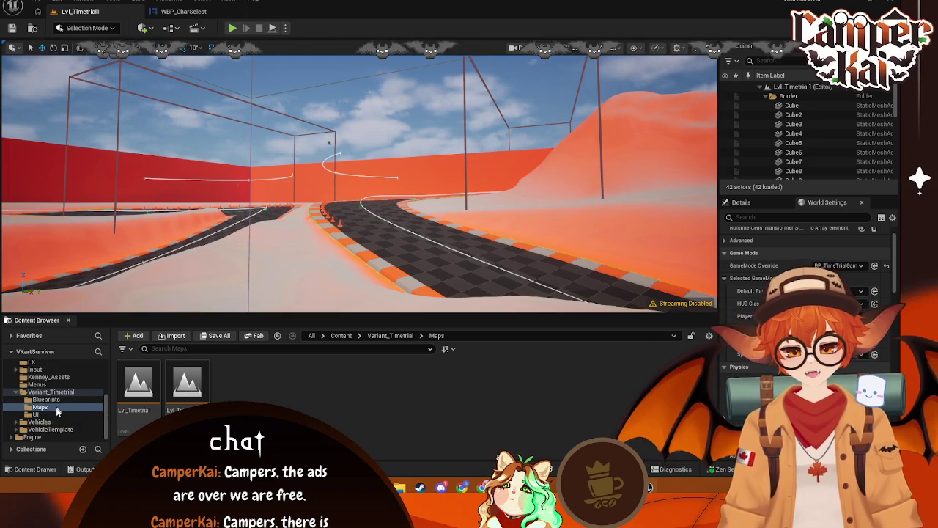
left_click(38, 384)
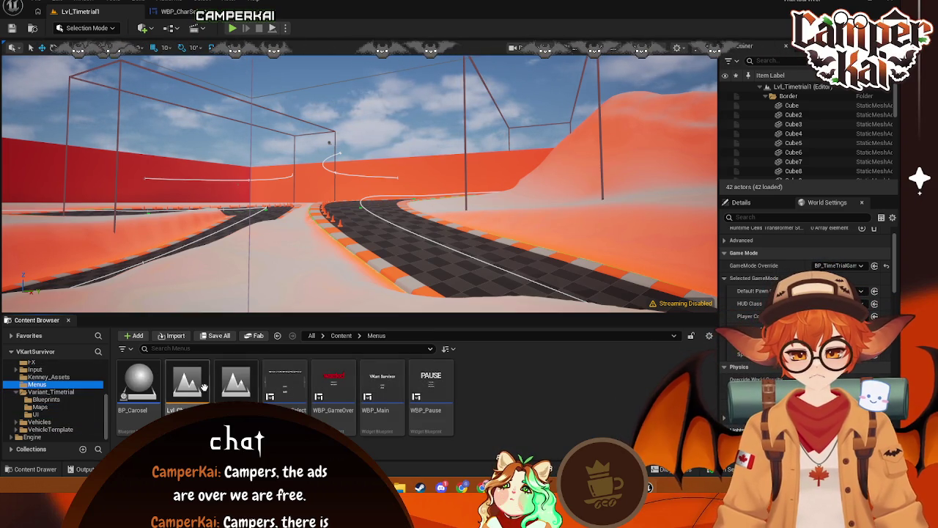
Reload Lvl_Main and test-drive a race in Play-in-Editor, then stop the session
double_click(236, 381)
left_click(476, 346)
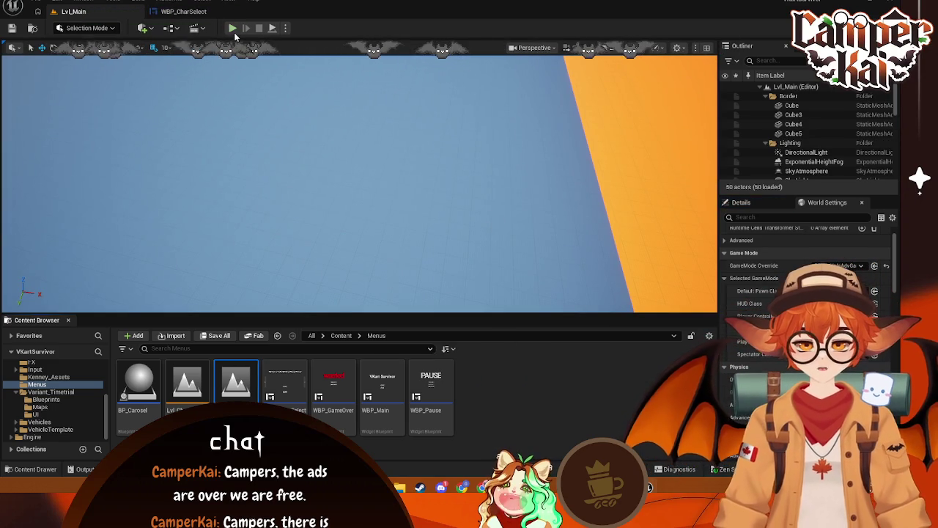
left_click(231, 29)
left_click(360, 219)
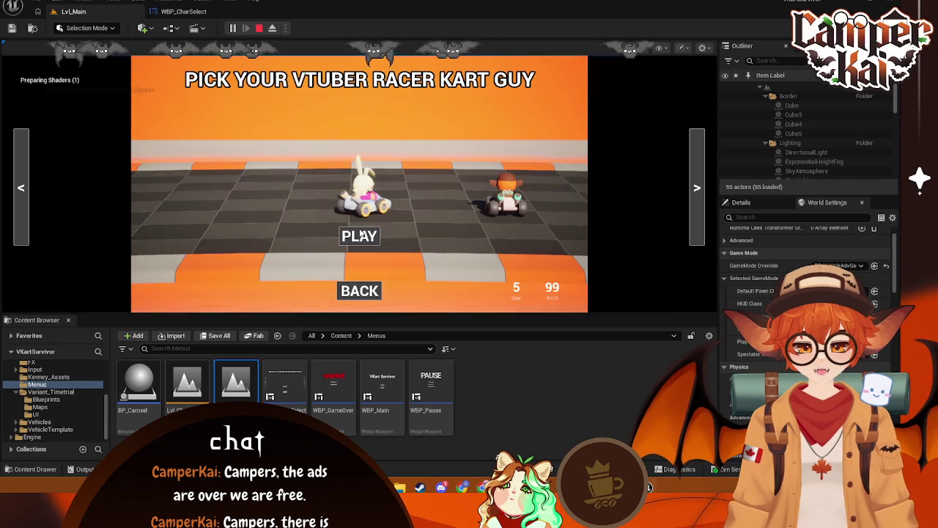
left_click(360, 235)
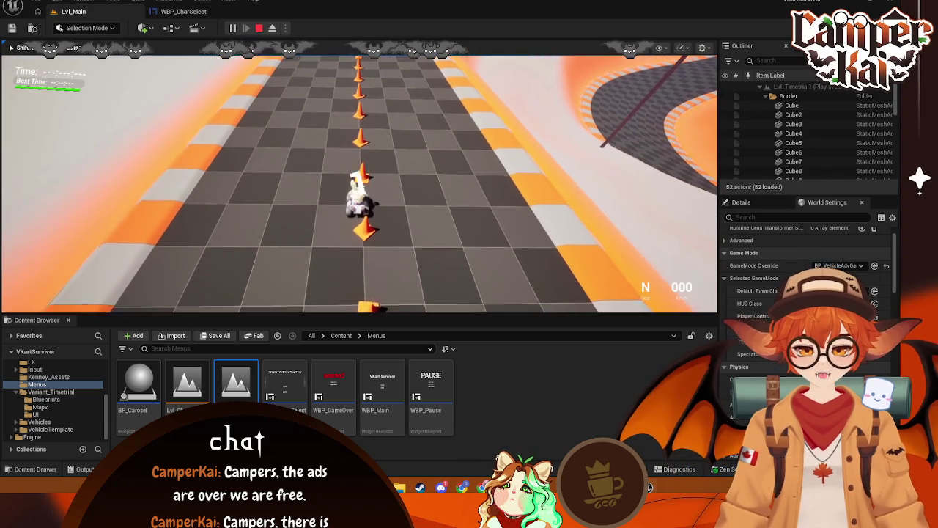
key("w")
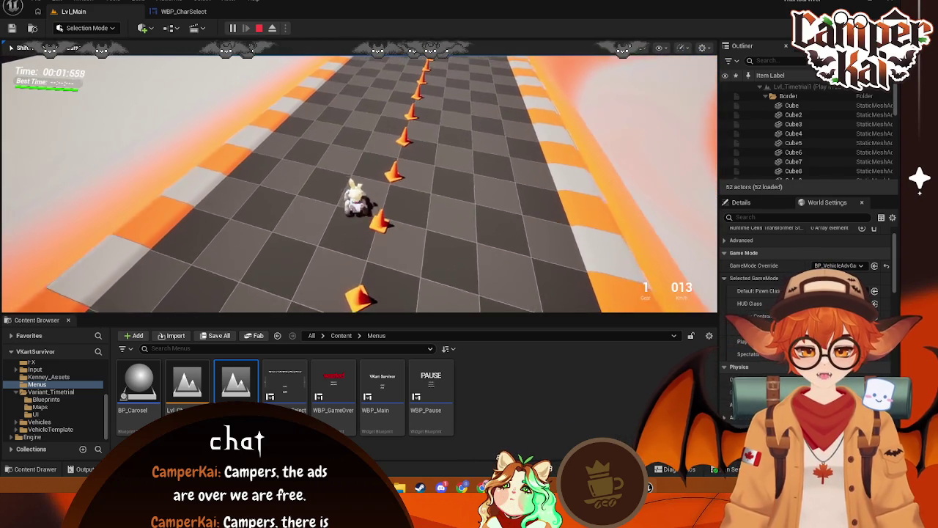
key("d")
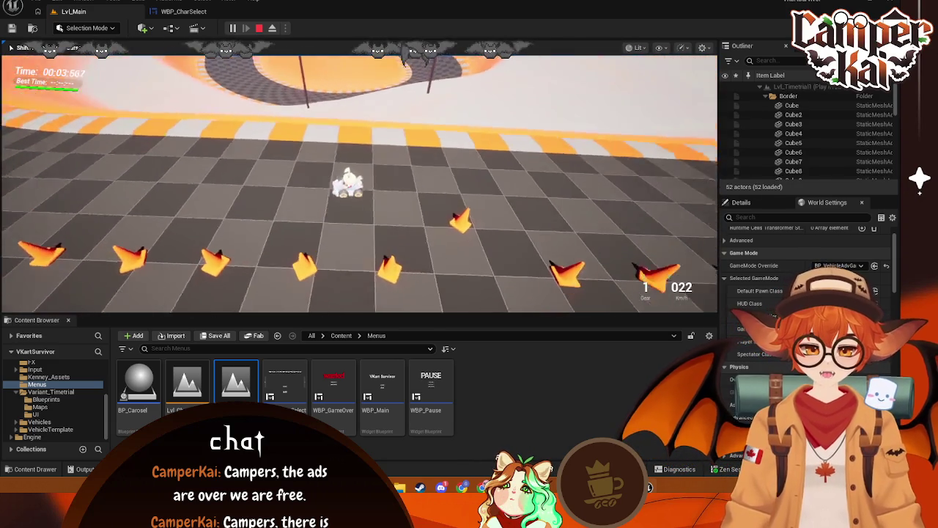
key("Escape")
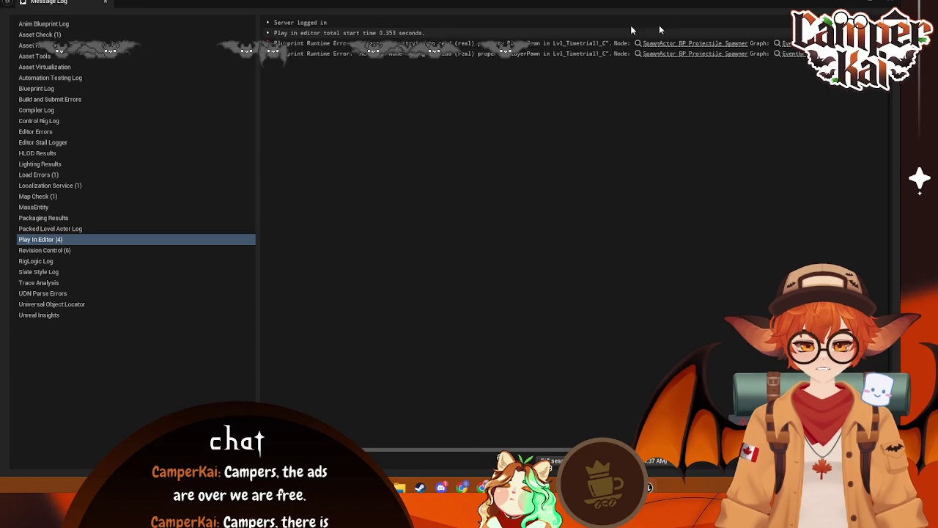
Review the two BP_ProjectileSpawner SpawnActor runtime errors in the Message Log, then close it
left_click(611, 42)
left_click(612, 54, "shift")
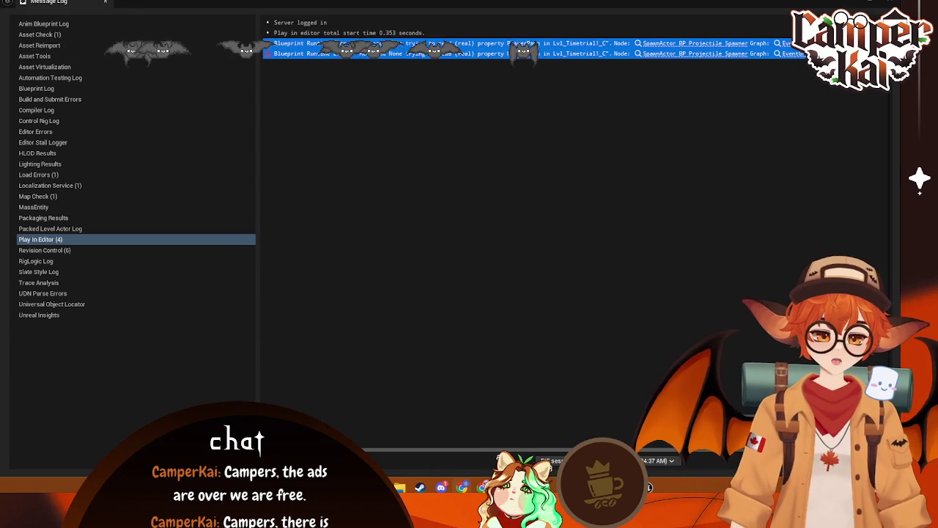
left_click(892, 4)
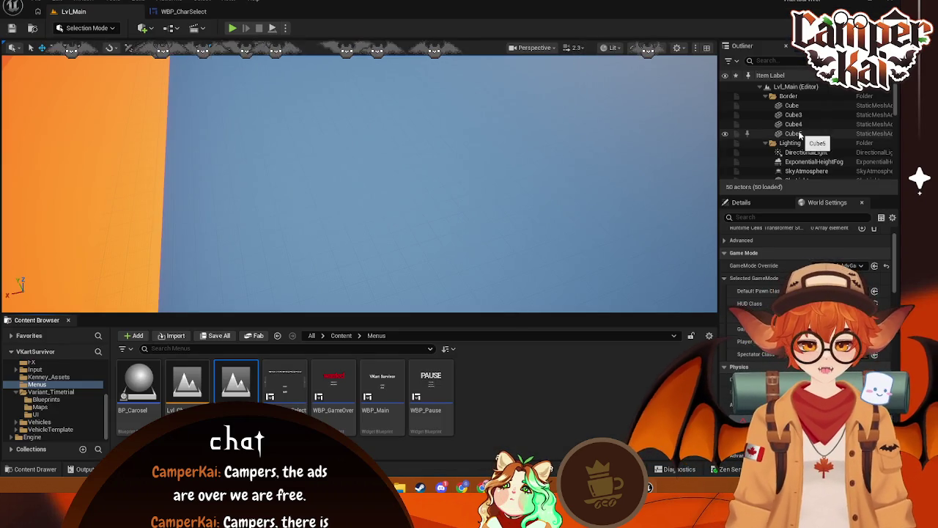
scroll(806, 138, "down", 4)
scroll(800, 137, "up", 4)
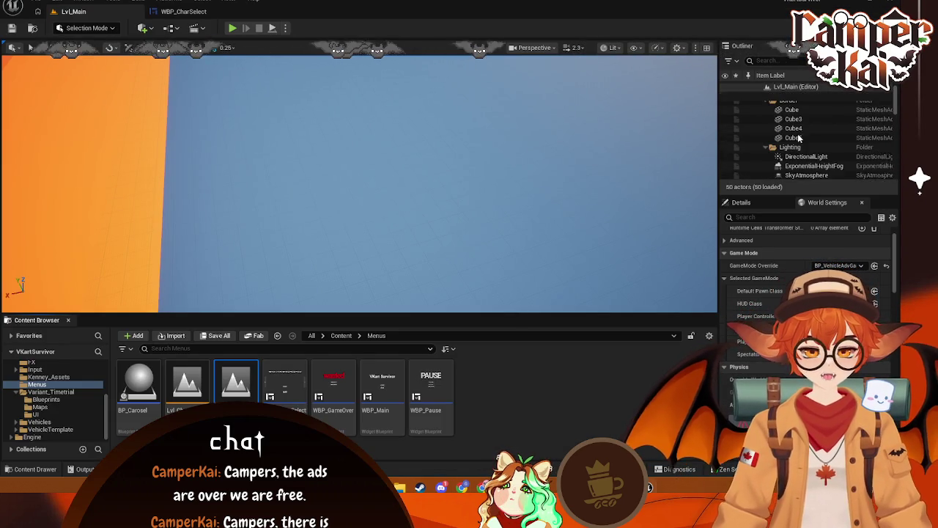
scroll(897, 102, "down", 5)
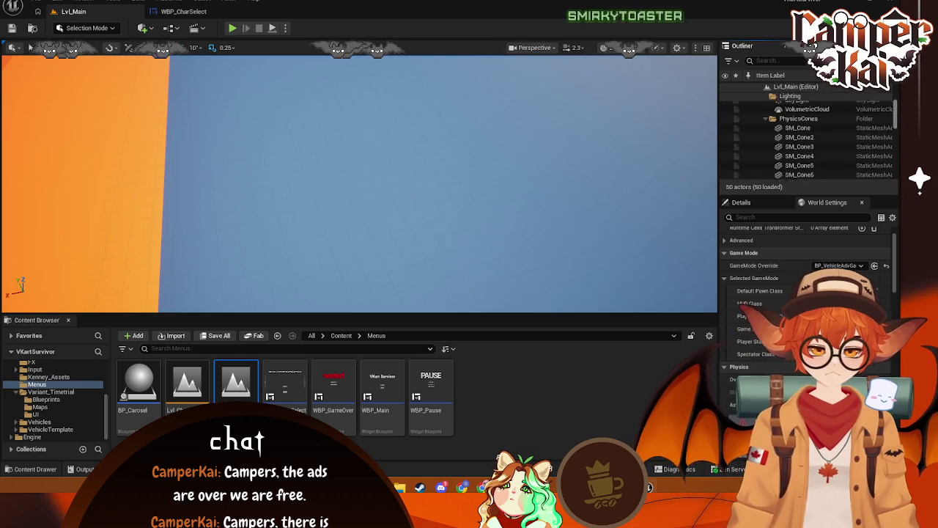
scroll(806, 138, "down", 5)
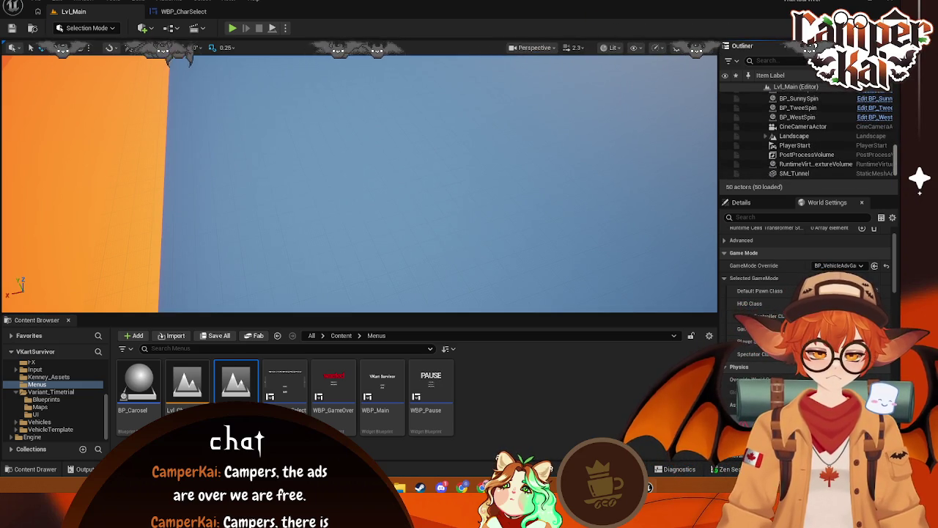
scroll(806, 139, "down", 1)
scroll(818, 159, "up", 5)
scroll(816, 154, "up", 5)
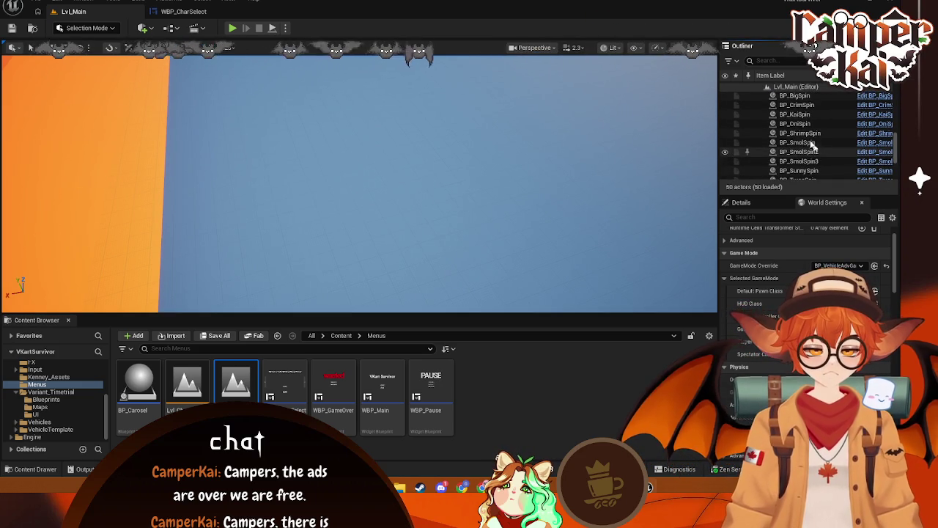
left_click(43, 407)
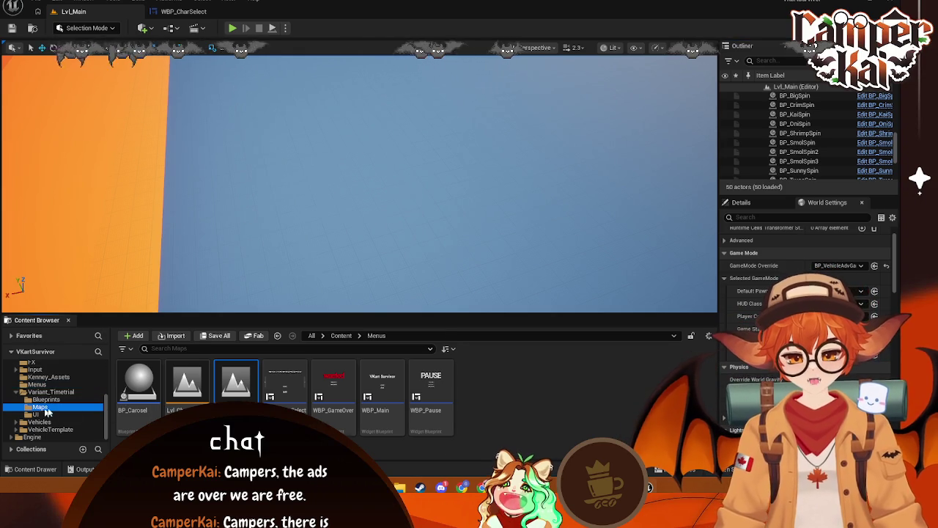
double_click(176, 394)
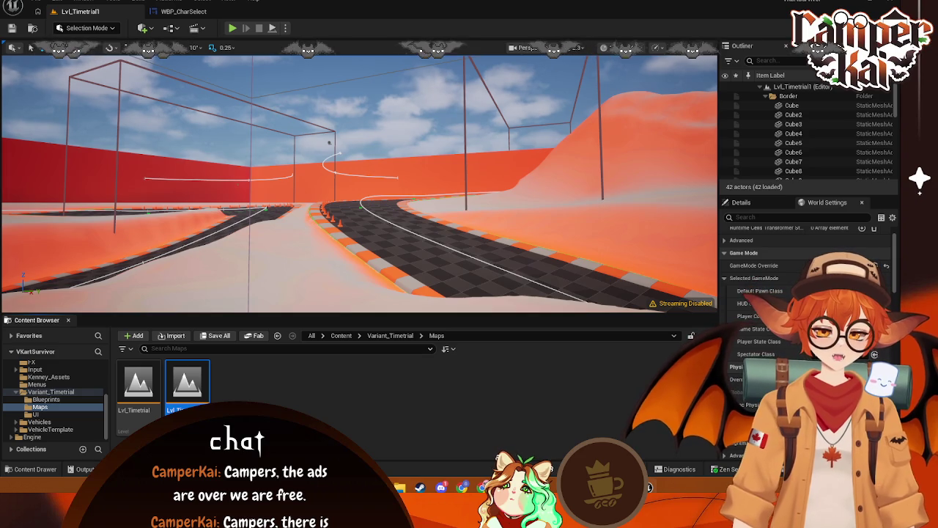
scroll(824, 152, "down", 5)
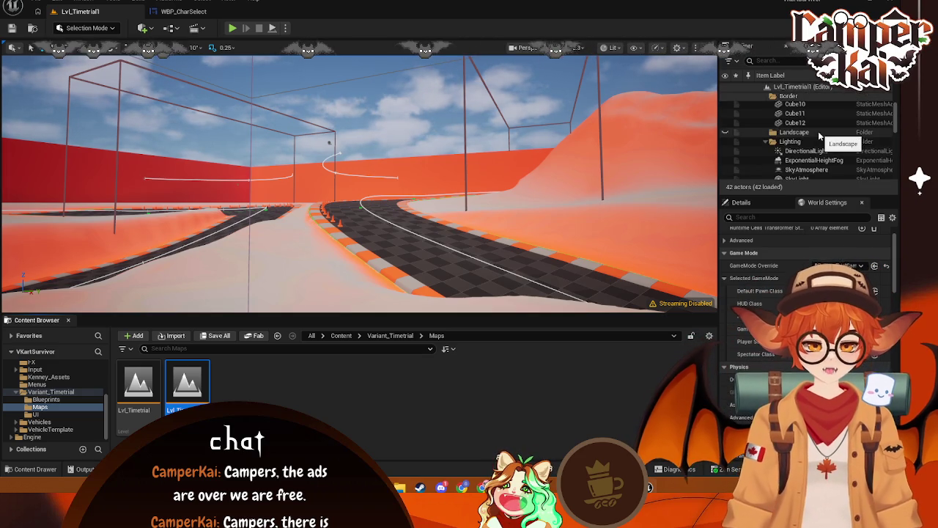
scroll(826, 147, "down", 3)
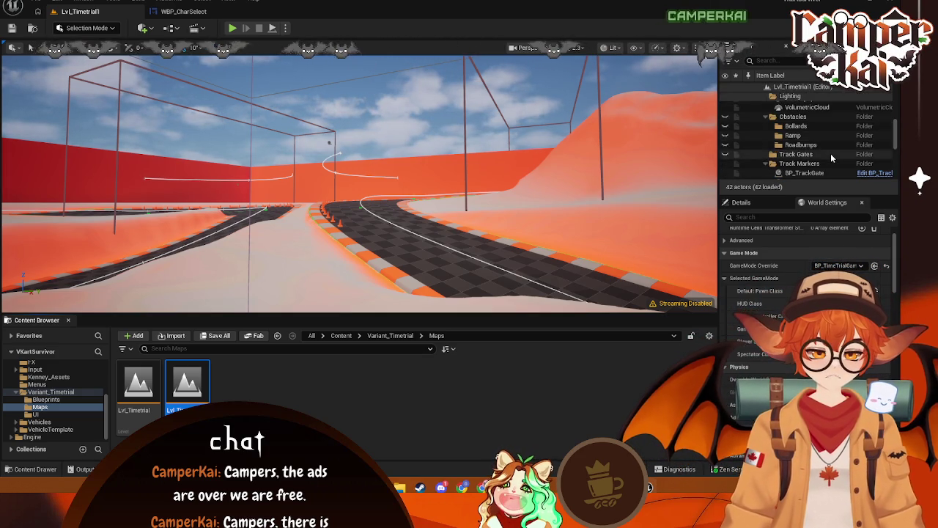
scroll(837, 169, "down", 3)
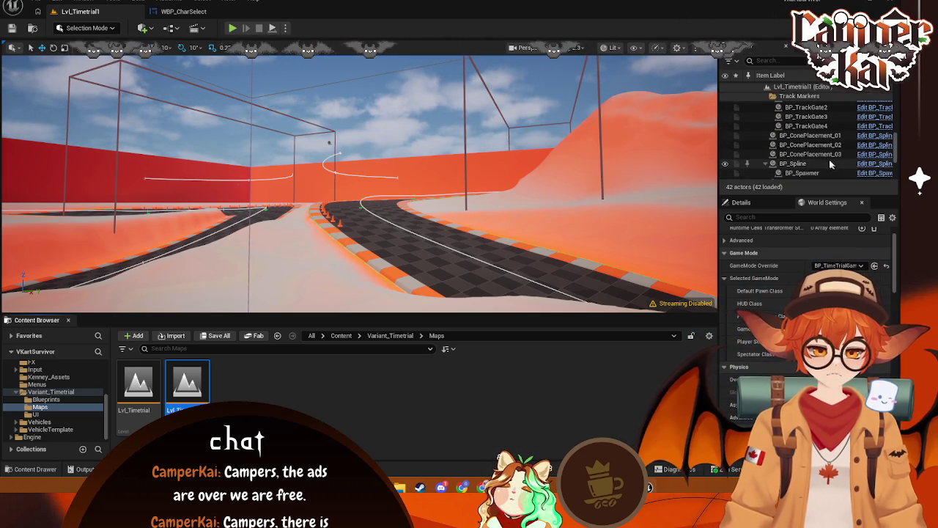
scroll(821, 173, "down", 1)
left_click(805, 149)
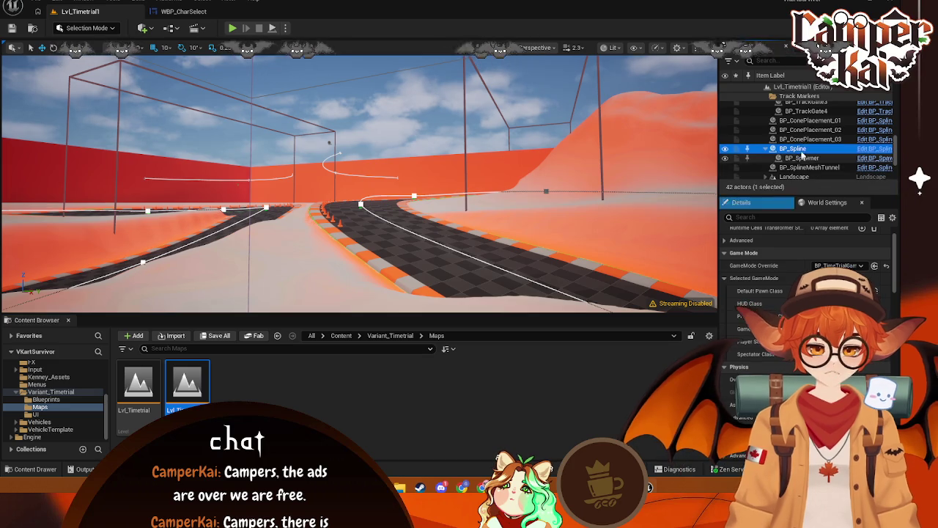
left_click(804, 167)
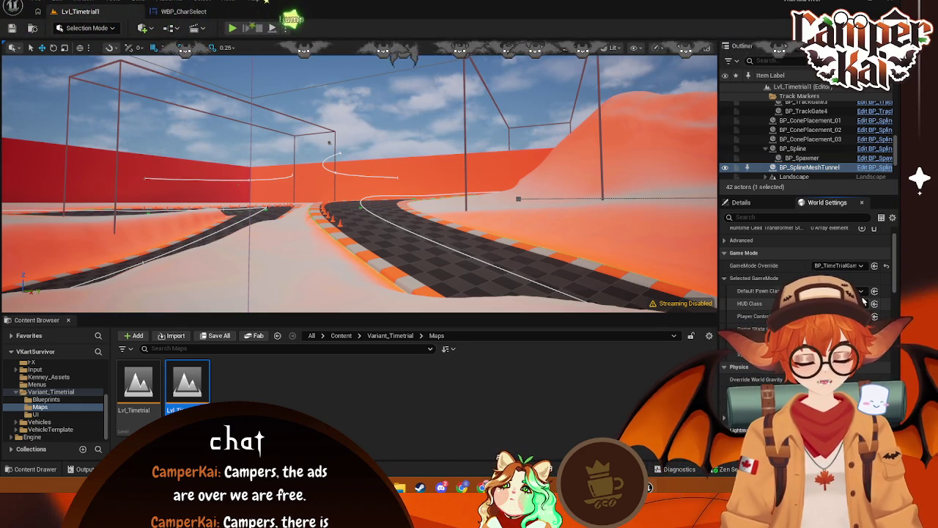
left_click(836, 290)
left_click(821, 260)
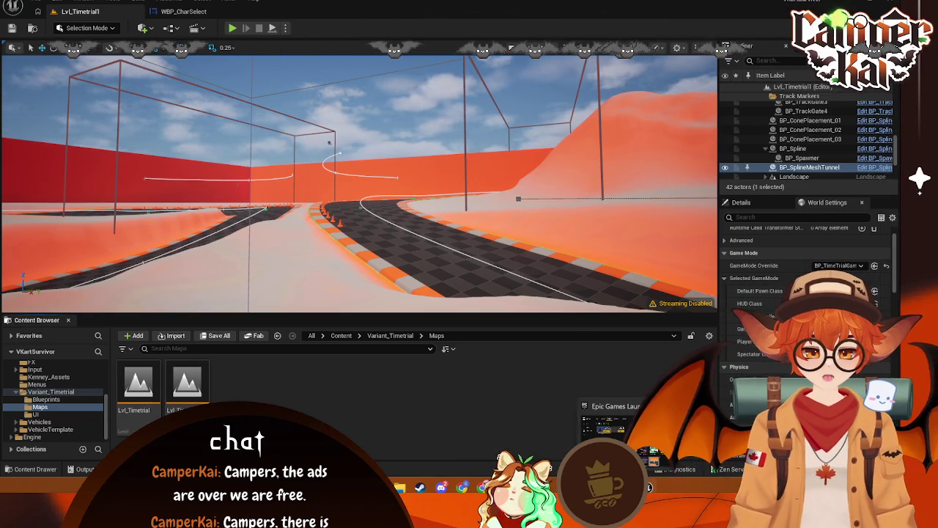
left_click(641, 488)
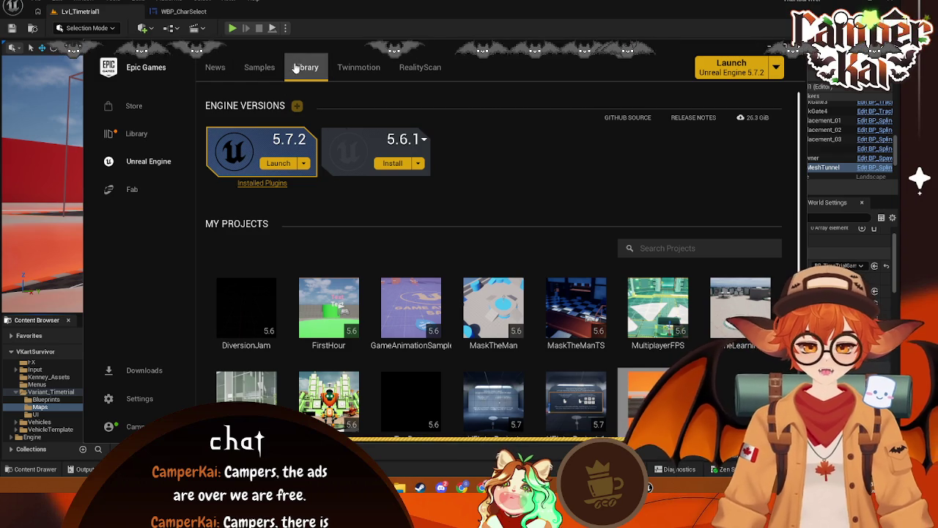
left_click(260, 67)
left_click(306, 67)
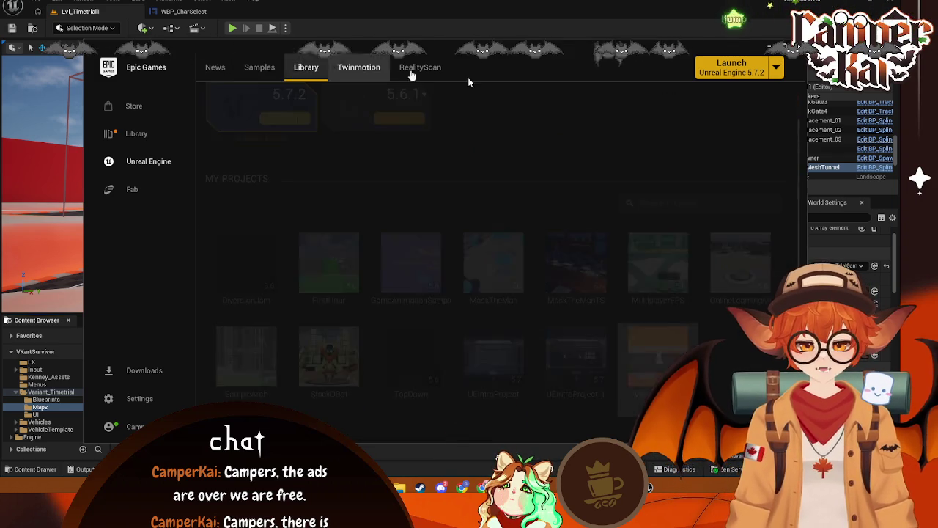
scroll(658, 239, "down", 1)
scroll(572, 249, "down", 2)
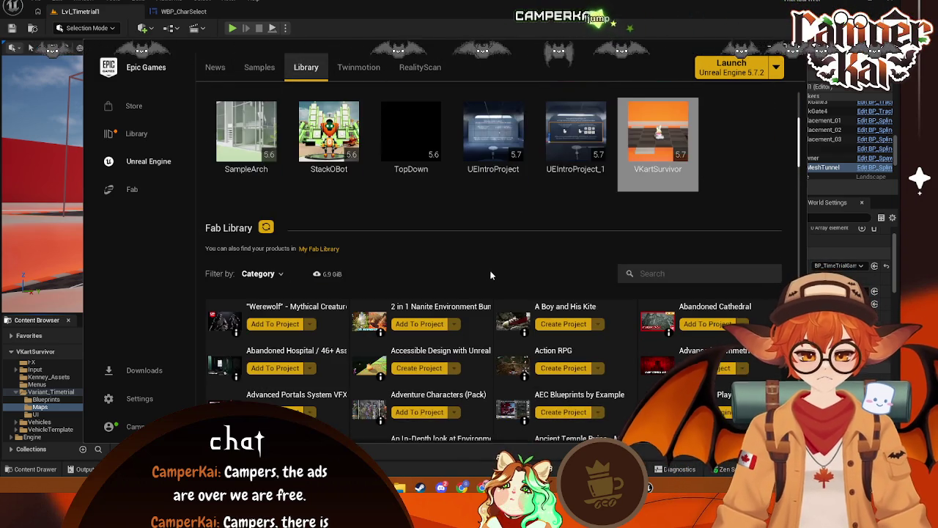
scroll(476, 267, "up", 1)
scroll(476, 267, "up", 1)
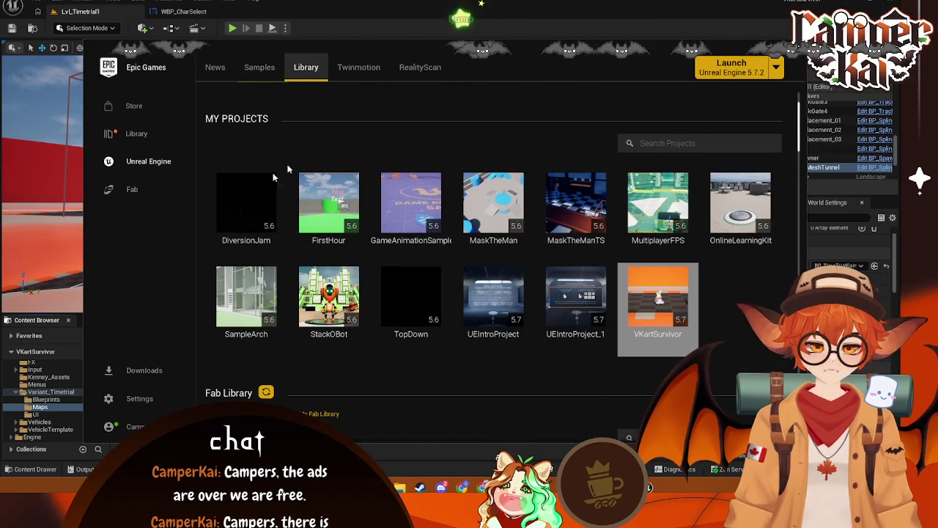
scroll(432, 150, "up", 1)
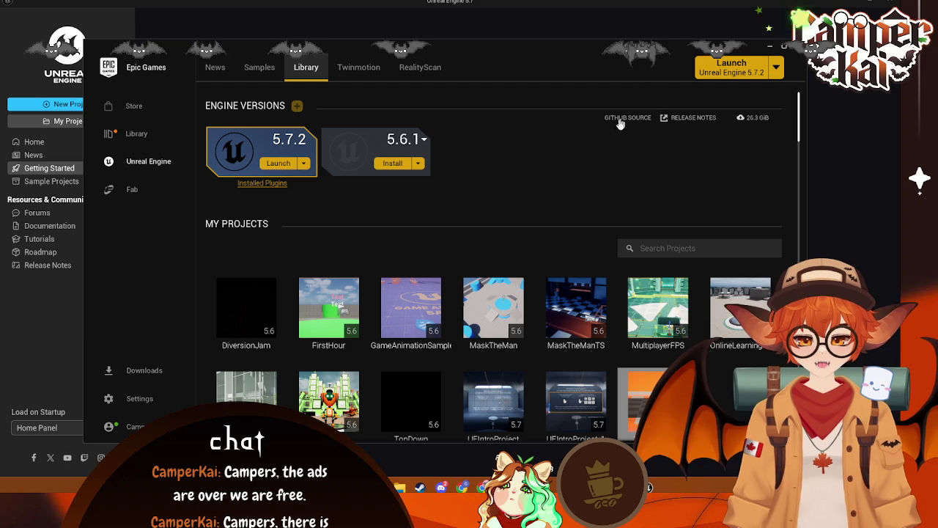
left_click(769, 48)
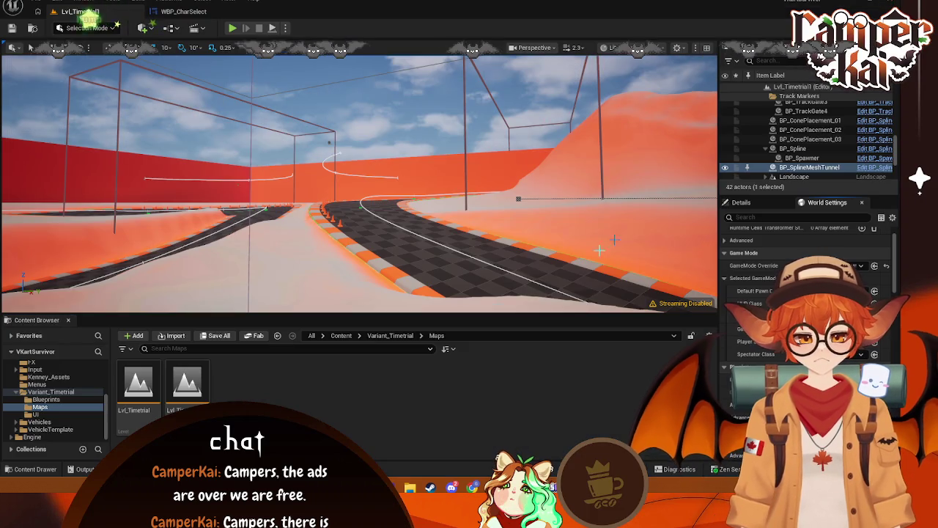
Open the level blueprint and delete the Get Actor Transform and Player Pawn nodes
left_click(177, 30)
left_click(385, 144)
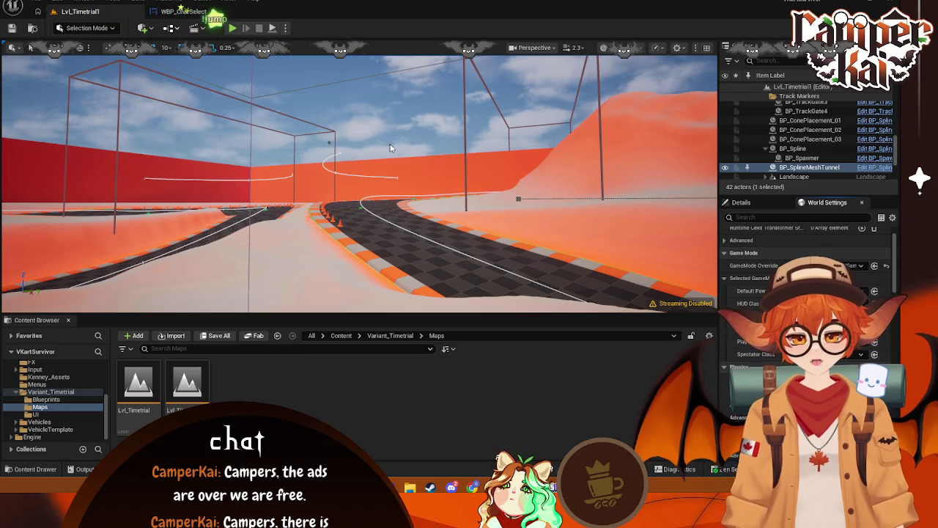
left_click_drag(518, 139, 355, 98)
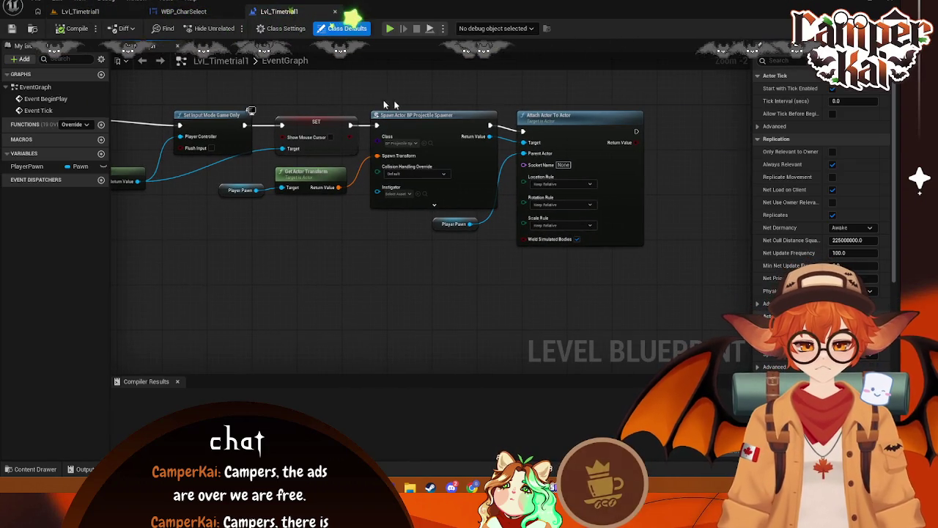
mouse_move(655, 80)
left_mouse_down()
mouse_move(345, 267)
mouse_move(375, 264)
left_mouse_up()
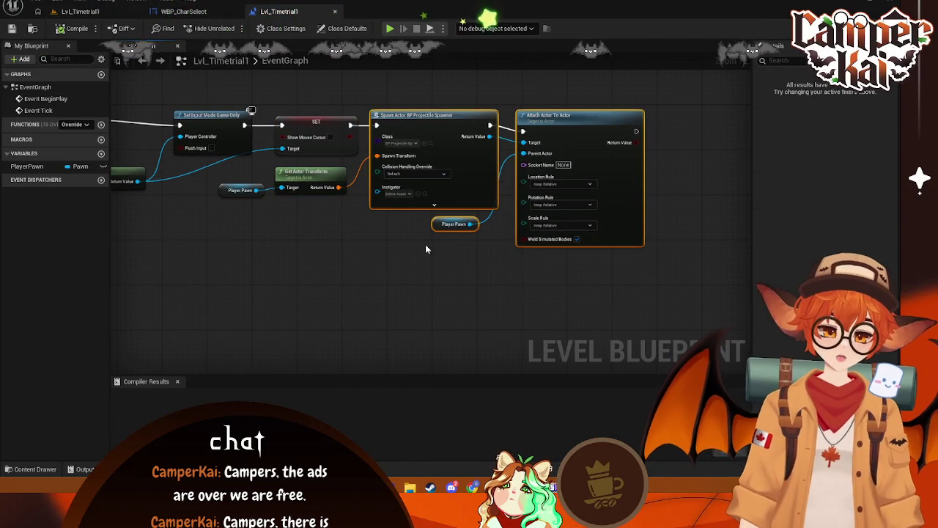
left_click(375, 248)
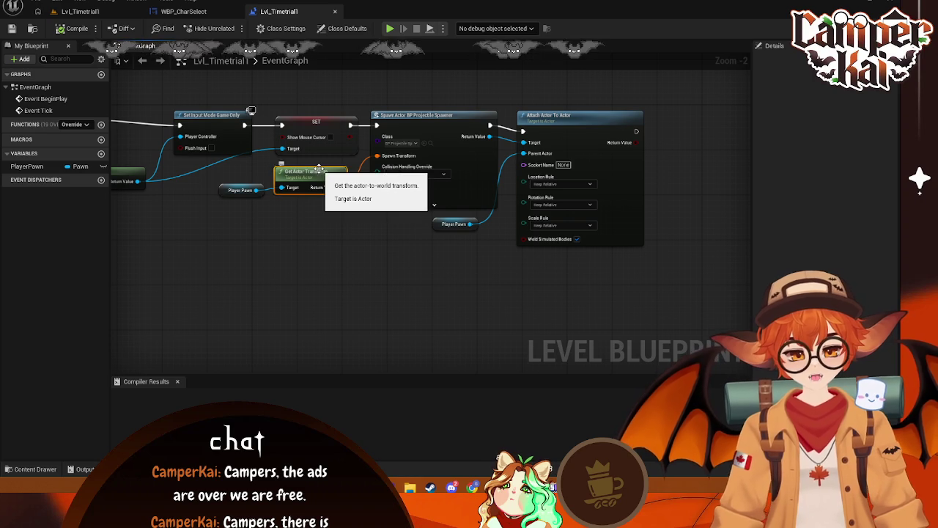
key("Delete")
left_click(230, 190)
key("Delete")
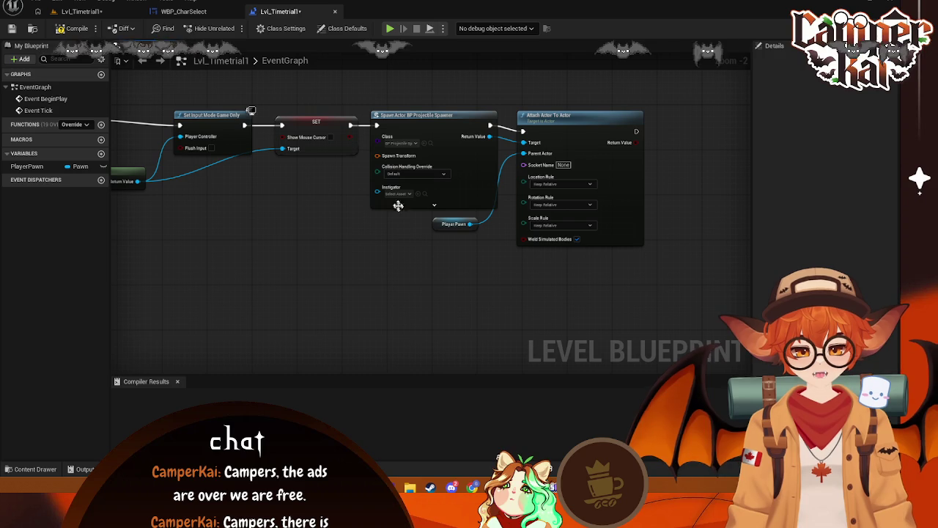
Delete the Spawn Actor and Attach Actor To Actor nodes and recompile the level blueprint
left_click(76, 28)
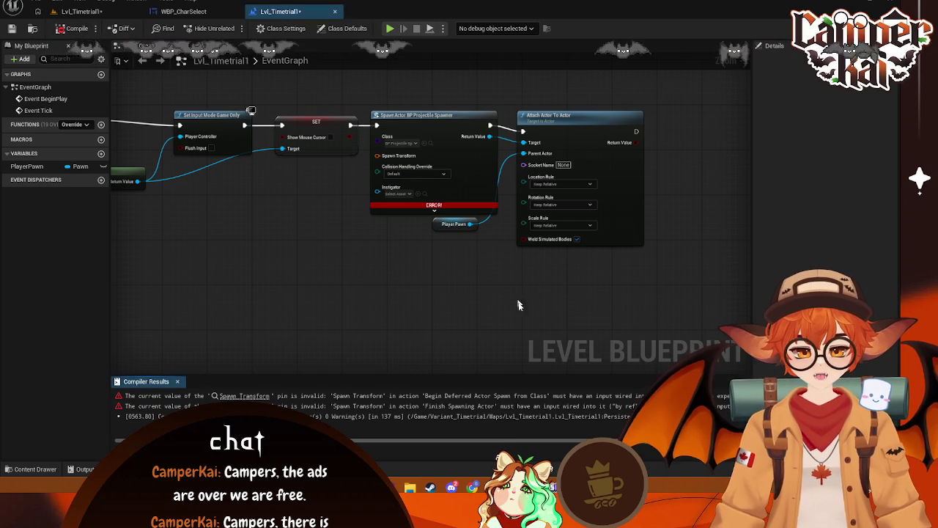
mouse_move(699, 99)
left_mouse_down()
mouse_move(412, 293)
mouse_move(378, 308)
mouse_move(363, 258)
left_mouse_up()
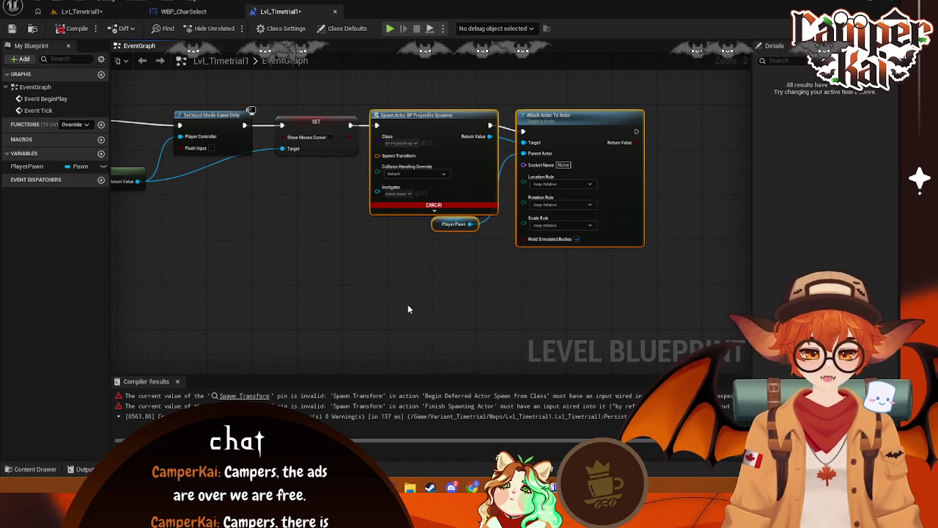
key("Delete")
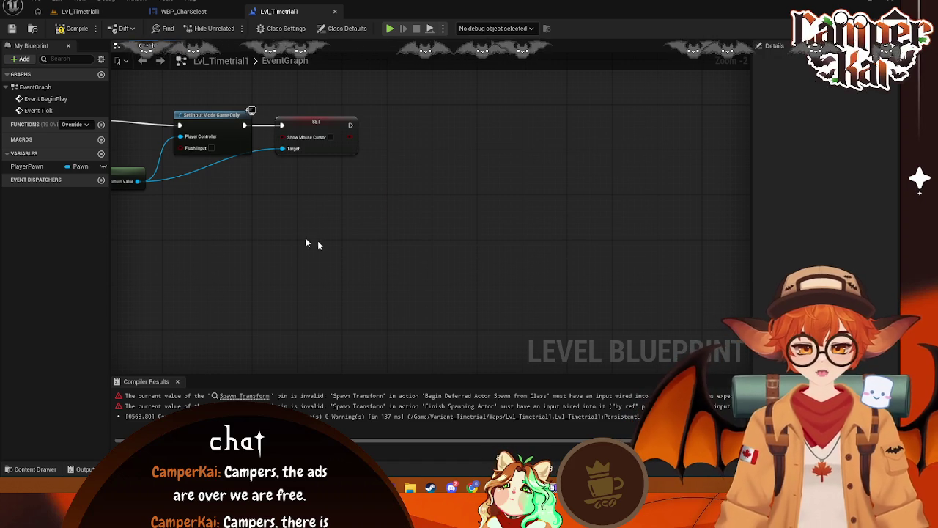
left_click(65, 28)
Open the BP_VehicleAdvKartPlayer blueprint from the Characters folder
left_click(105, 12)
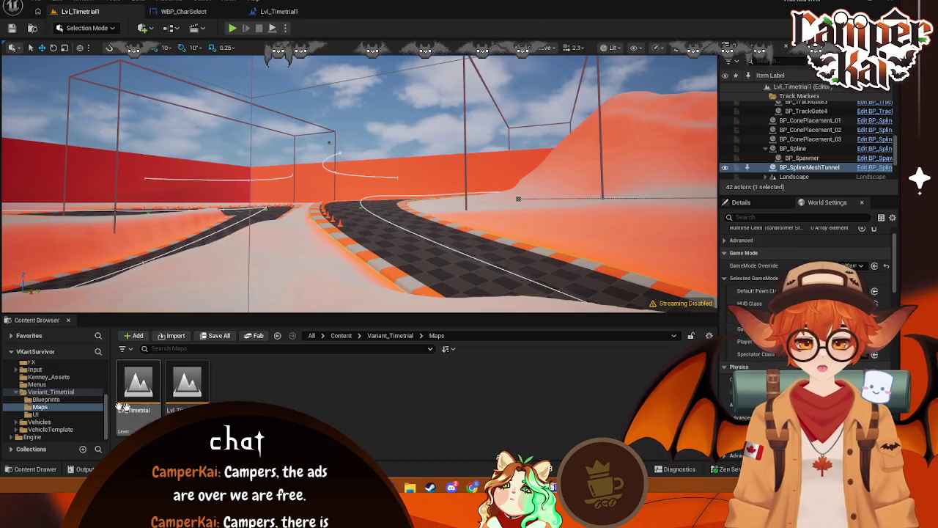
scroll(51, 399, "up", 3)
left_click(18, 387)
left_click(38, 396)
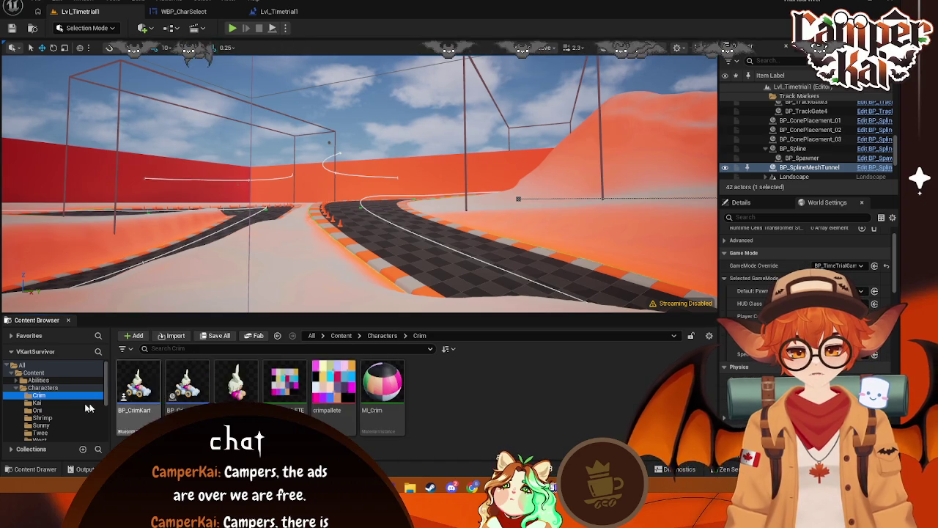
scroll(44, 410, "down", 2)
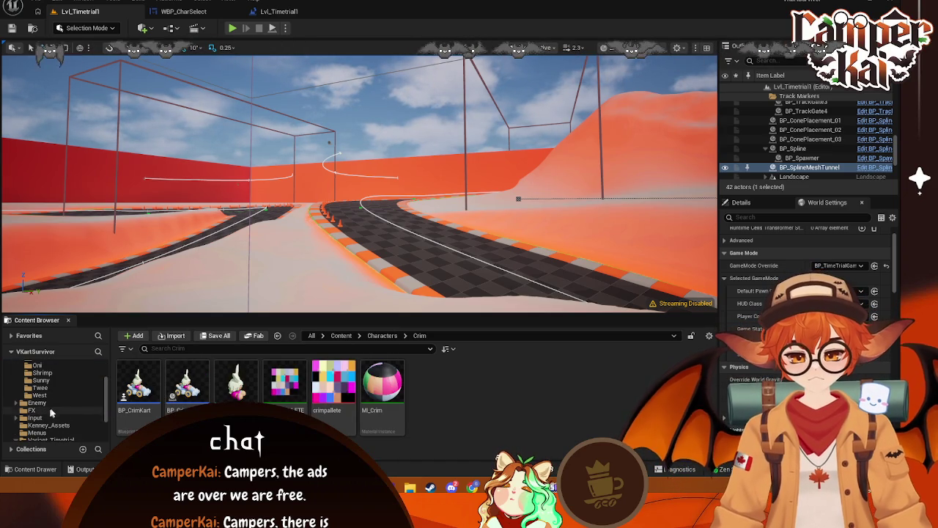
scroll(51, 408, "up", 2)
left_click(42, 372)
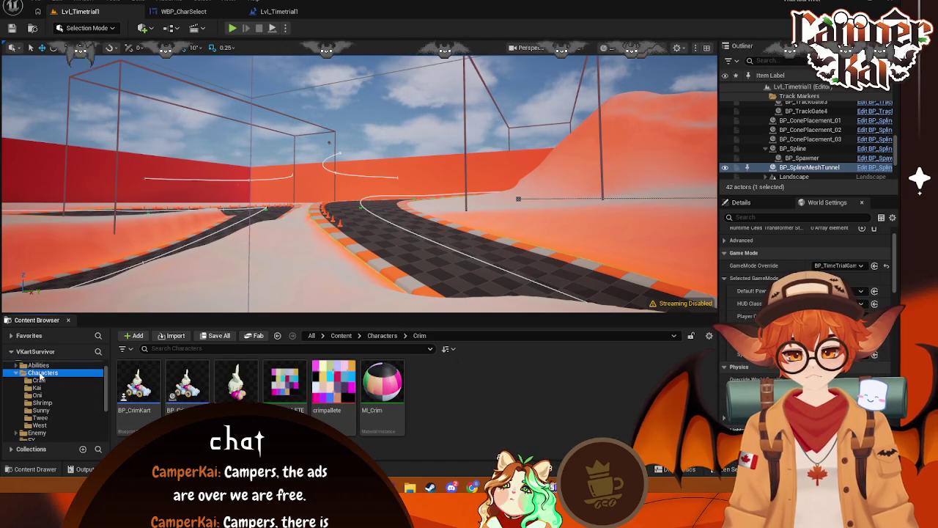
left_click(560, 396)
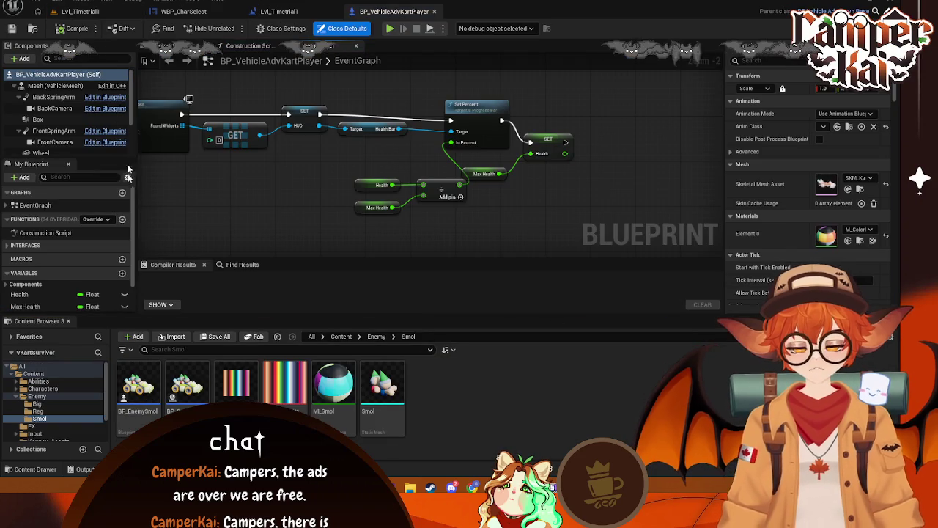
Add BP_ProjectileSpawner from Content/Abilities/Projectiles as a component of the kart
left_click(34, 373)
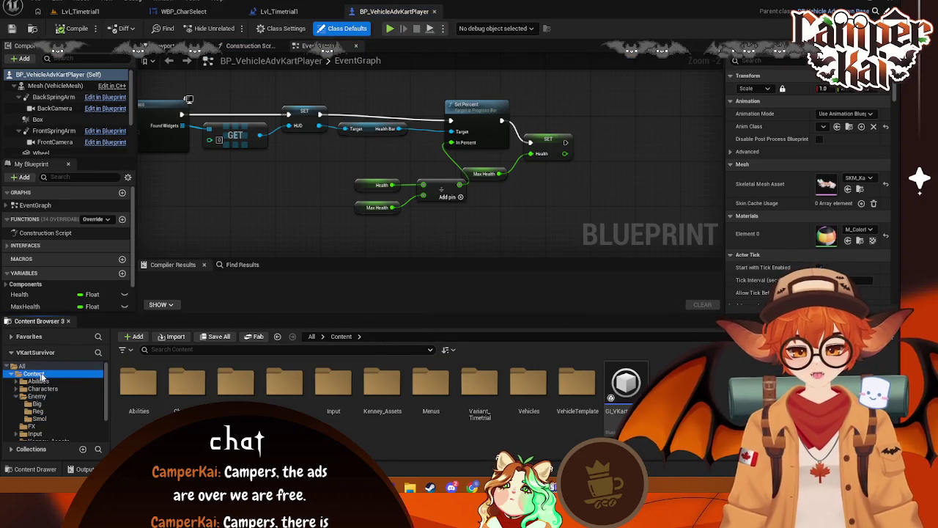
left_click(38, 381)
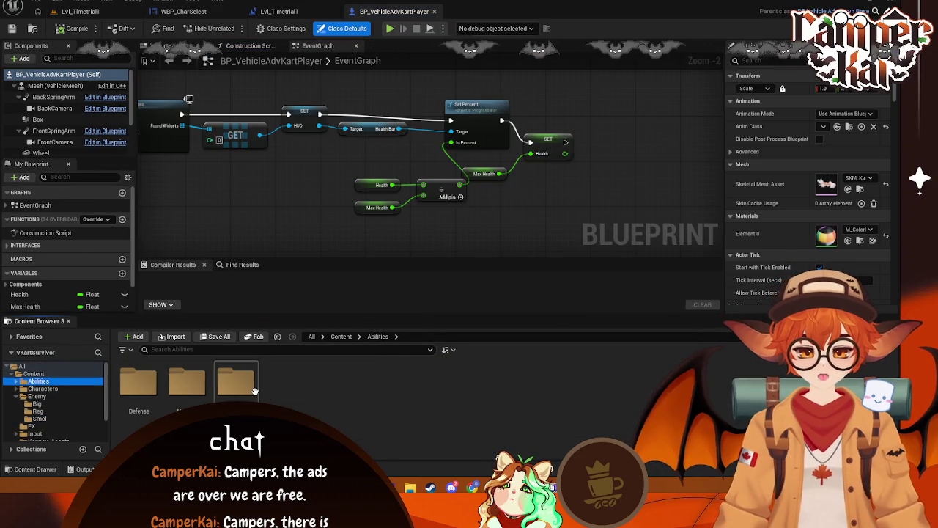
double_click(236, 381)
mouse_move(154, 405)
left_mouse_down()
mouse_move(209, 383)
mouse_move(146, 110)
mouse_move(139, 94)
mouse_move(69, 83)
mouse_move(79, 126)
left_mouse_up()
Select the BP_ProjectileSpawner component and try moving it to X 30, then undo
left_click(62, 115)
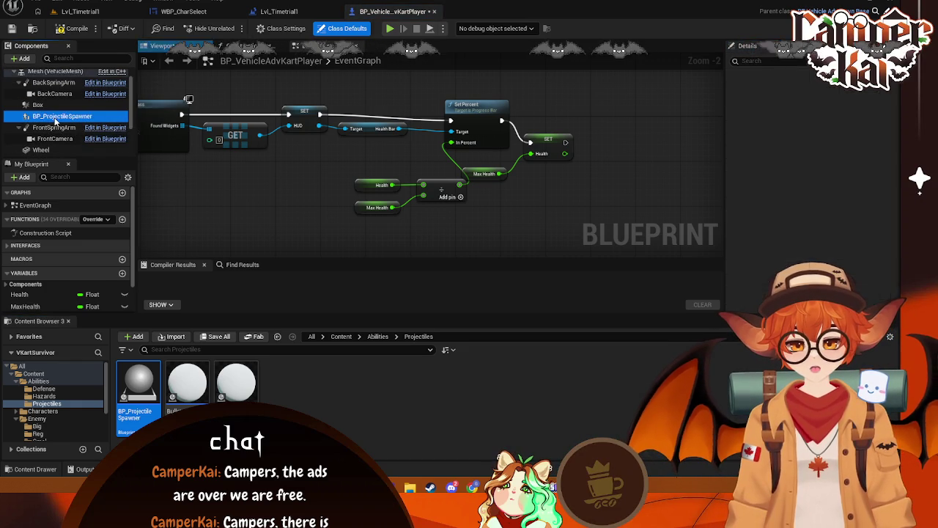
left_click(192, 46)
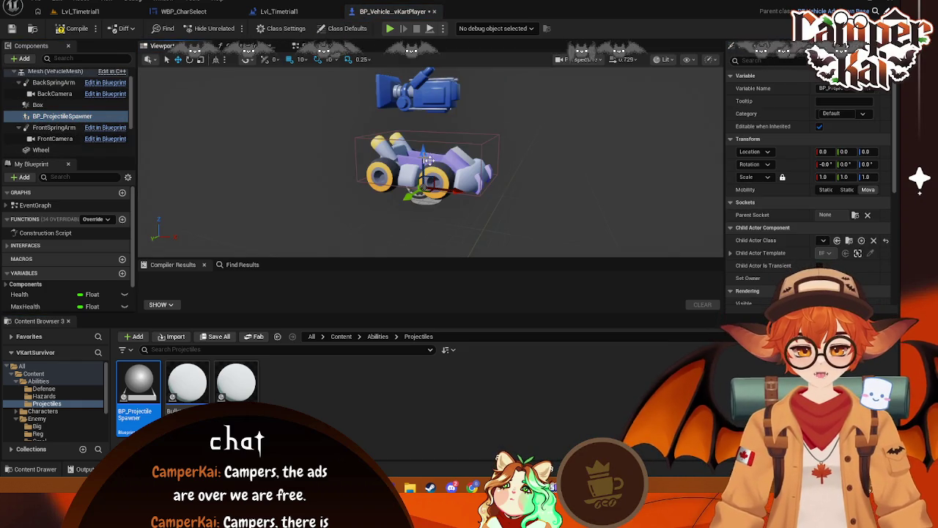
left_click(52, 118)
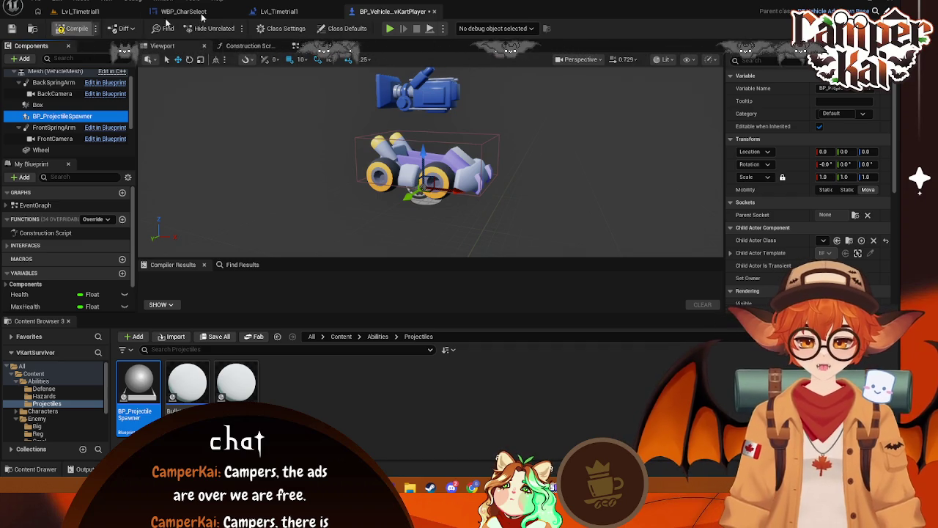
scroll(831, 209, "down", 1)
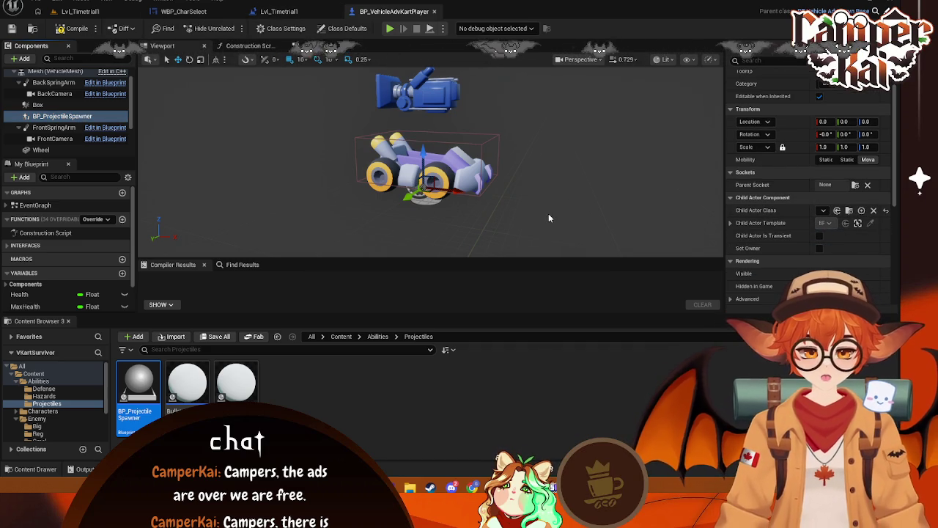
mouse_move(466, 187)
left_mouse_down()
mouse_move(488, 202)
mouse_move(538, 209)
left_mouse_up()
key("ctrl+z")
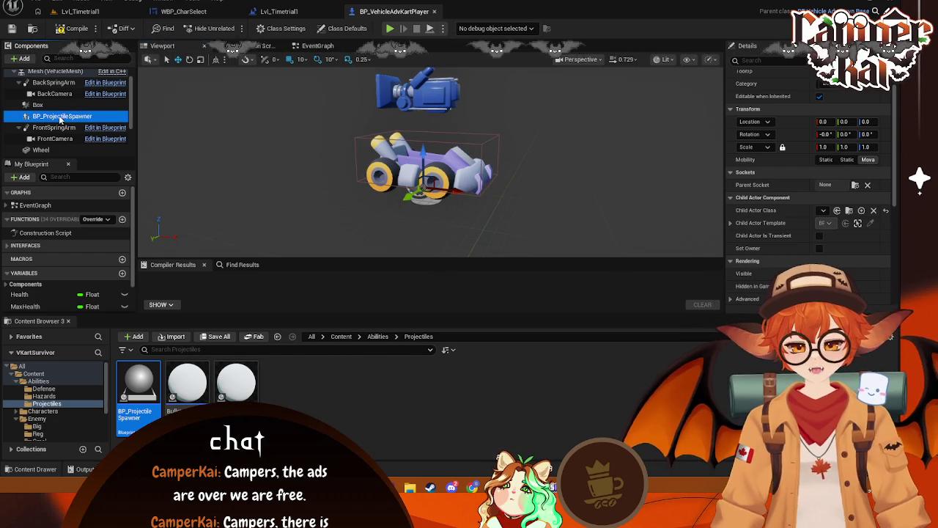
scroll(769, 187, "down", 1)
Check its Child Actor Class, open BP_ProjectileSpawner as a docked tab, and delete the component
left_click(731, 209)
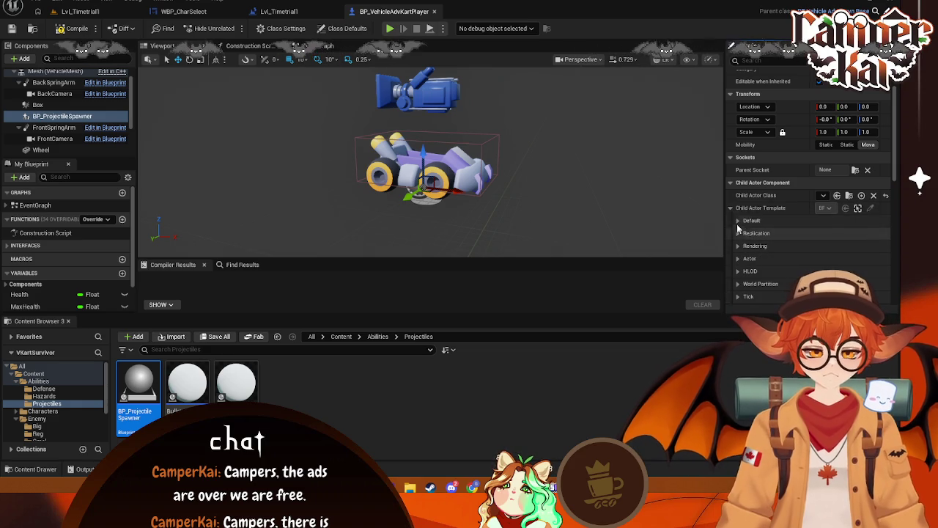
left_click(823, 196)
left_click(806, 242)
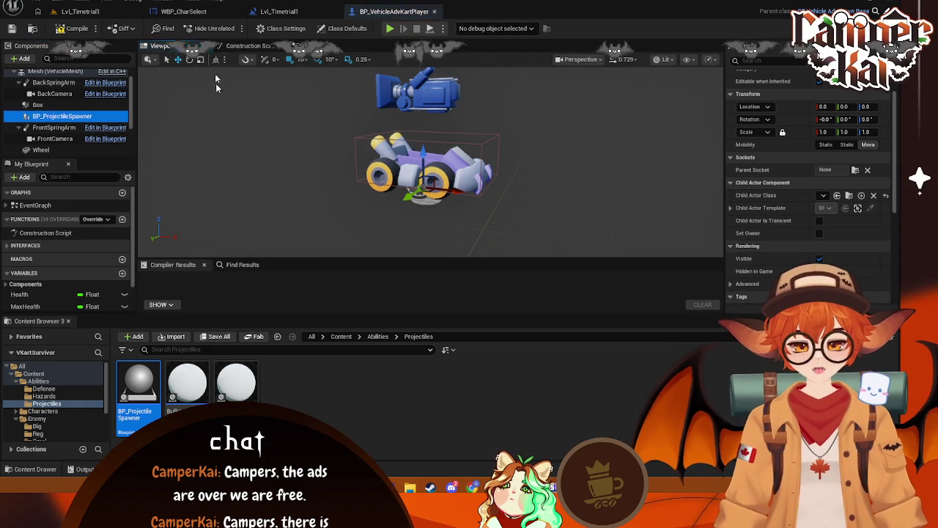
left_click(298, 399)
double_click(138, 384)
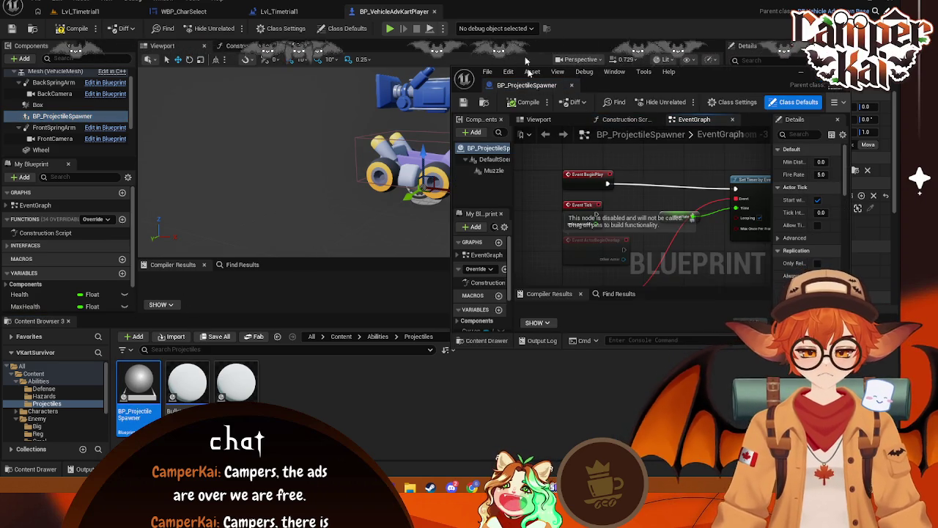
left_click_drag(526, 85, 519, 22)
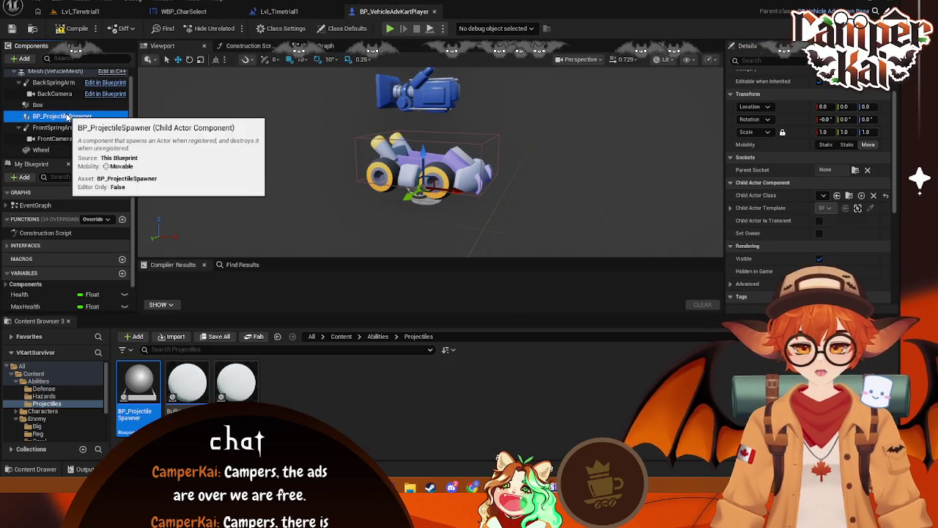
key("Delete")
Create a homing child Blueprint parented to BP_ProjectileSpawner in Projectiles
right_click(139, 385)
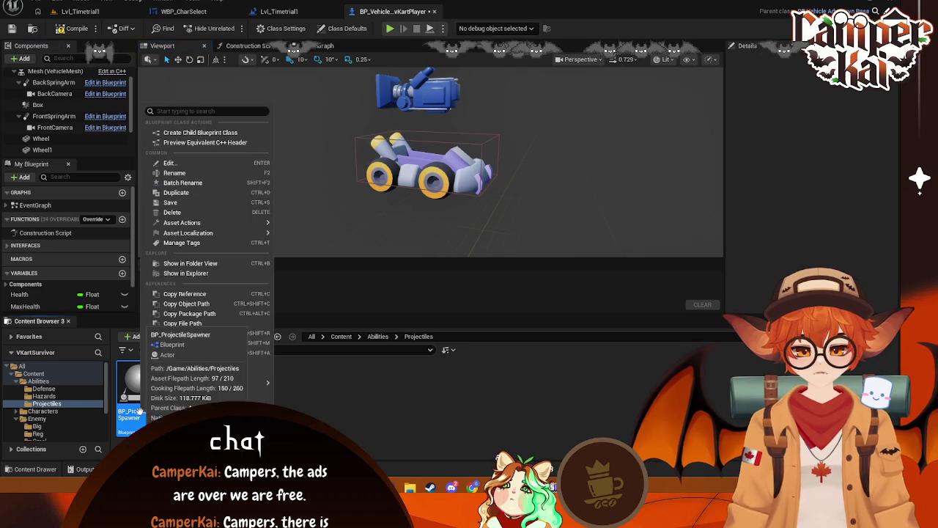
left_click(327, 397)
right_click(327, 398)
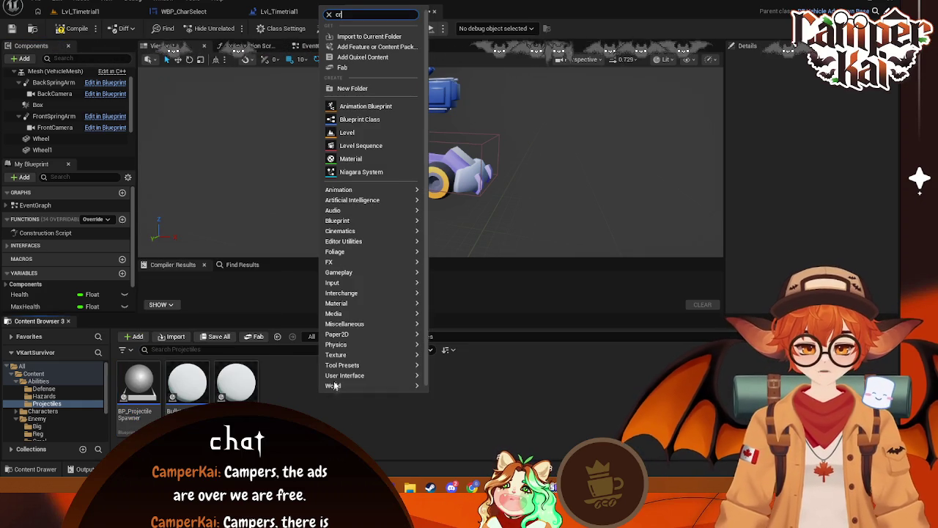
left_click(381, 335)
right_click(339, 399)
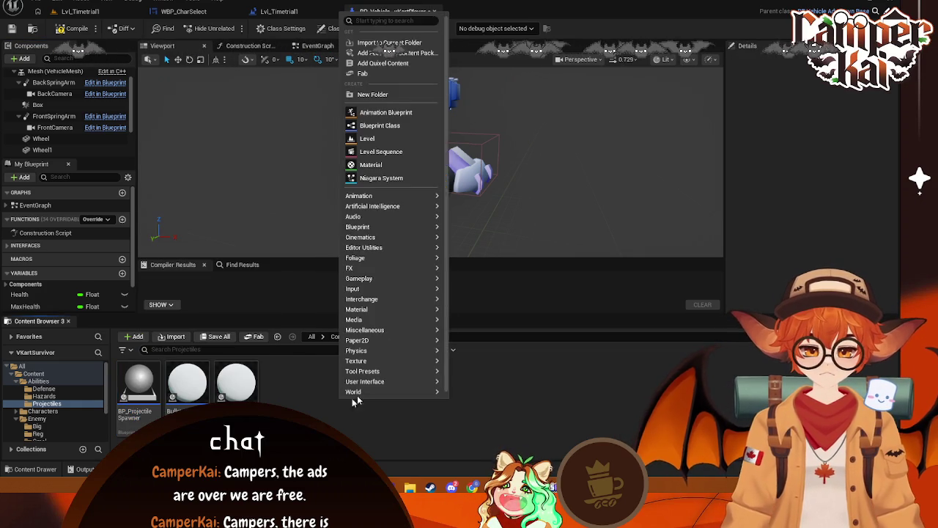
left_click(389, 124)
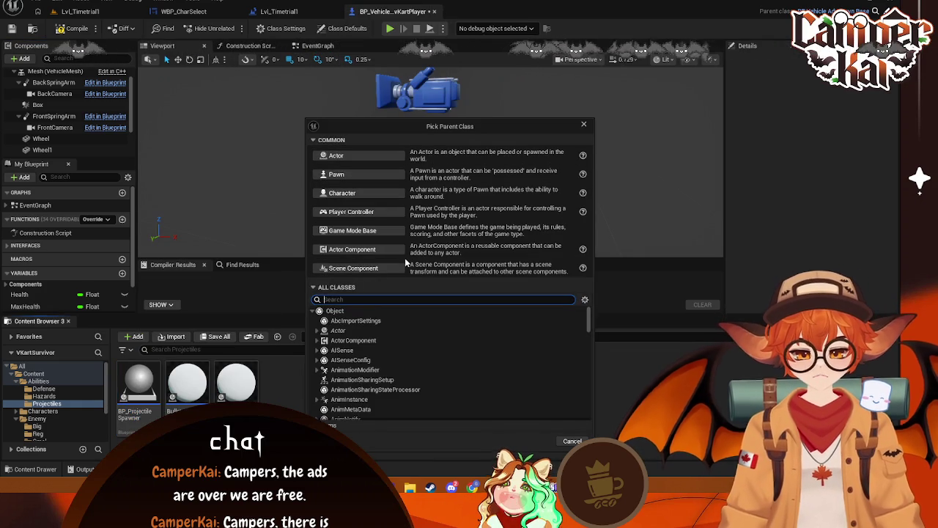
type("proje")
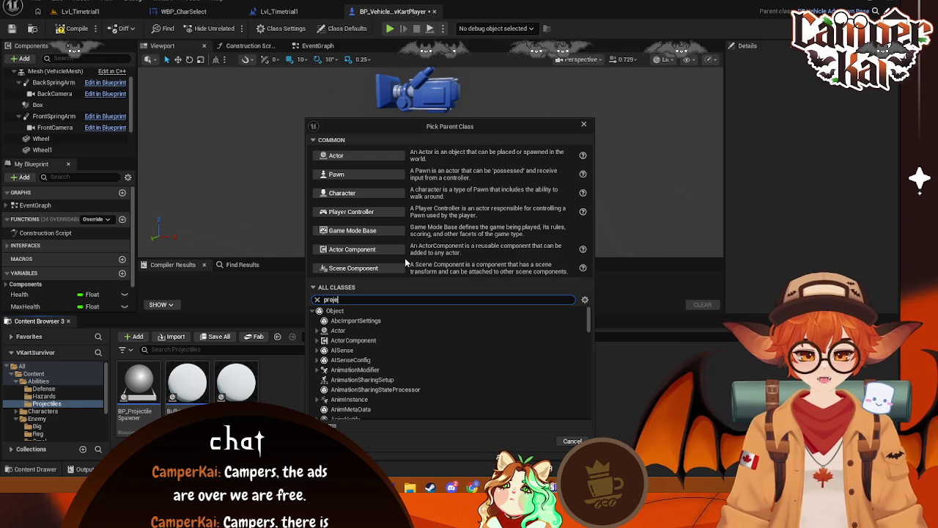
key("Down")
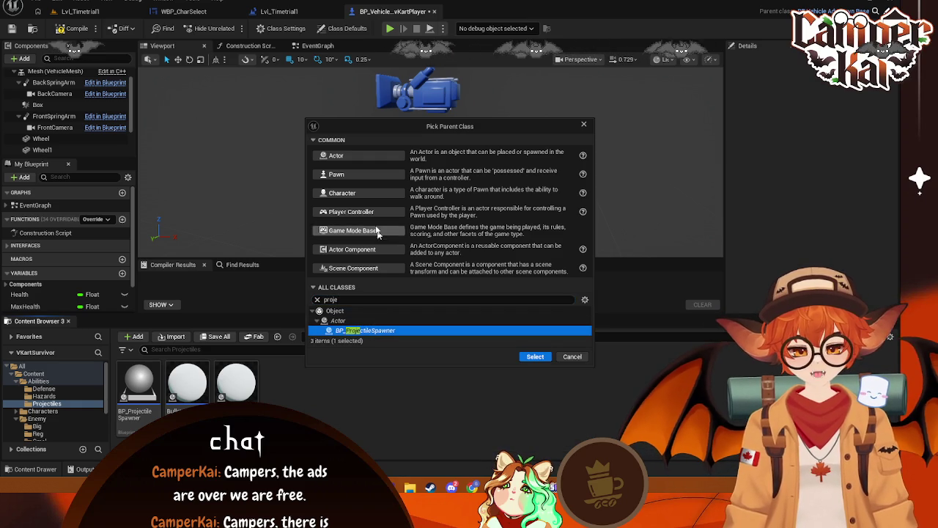
left_click(347, 154)
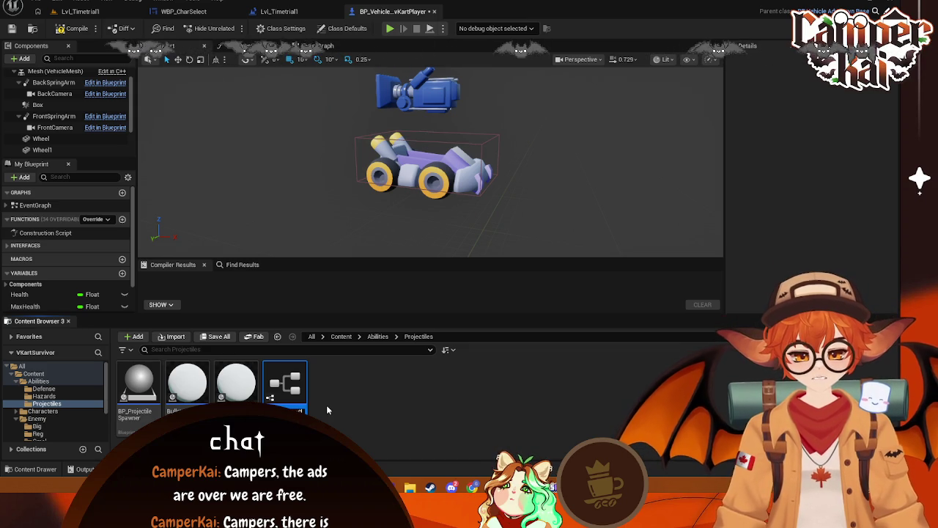
key("Return")
Create a second BP_ProjectileSpawner child for the regular spawner, BP_RegProjSpawner
right_click(326, 409)
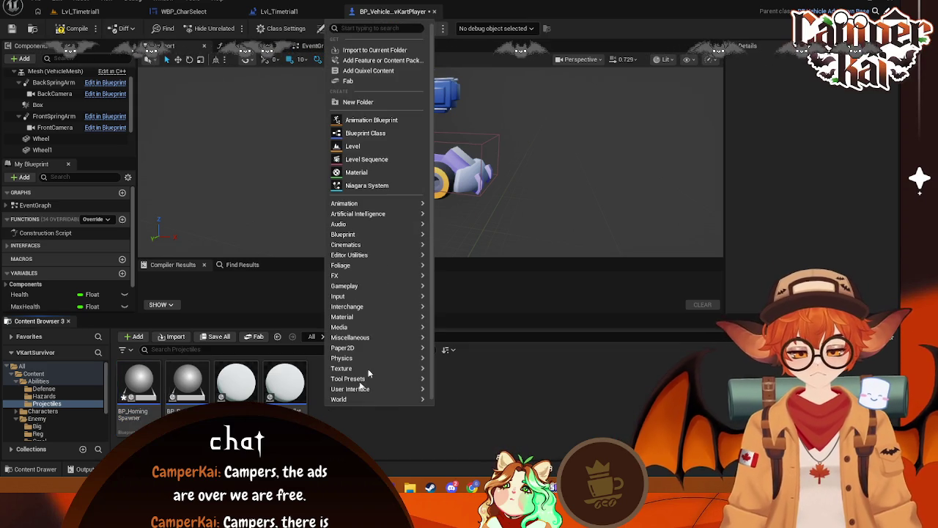
left_click(374, 132)
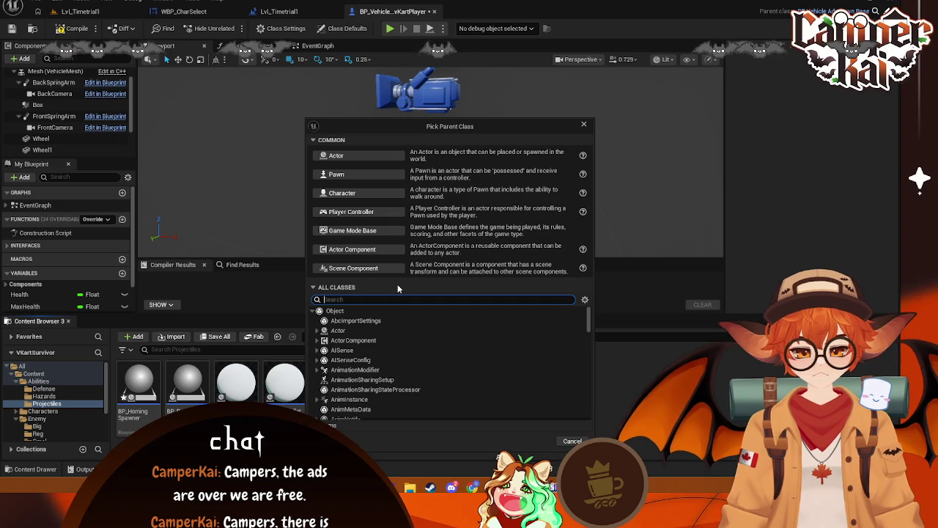
type("proj")
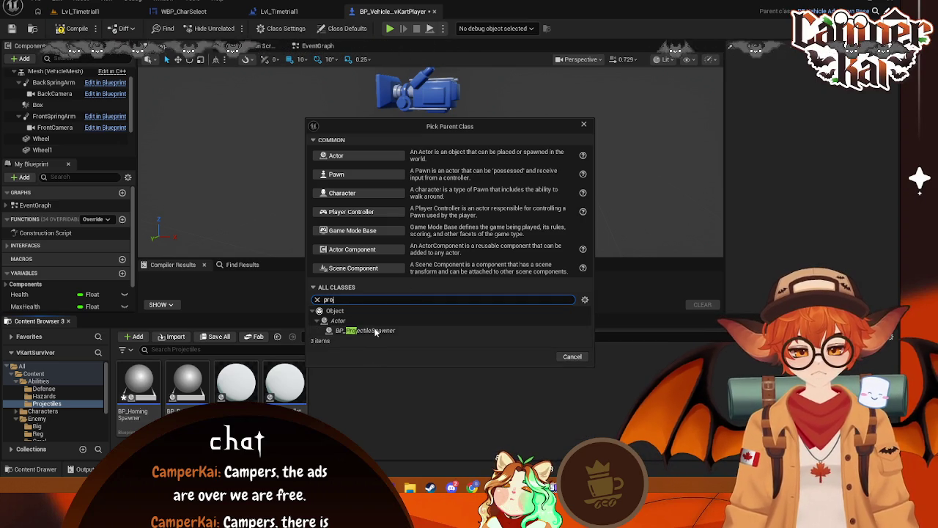
left_click(370, 331)
left_click(535, 357)
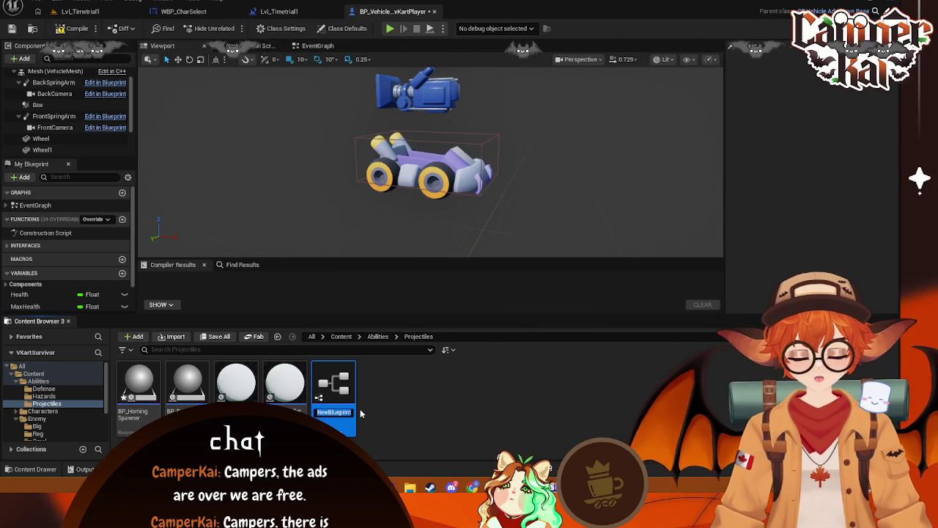
type("BP_")
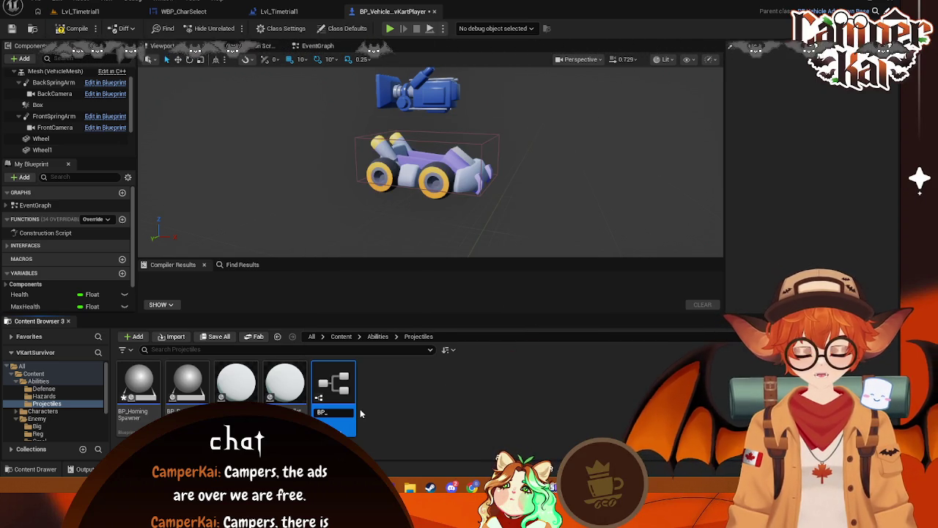
type("Reg")
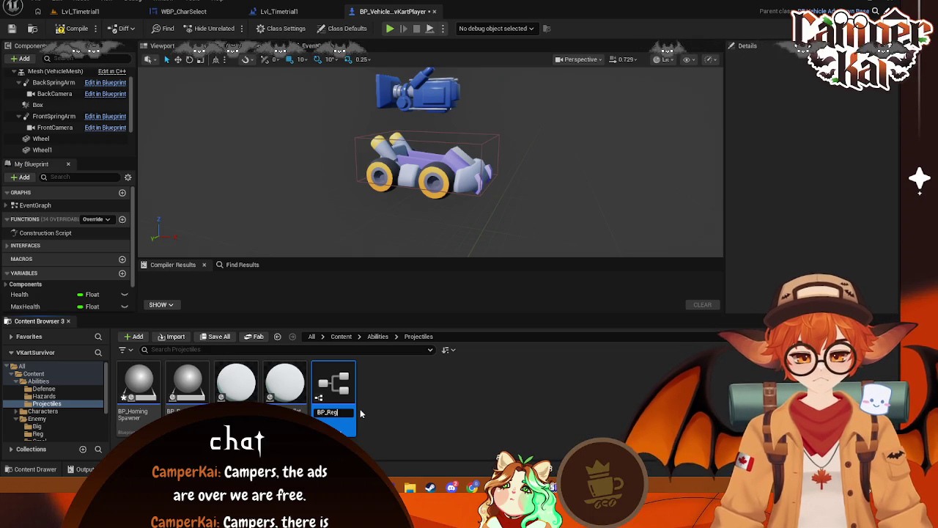
type("Spawn")
key("BackSpace")
key("BackSpace")
key("BackSpace")
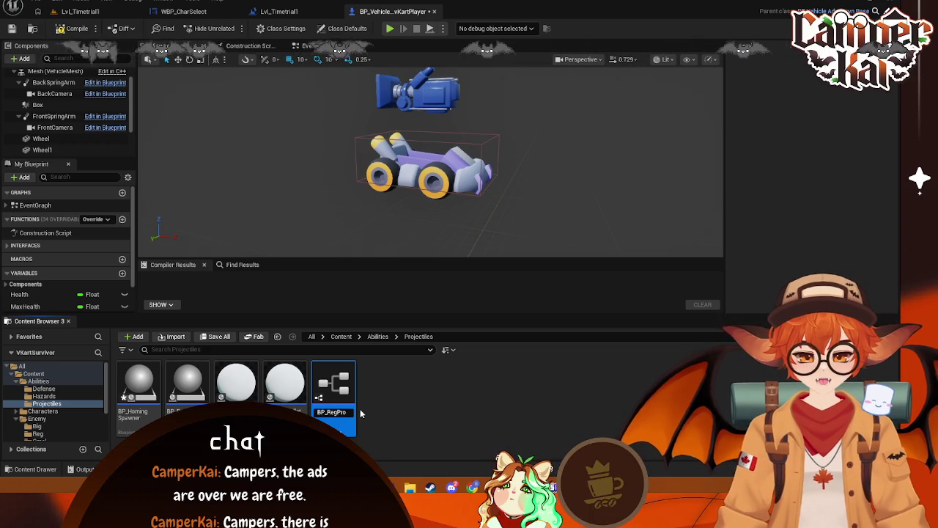
key("Return")
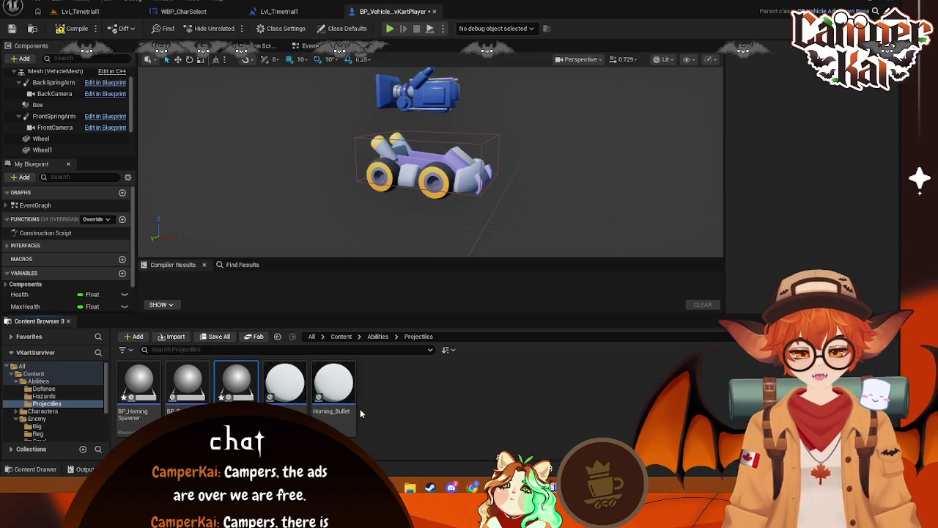
Rename the homing child to BP_HomingProjSpawner and open it as a docked tab
right_click(135, 423)
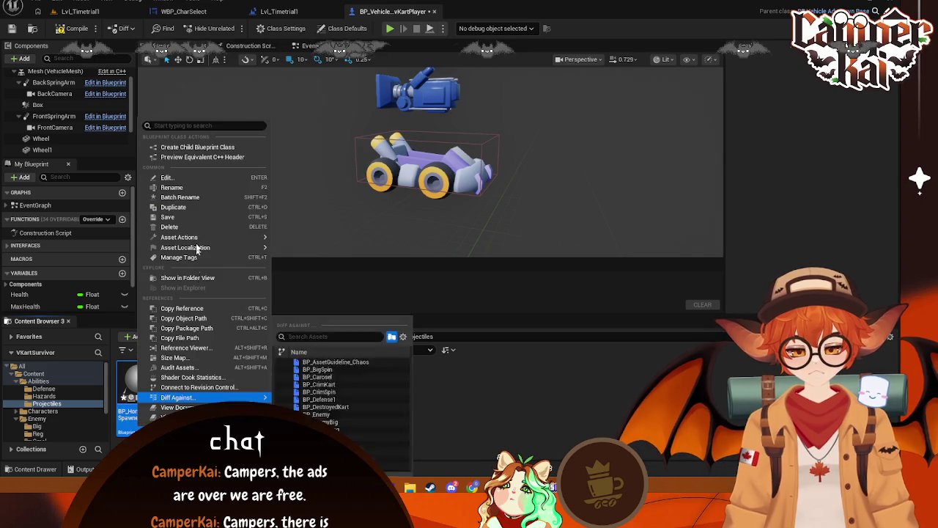
left_click(174, 188)
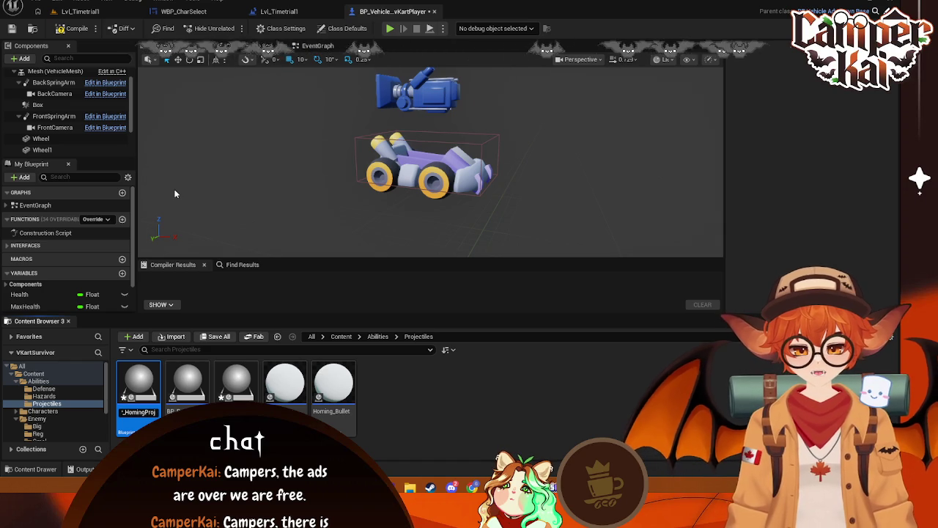
key("Return")
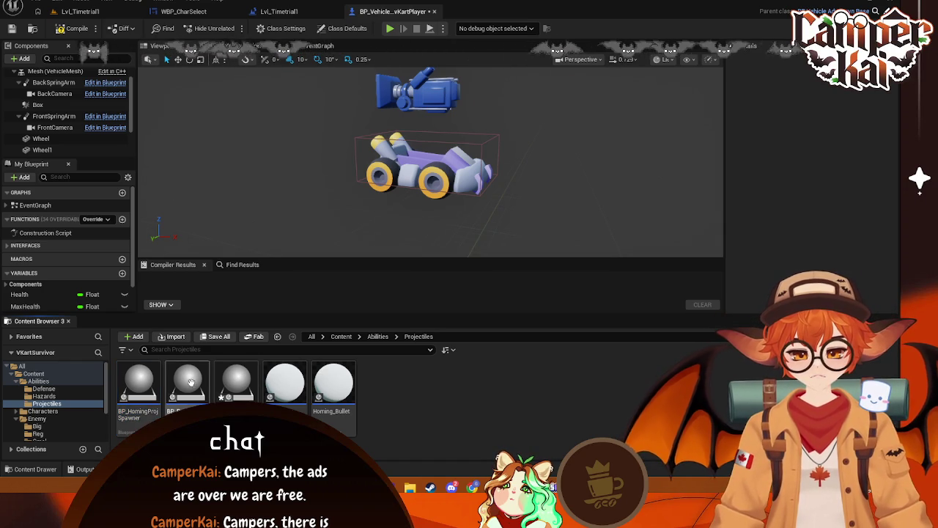
double_click(148, 396)
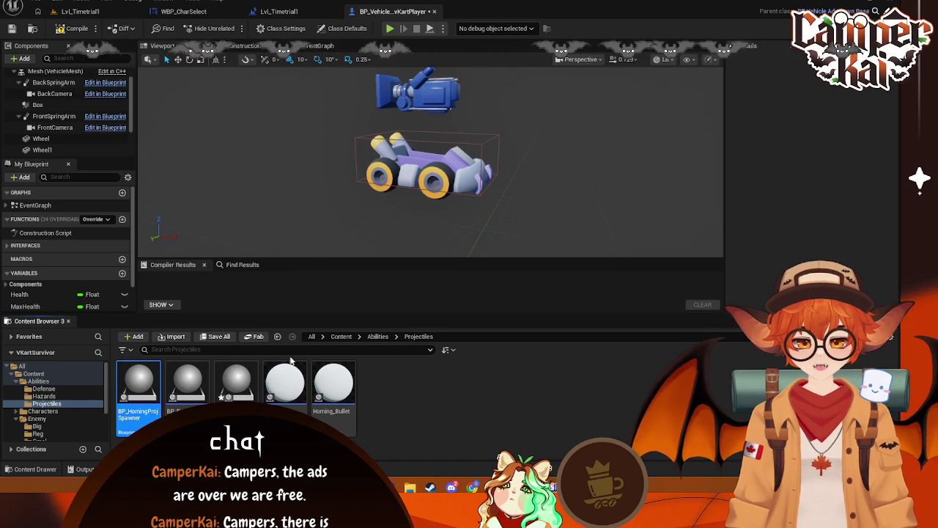
left_click_drag(529, 85, 487, 11)
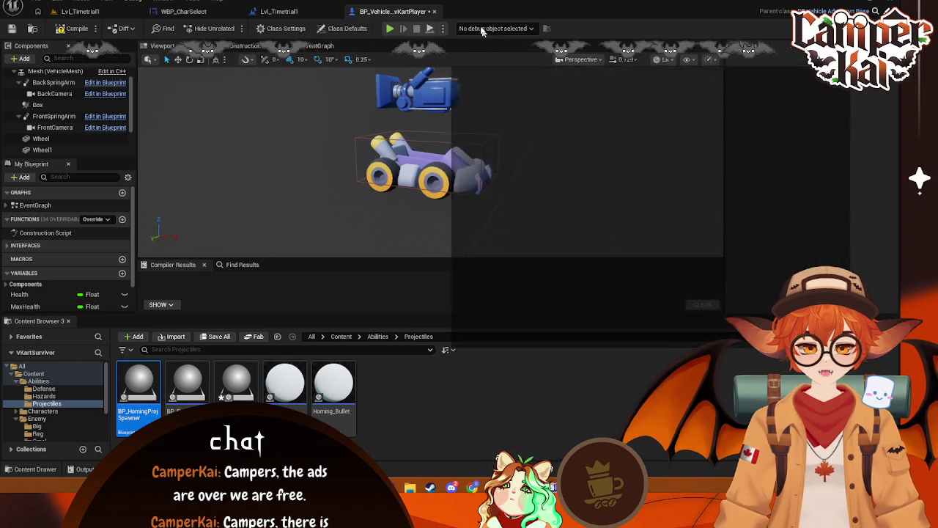
left_click(414, 11)
mouse_move(188, 381)
left_mouse_down()
mouse_move(367, 308)
mouse_move(528, 8)
left_mouse_up()
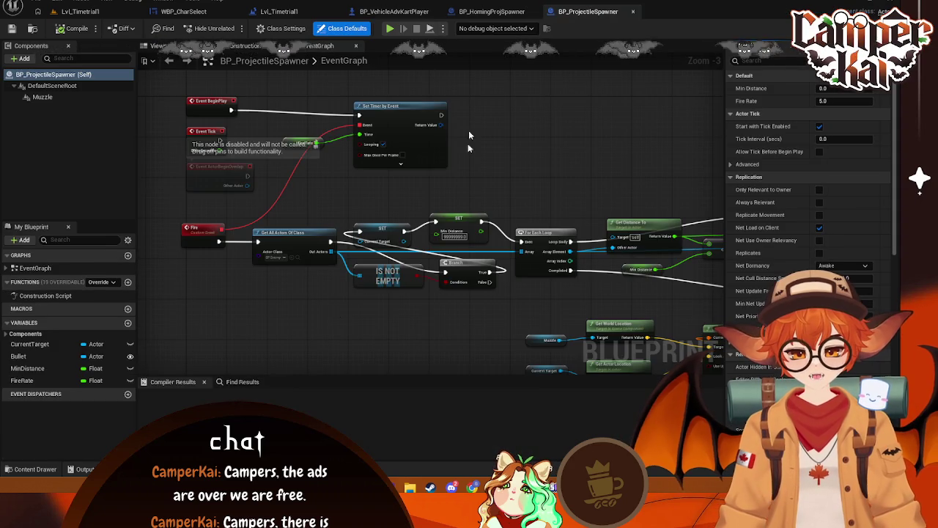
Reopen BP_ProjectileSpawner's event graph and show the Actor-typed Bullet variable's Details
left_click(632, 11)
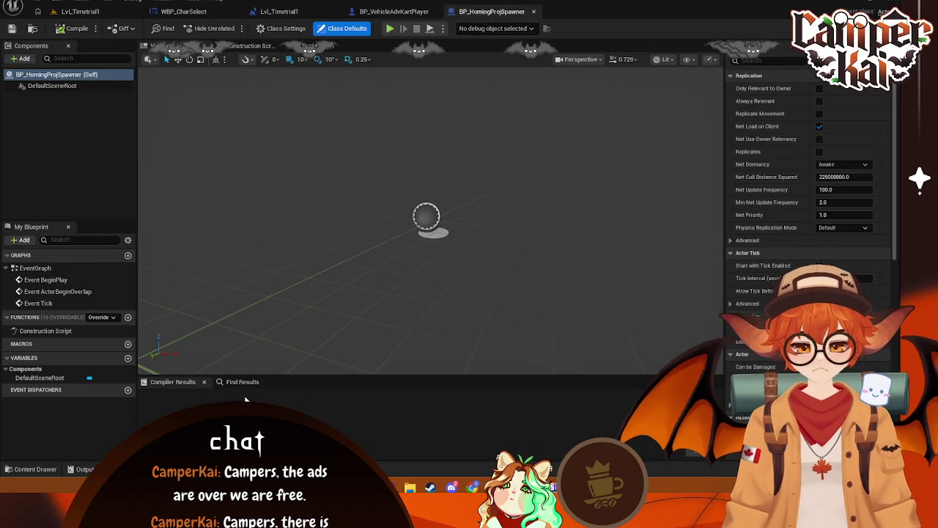
left_click(81, 11)
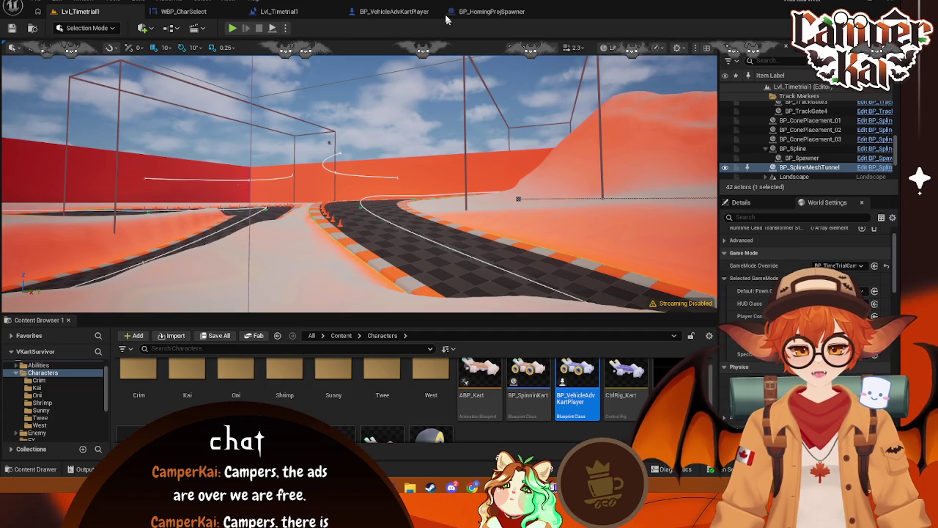
left_click(394, 10)
double_click(196, 390)
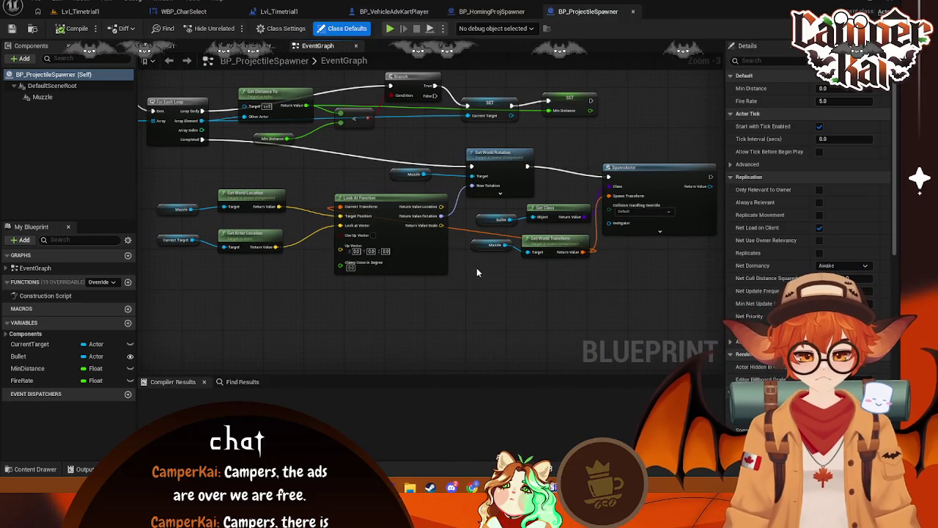
right_click(472, 248)
left_click(466, 255)
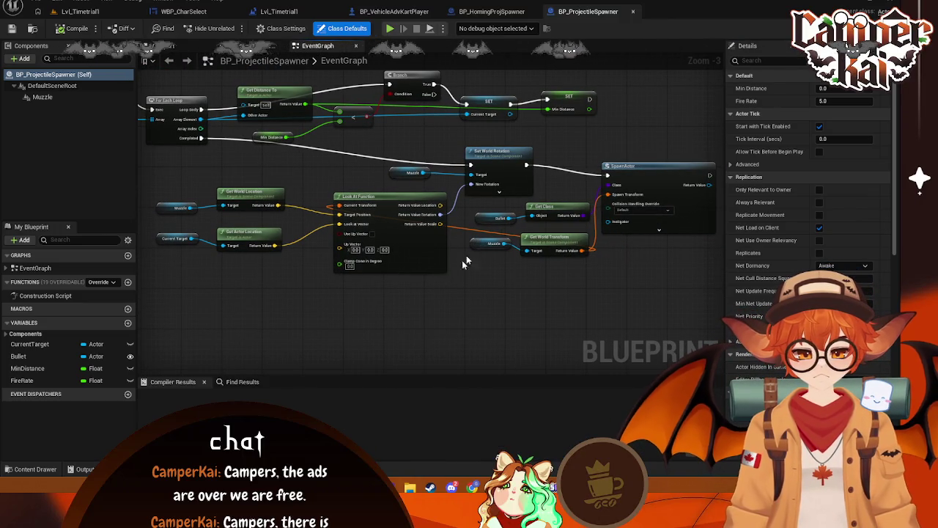
left_click(500, 217)
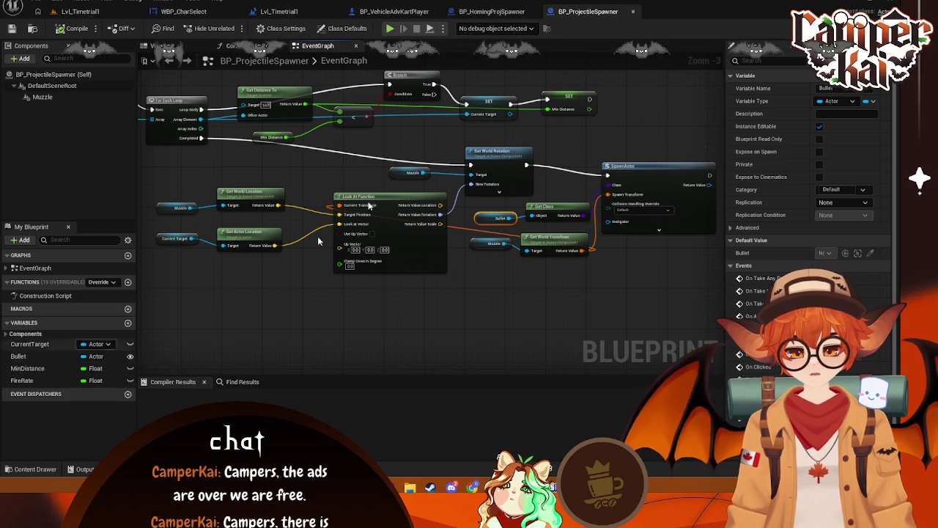
left_click(491, 11)
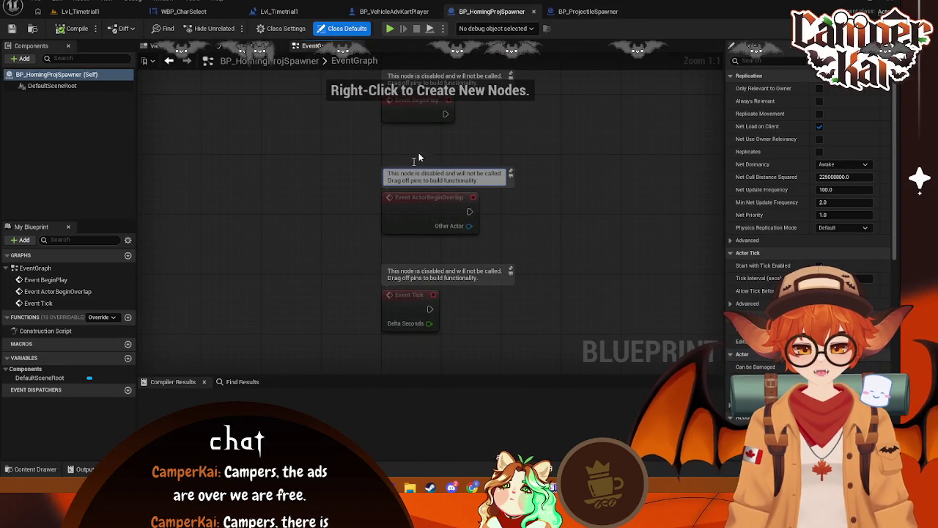
mouse_move(342, 160)
left_mouse_down()
mouse_move(450, 184)
mouse_move(455, 172)
left_mouse_up()
type("Get Par")
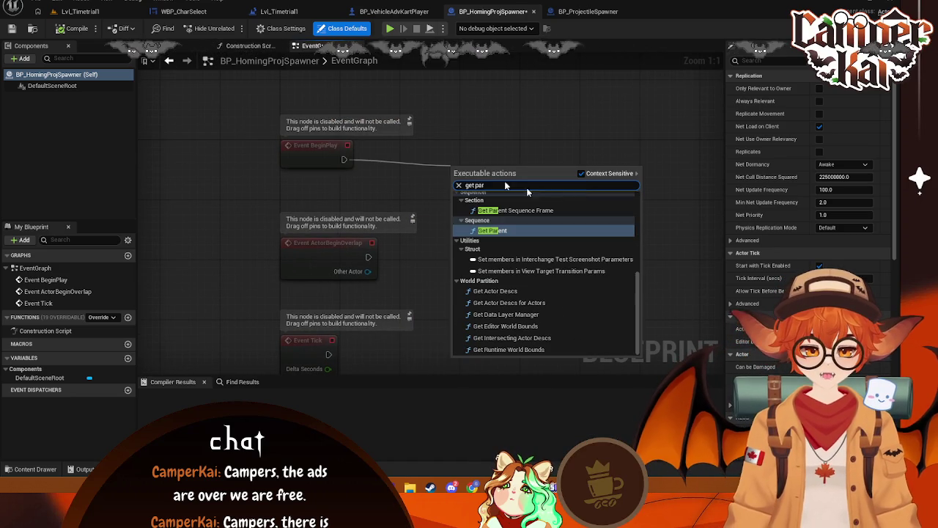
left_click(491, 230)
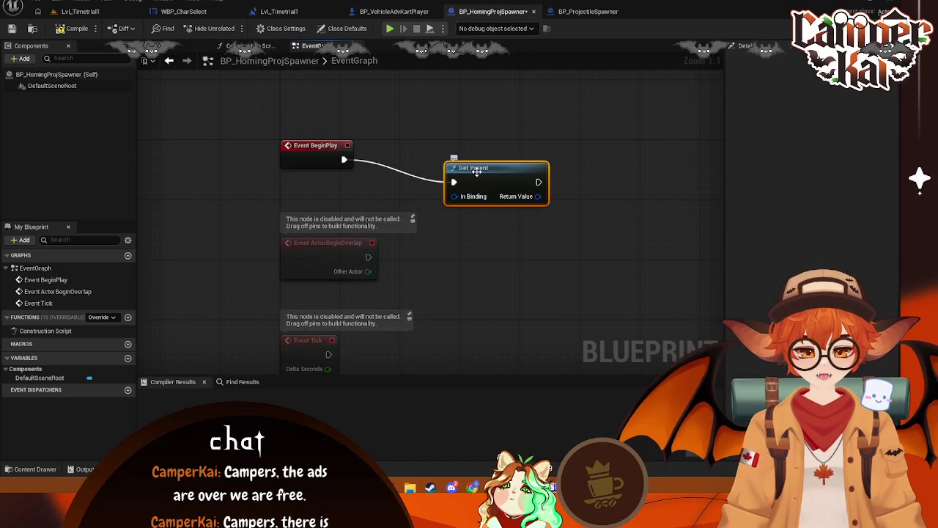
key("Delete")
left_click_drag(437, 155, 464, 153)
type("set")
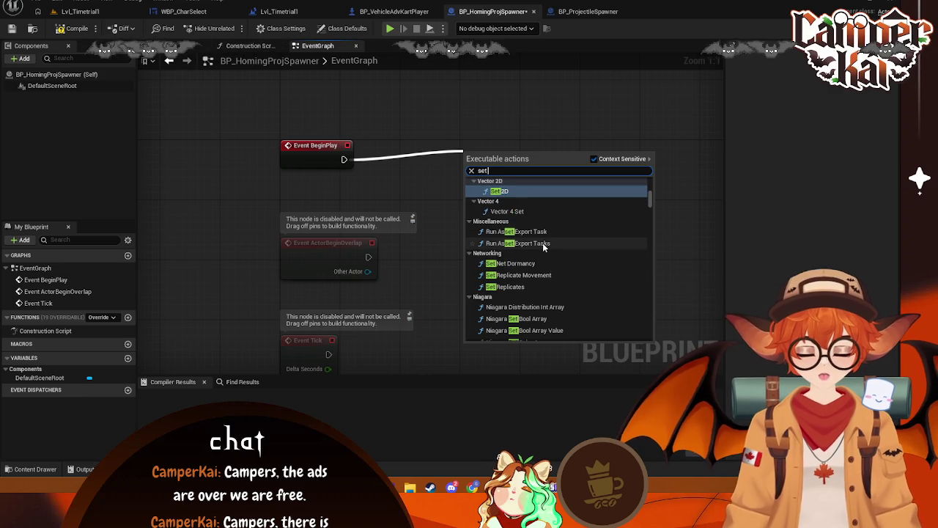
type(" bu")
key("BackSpace")
key("BackSpace")
key("BackSpace")
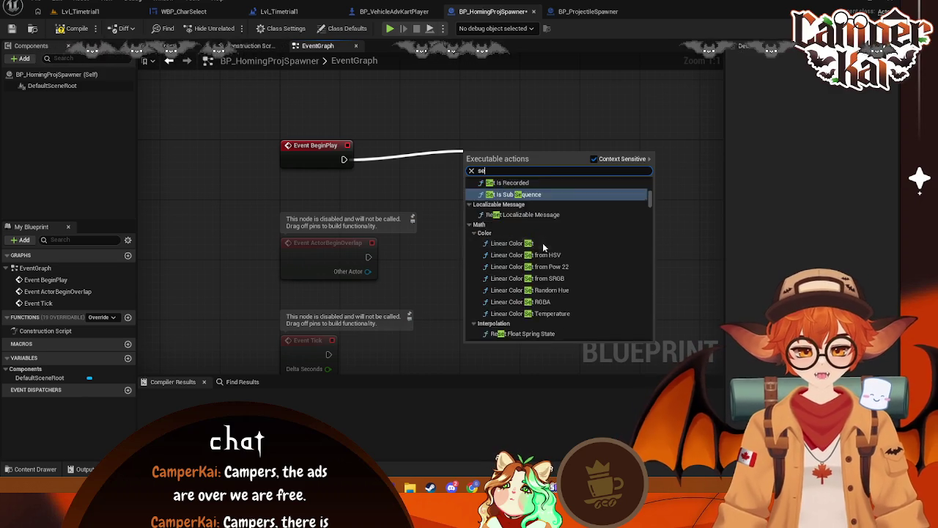
type("bullet")
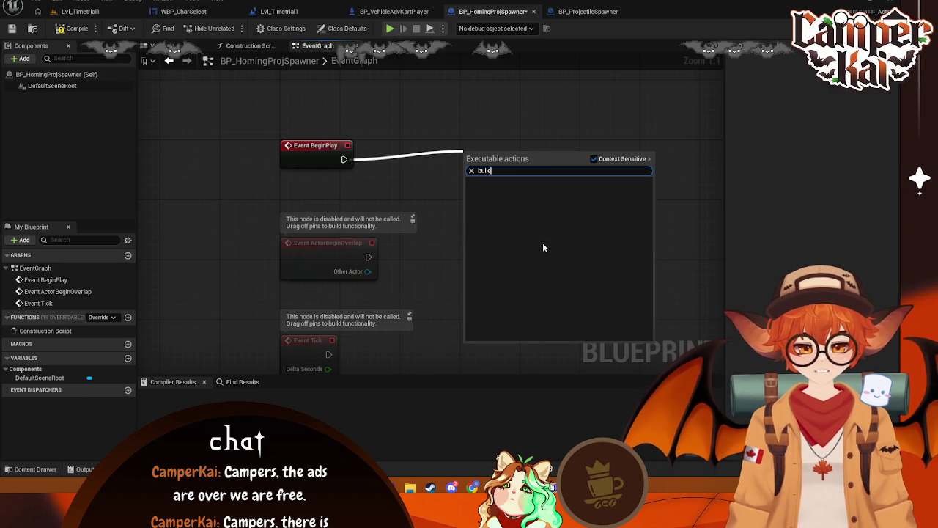
key("BackSpace")
key("BackSpace")
key("BackSpace")
left_click(443, 217)
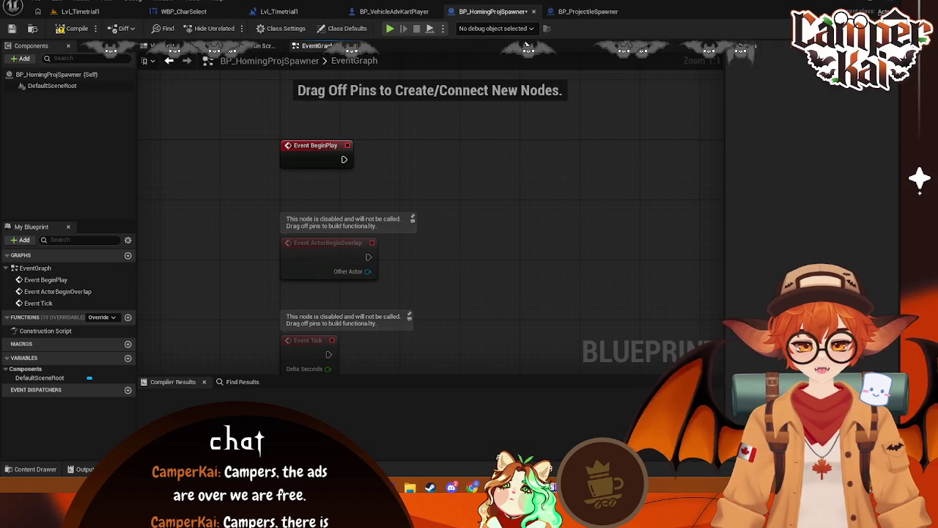
left_click(533, 12)
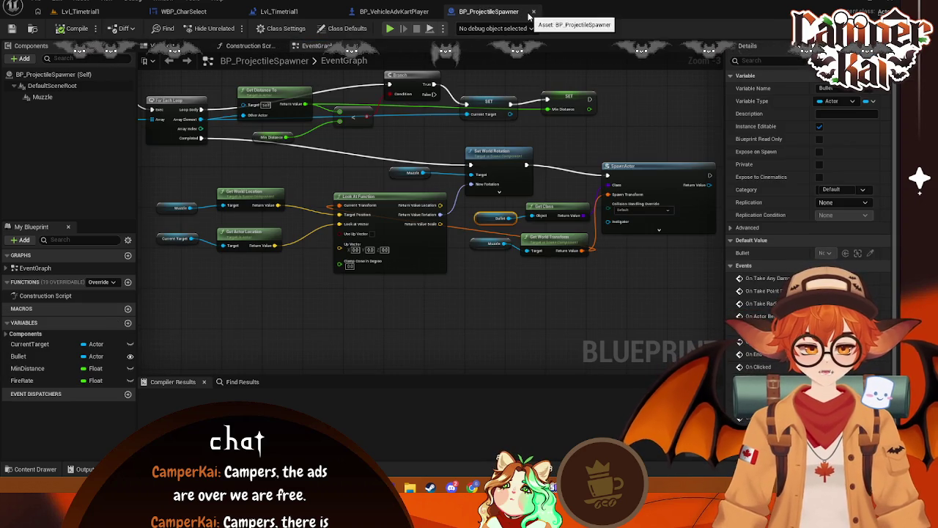
Create a new BP_ProjectileSpawner child Blueprint named BP_Proj and open it
left_click(534, 12)
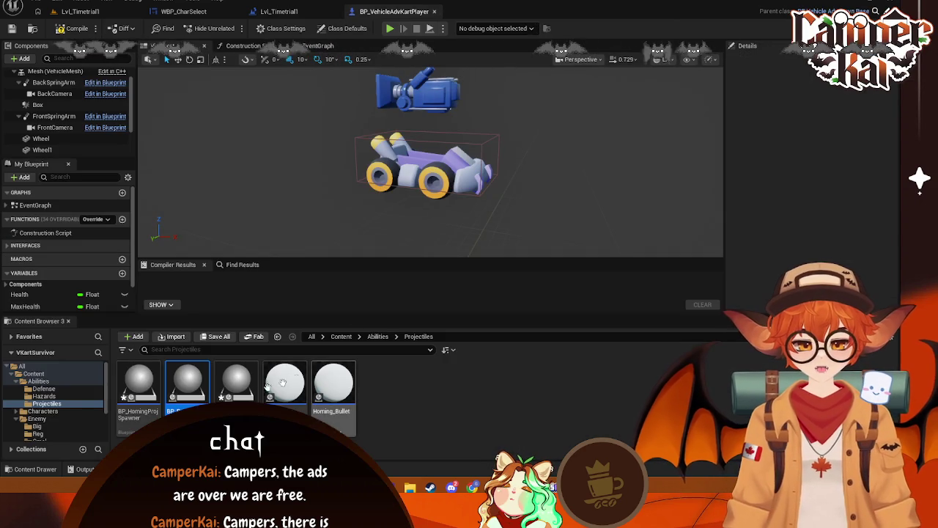
right_click(434, 392)
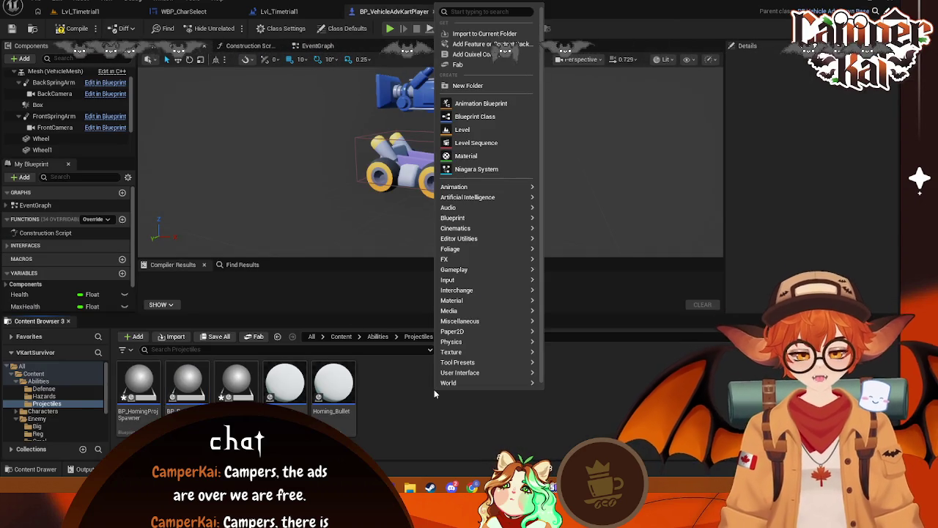
key("BackSpace")
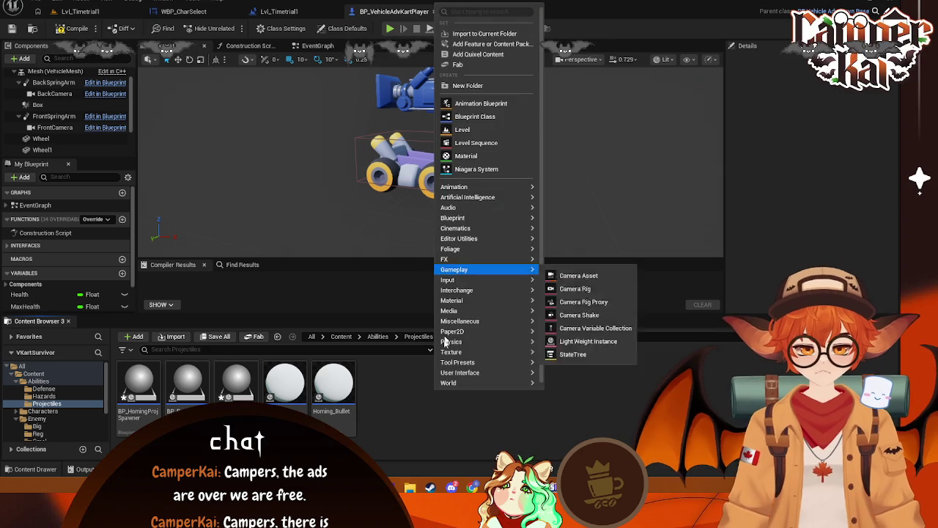
left_click(469, 117)
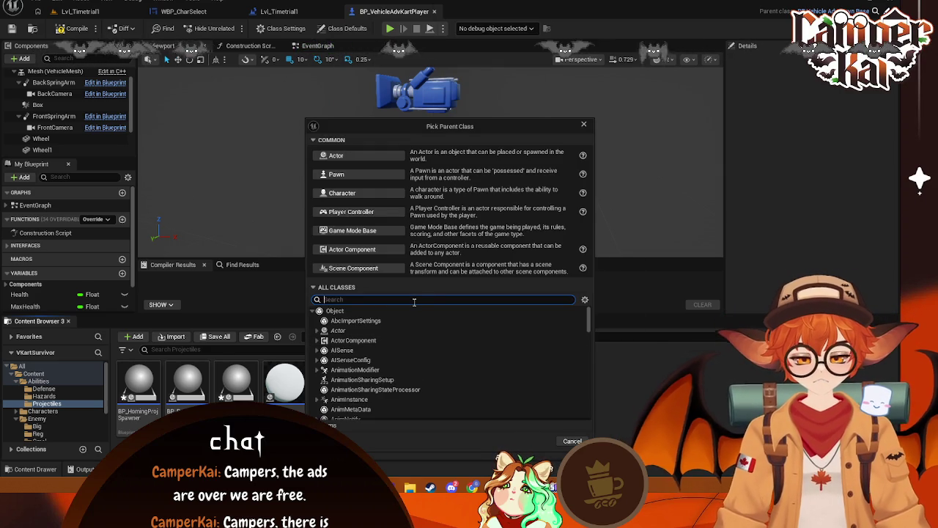
left_click(361, 330)
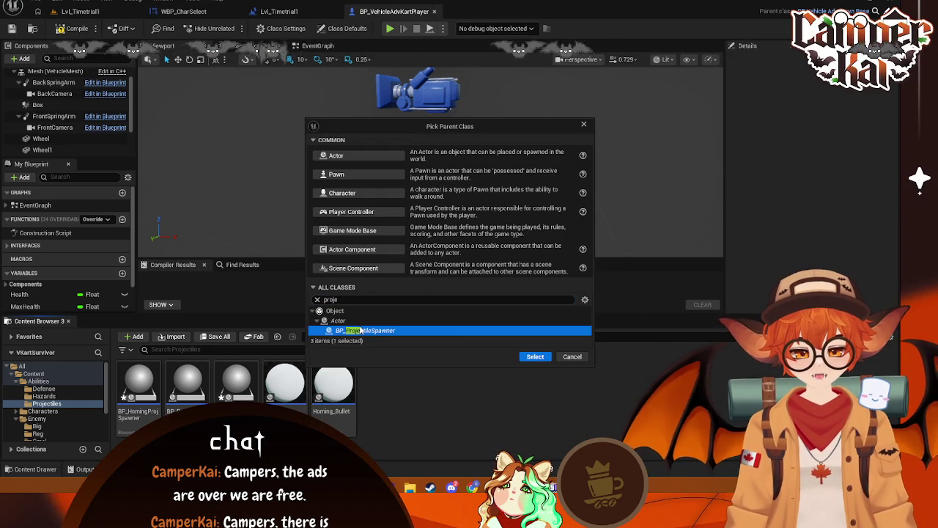
left_click(541, 359)
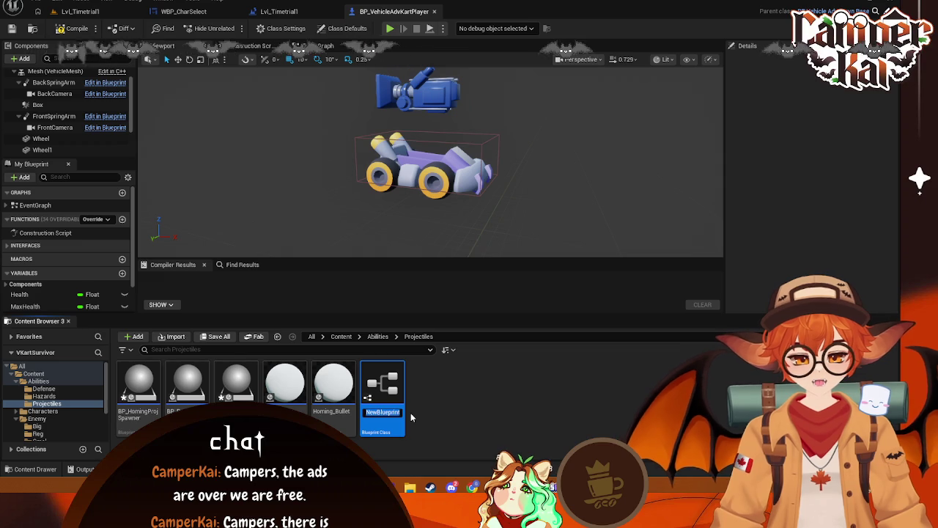
type("BP_Proj")
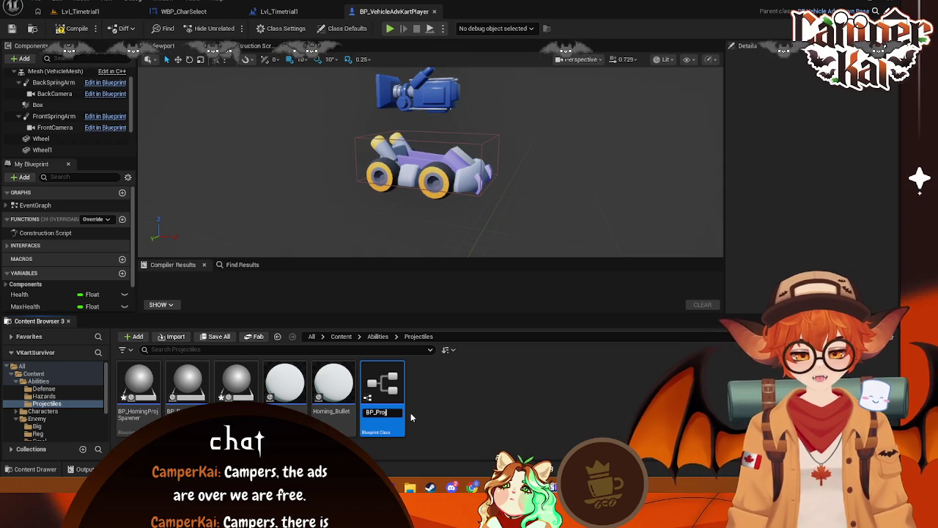
key("Return")
double_click(200, 402)
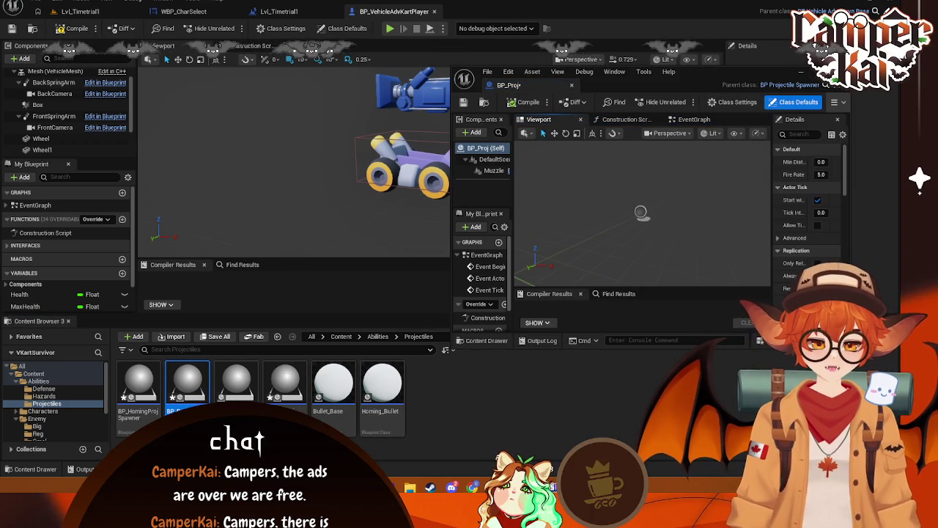
Delete BP_HomingProjSpawner and BP_RegProjSpawner, then select BP_Proj for its options
left_click(150, 392)
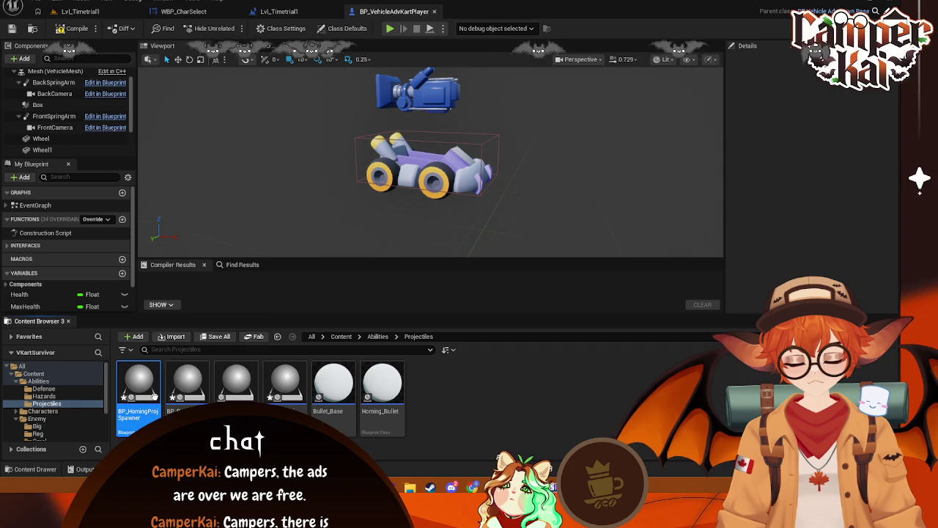
key("Delete")
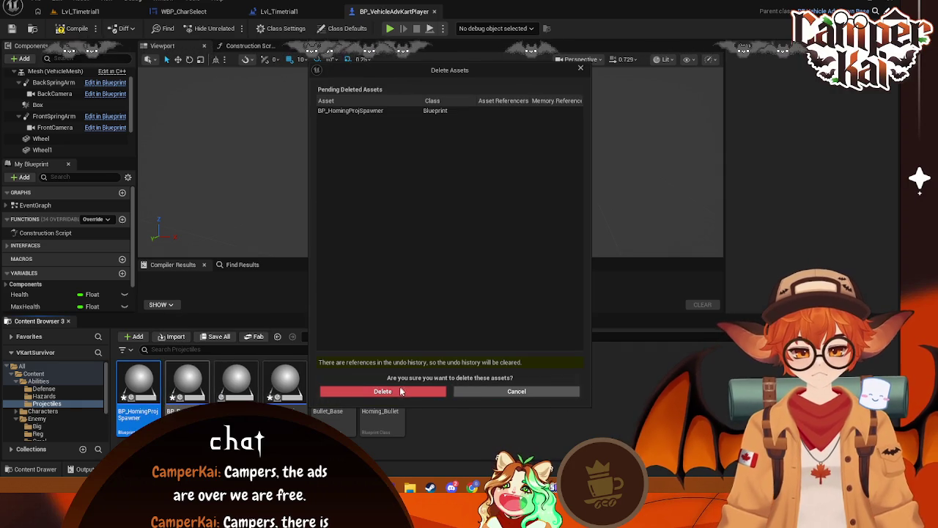
left_click(402, 390)
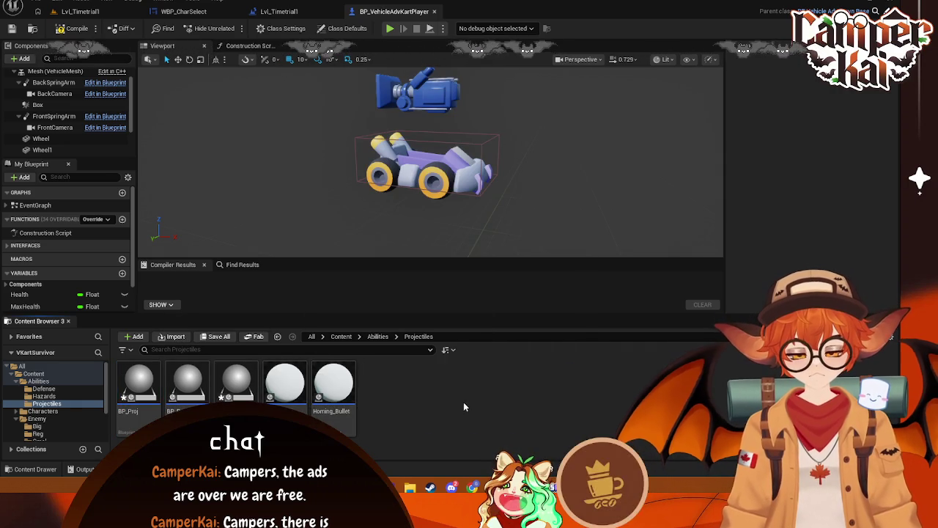
left_click(236, 381)
key("Delete")
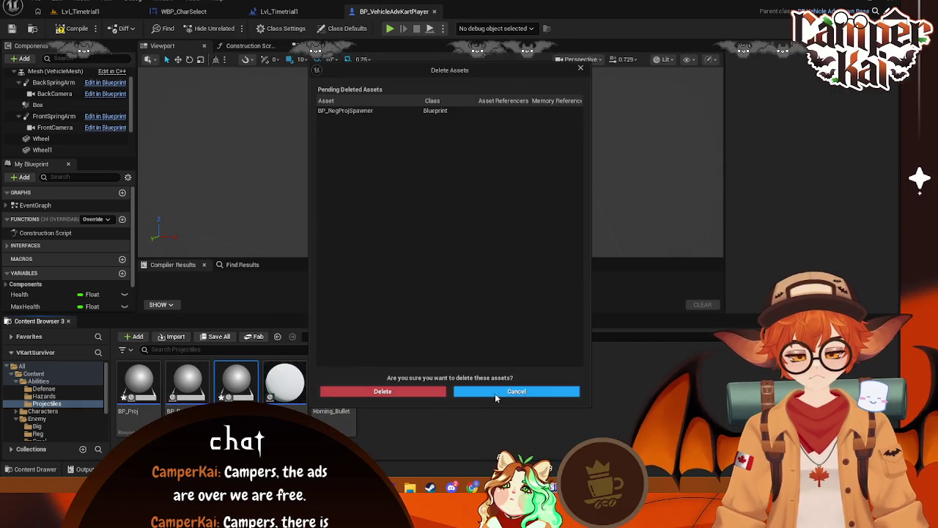
left_click(495, 393)
left_click(140, 396)
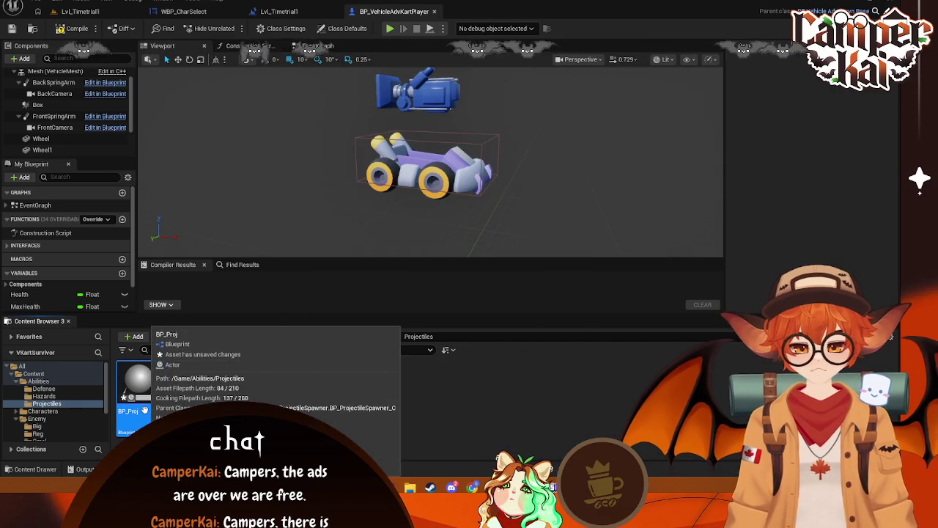
right_click(139, 395)
Finish renaming the duplicated projectile asset to BP_HomeProjSpawner
left_click(187, 189)
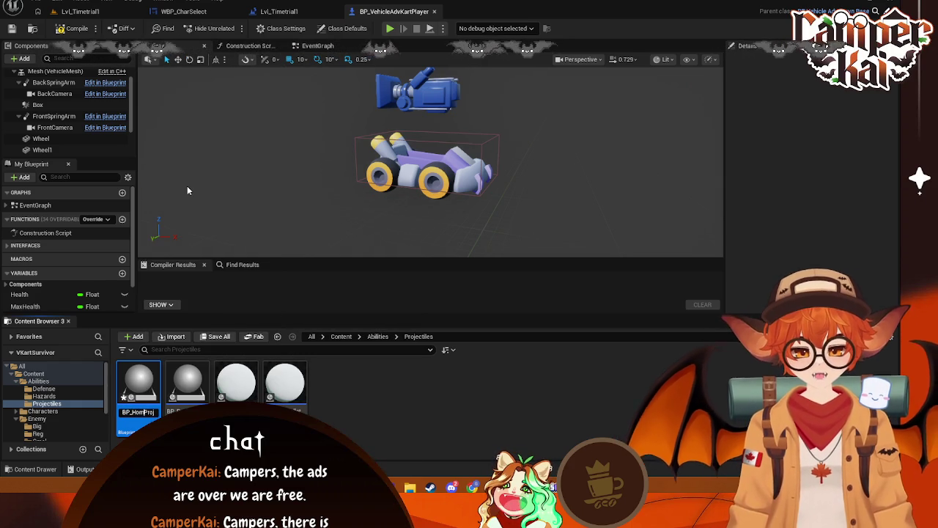
left_click(187, 191)
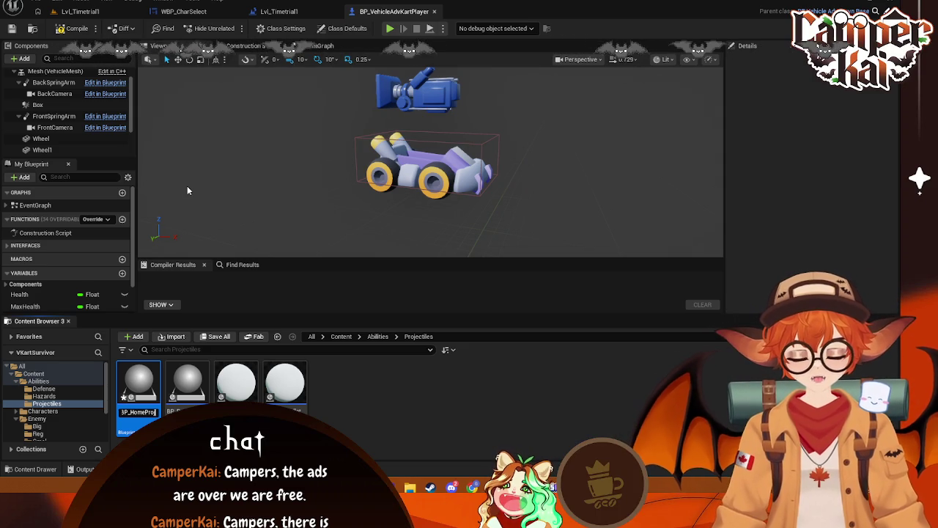
key("Return")
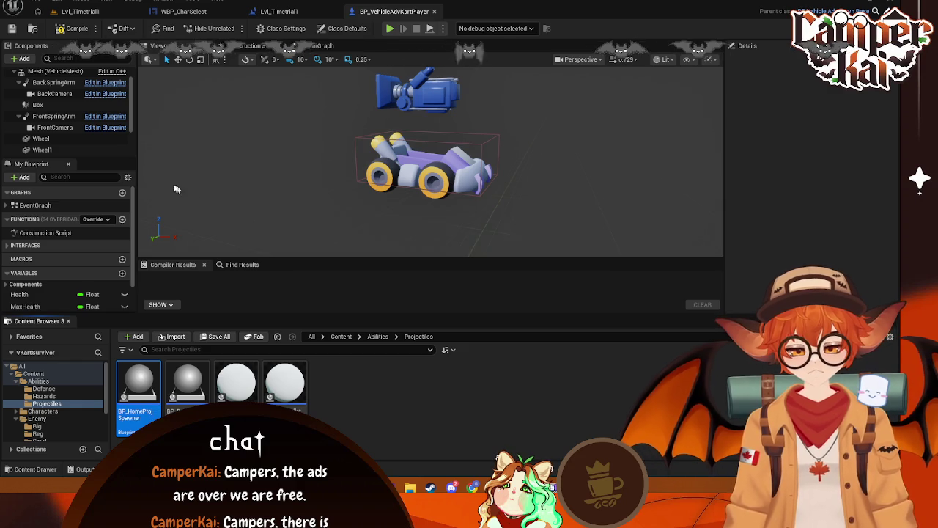
Create another Blueprint in the Projectiles folder with BP_ProjectileSpawner as its parent class
right_click(377, 398)
left_click(407, 125)
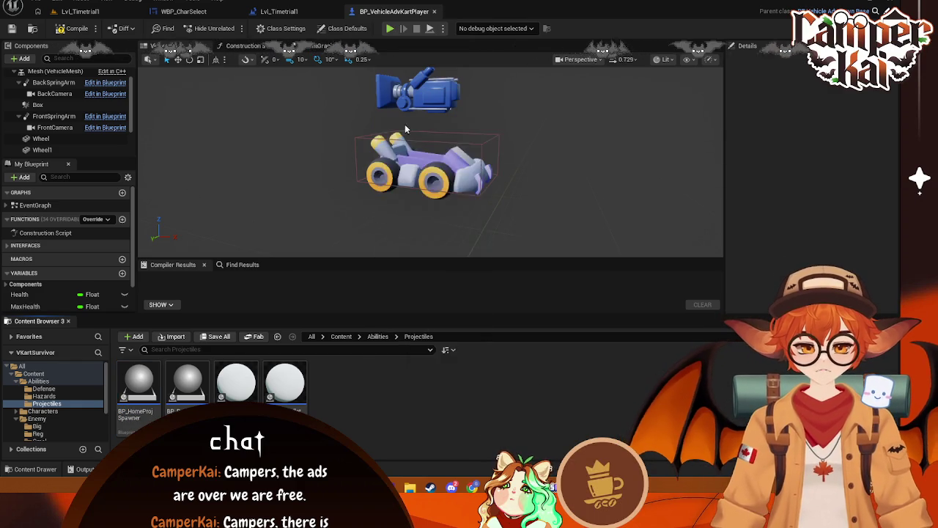
type("proj")
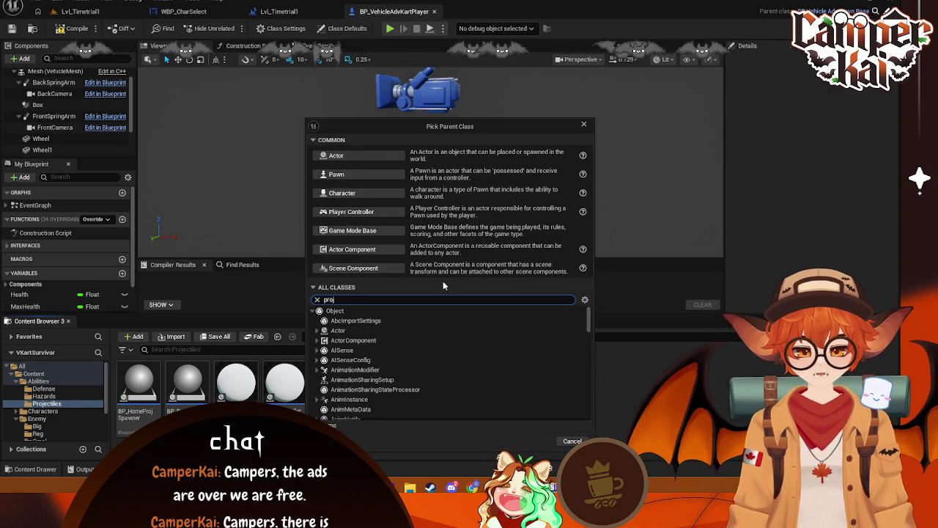
left_click(391, 330)
left_click(524, 367)
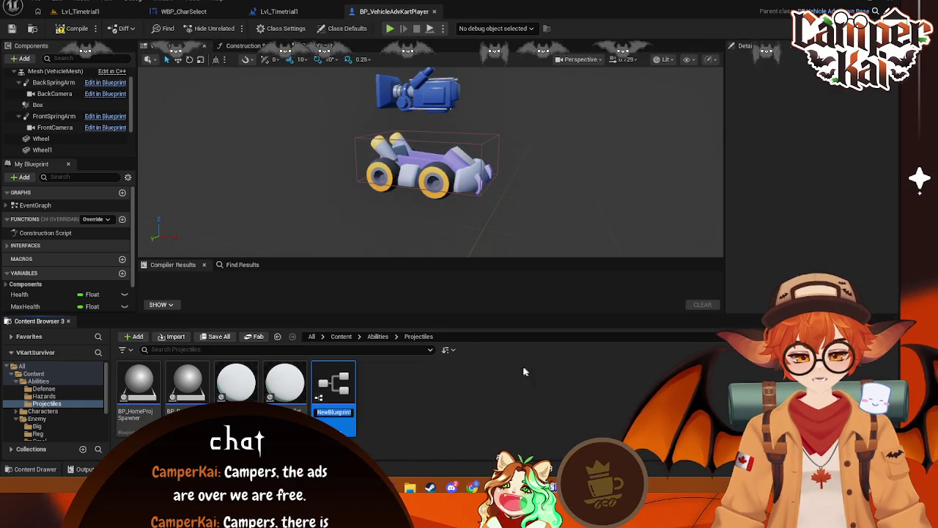
Name the new Blueprint BP_RegProjSpawner, fixing a typo, and open it in the editor
type("BP_")
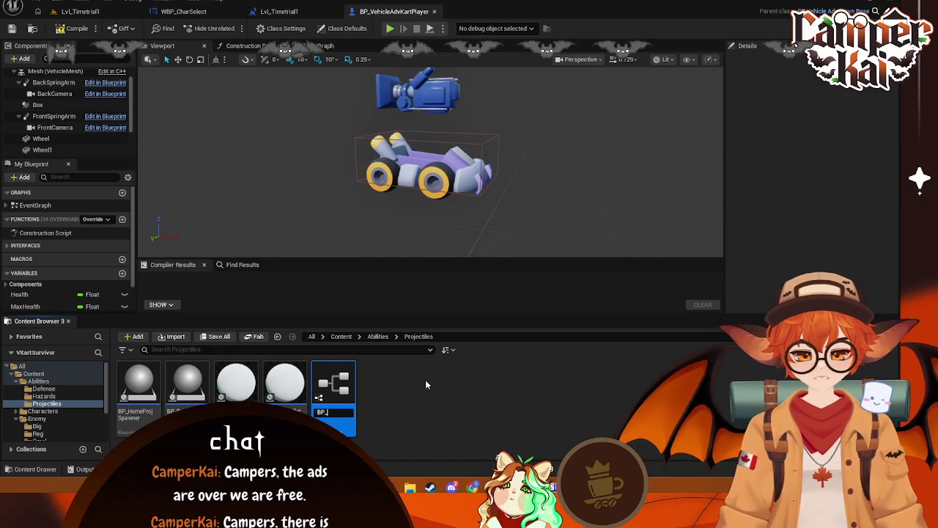
type("RegPo")
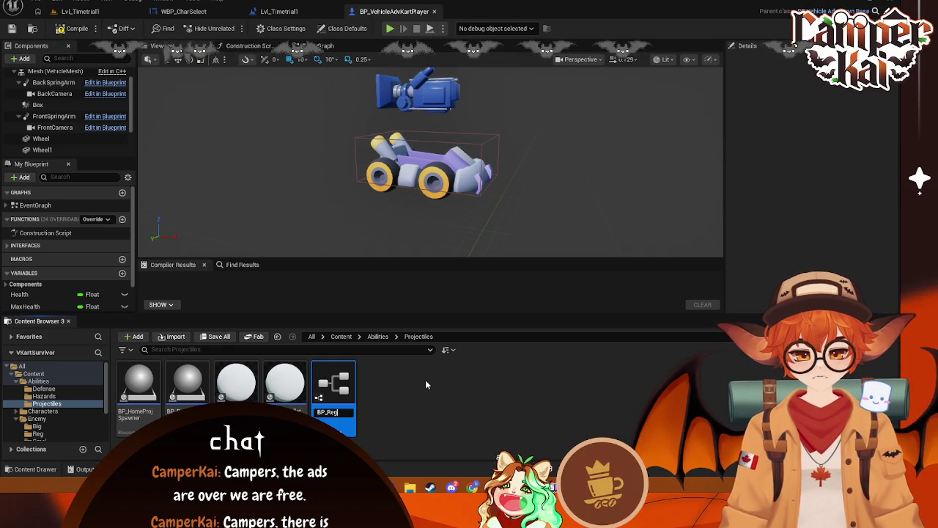
key("BackSpace")
type("roj")
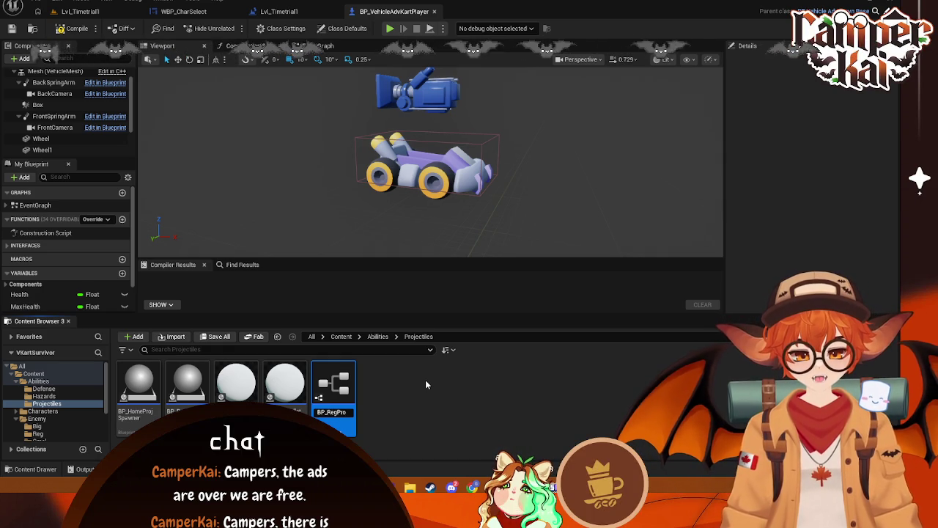
key("Return")
key("BackSpace")
type("jS")
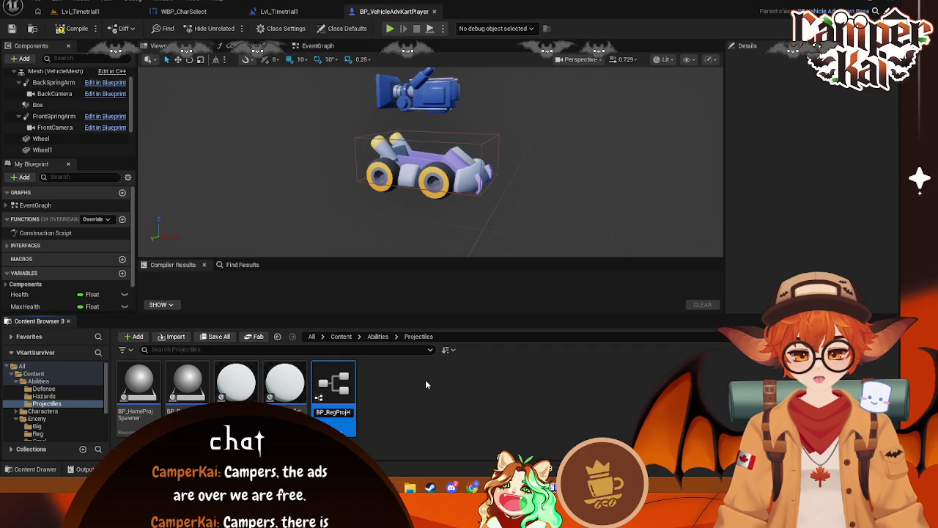
type("pawner")
key("Return")
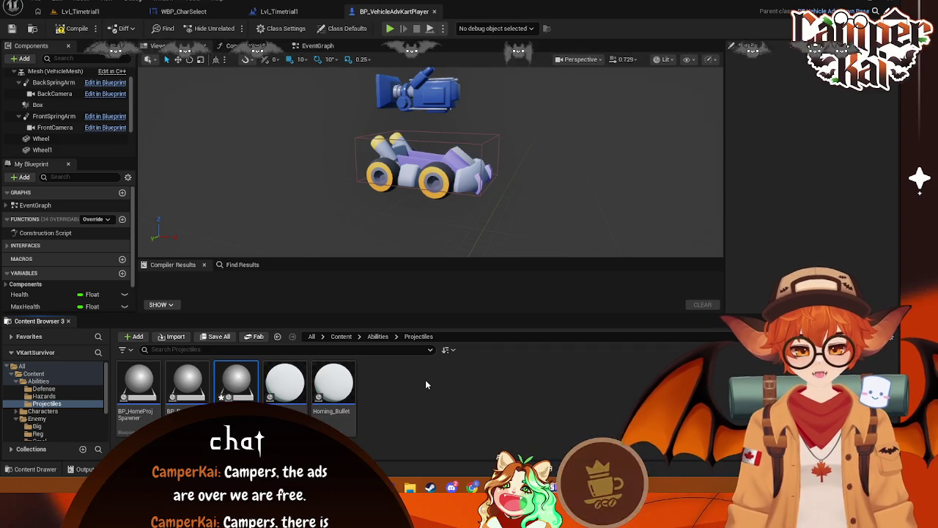
double_click(236, 381)
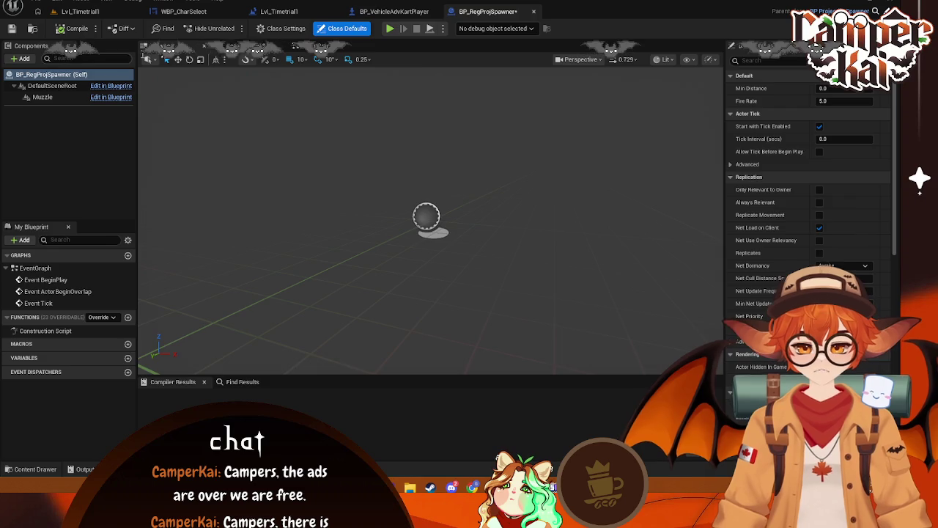
Drag a new node off Parent: BeginPlay's execution output in BP_RegProjSpawner's graph
left_click(379, 11)
left_click(148, 402)
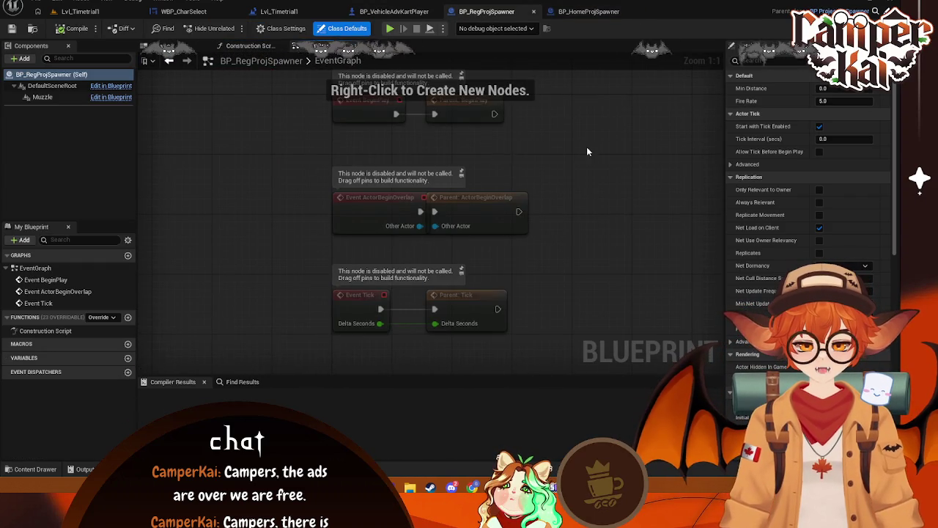
left_click_drag(338, 154, 413, 154)
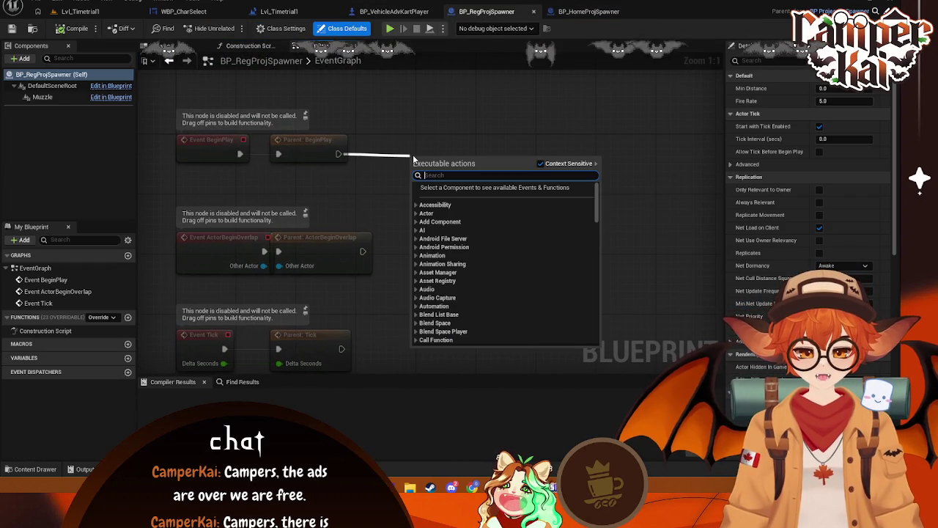
type("set")
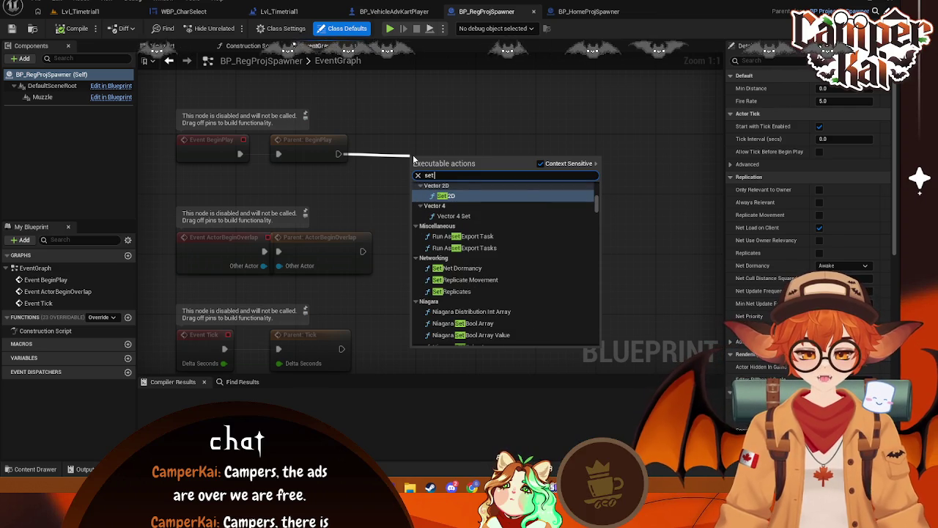
type(" actor location")
key("Escape")
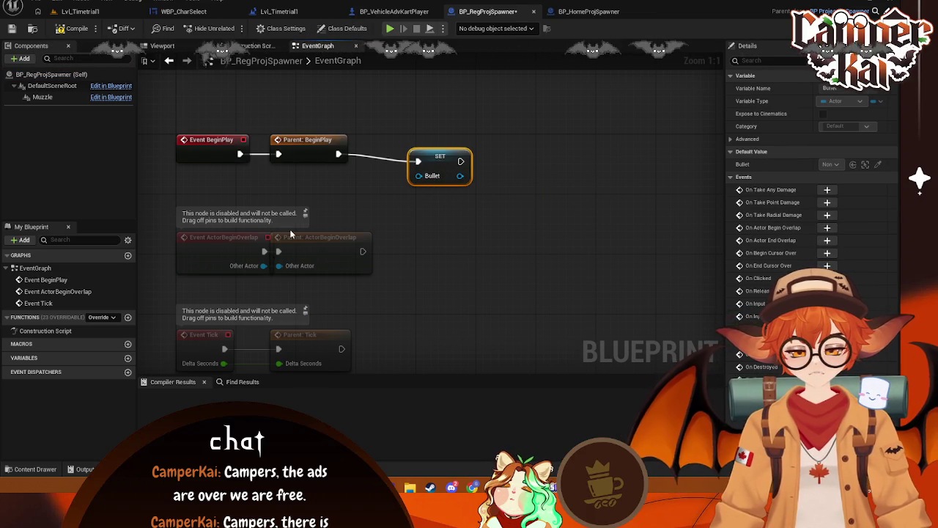
Drag Bullet_Base in from Abilities > Projectiles and delete the unwanted Add Child Actor Component node
left_click(33, 469)
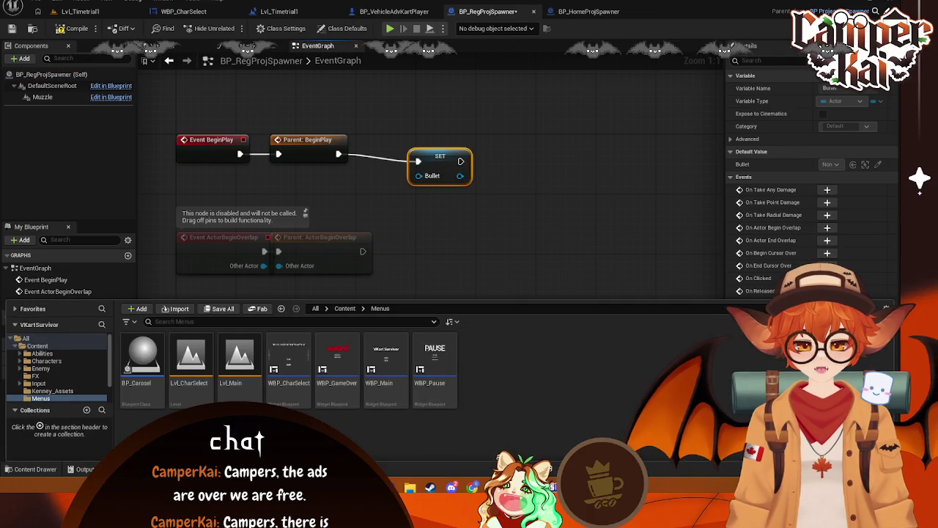
left_click(42, 354)
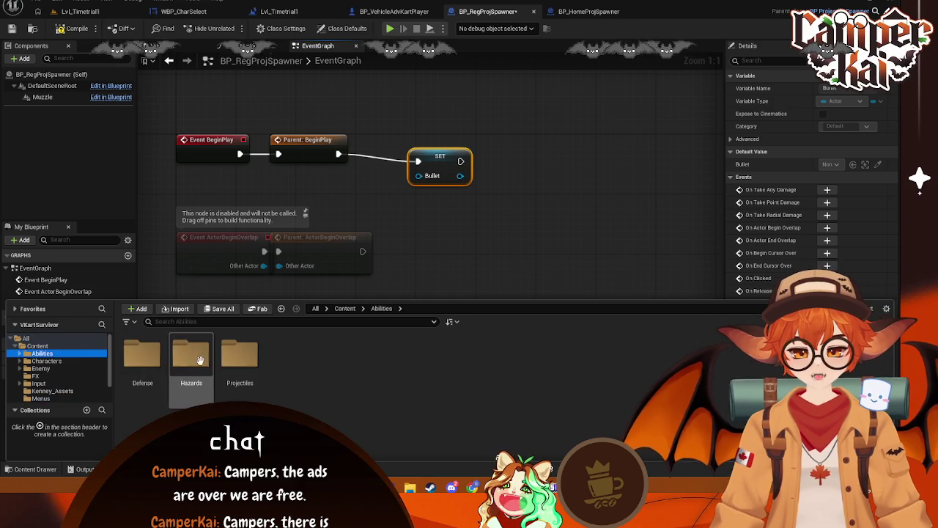
double_click(239, 357)
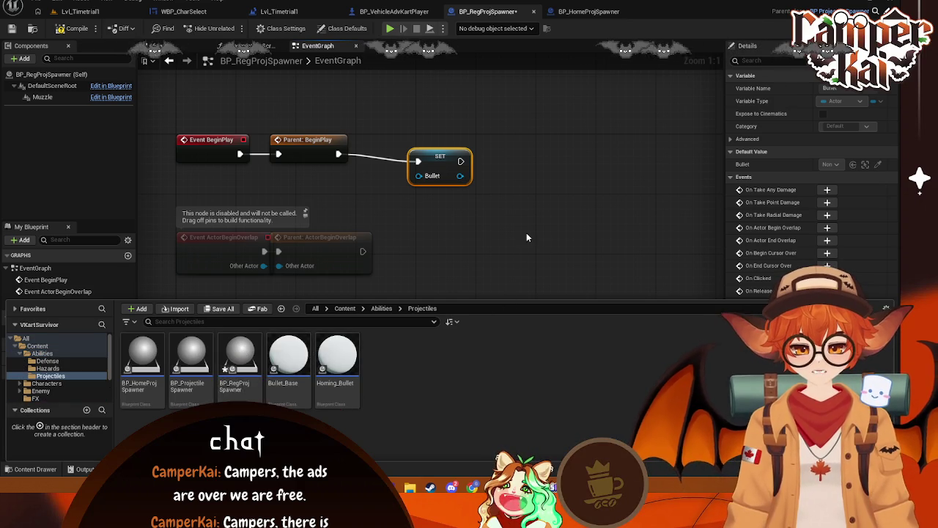
left_click(526, 237)
left_click(31, 469)
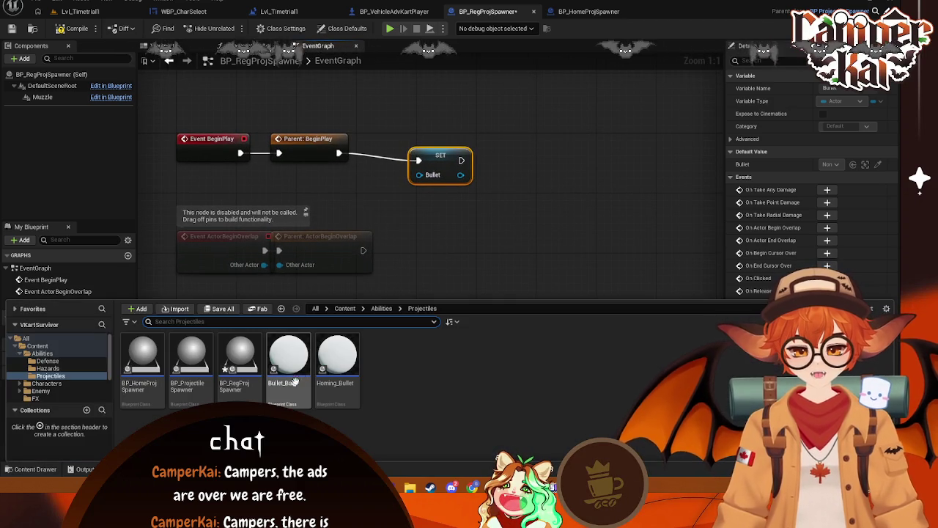
mouse_move(295, 370)
left_mouse_down()
mouse_move(383, 218)
mouse_move(374, 209)
left_mouse_up()
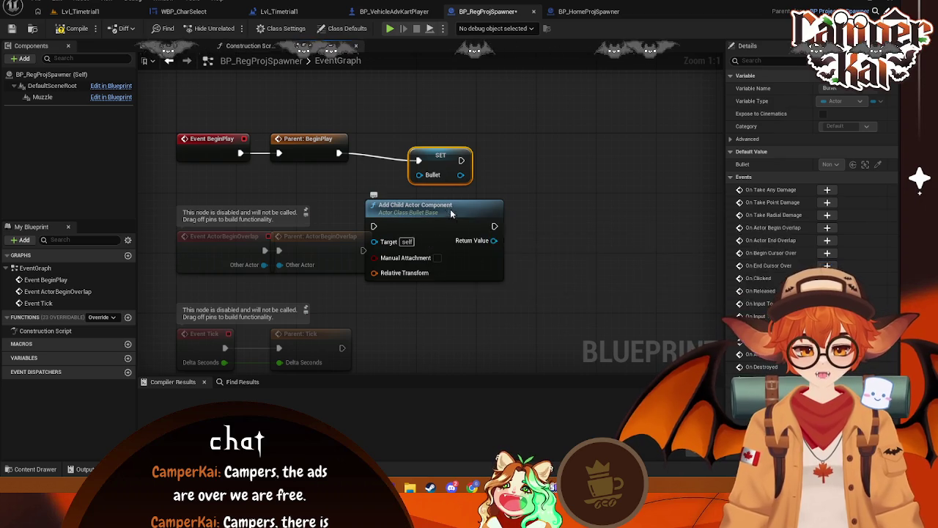
key("Delete")
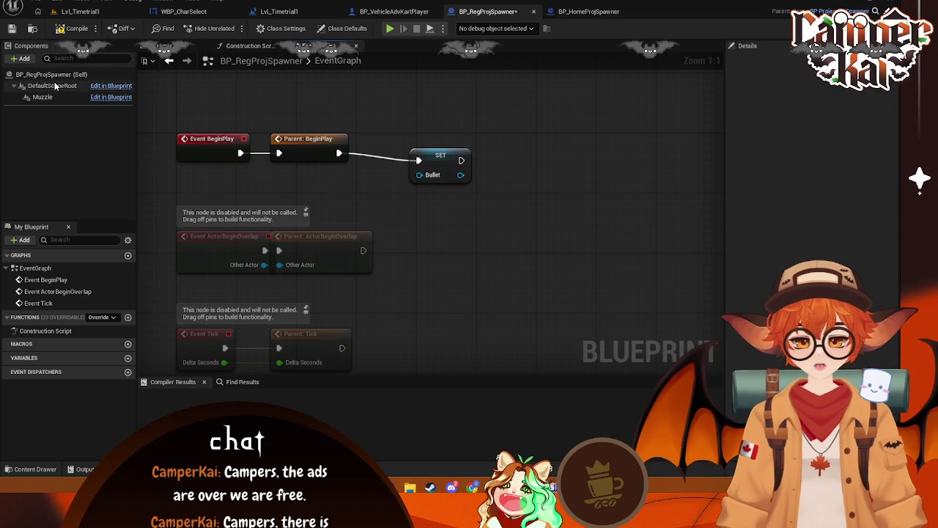
Try a connection from the Bullet pin, then select the Set Bullet node
left_click_drag(331, 204, 331, 205)
left_click(526, 123)
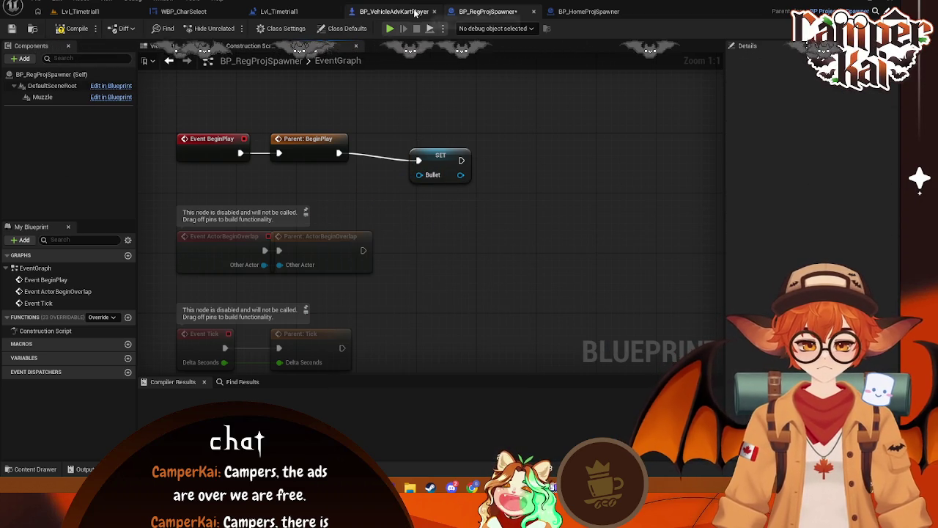
left_click(434, 154)
Open BP_HomeProjSpawner's class defaults and select BP_ProjectileSpawner among the projectile assets
left_click(390, 12)
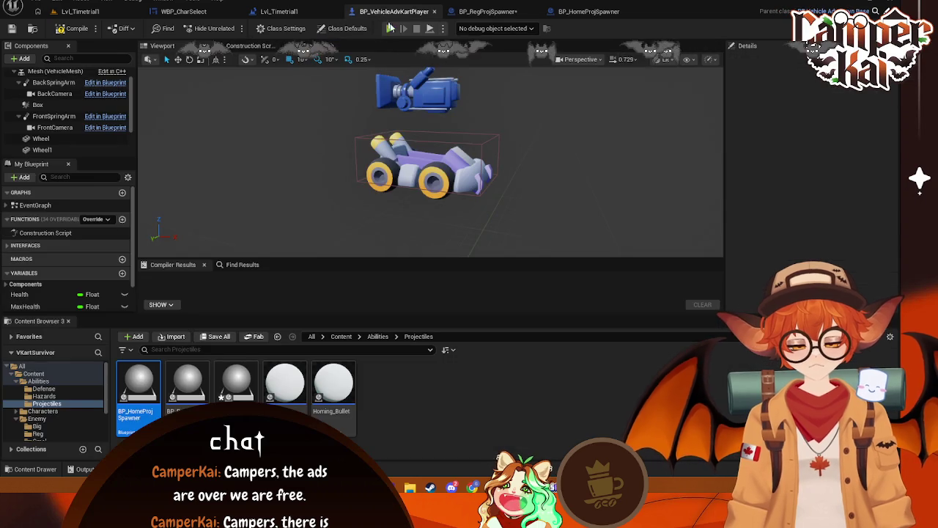
left_click(487, 11)
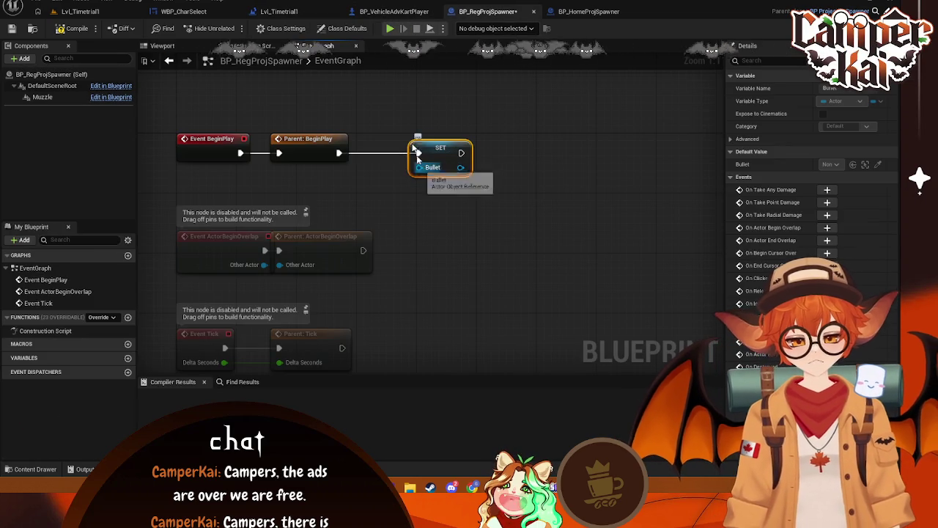
left_click(278, 11)
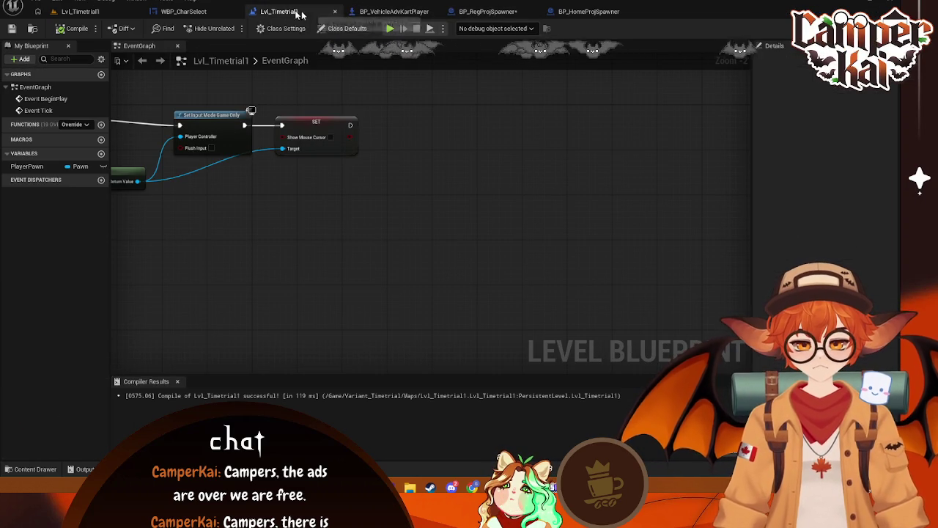
left_click(396, 12)
left_click(488, 11)
left_click(588, 11)
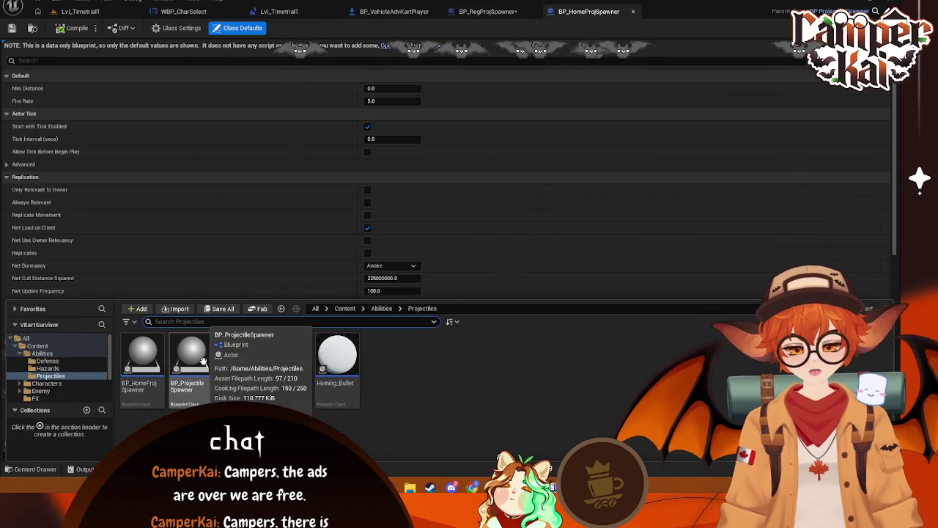
left_click(207, 362)
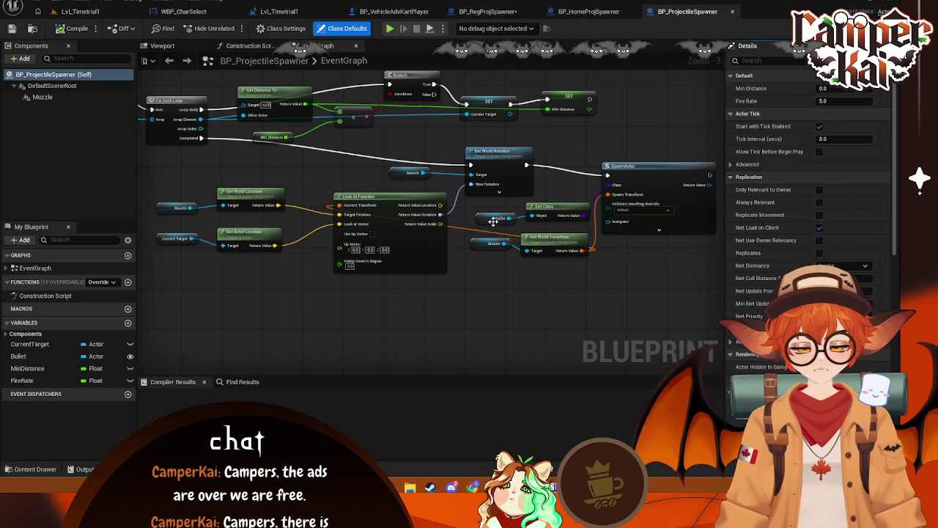
Position the Bullet getter beside Get Class in BP_ProjectileSpawner's spawn logic
mouse_move(607, 236)
left_mouse_down()
mouse_move(517, 250)
mouse_move(481, 279)
left_mouse_up()
left_click_drag(383, 232, 381, 232)
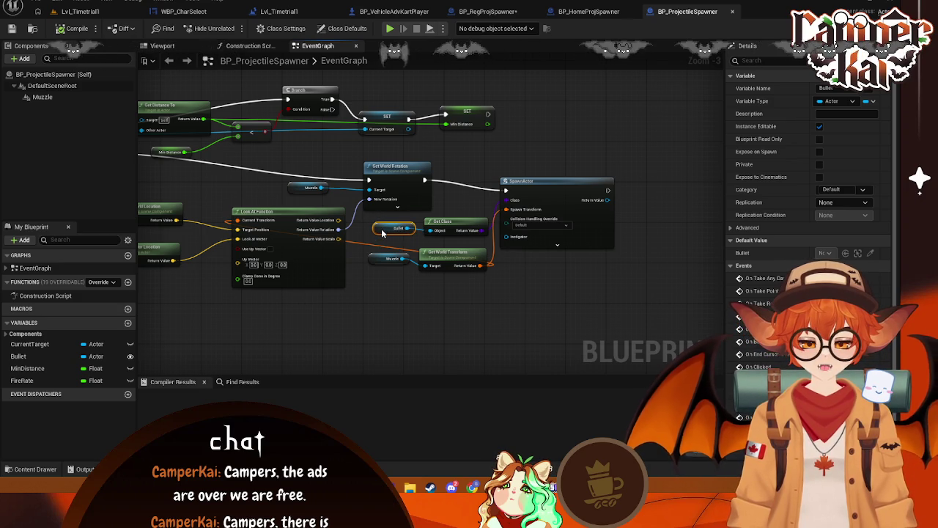
left_click(572, 135)
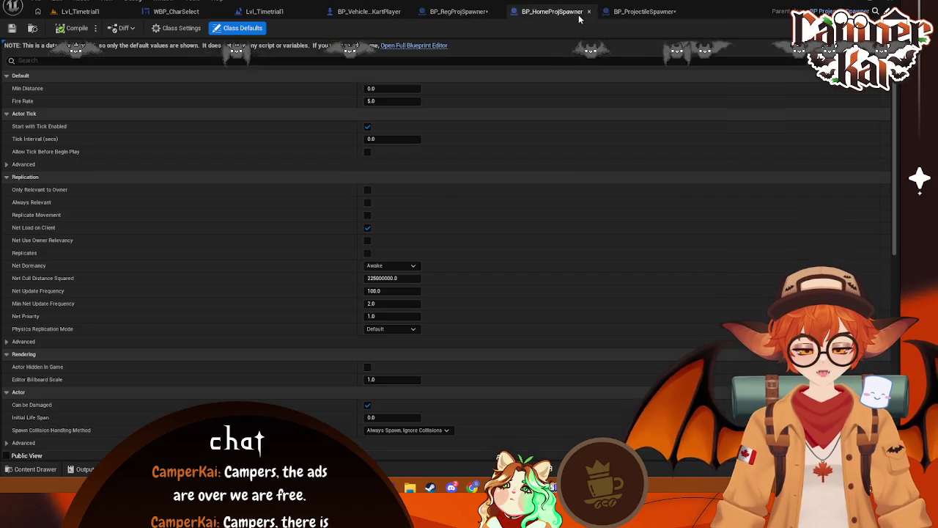
left_click(578, 14)
left_click(685, 11)
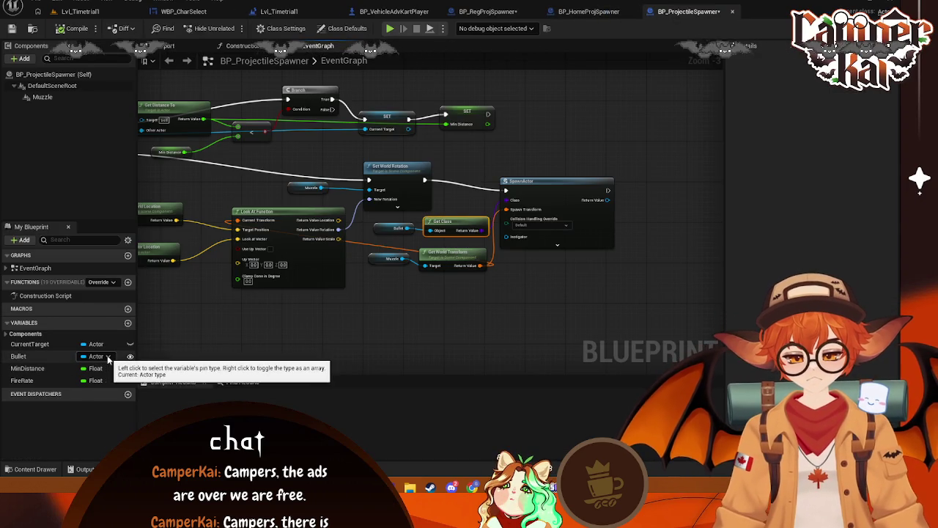
Search the Bullet variable's type list for 'Class' without changing it
left_click(97, 356)
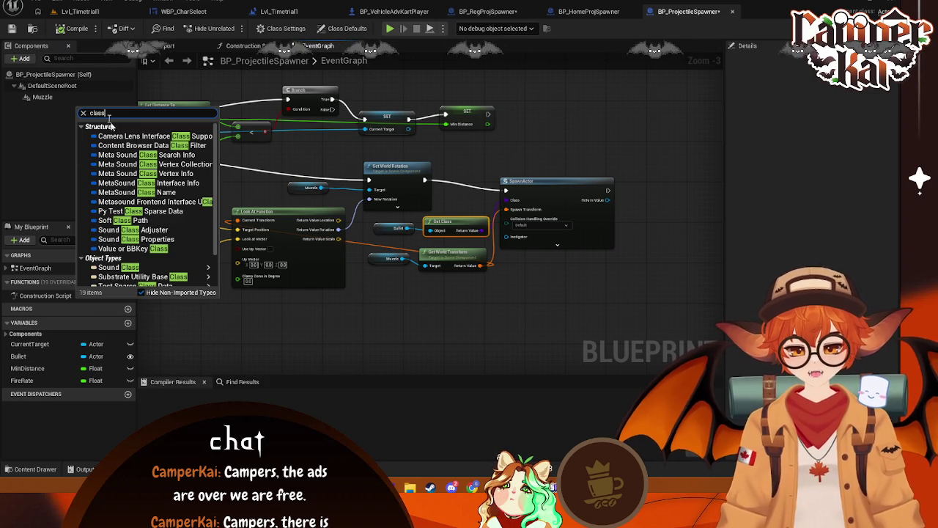
scroll(167, 242, "down", 3)
scroll(167, 241, "up", 3)
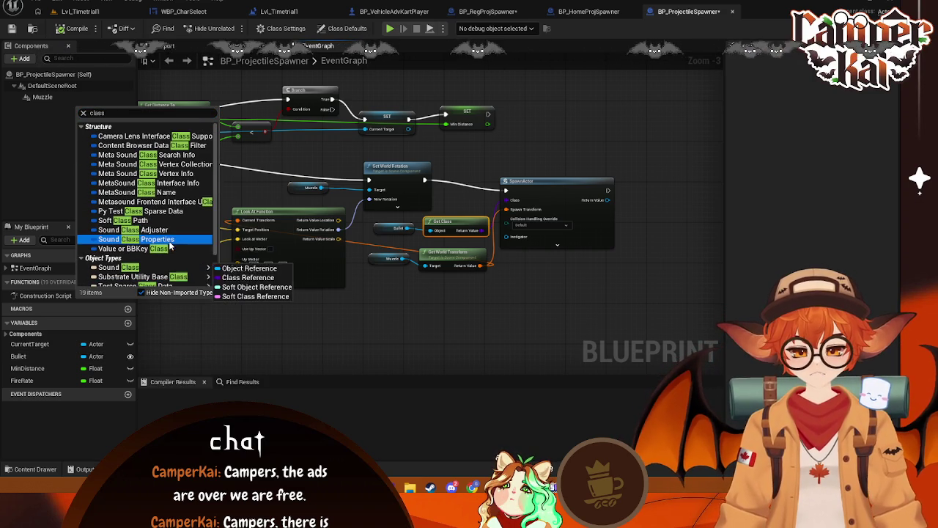
left_click(137, 112)
type("Actor")
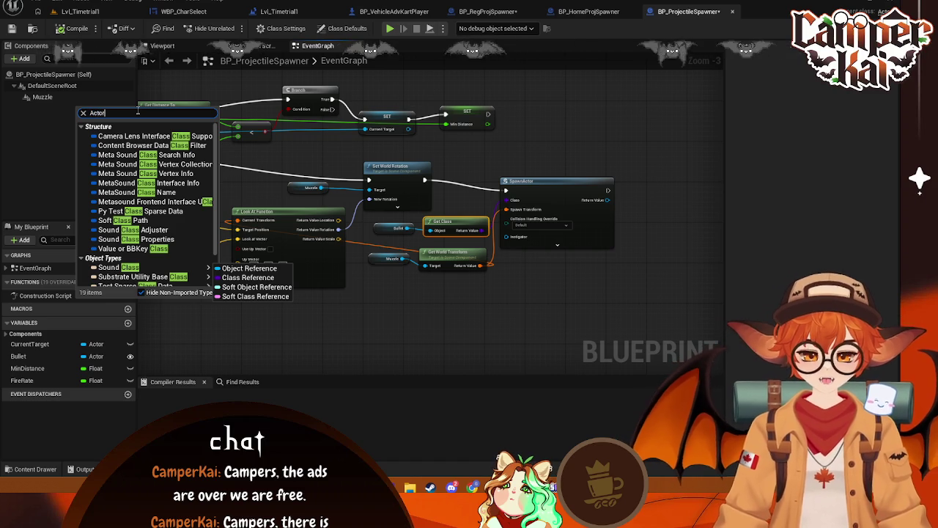
type("Class")
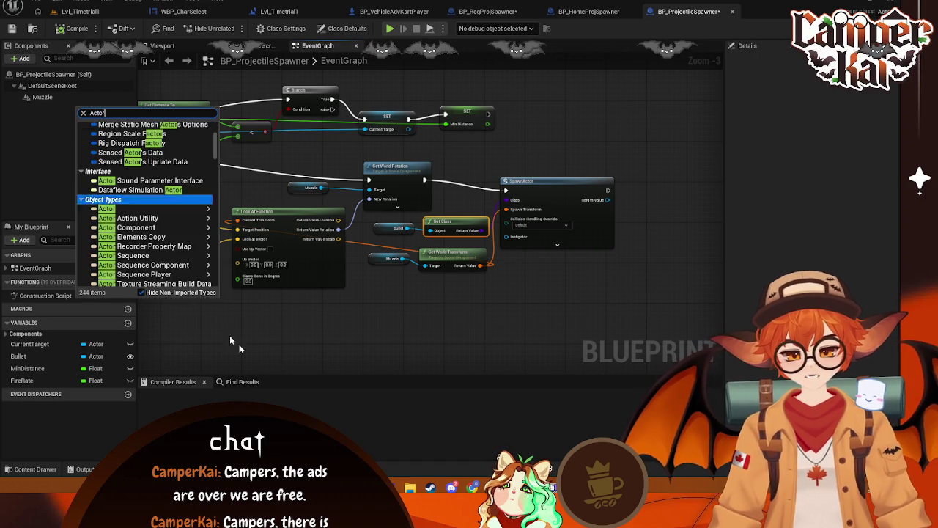
key("Escape")
Change the Bullet variable's type to an Actor class reference and confirm
left_click(52, 356)
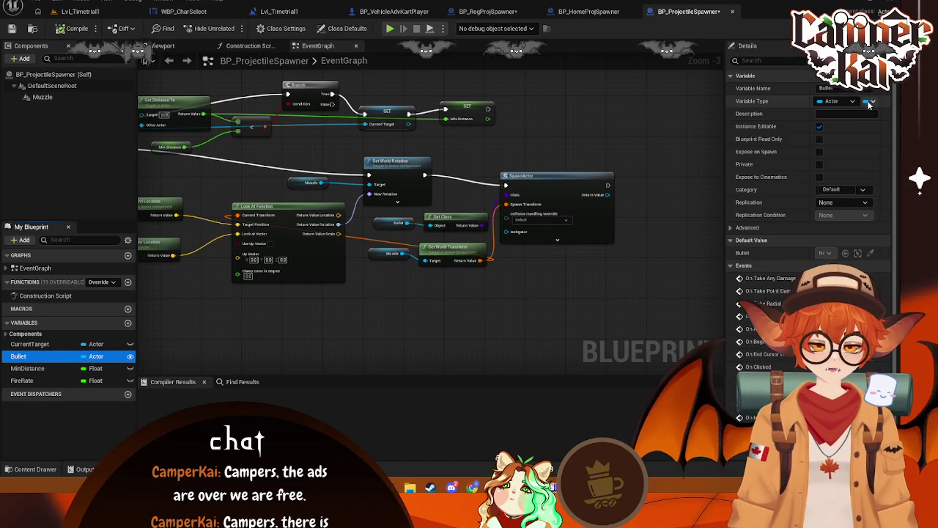
left_click(845, 105)
left_click(845, 102)
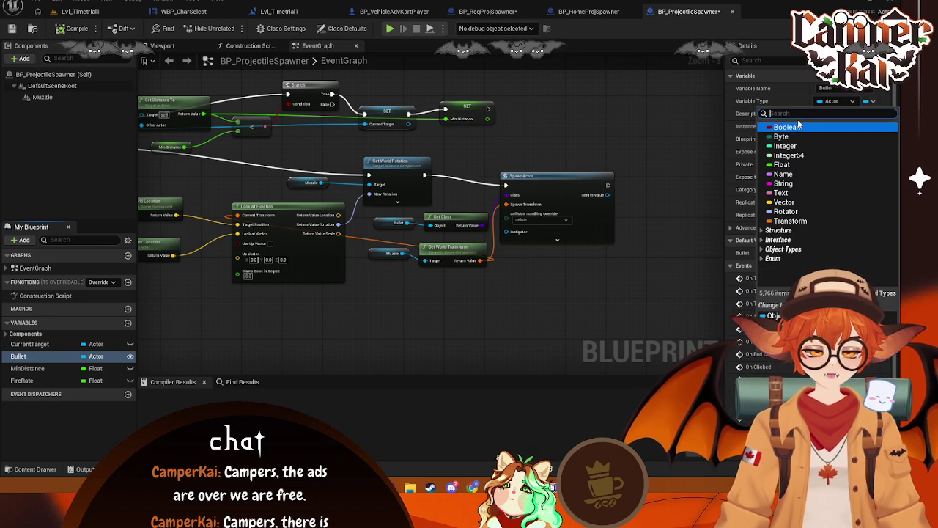
left_click(806, 324)
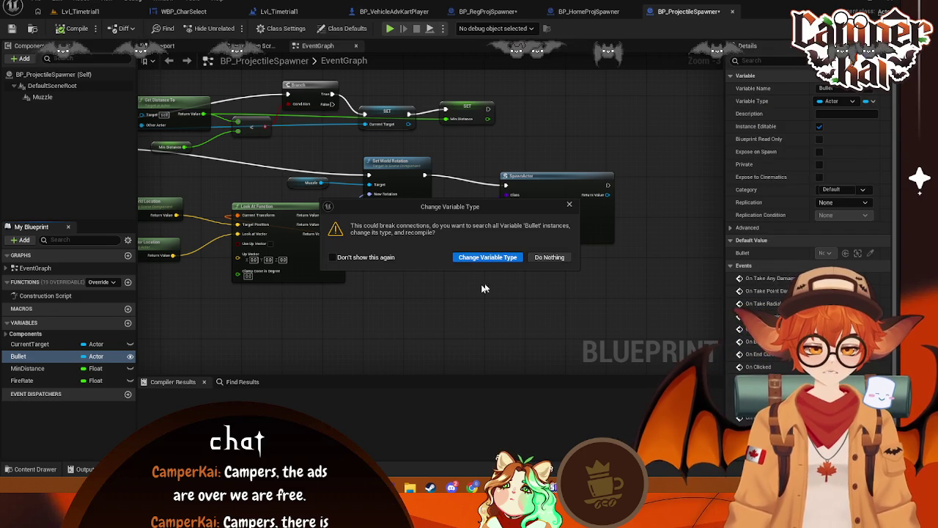
left_click(487, 257)
Delete the Get Class node and wire Bullet directly into SpawnActor's Class input
left_click(434, 220)
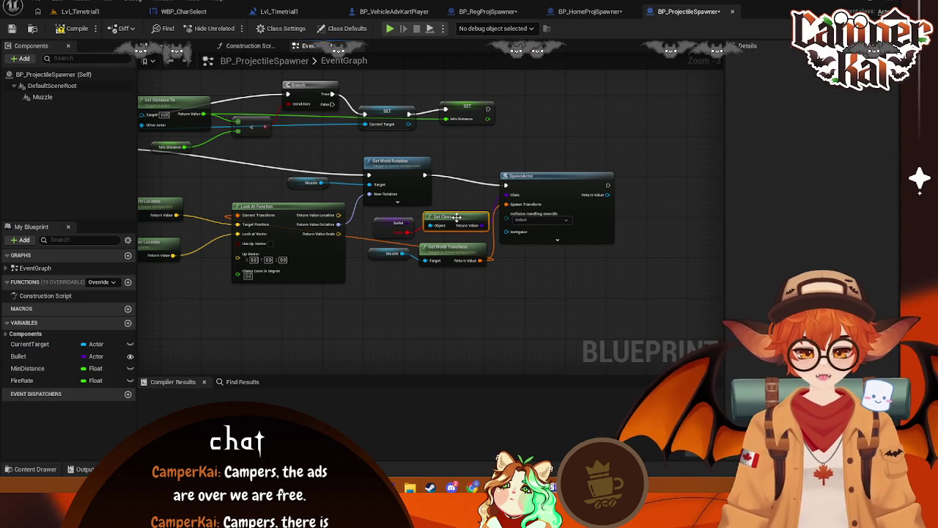
key("Delete")
left_click_drag(413, 223, 505, 195)
left_click_drag(412, 224, 447, 213)
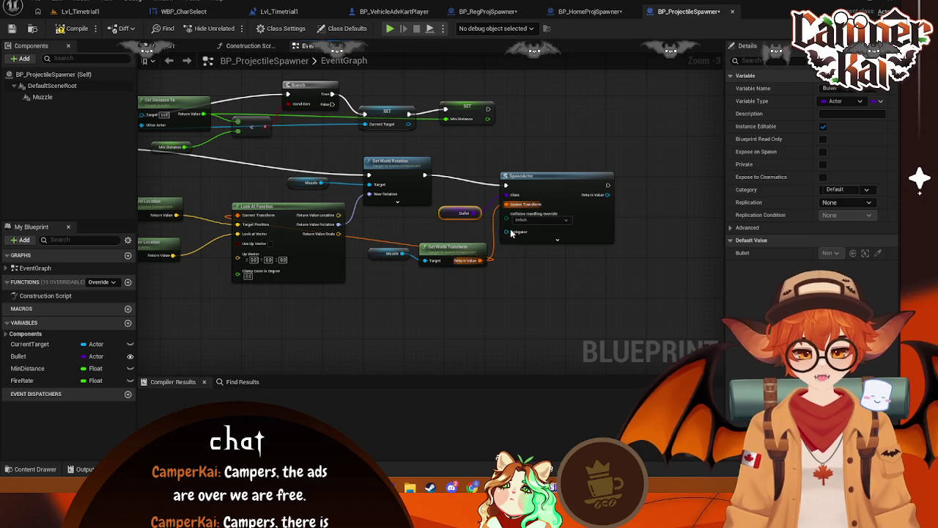
Set BP_RegProjSpawner's SET Bullet class to Bullet_Base and save
left_click(485, 11)
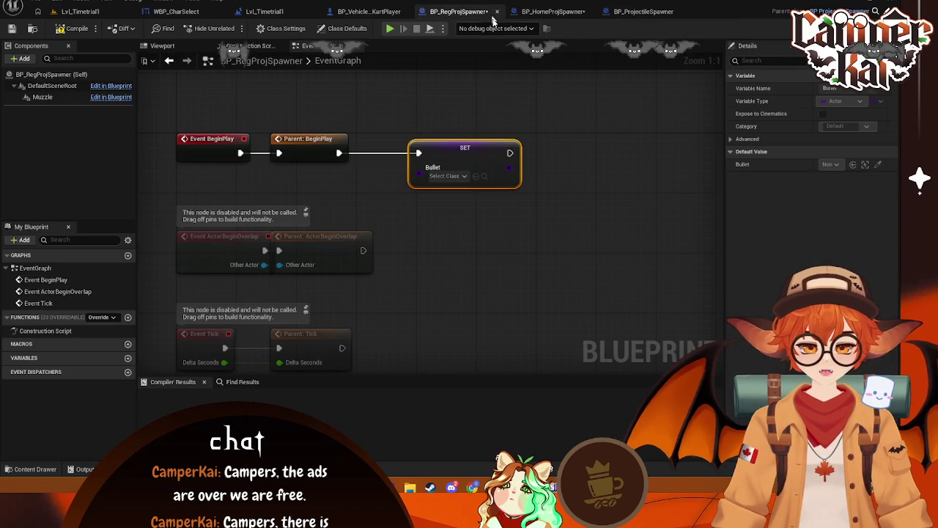
left_click(457, 178)
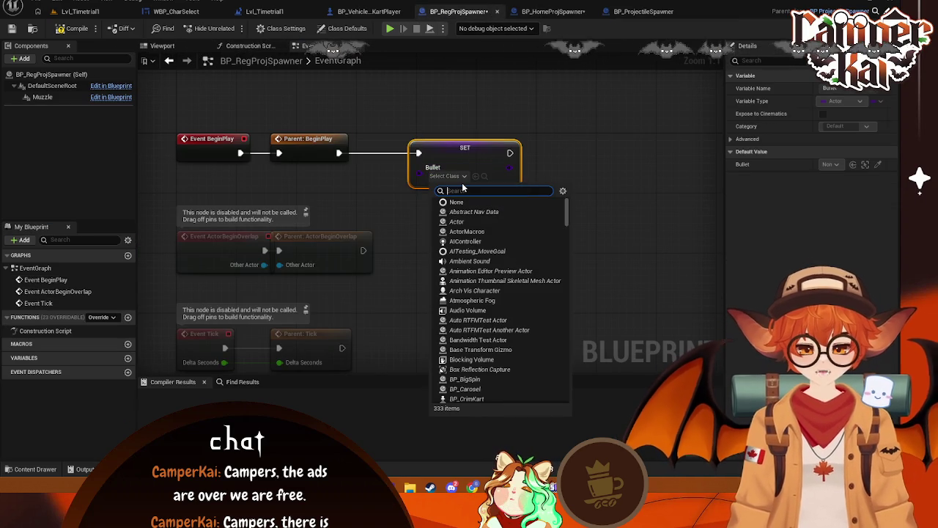
type("bullet")
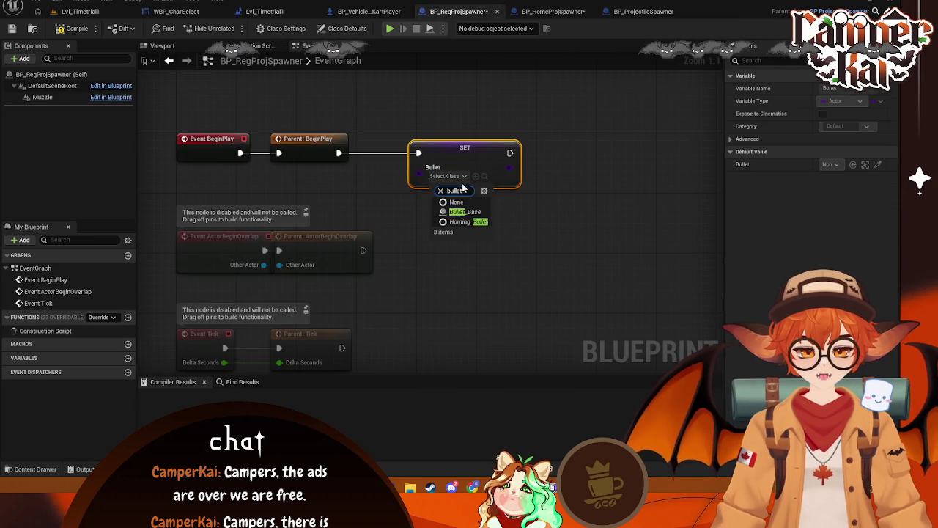
left_click(490, 213)
key("ctrl+s")
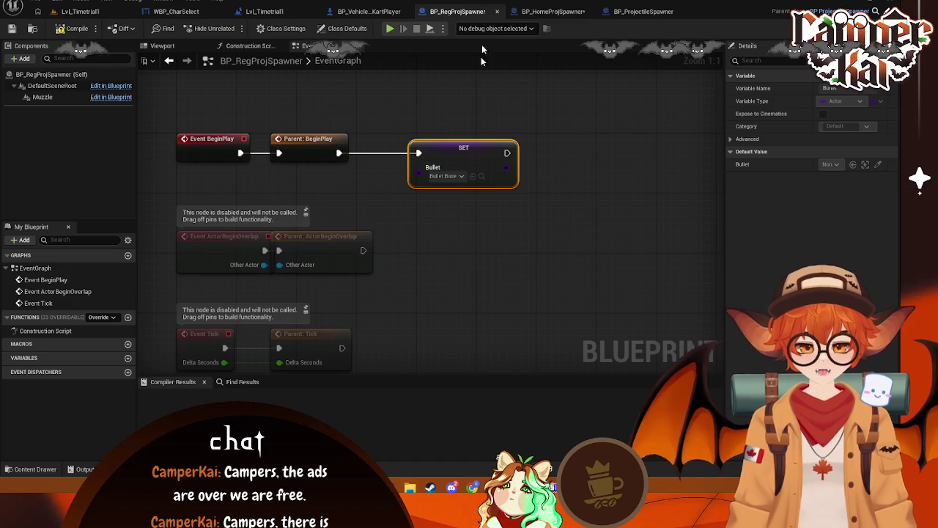
Open BP_HomeProjSpawner in the full Blueprint editor from its class settings
left_click(551, 10)
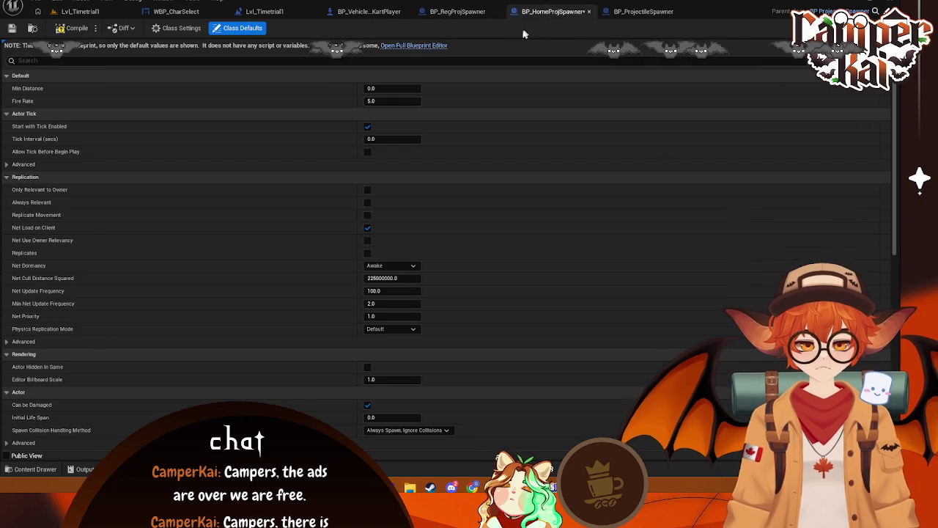
left_click(176, 30)
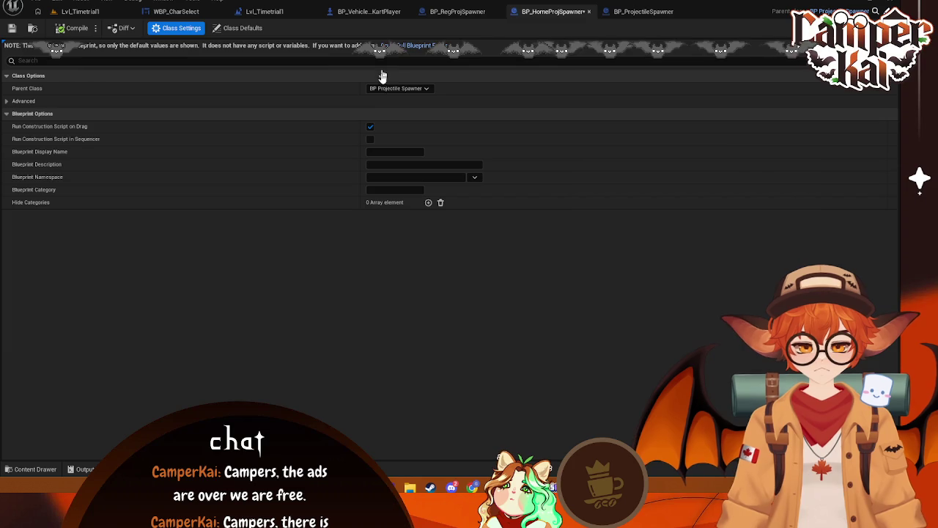
left_click(388, 45)
left_click(457, 11)
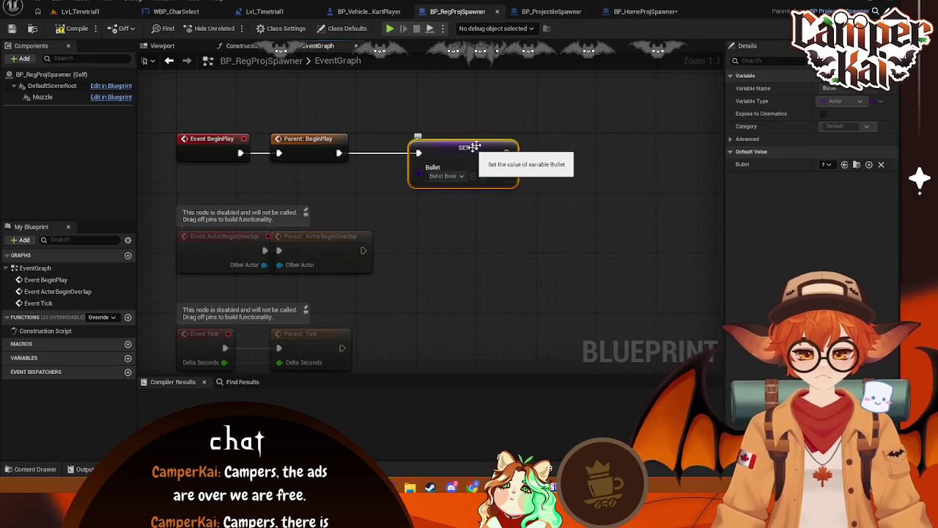
left_click(551, 11)
Paste the SET Bullet node into BP_HomeProjSpawner and wire Parent: BeginPlay into it
left_click(678, 12)
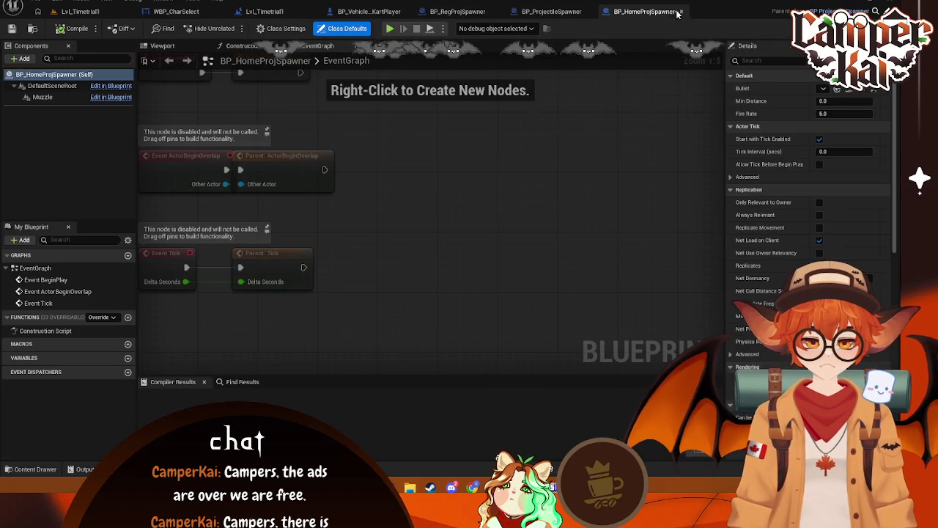
key("ctrl+v")
left_click_drag(535, 183, 466, 90)
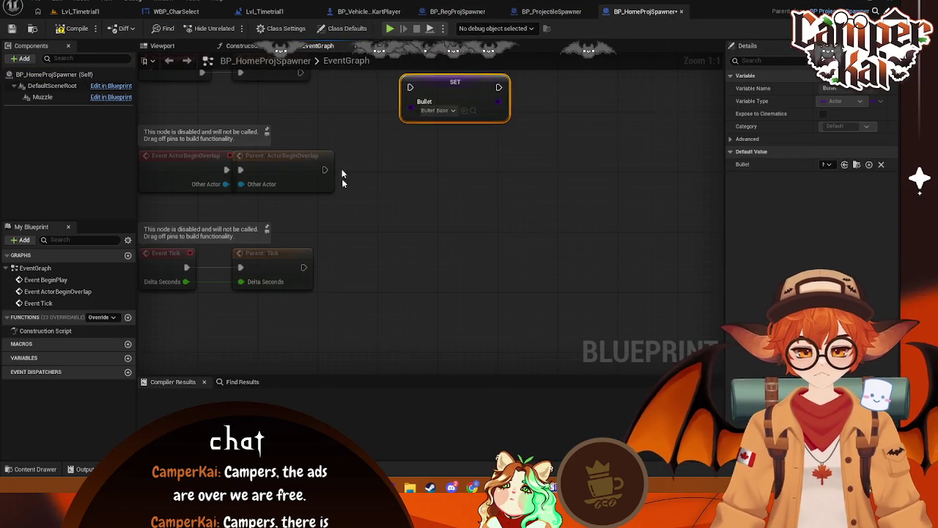
left_click_drag(341, 171, 429, 285)
mouse_move(388, 185)
left_mouse_down()
mouse_move(497, 201)
mouse_move(483, 172)
left_mouse_up()
Set the node's class to Homing Bullet, then close BP_HomeProjSpawner
left_click(480, 202)
type("N")
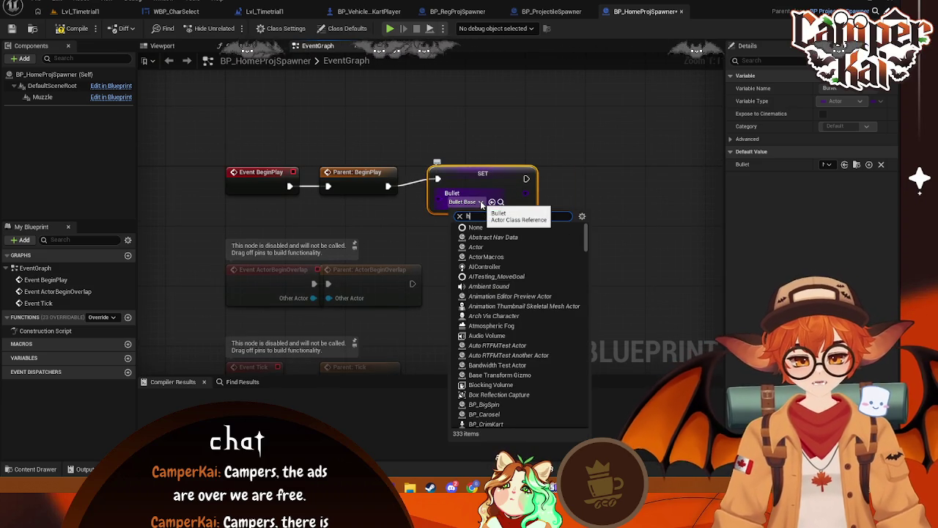
type("oming")
left_click(491, 240)
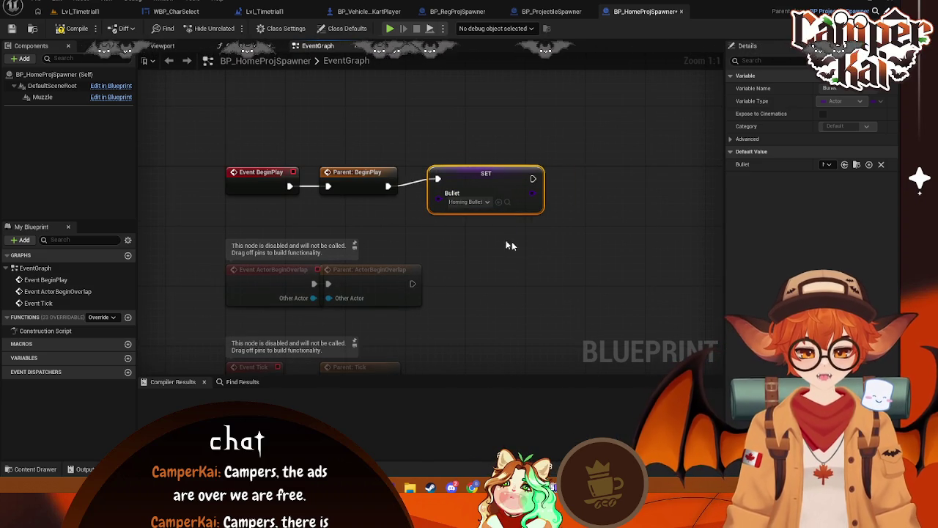
left_click(493, 244)
left_click(15, 470)
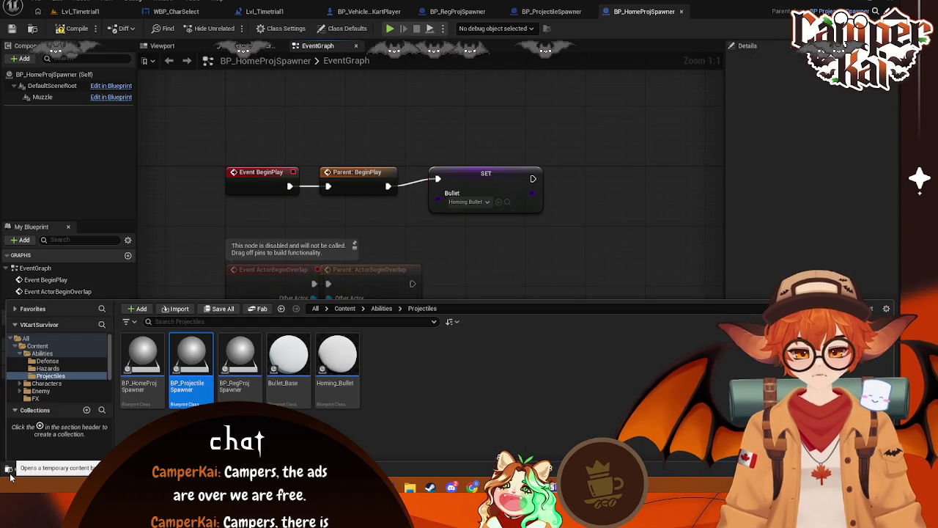
left_click(681, 12)
Add BP_HomeProjSpawner and BP_RegProjSpawner as components of the kart blueprint
left_click(600, 11)
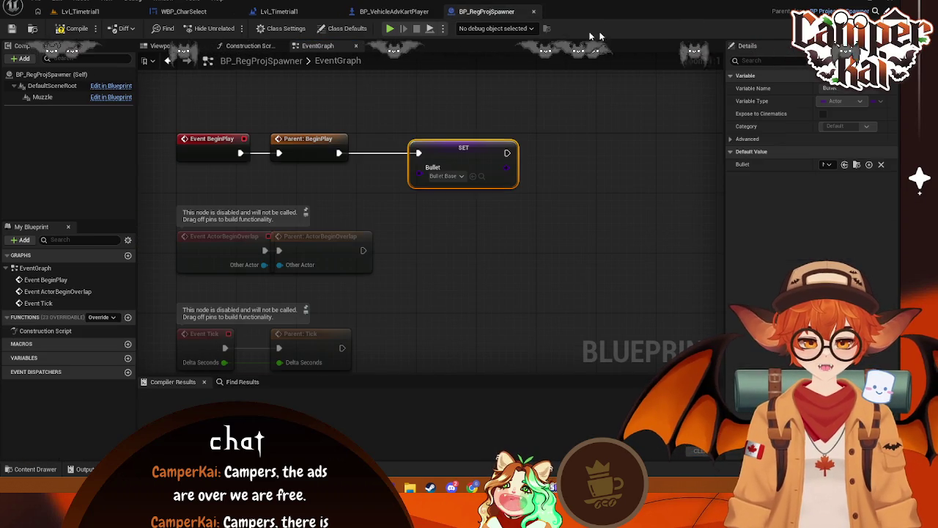
left_click(533, 12)
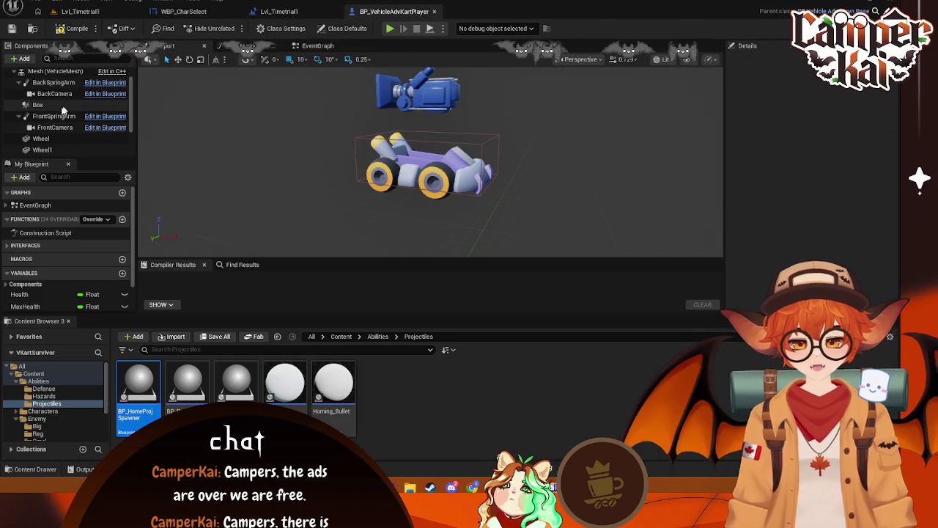
mouse_move(139, 385)
left_mouse_down()
mouse_move(68, 73)
mouse_move(64, 86)
left_mouse_up()
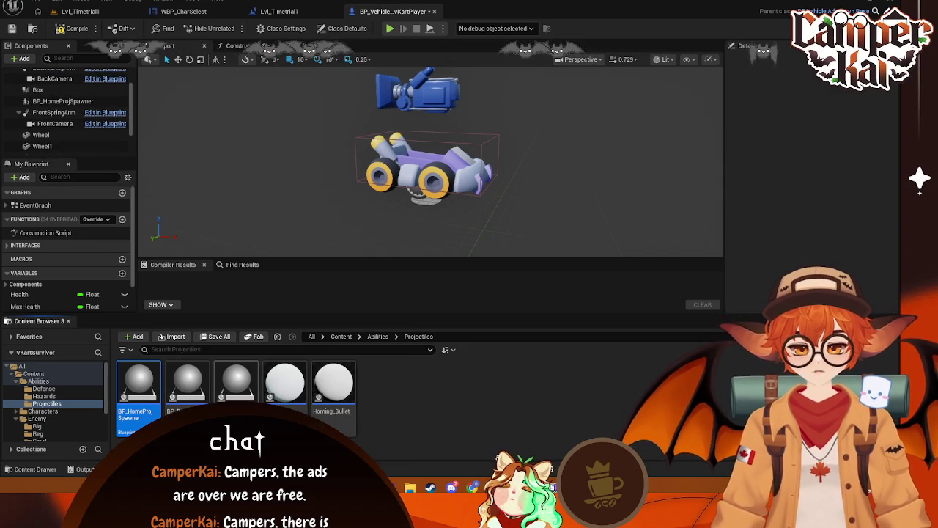
mouse_move(236, 381)
left_mouse_down()
mouse_move(73, 96)
mouse_move(56, 84)
left_mouse_up()
Add a new Scene component to the kart's Components tree
left_click(17, 58)
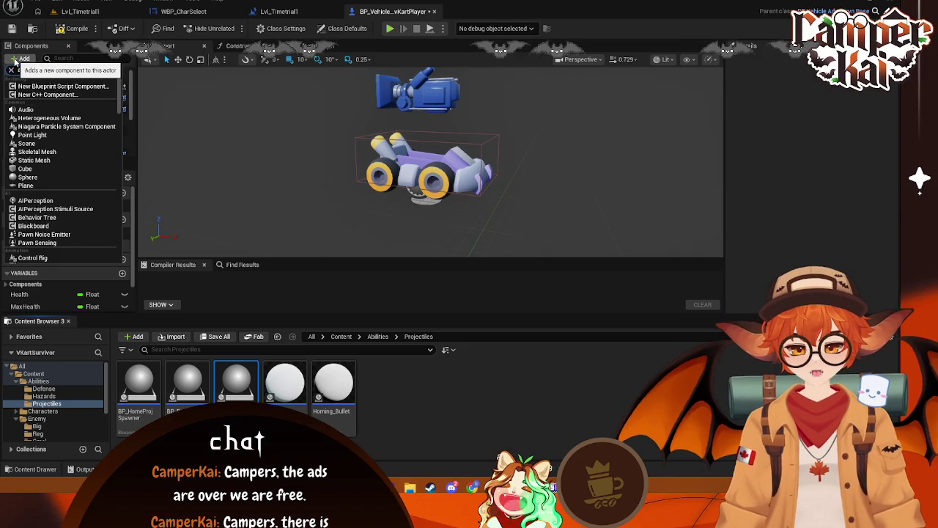
type("arra")
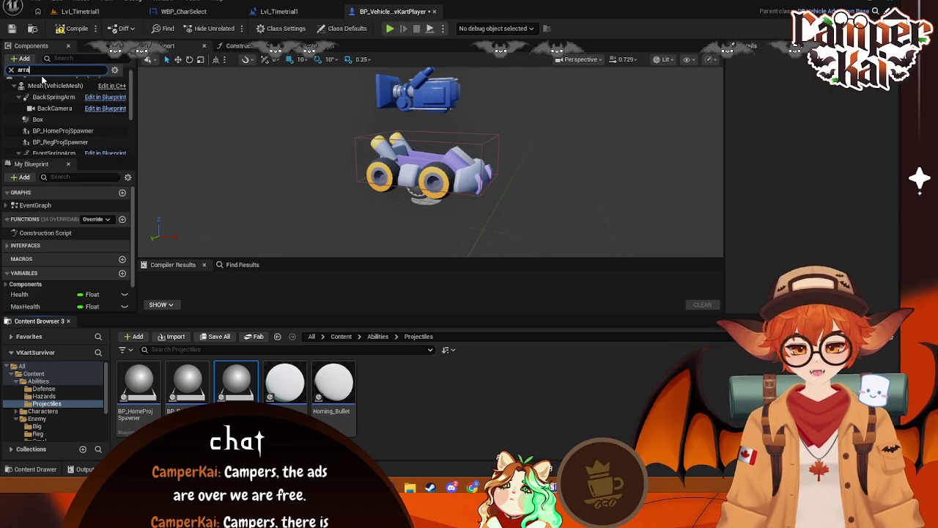
key("BackSpace")
key("BackSpace")
key("BackSpace")
type("coll")
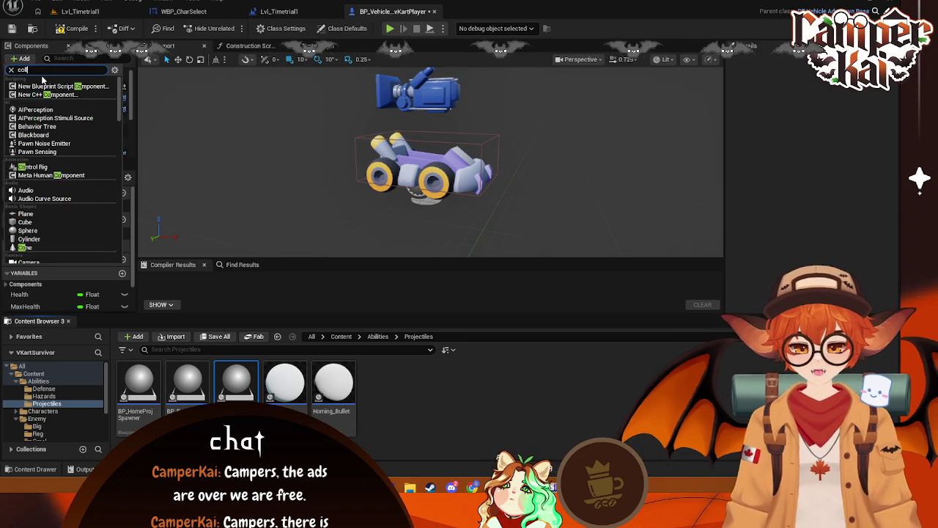
key("BackSpace")
key("BackSpace")
key("BackSpace")
type("scene")
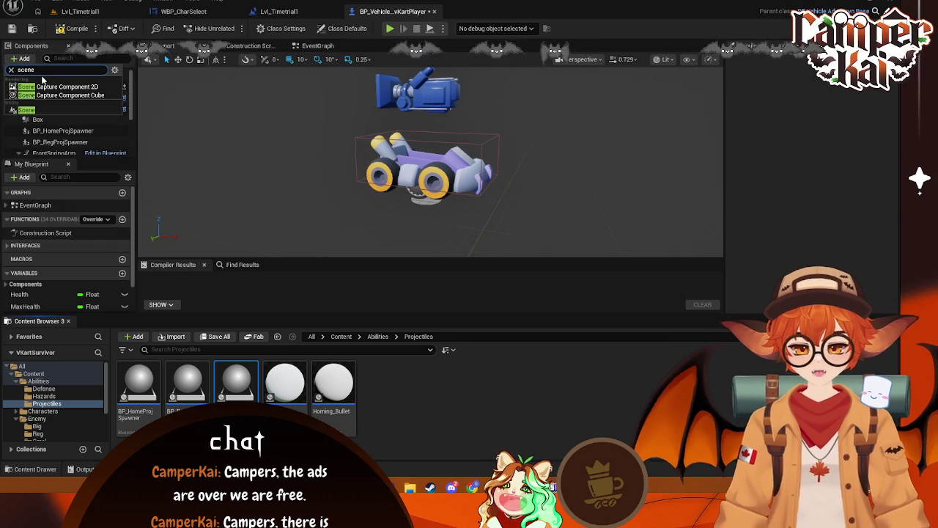
left_click(33, 110)
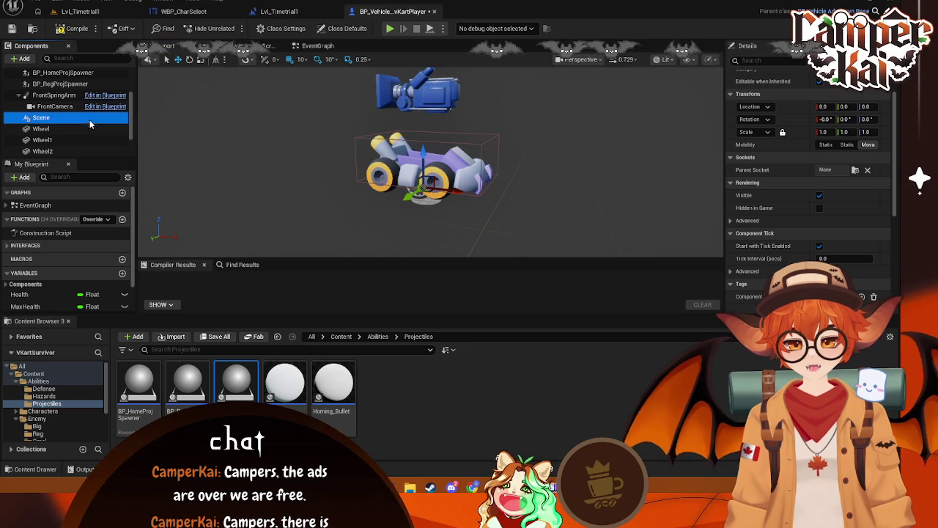
Parent both spawners under the Scene component and rename it Weapons
mouse_move(62, 72)
left_mouse_down()
mouse_move(89, 115)
mouse_move(66, 133)
mouse_move(44, 133)
left_mouse_up()
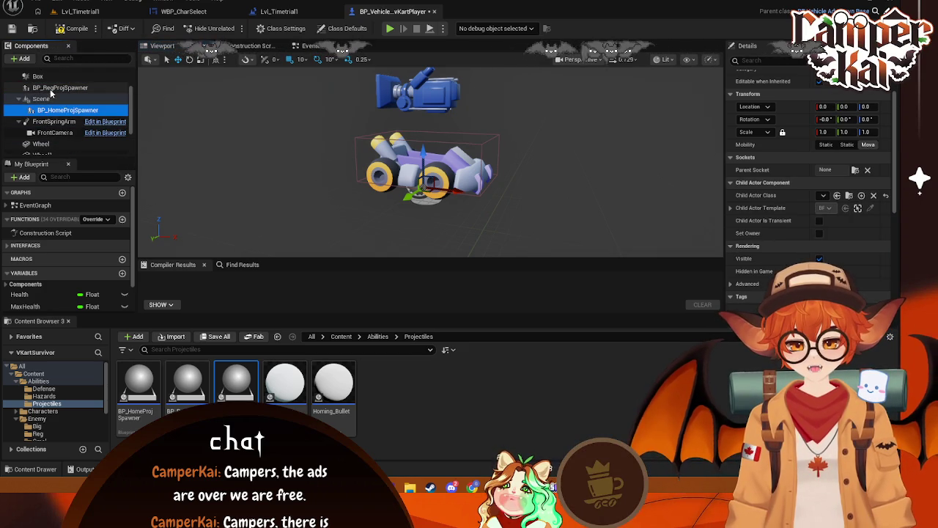
left_click_drag(52, 89, 74, 97)
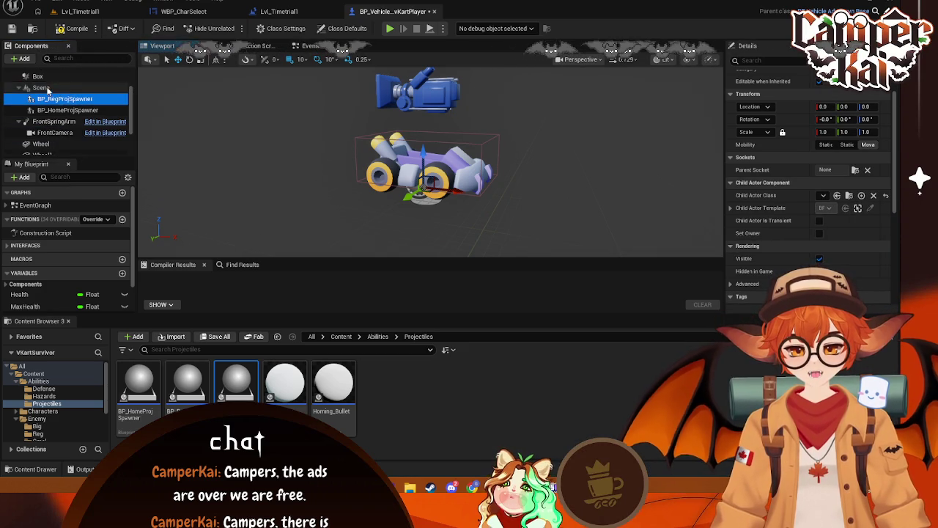
left_click(59, 87)
scroll(841, 147, "up", 1)
left_click(835, 88)
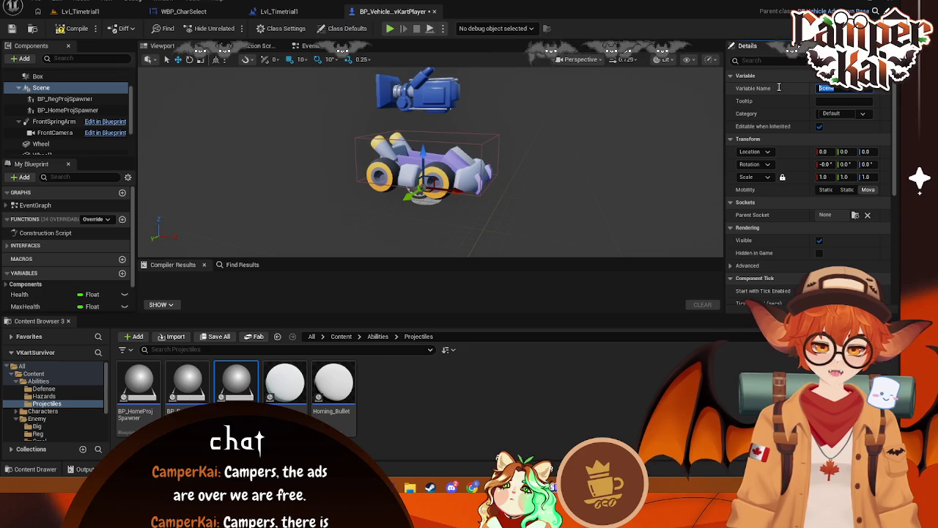
type("Weapons")
key("Return")
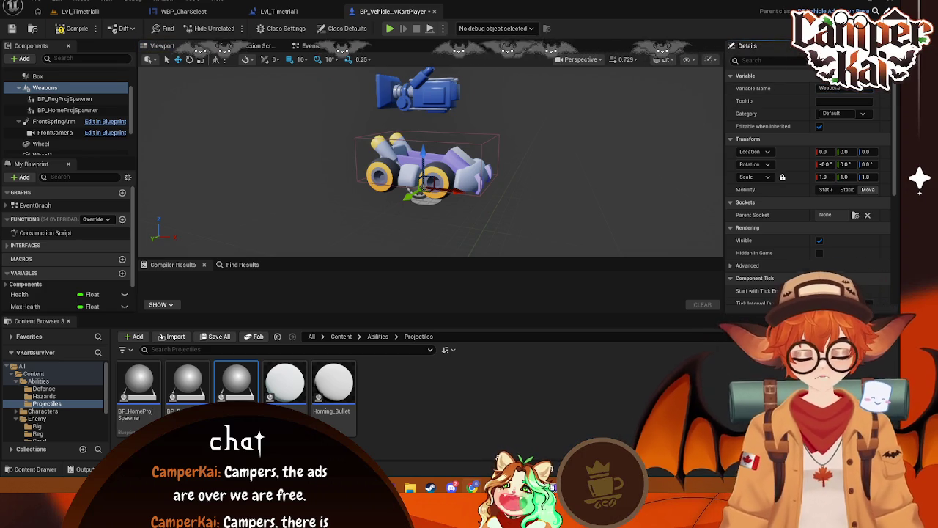
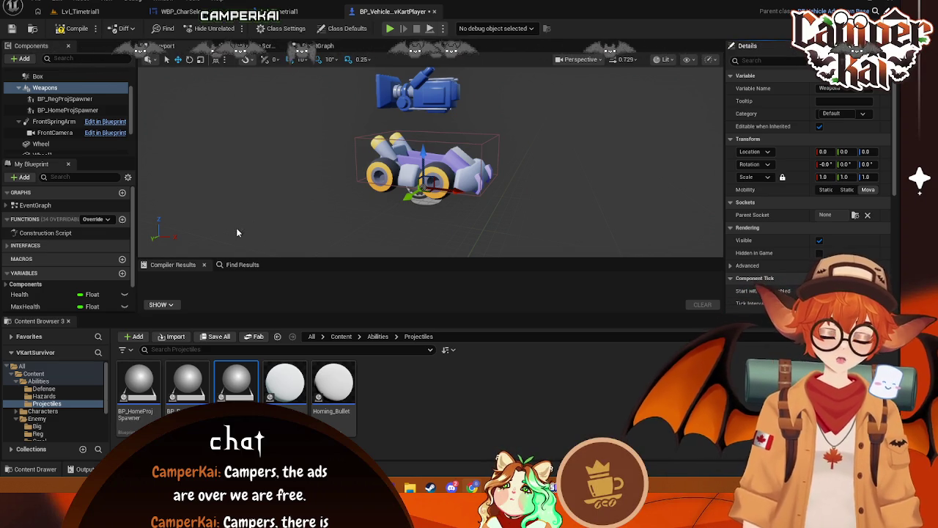
Filter the Details by 'vis' and make the homing projectile spawner invisible
left_click(69, 101)
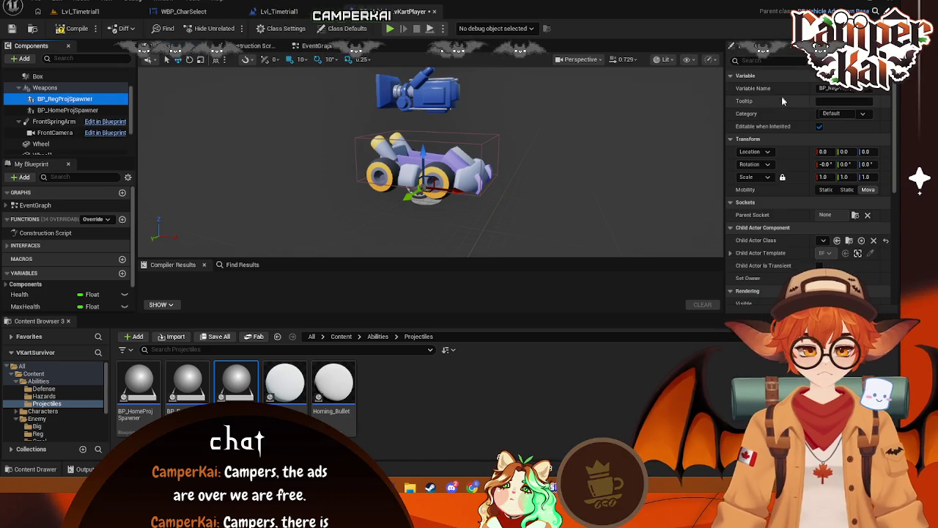
left_click(768, 64)
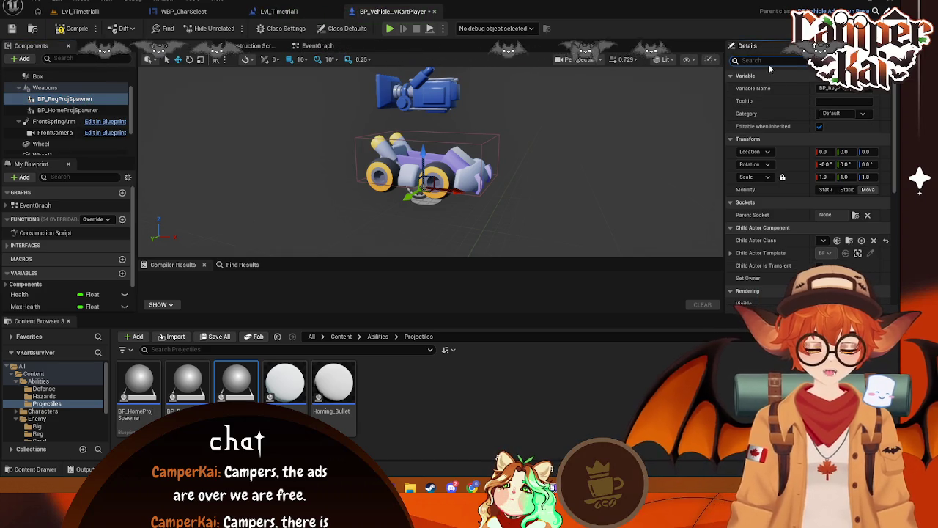
type("act")
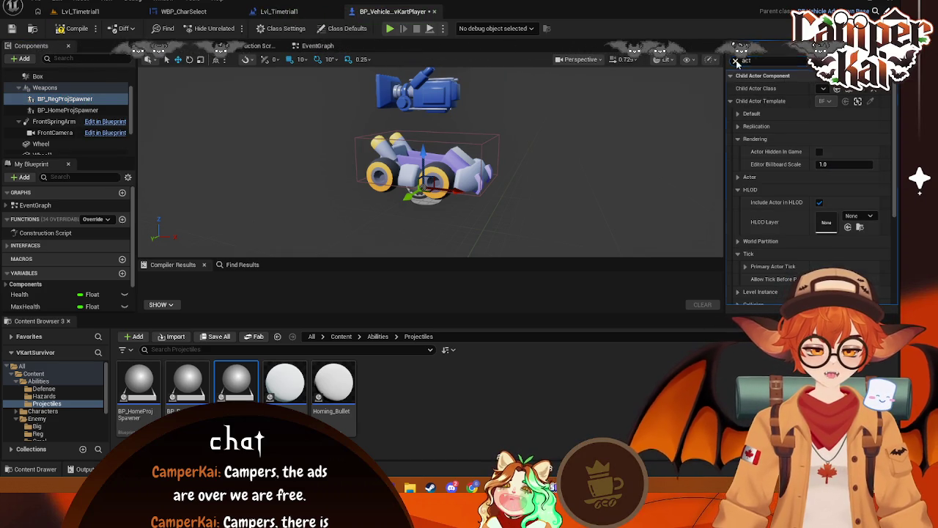
key("BackSpace")
key("BackSpace")
key("BackSpace")
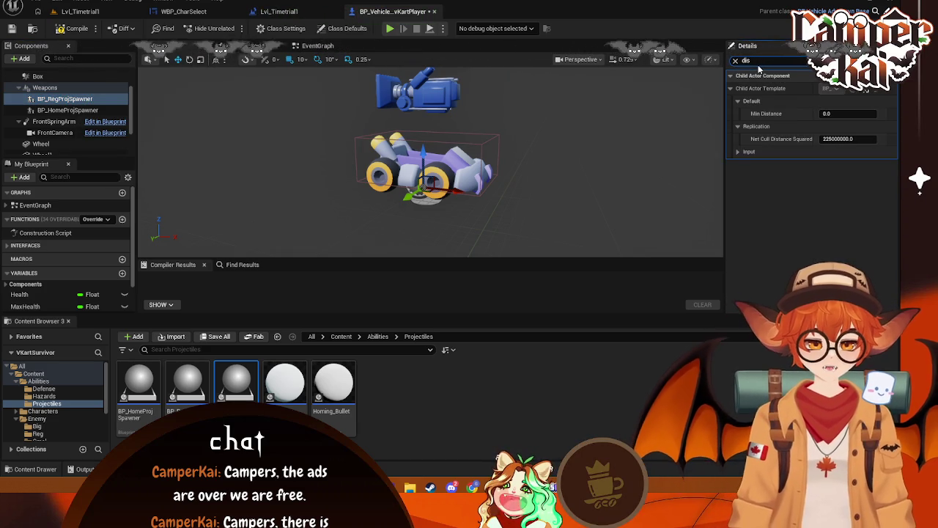
key("BackSpace")
key("BackSpace")
key("BackSpace")
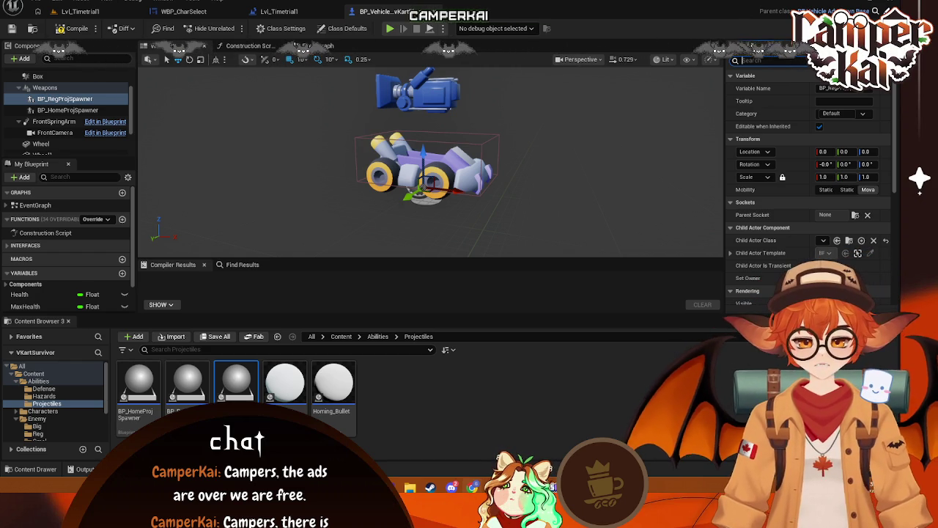
type("vi")
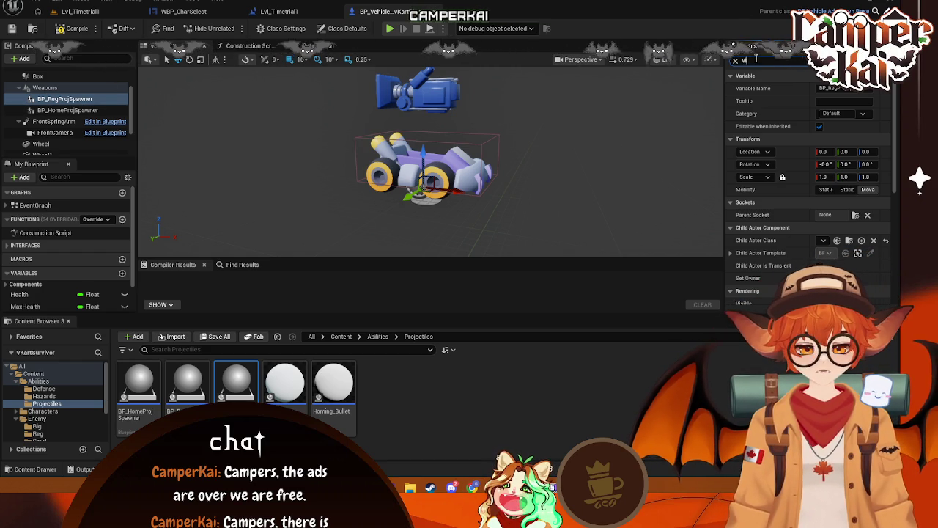
type("s")
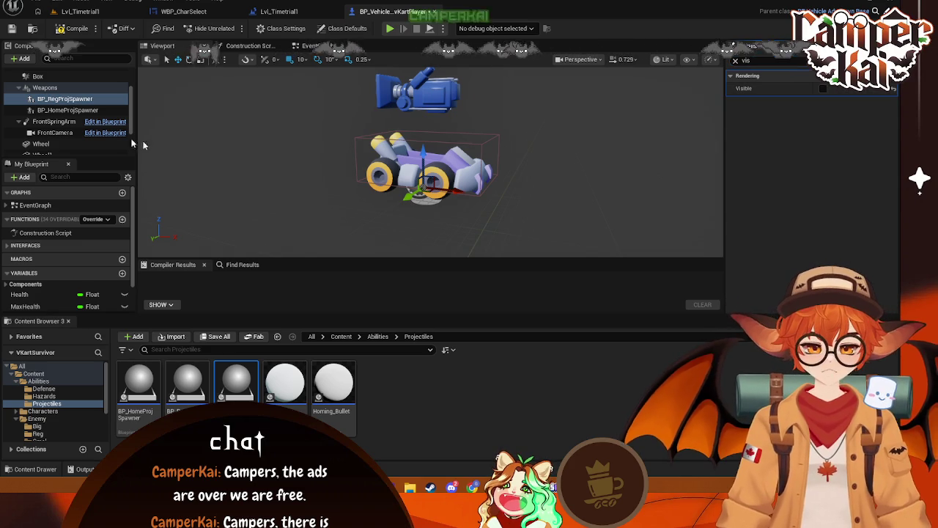
left_click(68, 110)
left_click(825, 88)
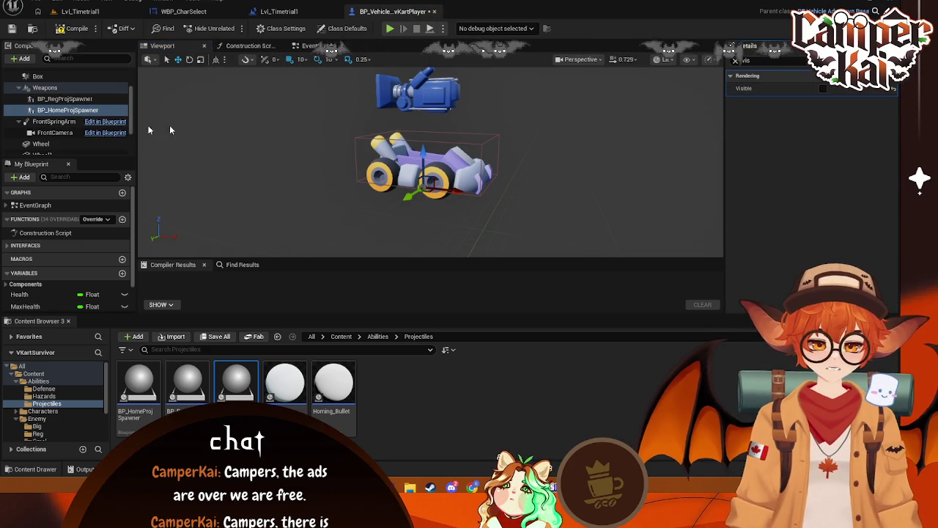
Enable Actor Hidden In Game on both spawners and Hidden in Game on the homing spawner, then save
left_click(65, 98)
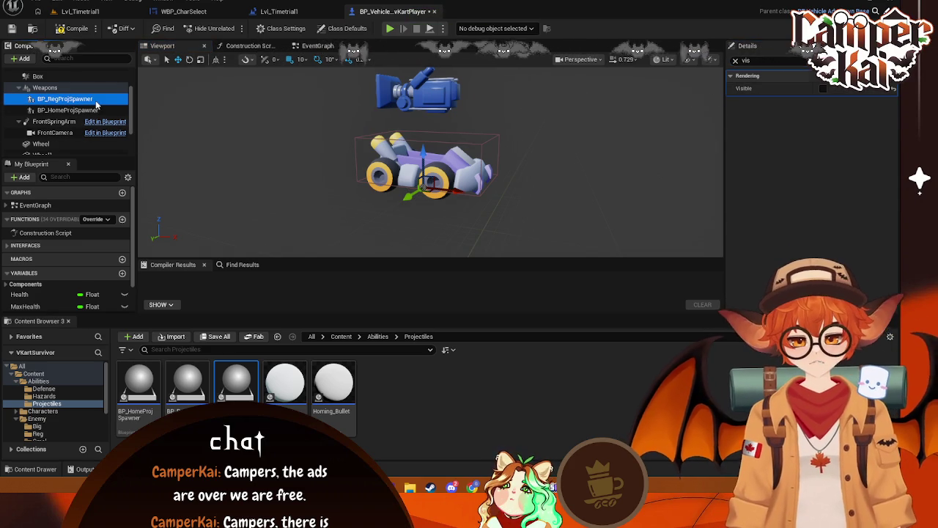
left_click(770, 59)
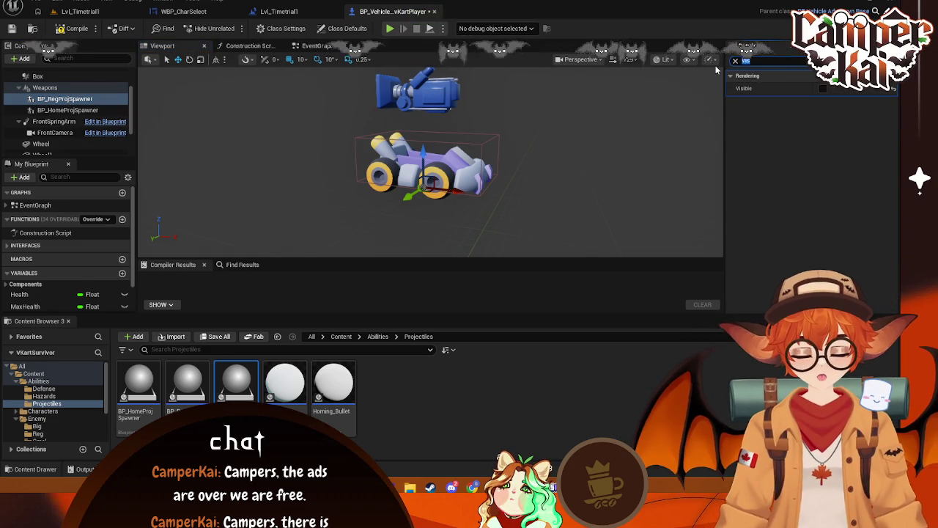
type("hide")
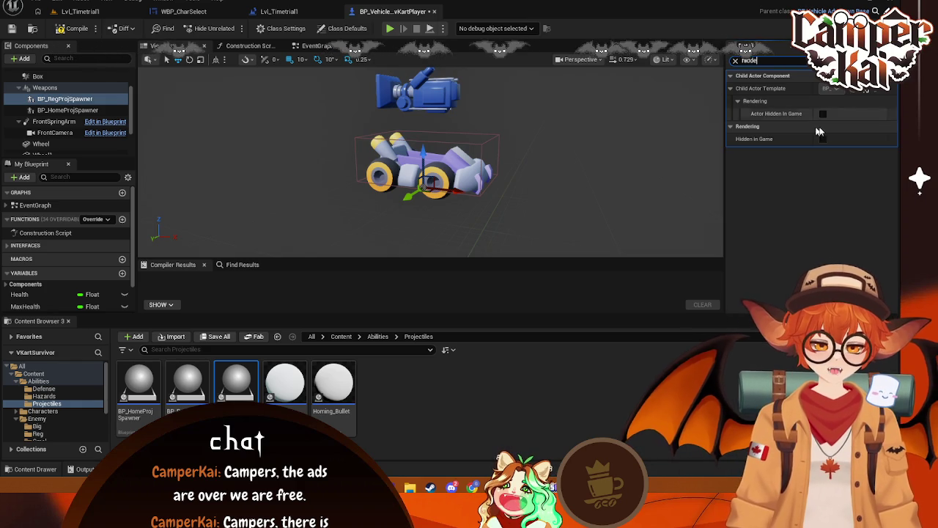
left_click(823, 114)
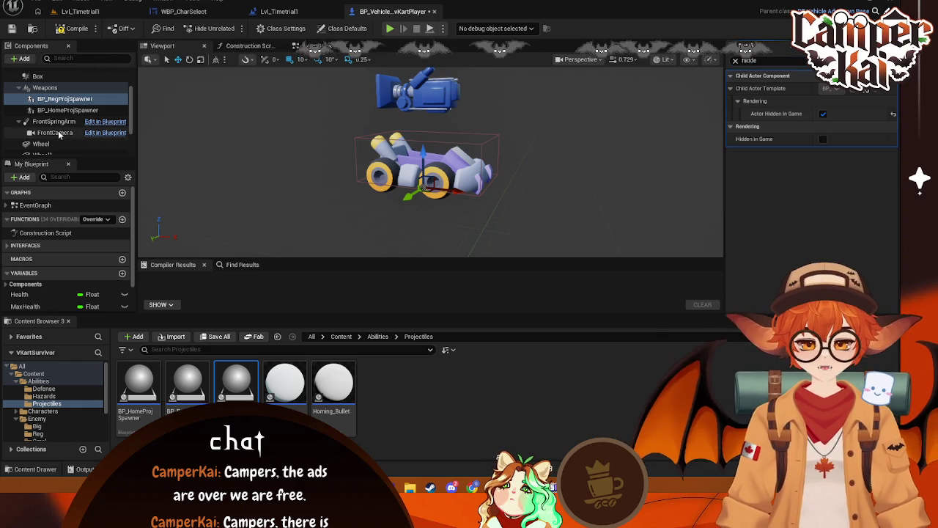
left_click(60, 110)
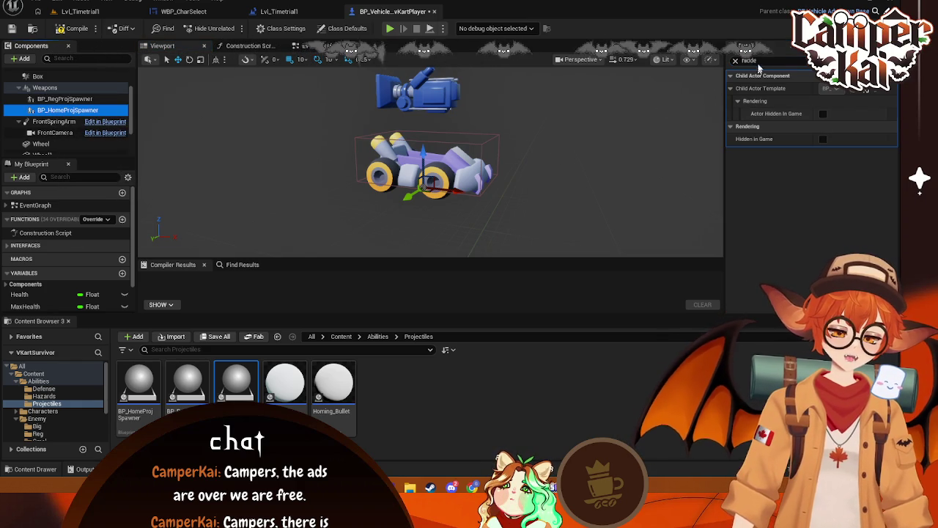
left_click(823, 114)
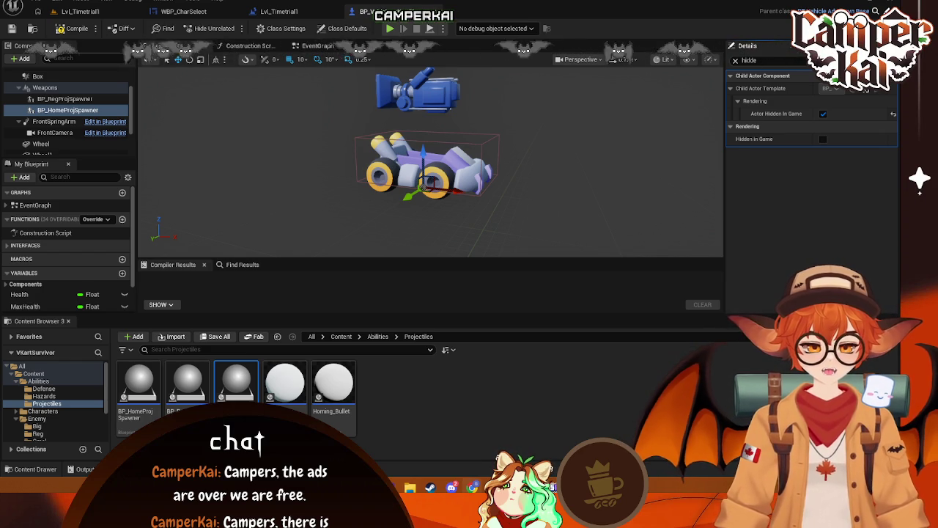
left_click(823, 140)
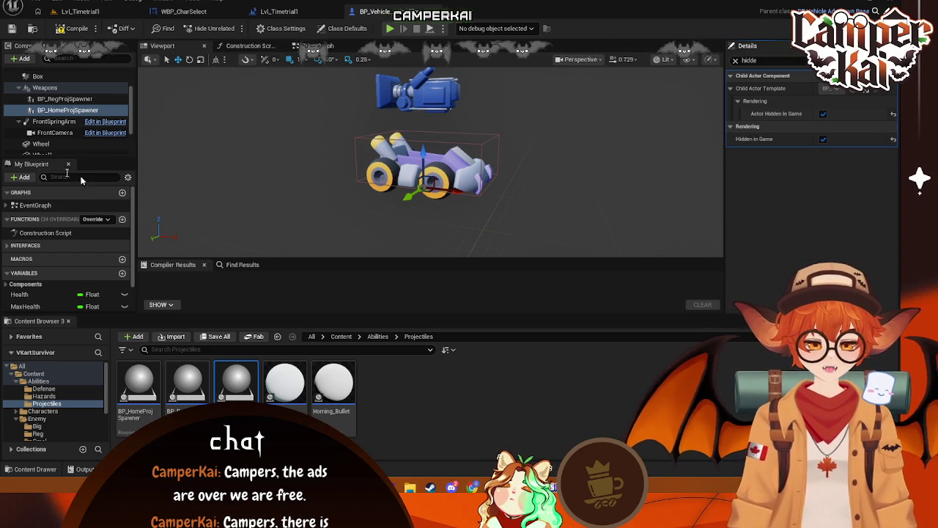
left_click(59, 98)
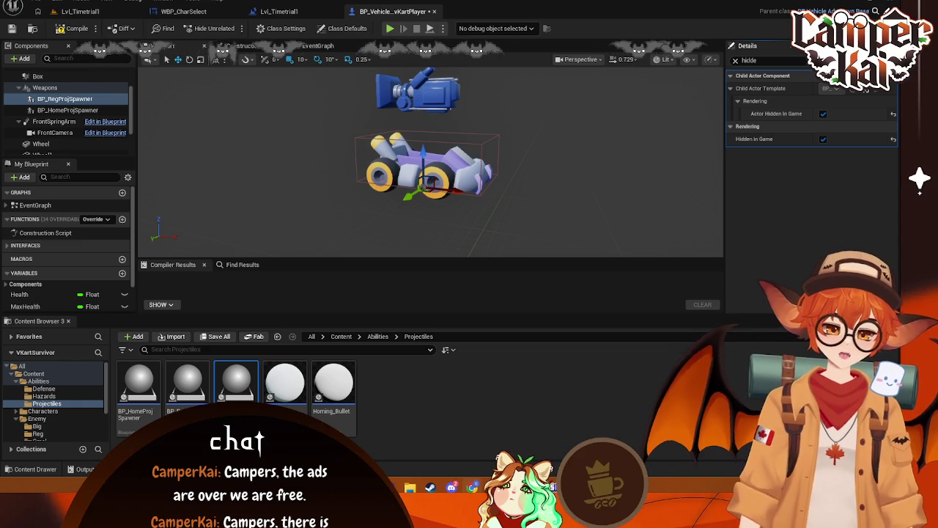
key("ctrl+s")
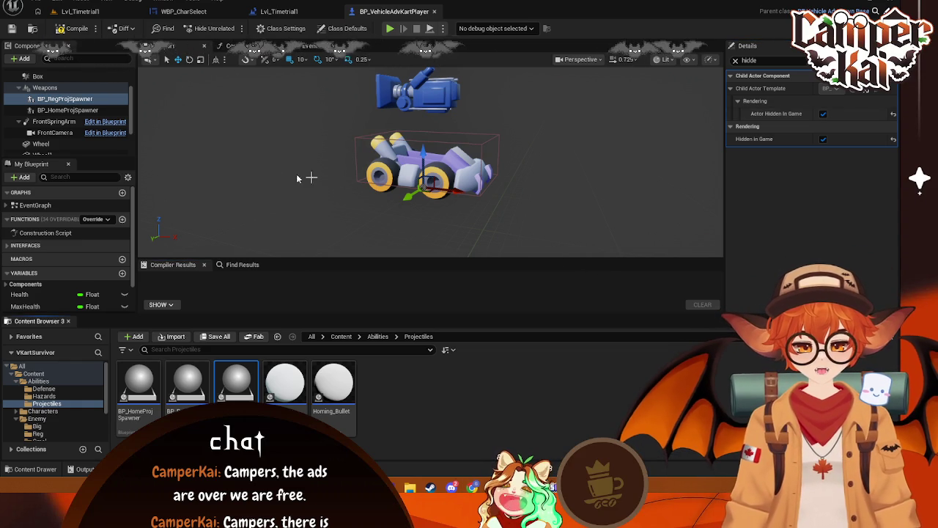
Select the Weapons component, then pick the BP_ProjectileSpawner asset in the Content Browser
left_click(77, 89)
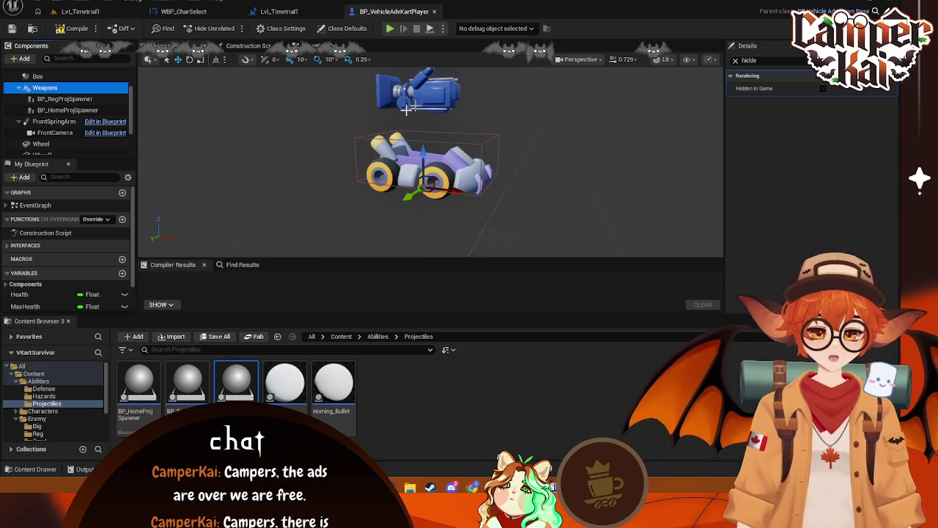
left_click(301, 156)
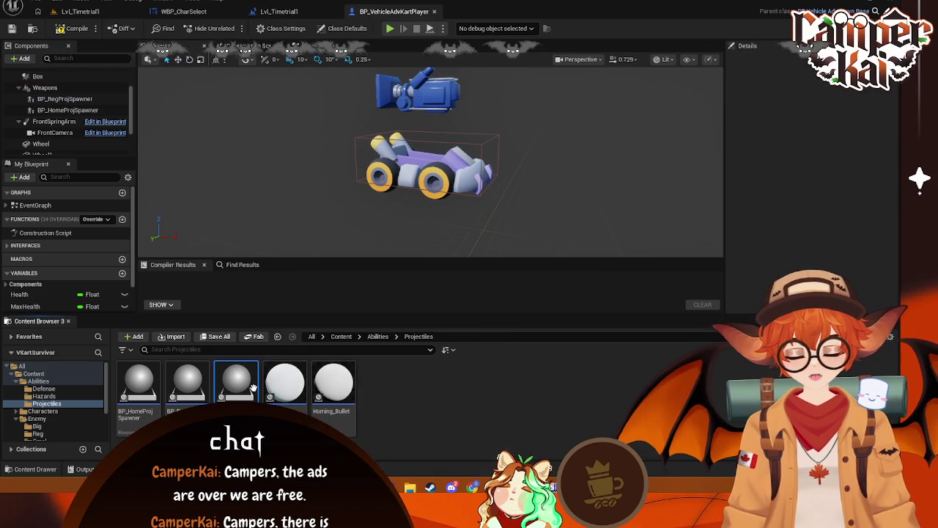
left_click(195, 389)
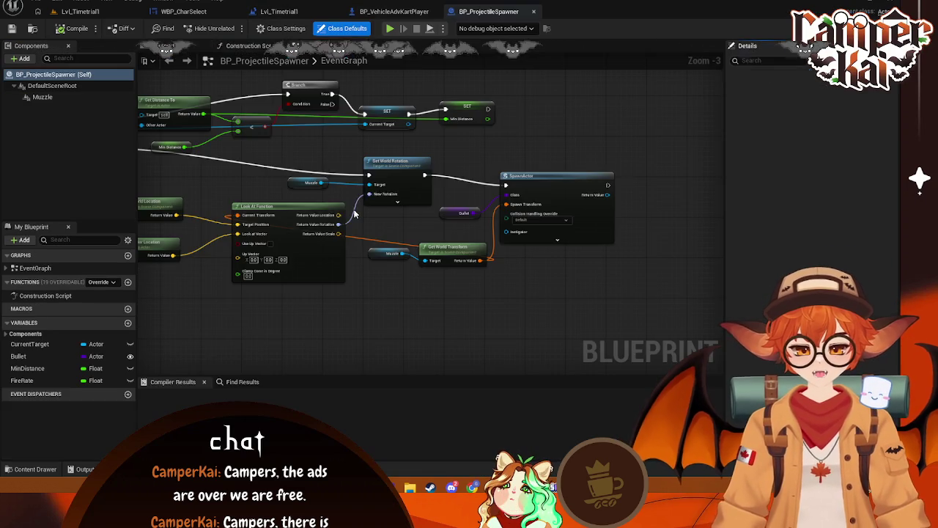
In BP_ProjectileSpawner's event graph, add an Is Visible check on the Default Scene Root
mouse_move(283, 190)
left_mouse_down()
mouse_move(300, 268)
mouse_move(337, 241)
mouse_move(319, 201)
mouse_move(362, 151)
left_mouse_up()
type("is visab")
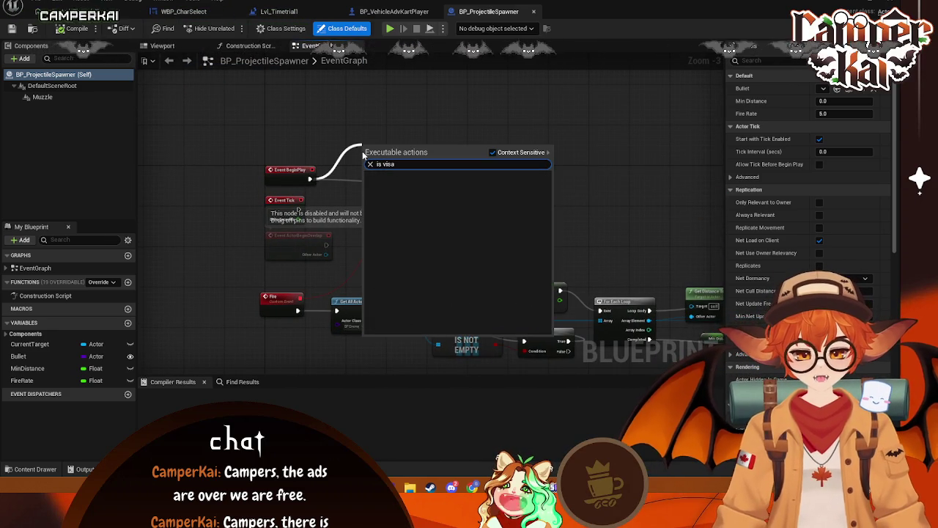
key("Escape")
right_click(356, 140)
type("is vis")
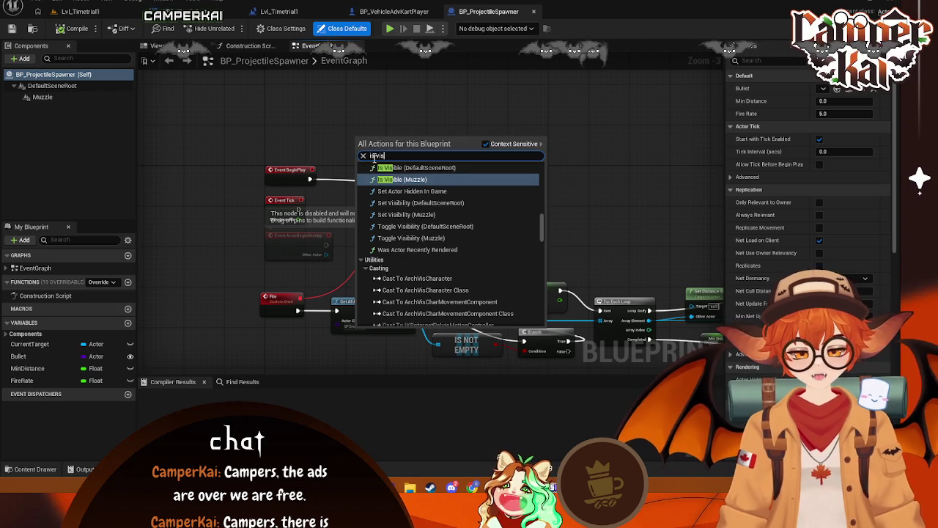
left_click(367, 167)
mouse_move(404, 142)
left_mouse_down()
mouse_move(368, 152)
mouse_move(389, 170)
mouse_move(328, 184)
left_mouse_up()
Add a Branch on the visibility result so Set Timer by Event runs only on True
type("branch")
key("Return")
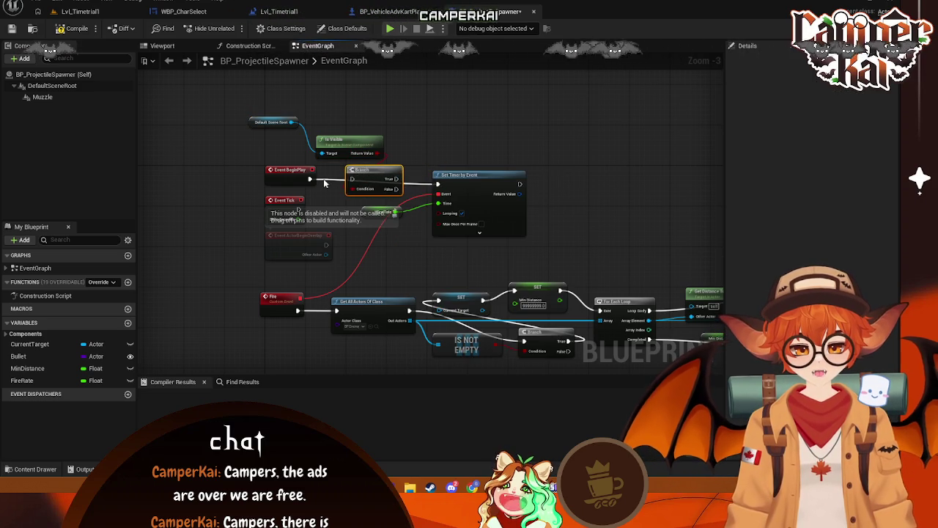
left_click_drag(396, 179, 438, 184)
left_click_drag(271, 122, 290, 145)
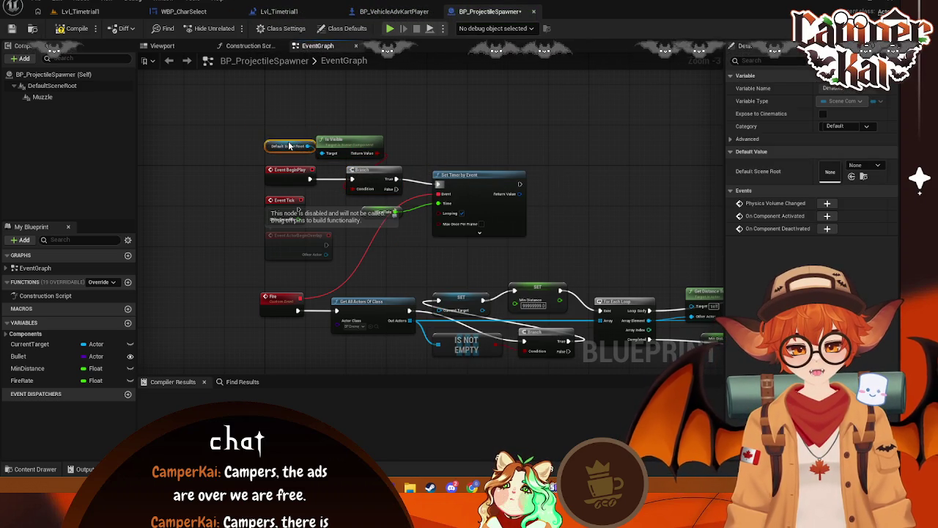
left_click_drag(352, 146, 368, 146)
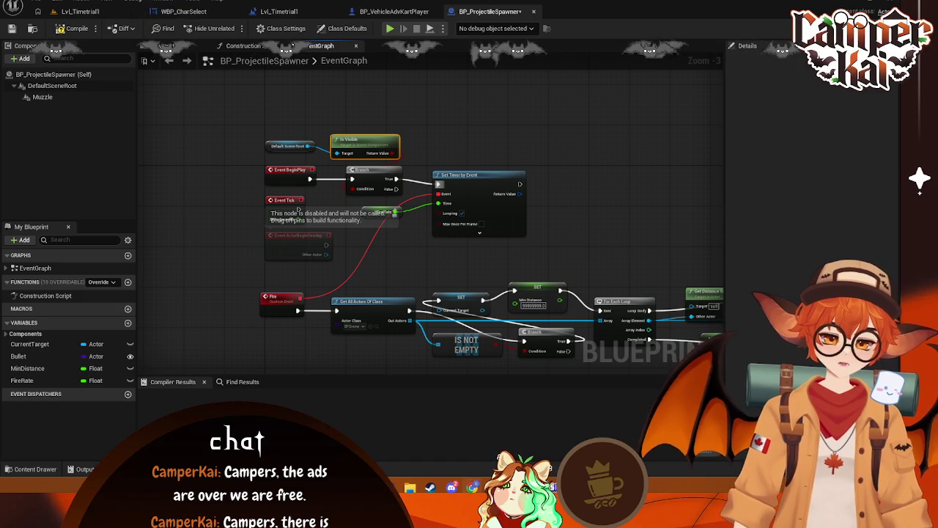
left_click(359, 124)
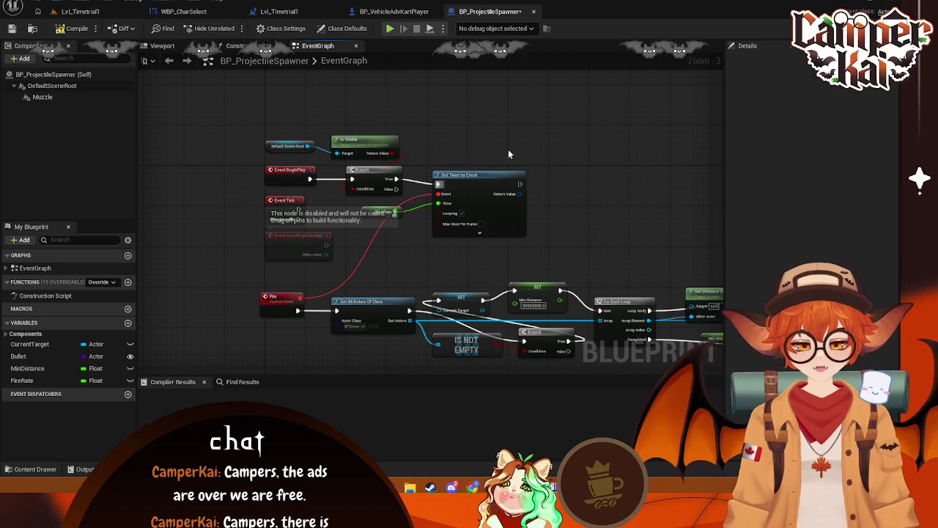
Move the Default Scene Root, Is Visible and Branch nodes beside the Fire event
left_click_drag(278, 136, 268, 153)
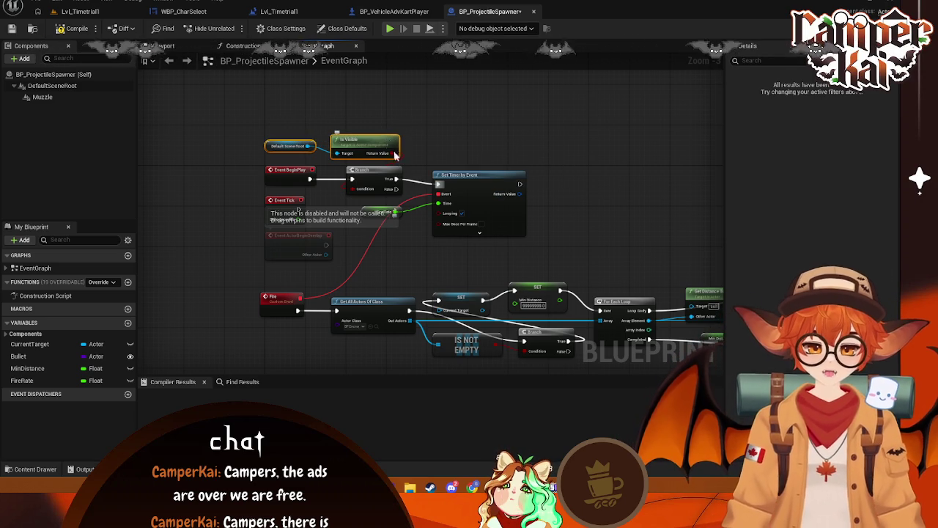
left_click_drag(426, 95, 351, 172)
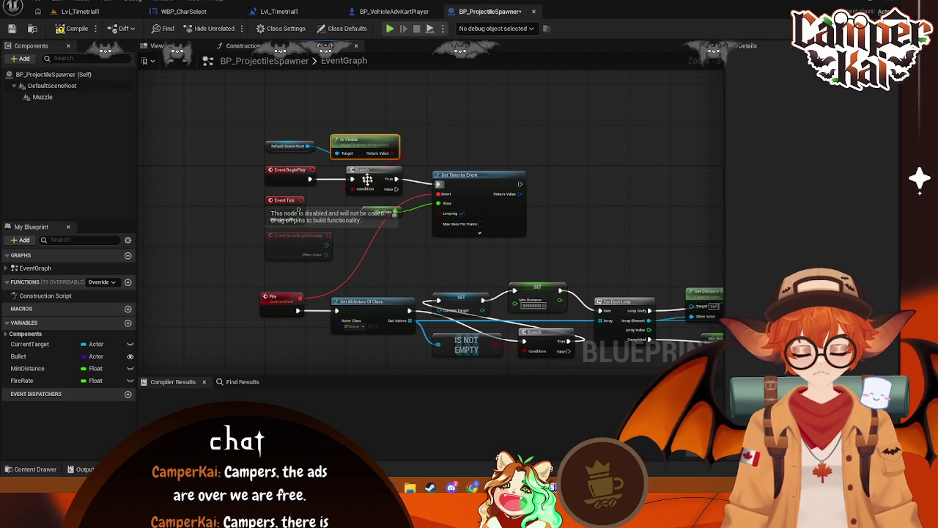
left_click(361, 148, "ctrl")
left_click(298, 146, "ctrl")
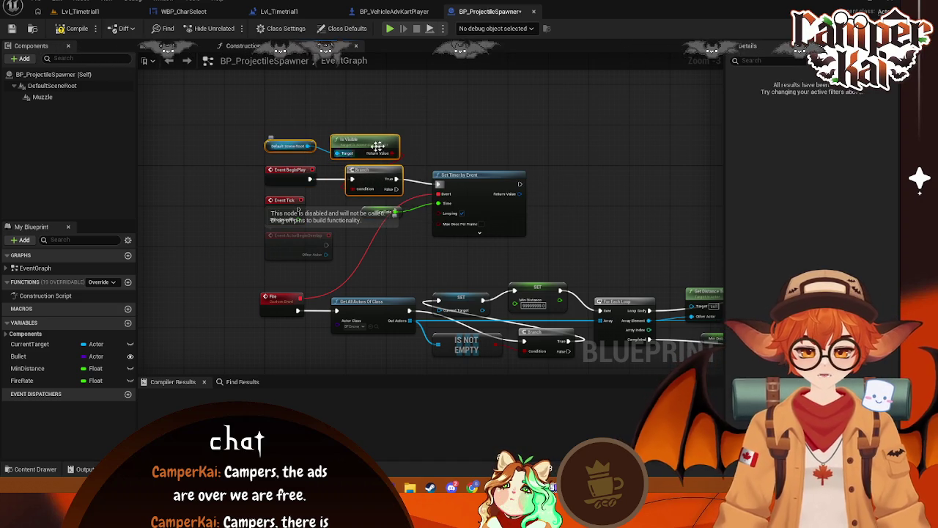
key("Delete")
mouse_move(309, 178)
left_mouse_down()
mouse_move(461, 183)
mouse_move(438, 183)
mouse_move(298, 296)
left_mouse_up()
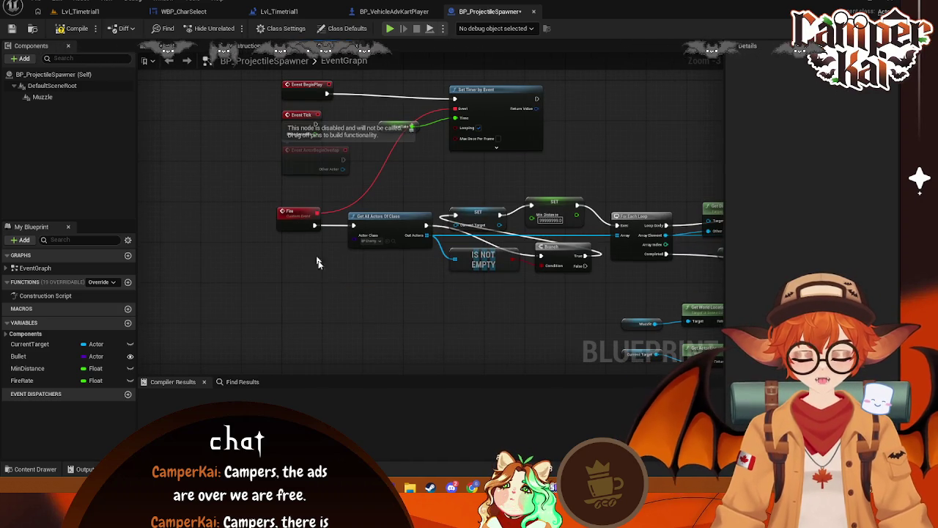
key("ctrl+z")
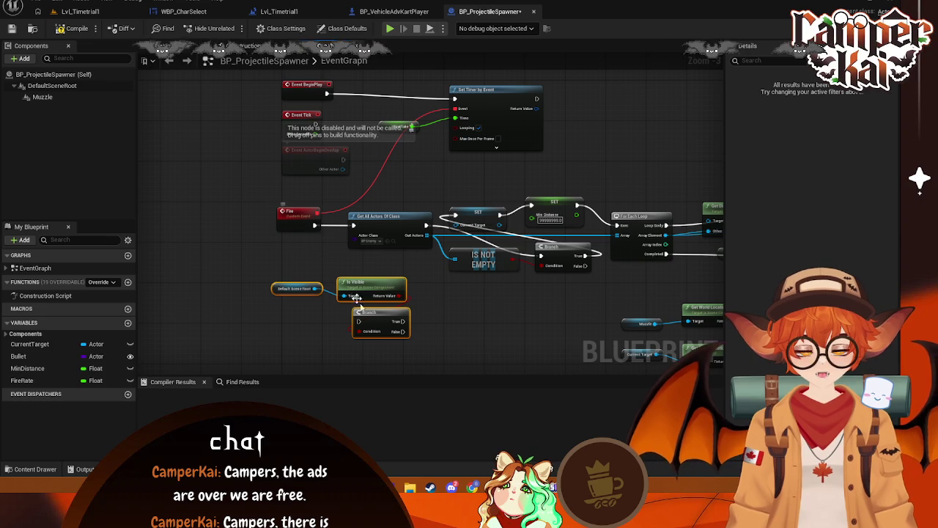
mouse_move(400, 295)
left_mouse_down()
mouse_move(341, 277)
mouse_move(267, 317)
mouse_move(302, 331)
mouse_move(328, 252)
mouse_move(293, 261)
left_mouse_up()
left_click(313, 247)
Connect Fire to the Branch and arrange Is Visible and Default Scene Root below it
left_click_drag(314, 225, 296, 261)
left_click(333, 267)
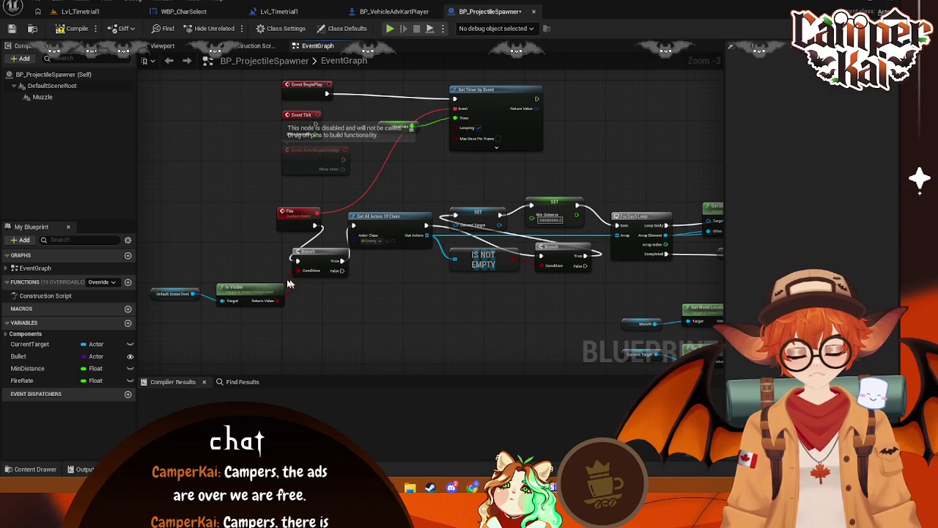
left_click_drag(258, 292, 329, 299)
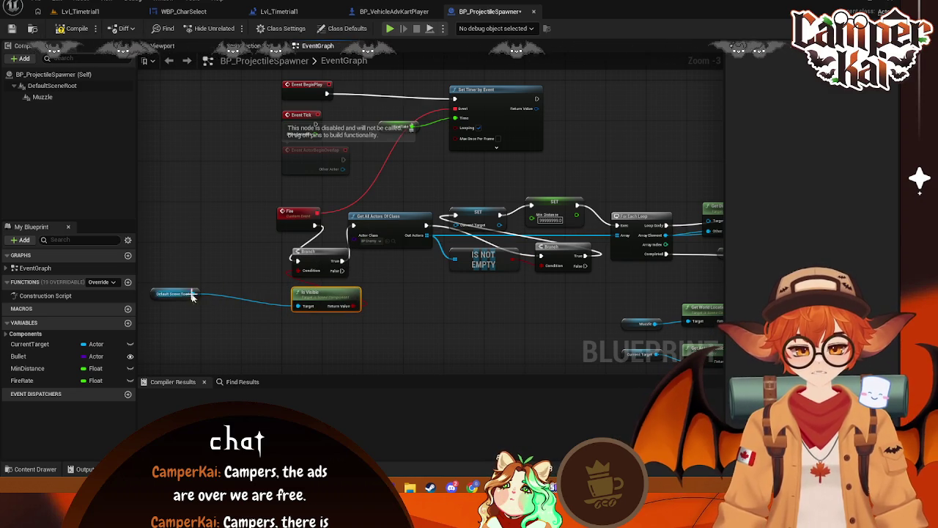
mouse_move(145, 301)
left_mouse_down()
mouse_move(359, 330)
mouse_move(304, 334)
left_mouse_up()
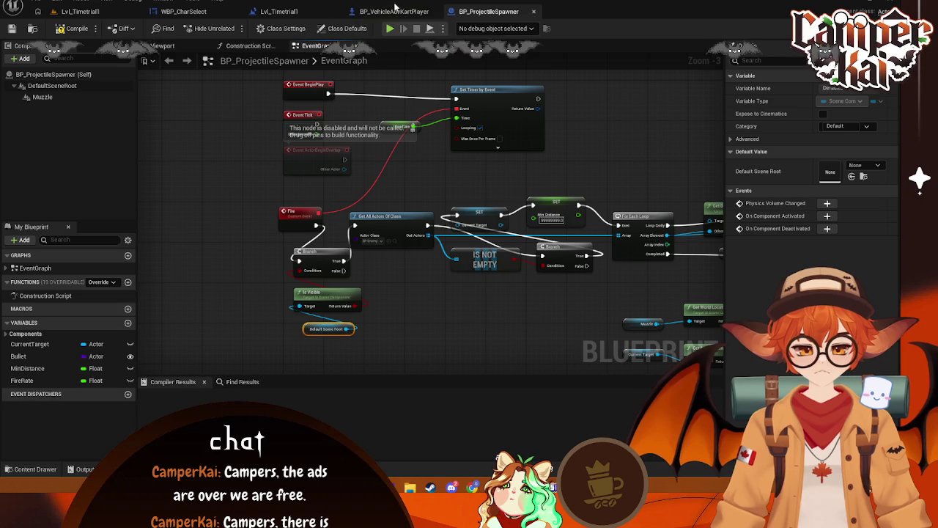
left_click(370, 13)
left_click(517, 13)
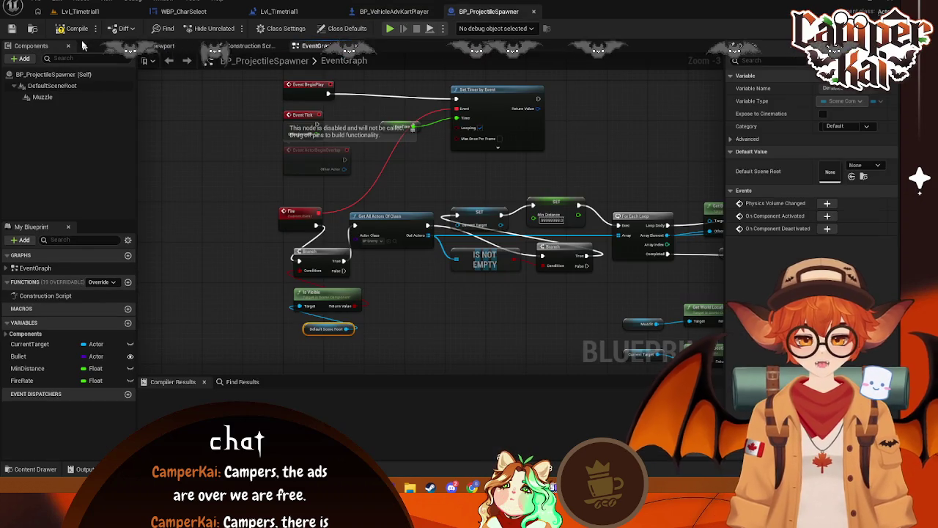
Return to BP_VehicleAdvKartPlayer, select BP_RegProjSpawner and clear the Details filter
key("ctrl+Tab")
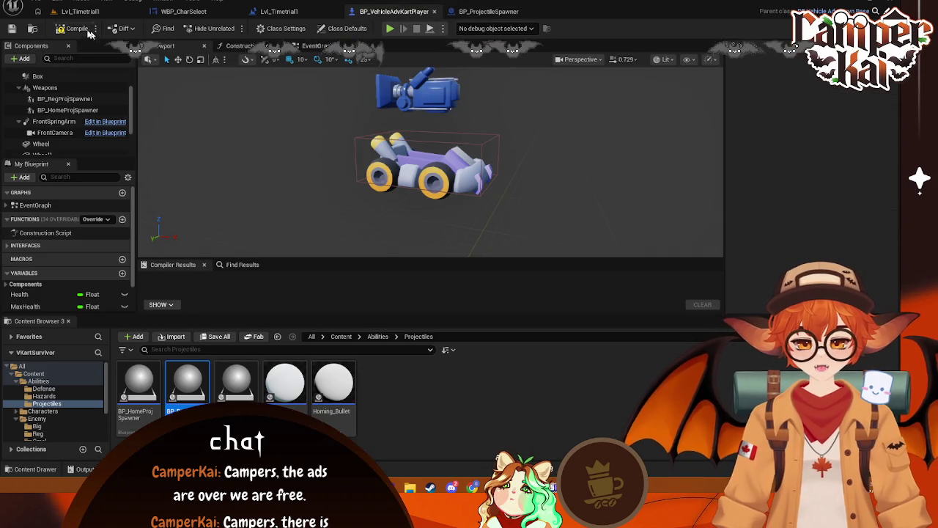
left_click(293, 11)
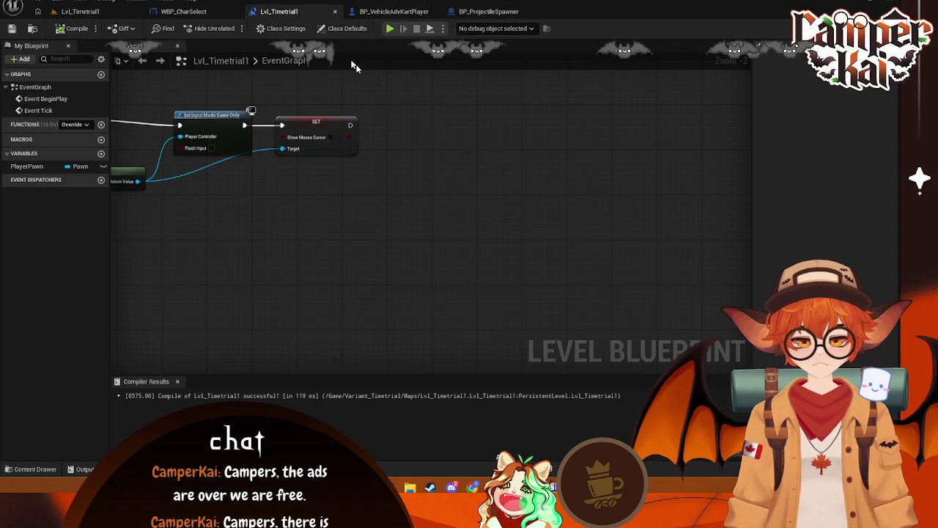
left_click(205, 11)
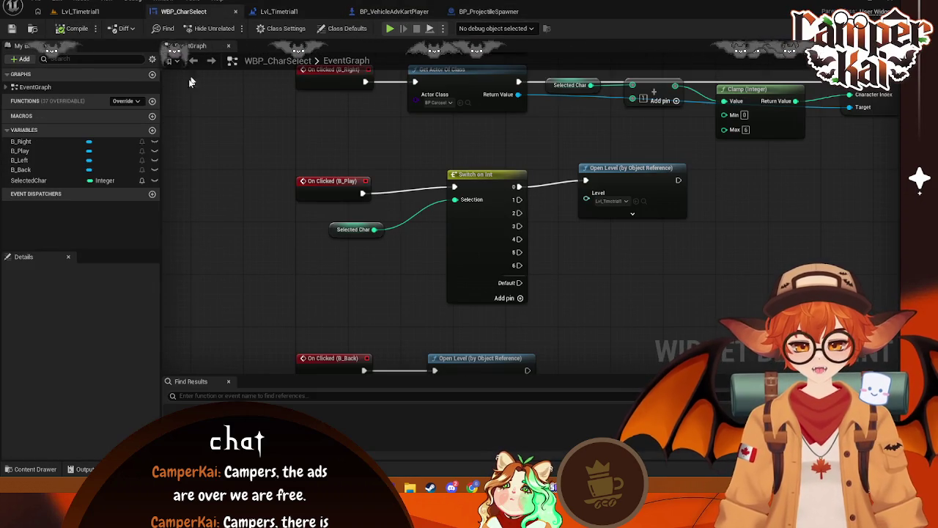
left_click(81, 11)
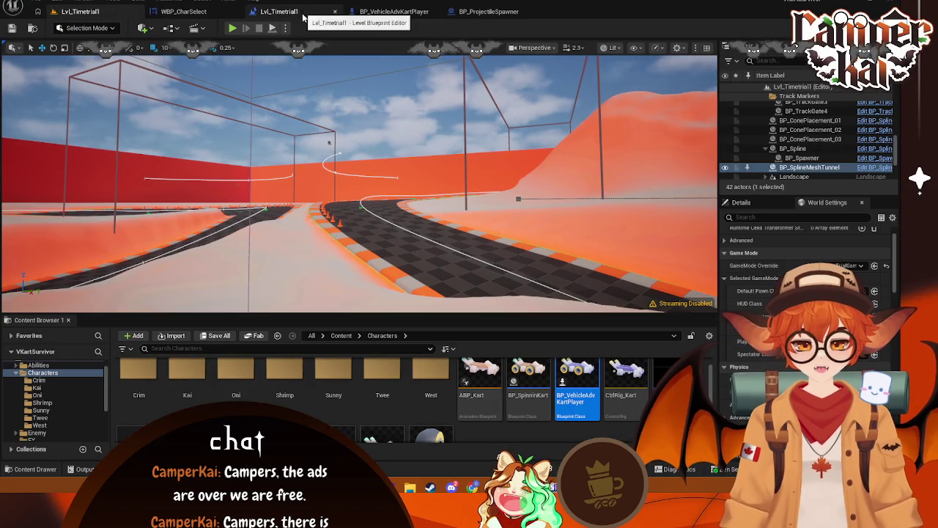
left_click(394, 12)
left_click(65, 99)
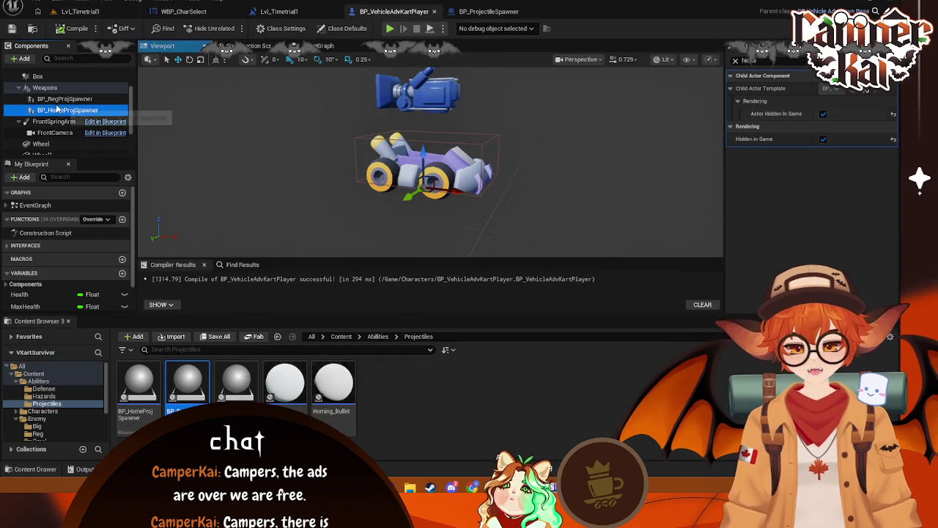
left_click(735, 61)
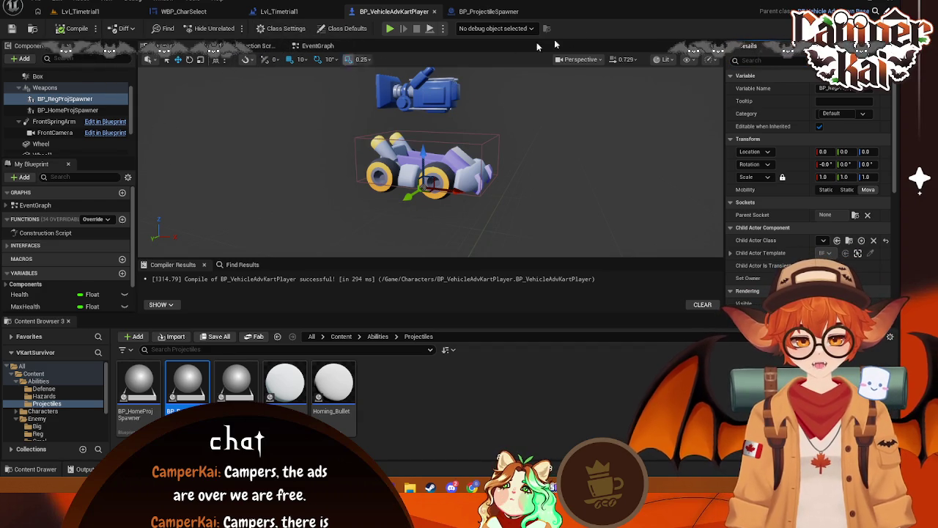
left_click(311, 45)
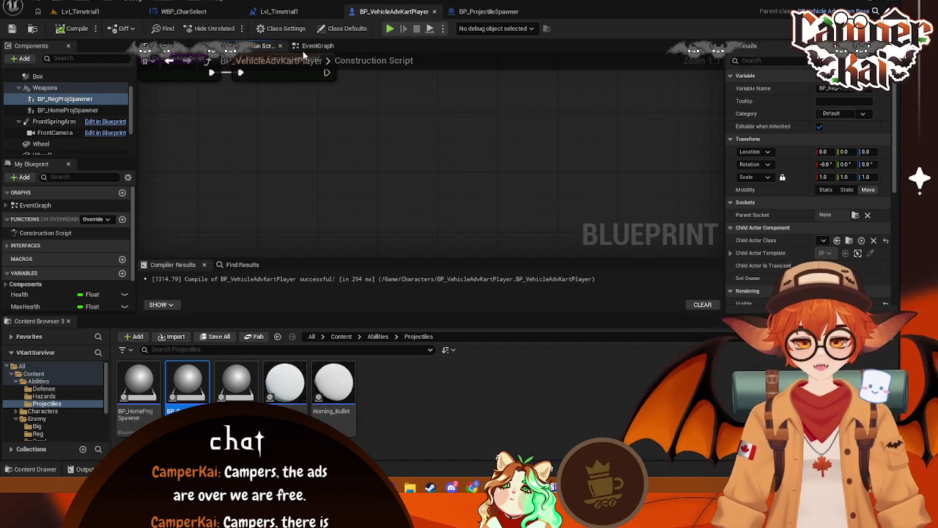
Place an Activate (Weapons) node in the kart event graph
mouse_move(394, 194)
left_mouse_down()
mouse_move(410, 135)
mouse_move(388, 123)
mouse_move(324, 172)
left_mouse_up()
right_click(324, 171)
type("activate we")
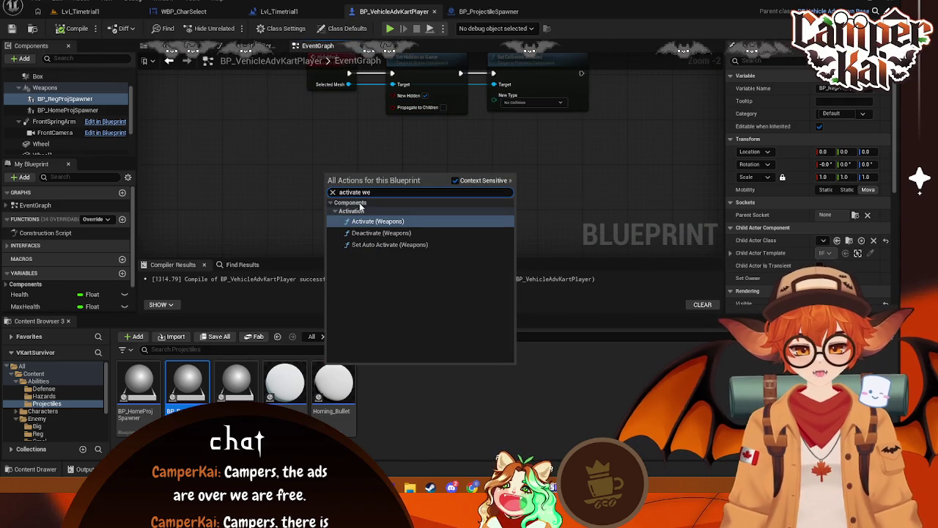
key("Return")
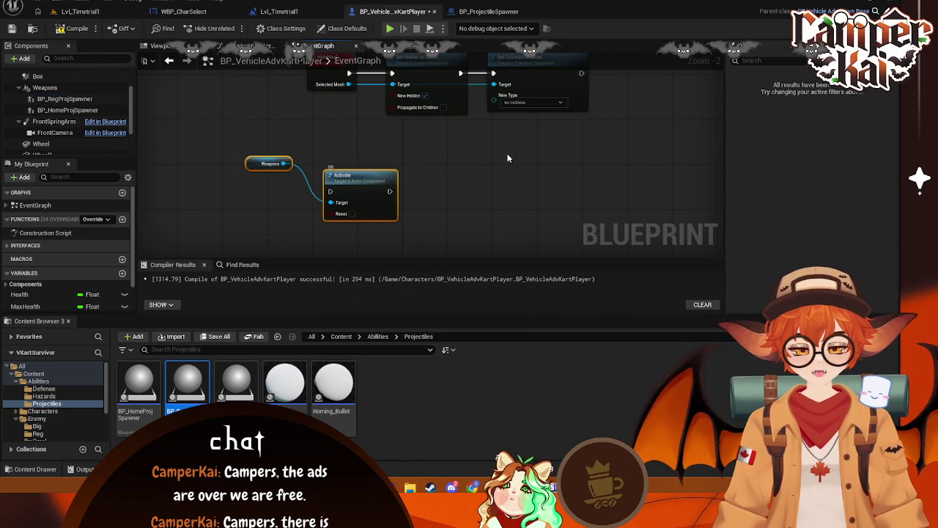
left_click(436, 203)
Turn on Auto Activate for the Weapons component and clear the property filter
left_click(44, 87)
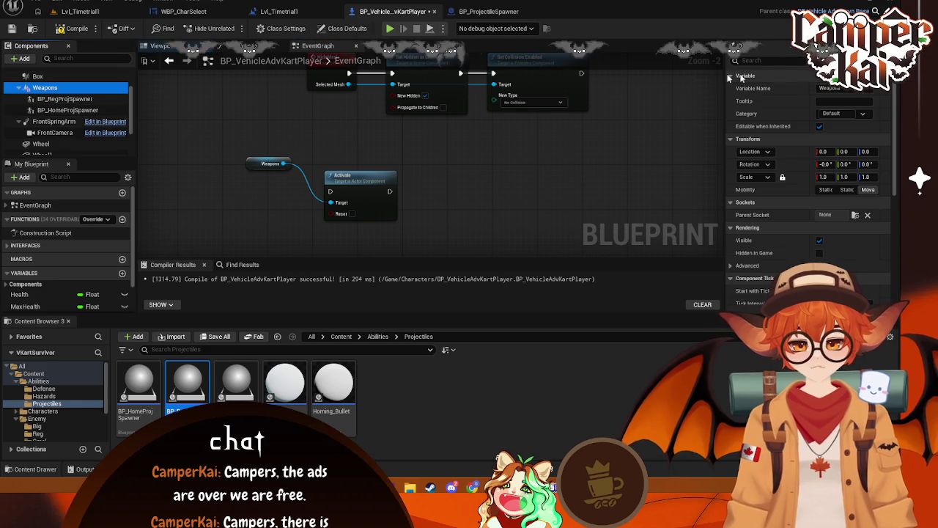
left_click(780, 62)
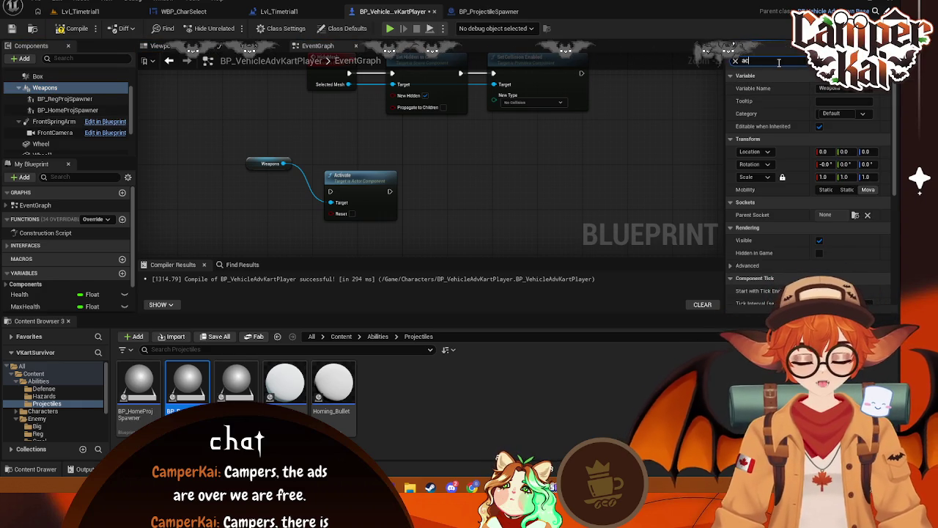
type("t")
left_click(824, 88)
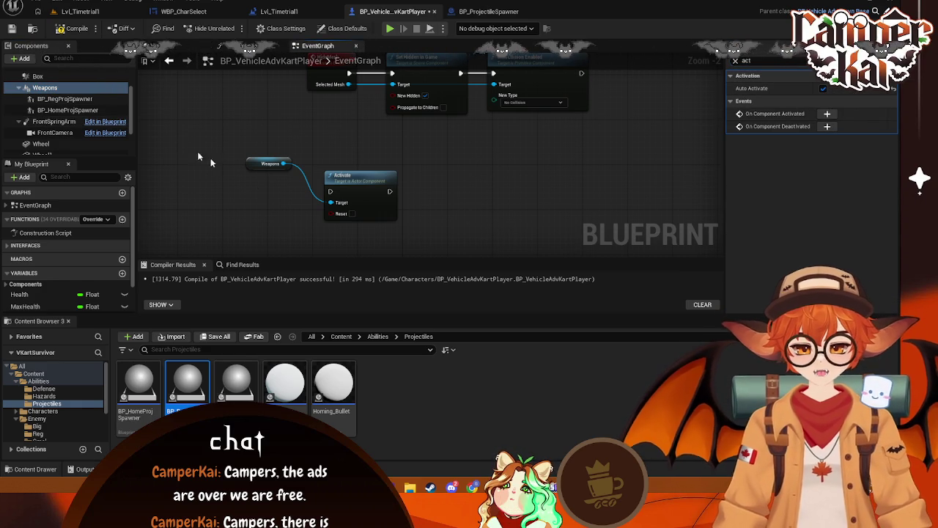
left_click(65, 98)
left_click(770, 62)
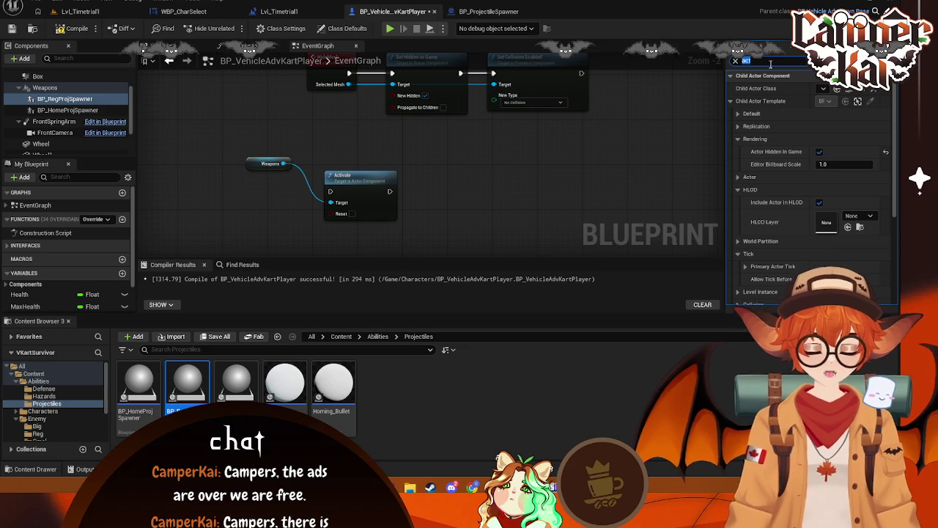
key("BackSpace")
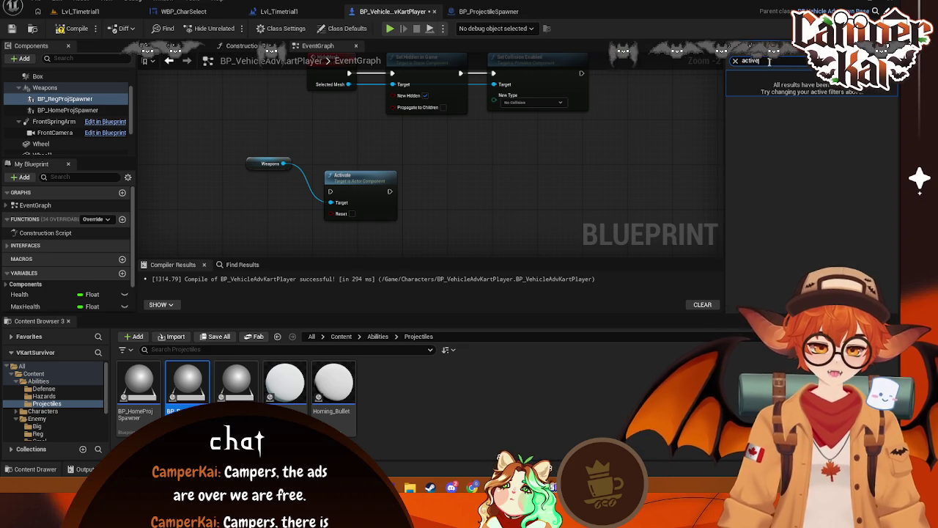
Delete the Activate node, keeping the Weapons reference node
left_click(354, 192)
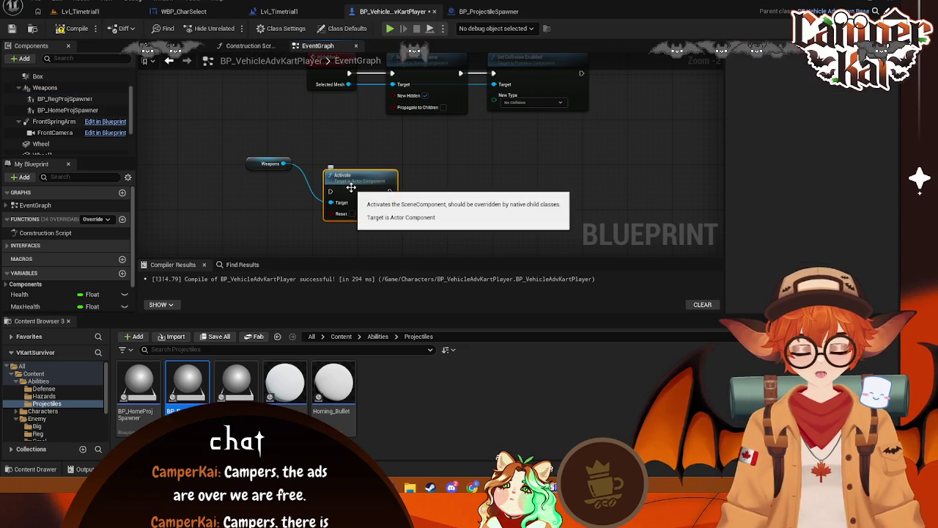
key("Delete")
left_click(275, 165)
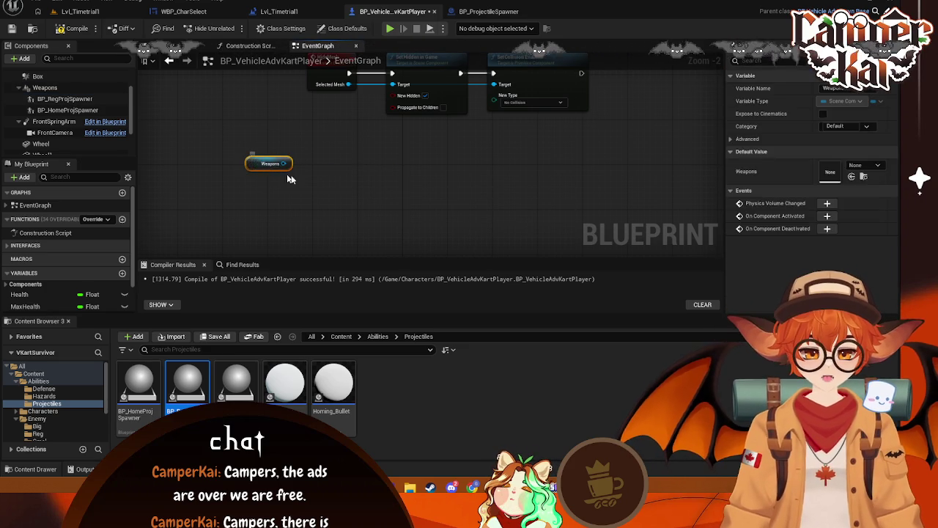
right_click(378, 205)
Add a custom event named ActivateWeapon and position it up and left
type("custom")
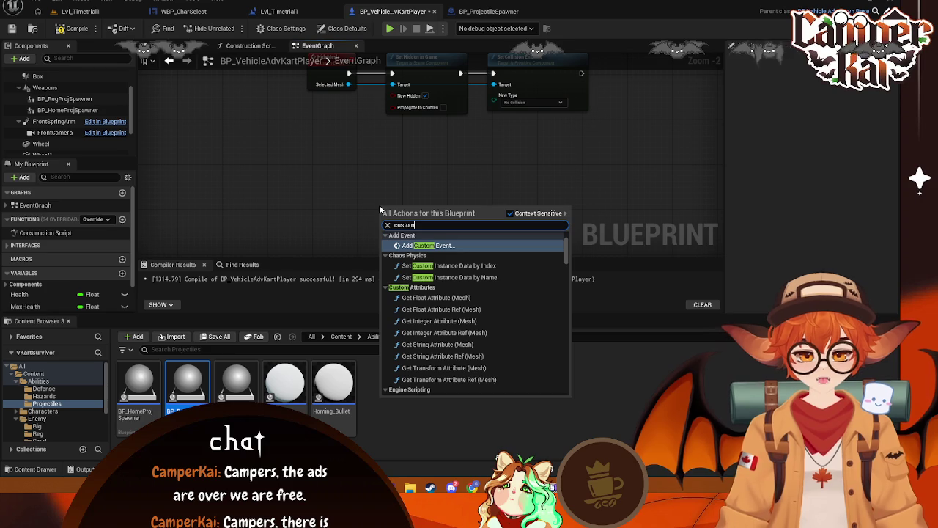
left_click(423, 247)
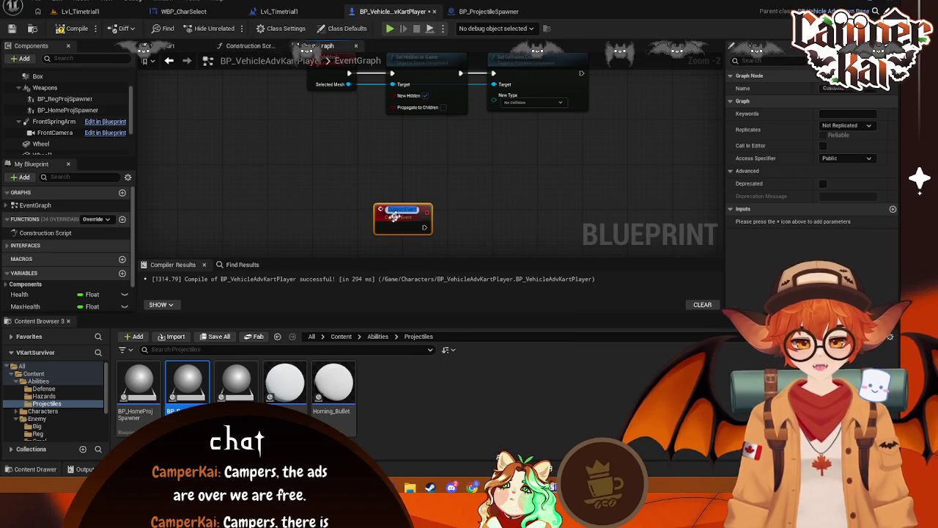
left_click(794, 91)
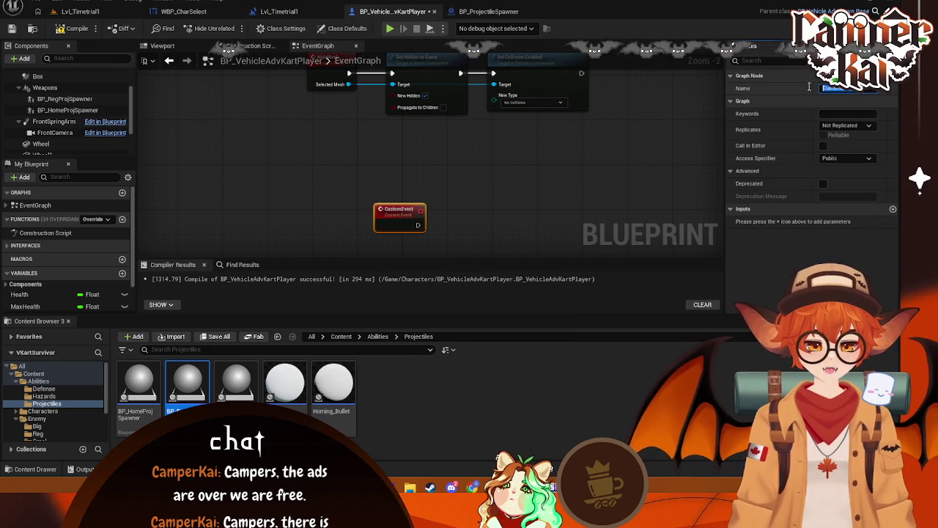
type("Activate")
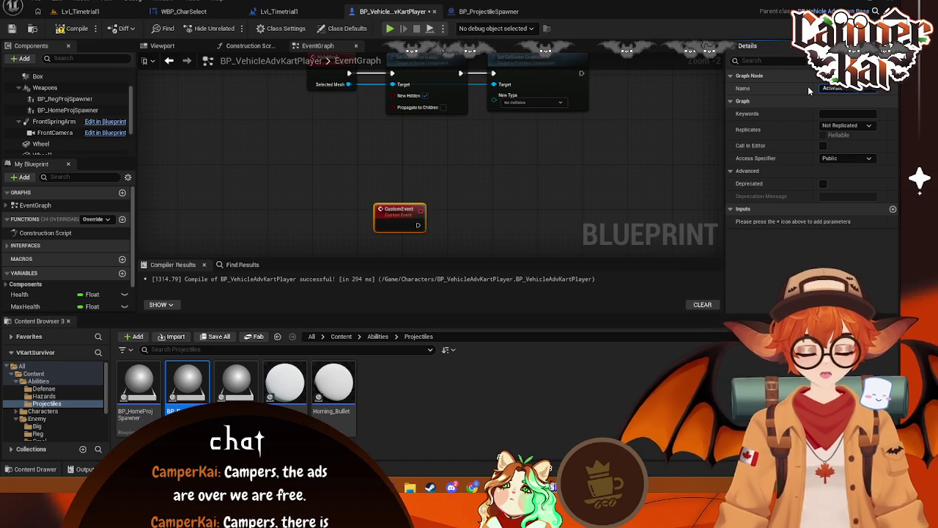
key("Return")
mouse_move(410, 214)
left_mouse_down()
mouse_move(339, 164)
mouse_move(408, 227)
mouse_move(318, 174)
left_mouse_up()
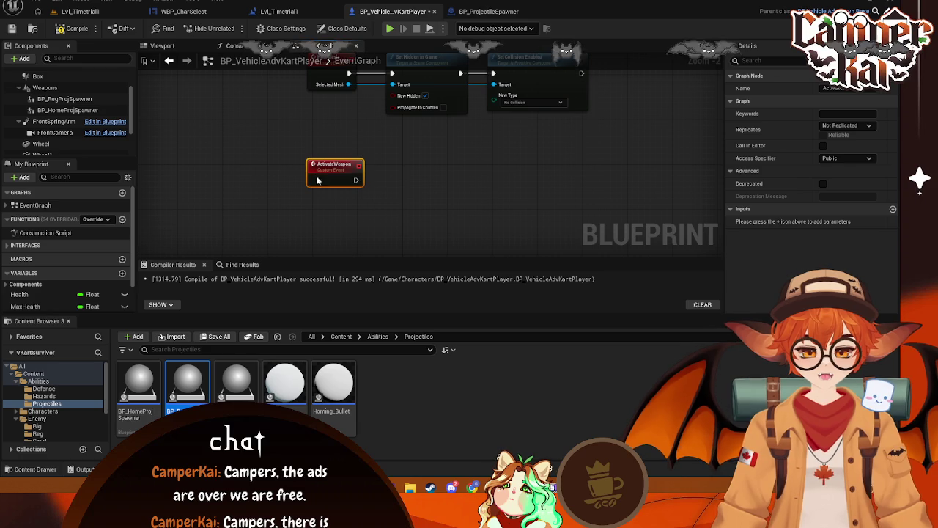
Give ActivateWeapon an Integer input named Weapon
left_click(892, 209)
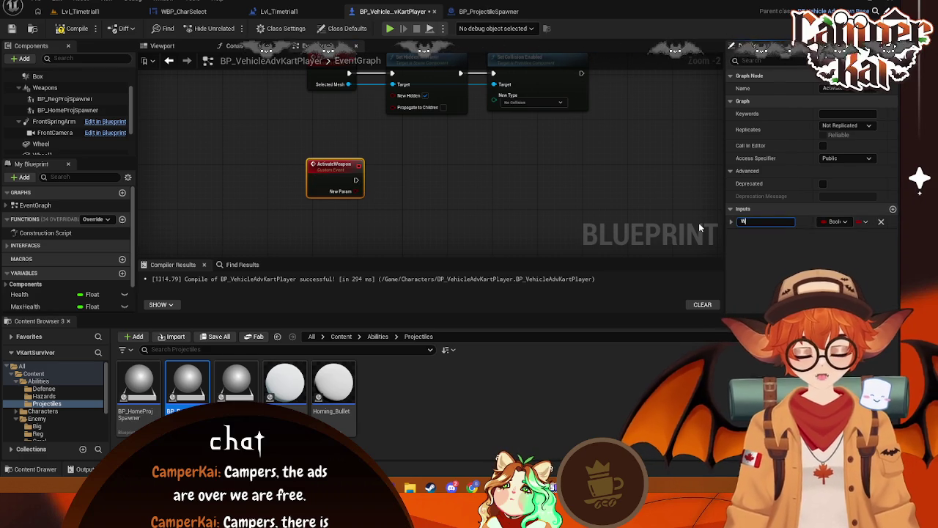
type("Weapon")
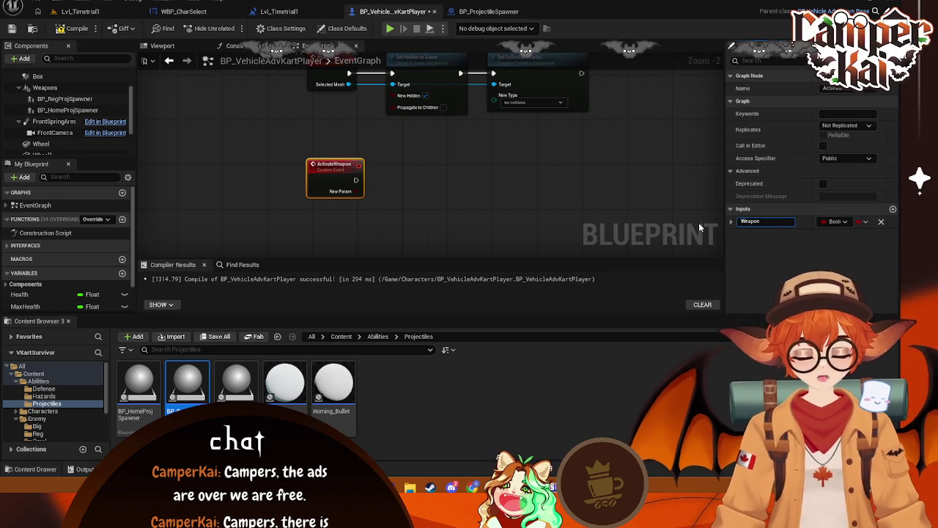
left_click(843, 223)
left_click(415, 213)
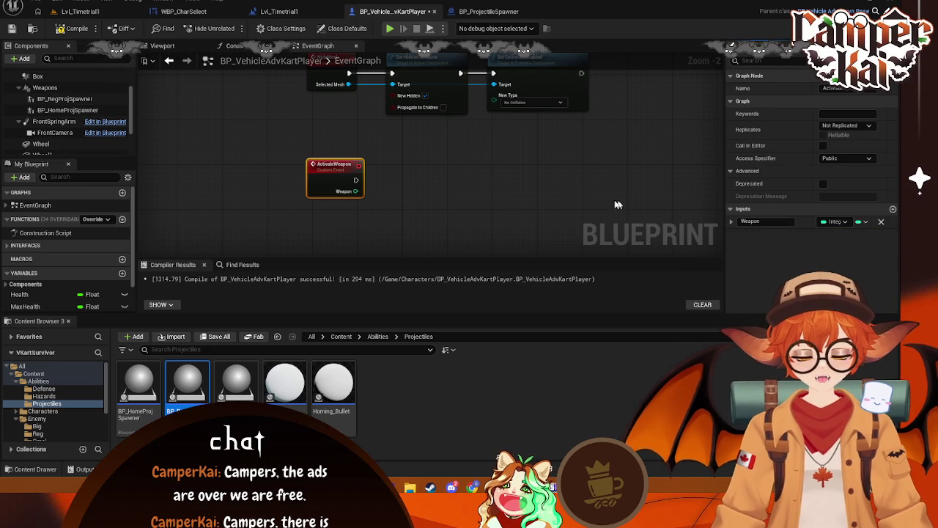
mouse_move(356, 191)
left_mouse_down()
mouse_move(454, 222)
mouse_move(393, 218)
left_mouse_up()
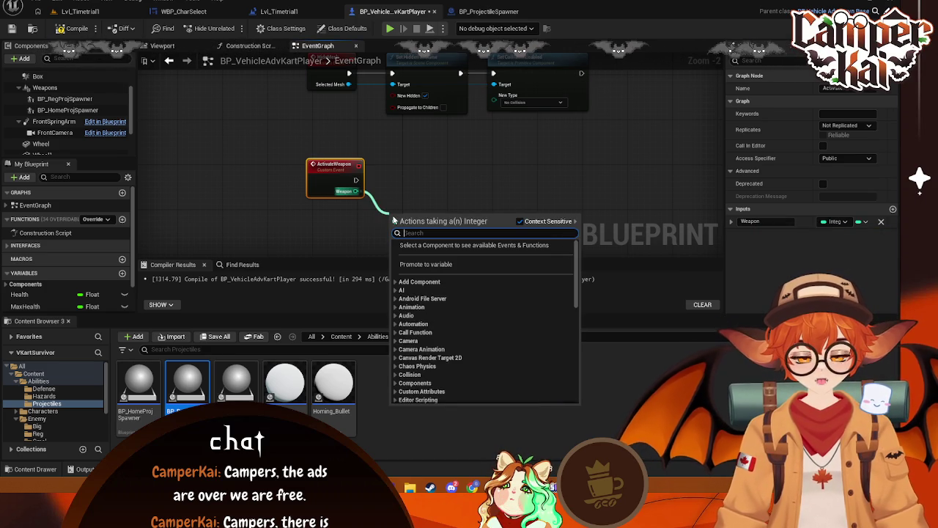
Feed the Weapon value into a Switch on Int with output cases 0 and 1
type("swe")
key("BackSpace")
type("it")
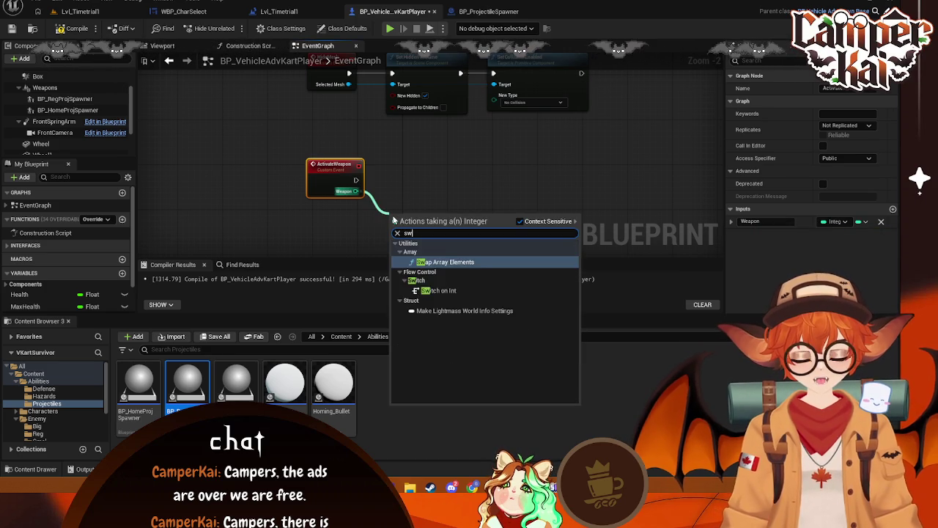
left_click(425, 270)
left_click_drag(406, 212, 403, 167)
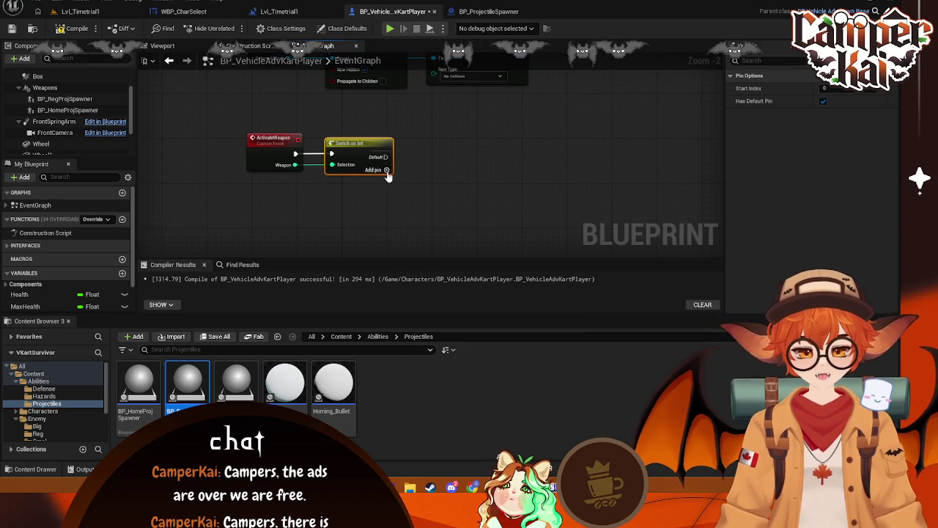
left_click(386, 169)
left_click(386, 180)
mouse_move(388, 167)
left_mouse_down()
mouse_move(430, 179)
mouse_move(476, 167)
left_mouse_up()
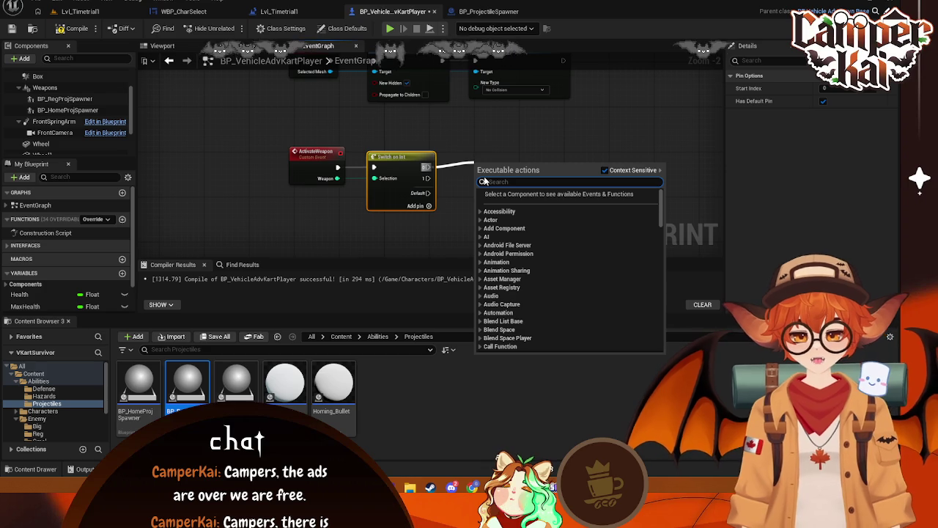
Wire case 0 to a Set Visibility node on a BP Reg Proj Spawner reference
left_click(162, 147)
left_click_drag(65, 98, 504, 156)
type("set")
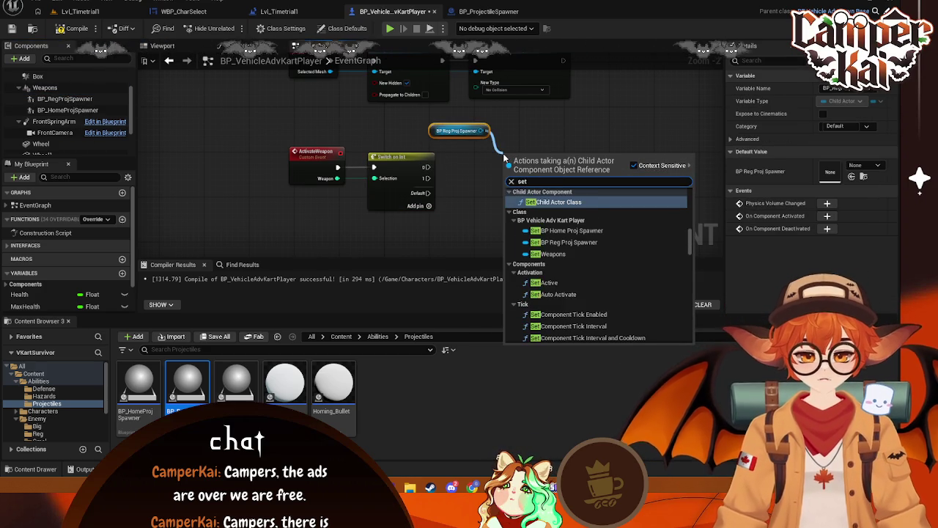
type(" vis")
left_click(542, 202)
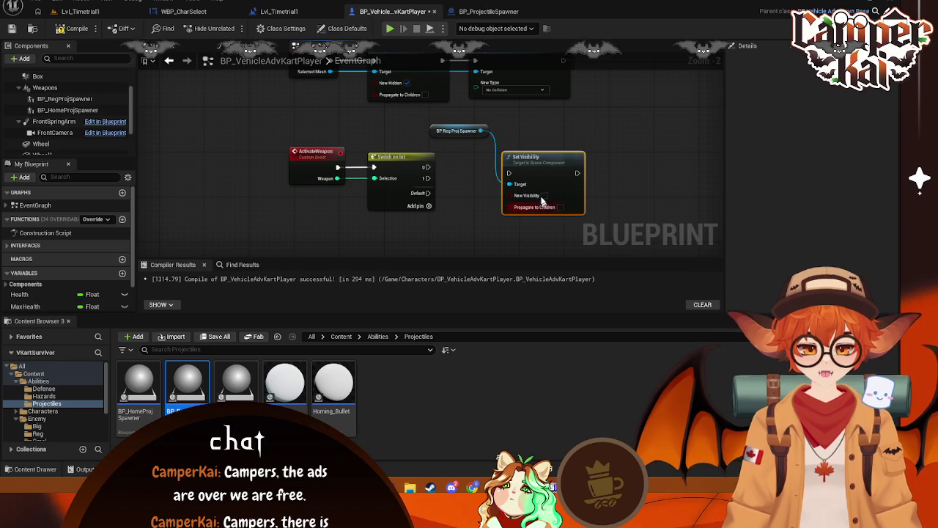
mouse_move(425, 167)
left_mouse_down()
mouse_move(508, 173)
mouse_move(576, 156)
left_mouse_up()
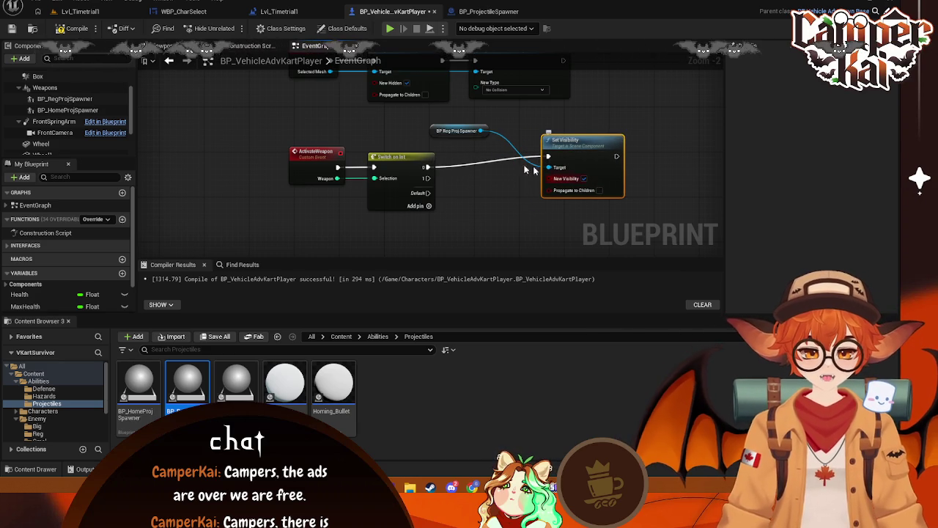
left_click_drag(439, 137, 477, 135)
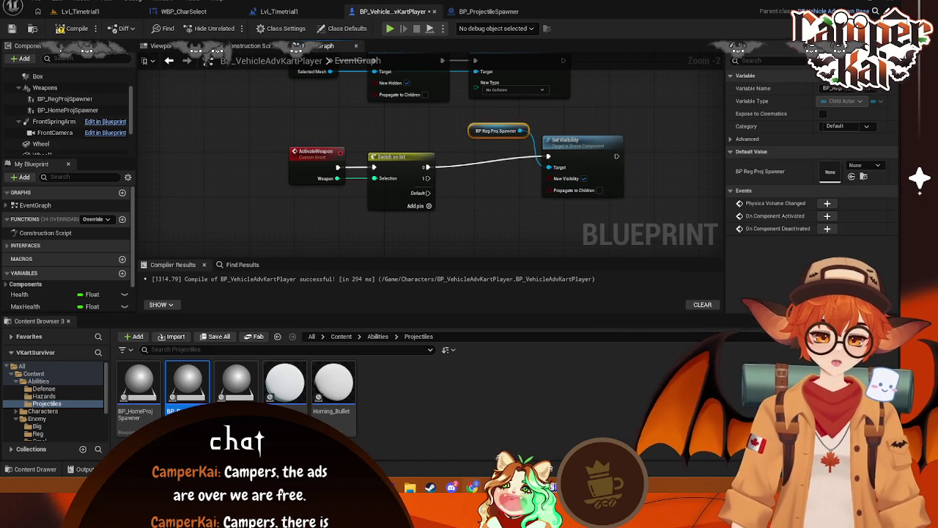
left_click(473, 10)
left_click_drag(402, 235, 404, 240)
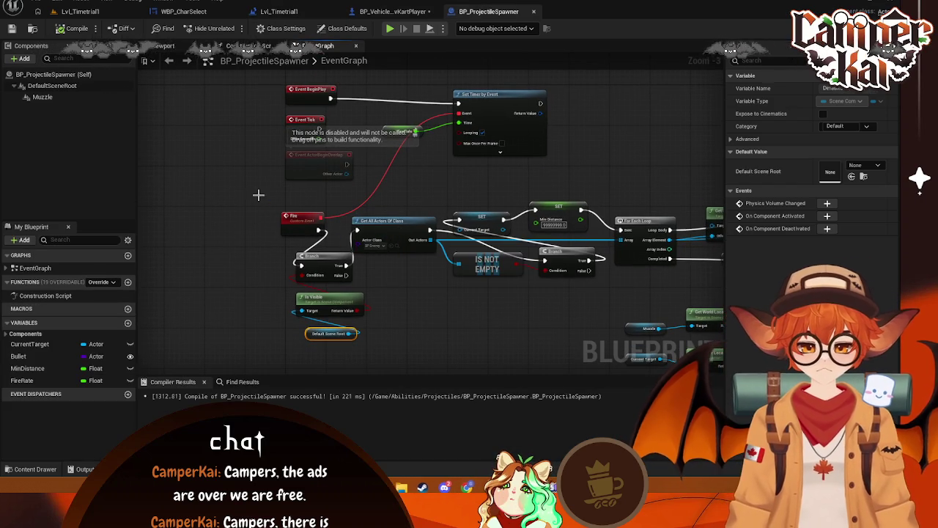
key("Print")
left_click_drag(250, 190, 443, 354)
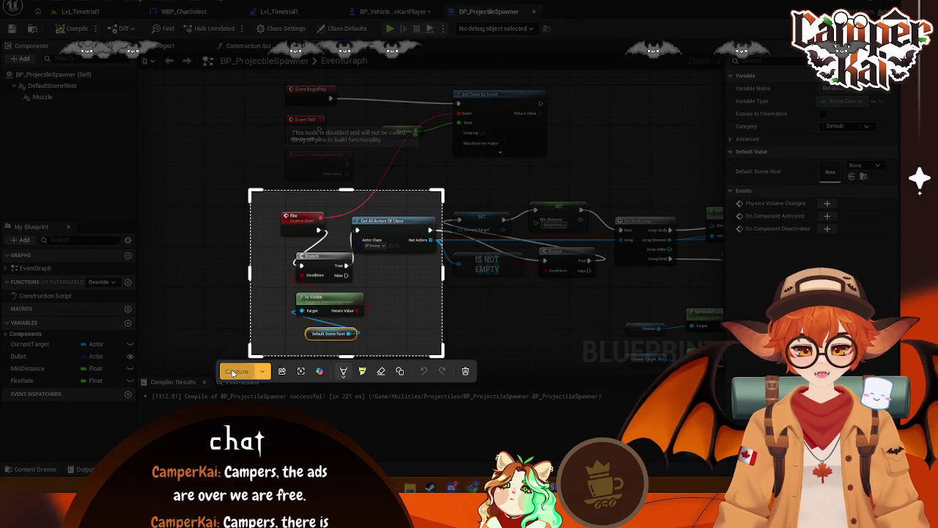
left_click(232, 372)
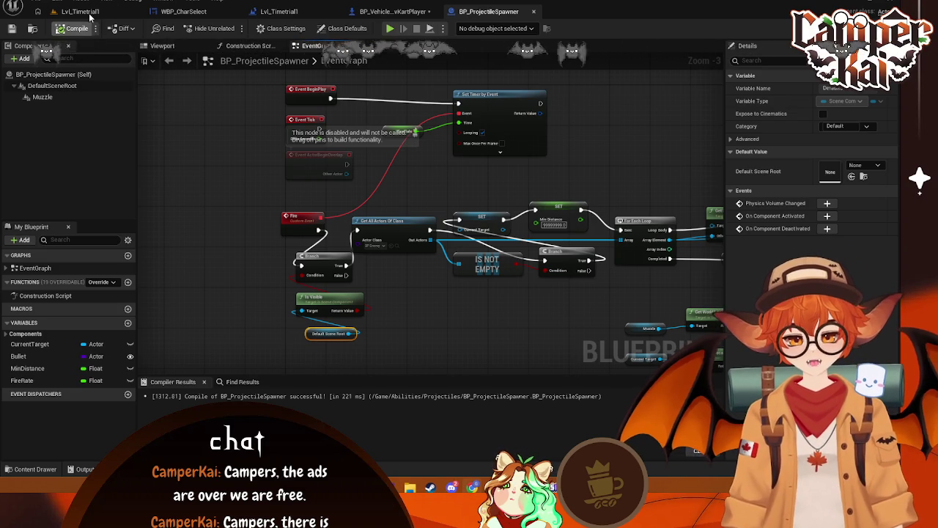
left_click(392, 11)
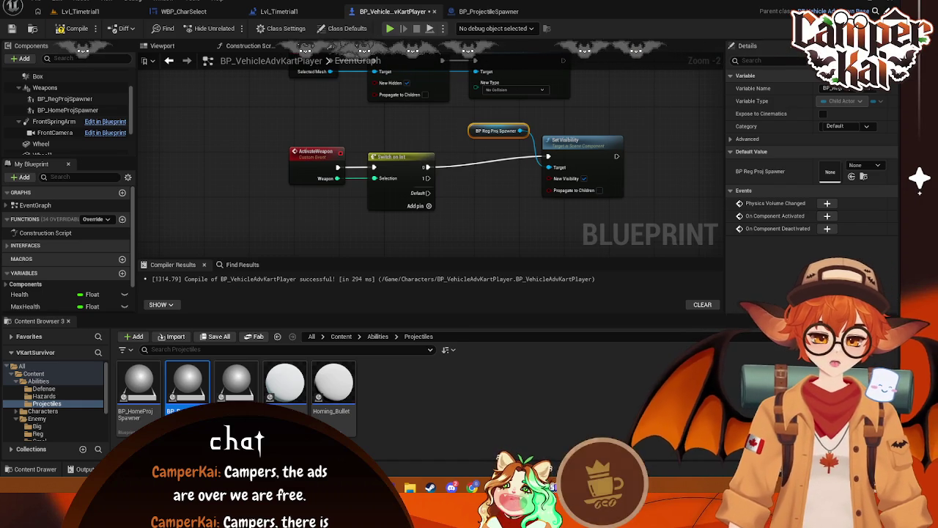
left_click(483, 186)
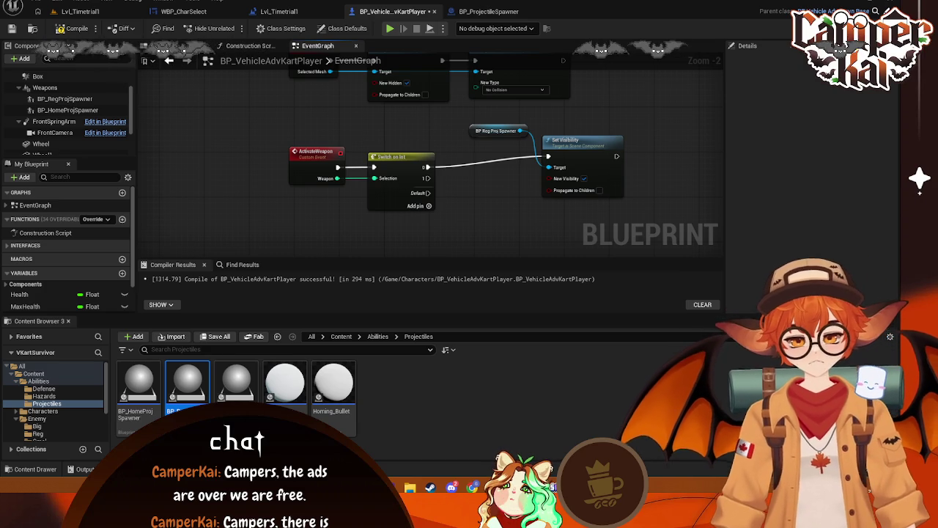
left_click(64, 98)
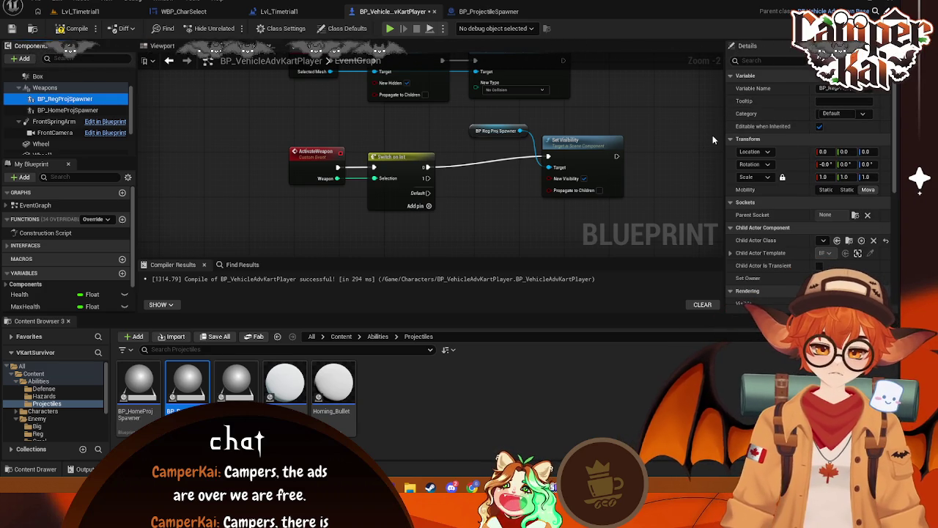
left_click(779, 60)
type("vis")
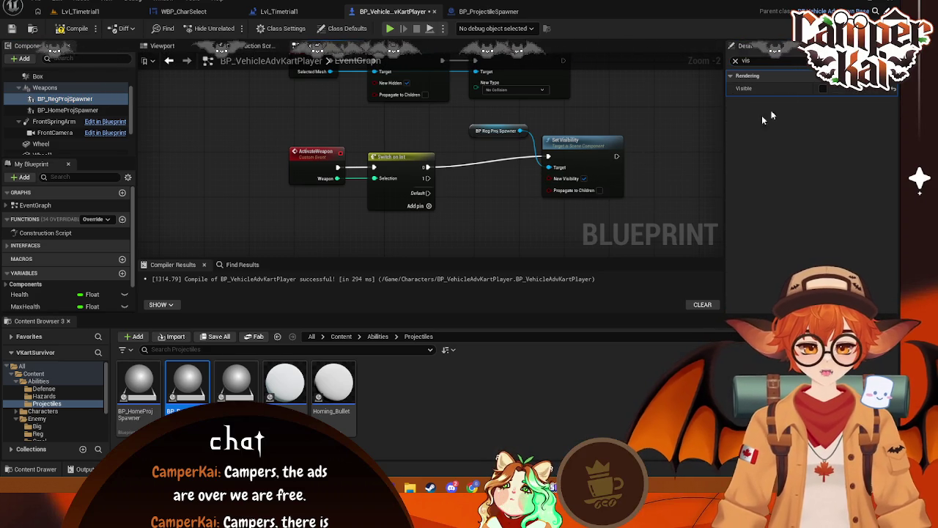
key("BackSpace")
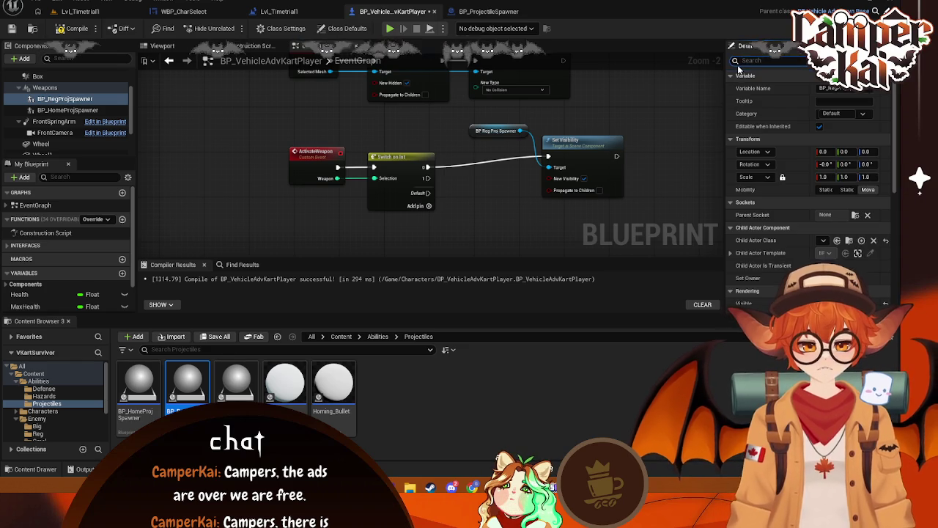
left_click_drag(615, 156, 651, 158)
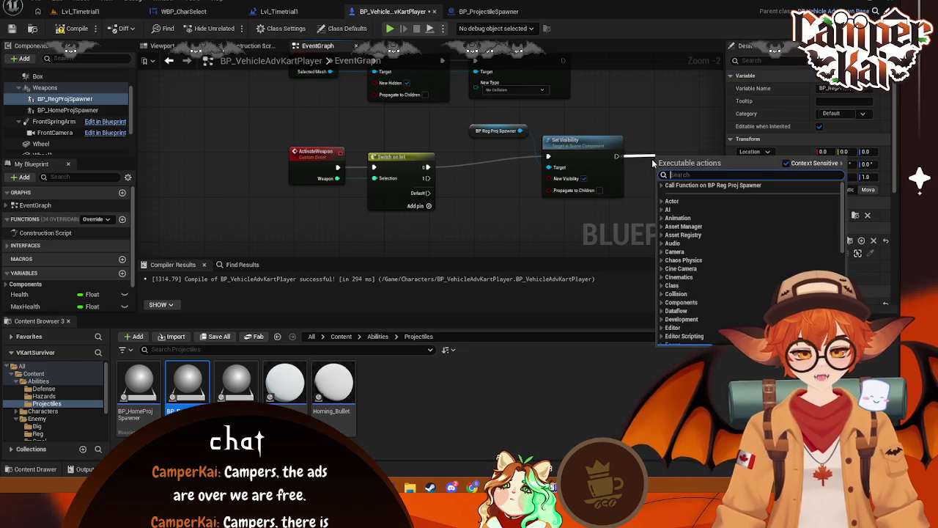
type("set hide")
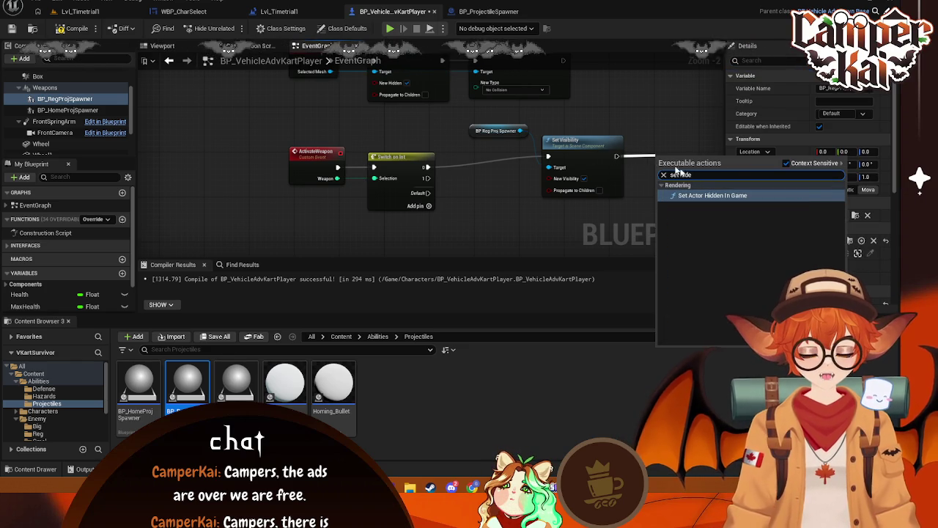
left_click(651, 103)
left_click_drag(616, 156, 647, 160)
type("set actor")
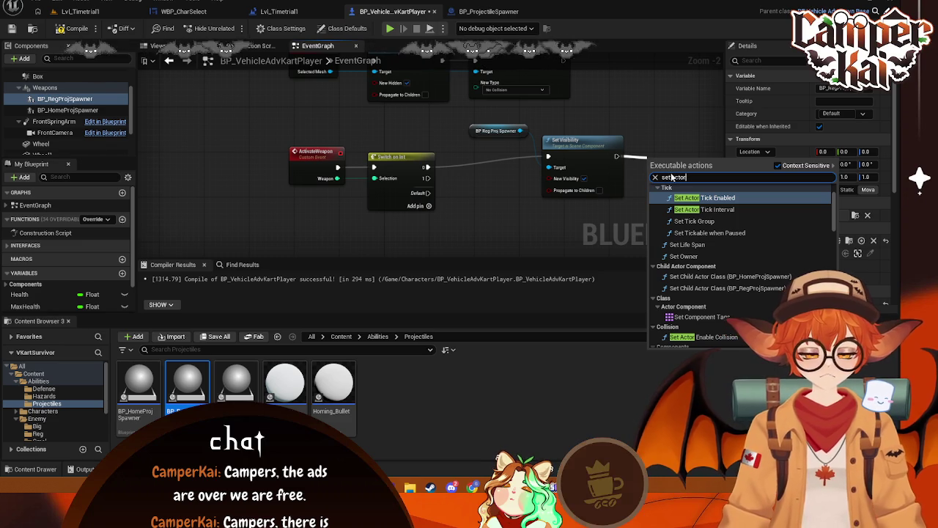
type(" hidd")
left_click(706, 198)
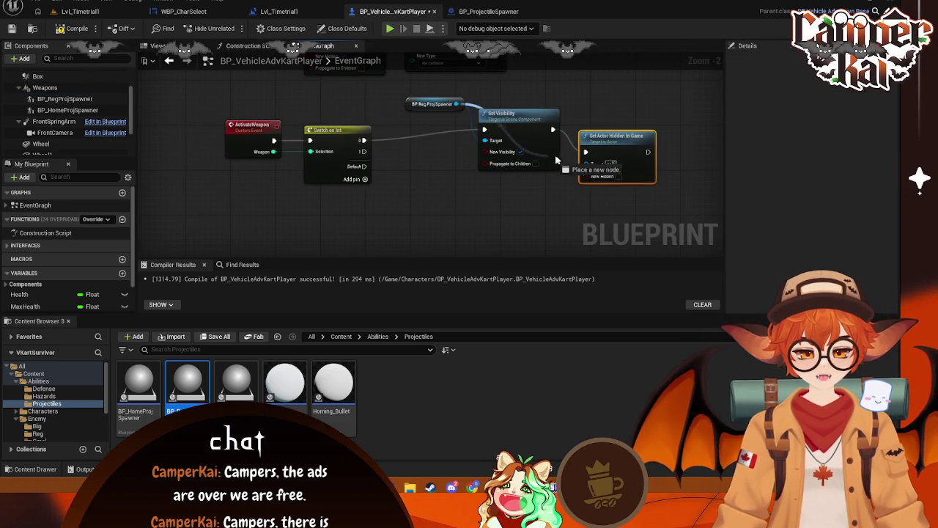
right_click(591, 155)
left_click_drag(616, 143, 616, 137)
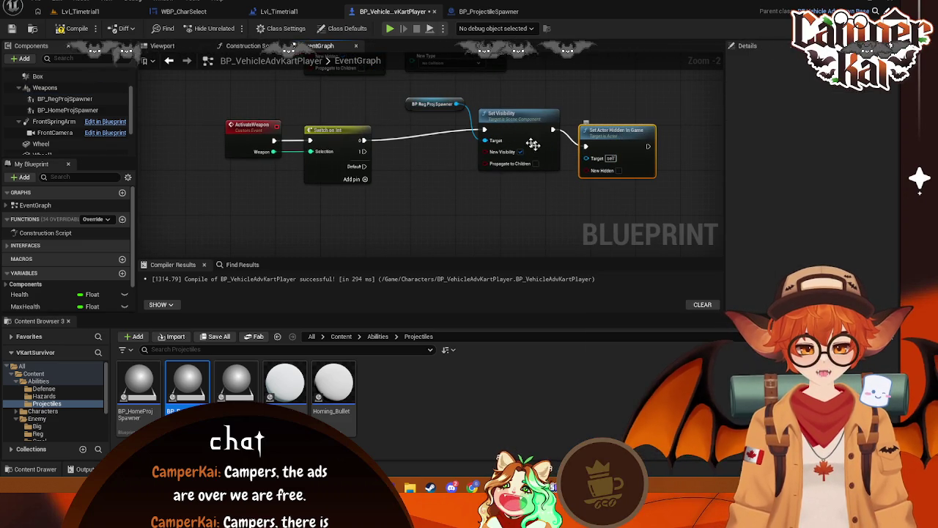
left_click_drag(456, 103, 587, 157)
left_click(630, 78)
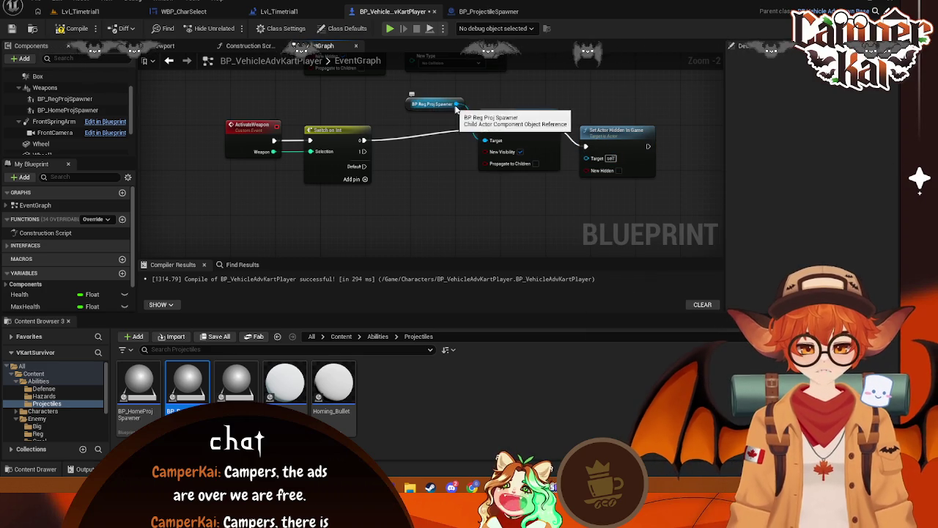
left_click(416, 104)
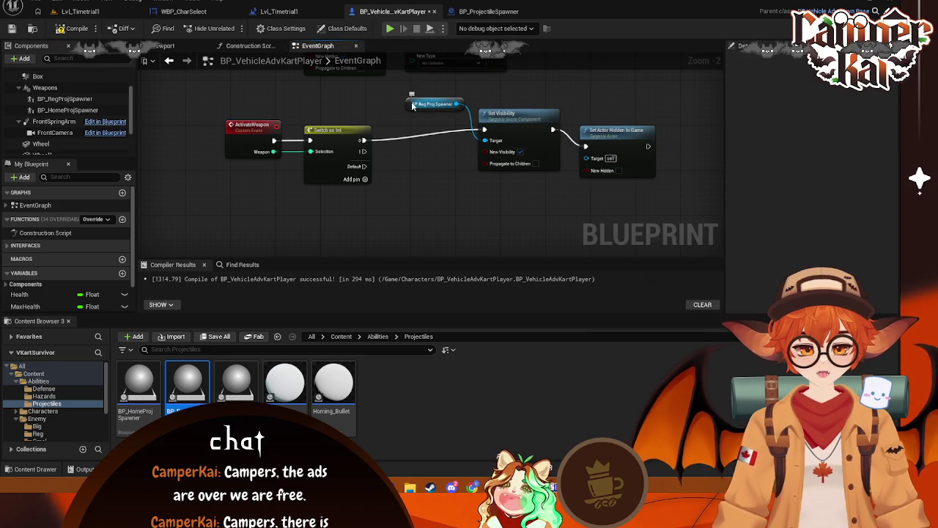
left_click(602, 133)
key("Delete")
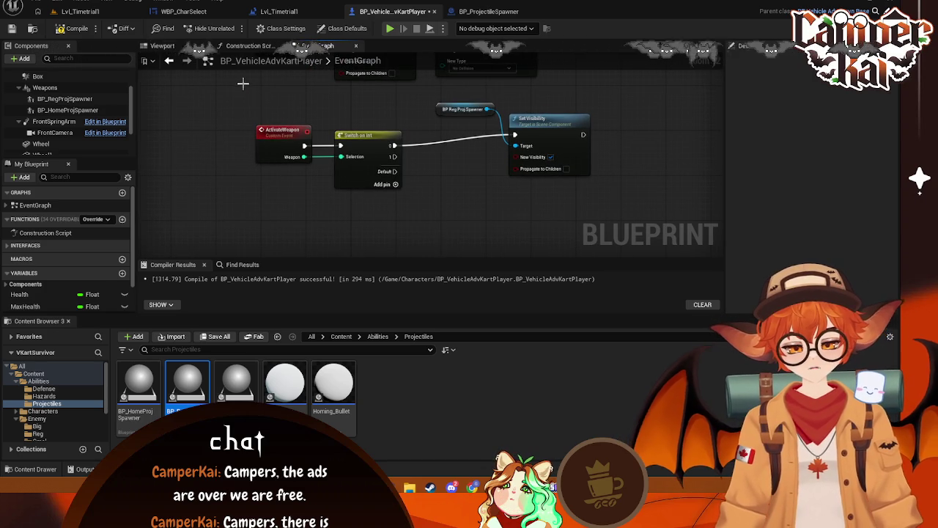
key("Print")
left_click_drag(242, 80, 608, 234)
left_click(361, 243)
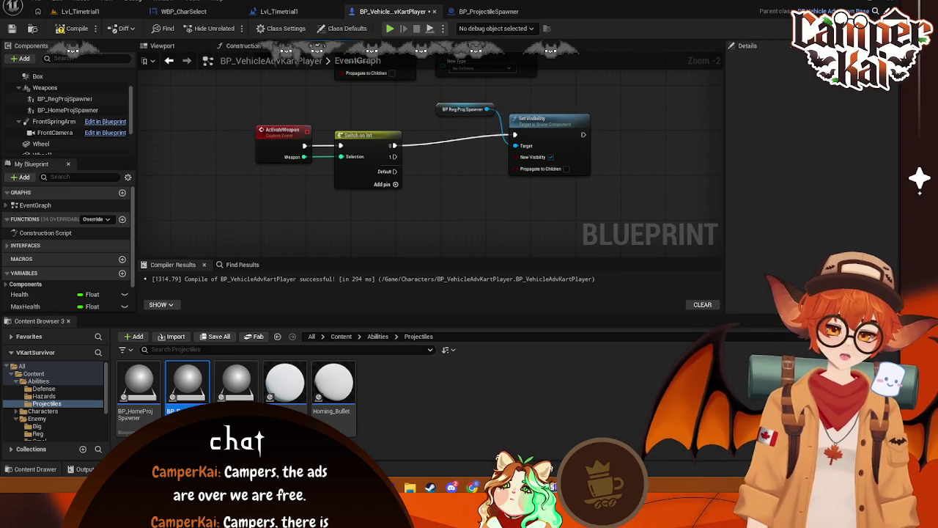
Wire case 1 to Set Visibility on BP_HomeProjSpawner and enable Propagate to Children
left_click_drag(394, 157, 464, 213)
type("set vis")
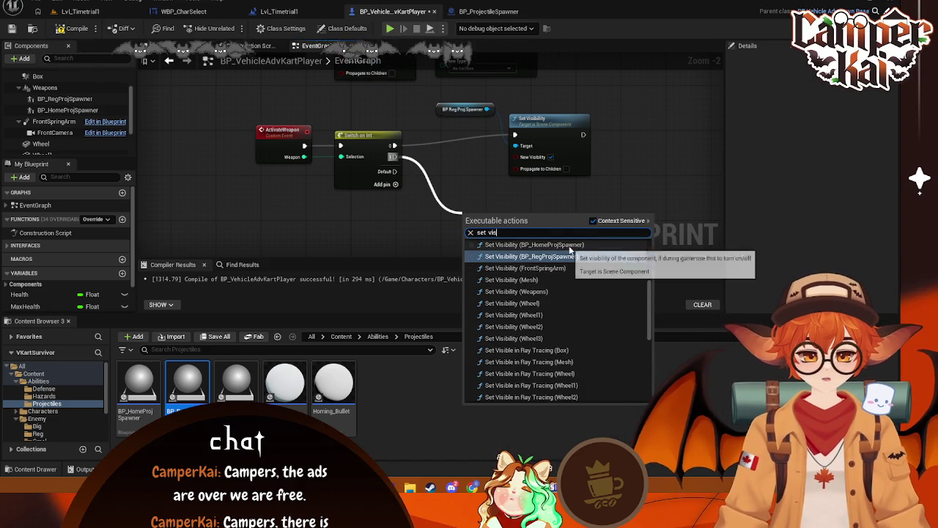
left_click(569, 244)
mouse_move(502, 227)
left_mouse_down()
mouse_move(561, 227)
mouse_move(543, 157)
left_mouse_up()
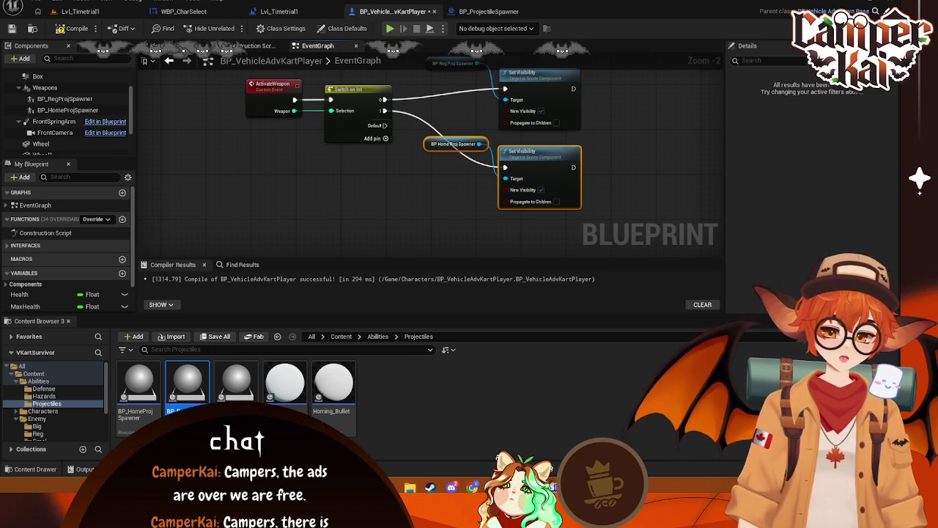
left_click(556, 122)
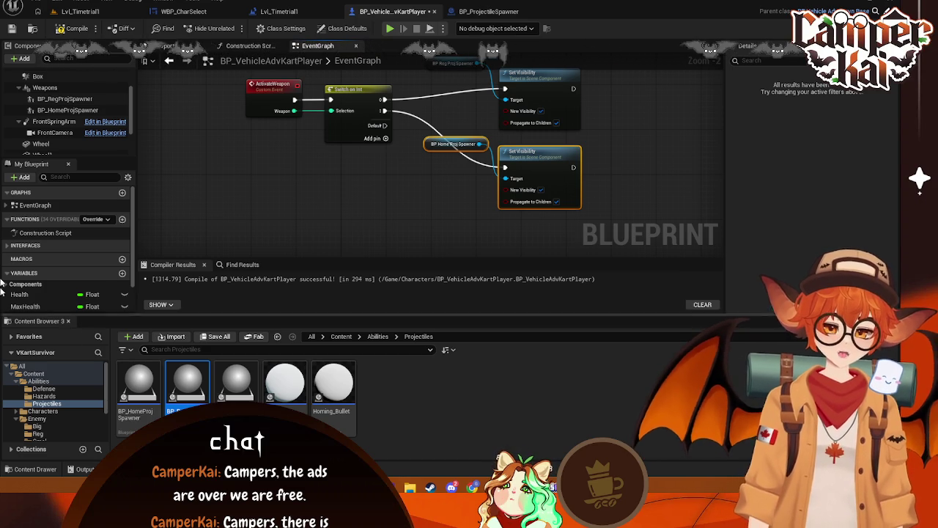
left_click(64, 98)
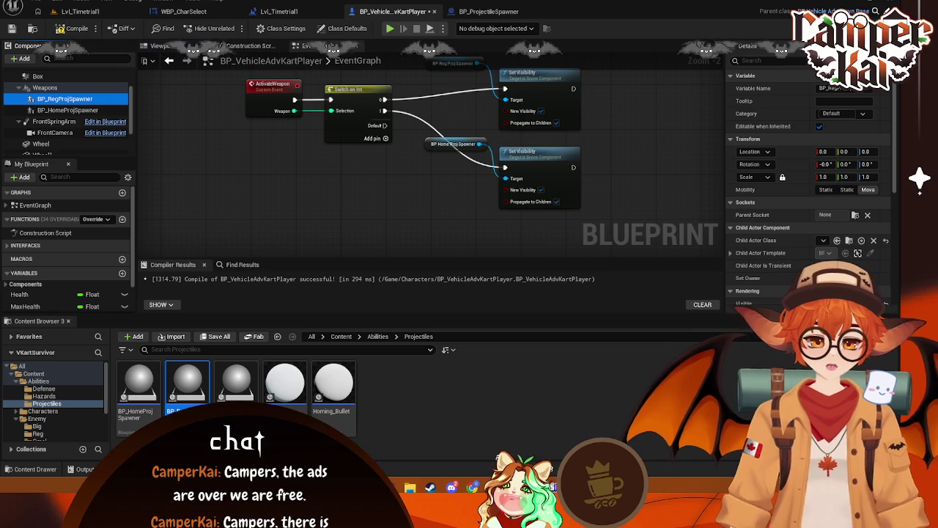
Filter the spawner's properties by 'hidden' and capture a screenshot of that area
left_click(765, 62)
type("hid")
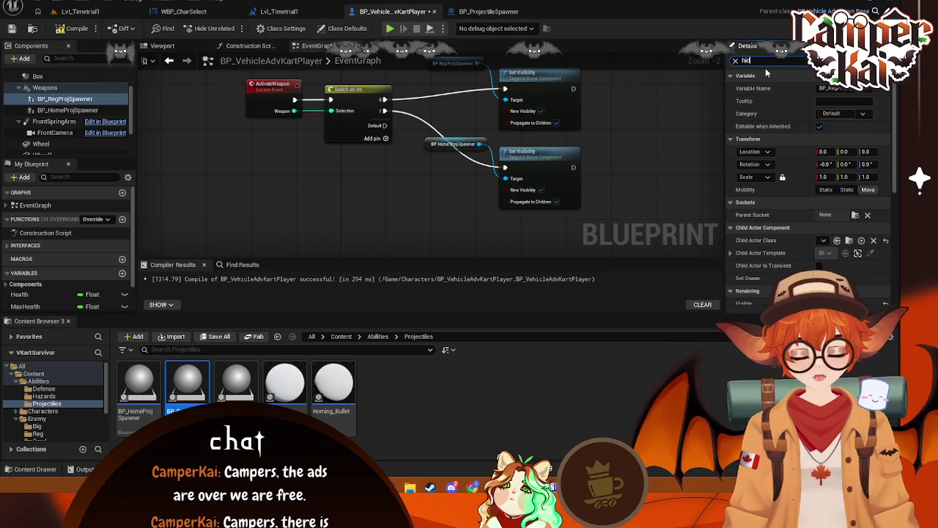
type("den")
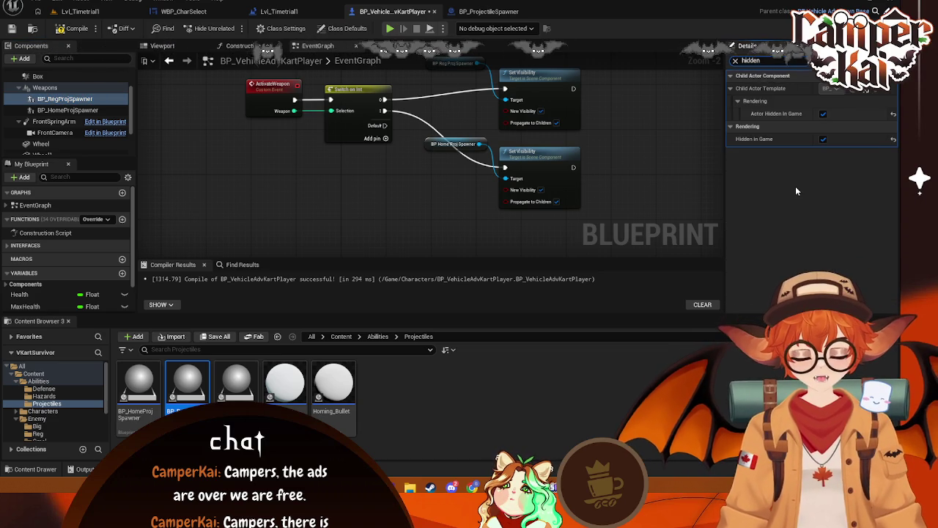
key("super+shift+s")
mouse_move(722, 53)
left_mouse_down()
mouse_move(828, 147)
mouse_move(900, 159)
left_mouse_up()
left_click(649, 167)
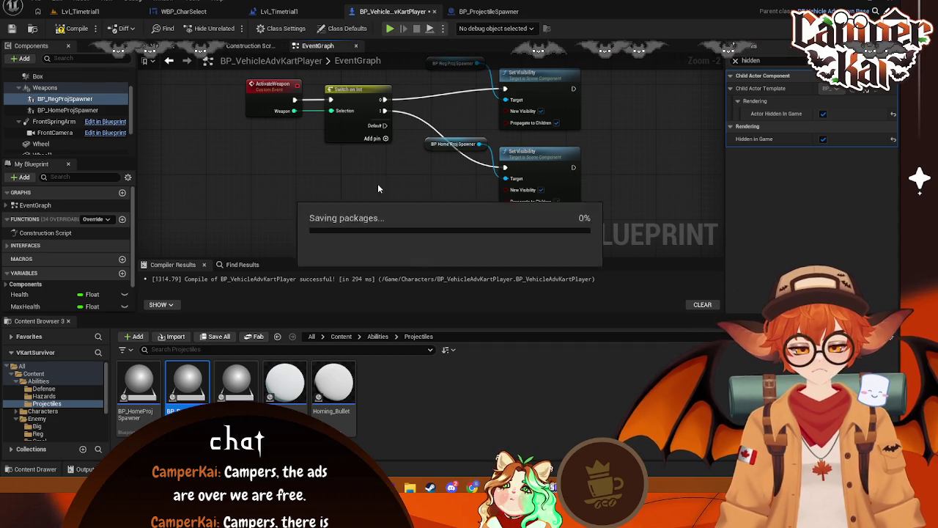
Review the ActivateWeapon event's settings and Weapon input, then return to Lvl_Timetrial1
left_click_drag(373, 196, 389, 235)
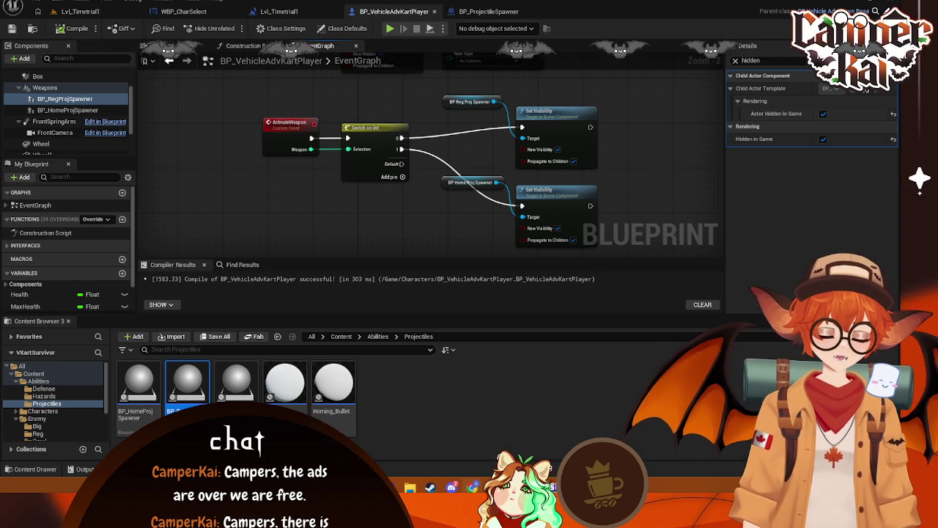
left_click_drag(452, 219, 475, 234)
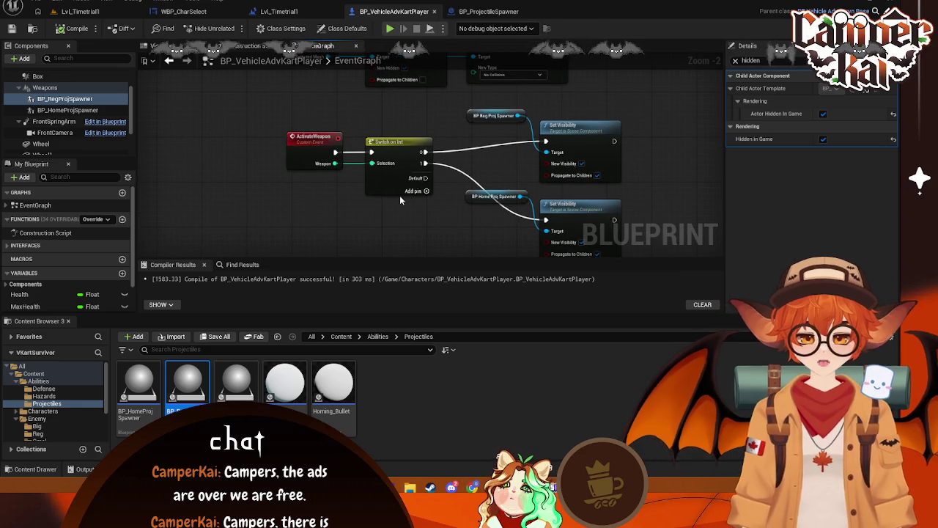
left_click_drag(400, 197, 370, 227)
left_click(266, 178)
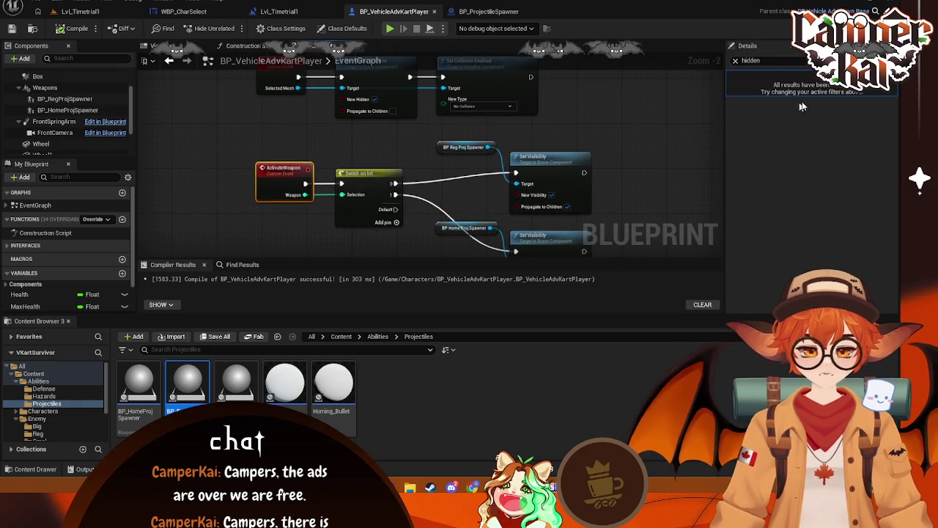
left_click(735, 61)
left_click(731, 77)
left_click(731, 101)
left_click(731, 102)
left_click(731, 113)
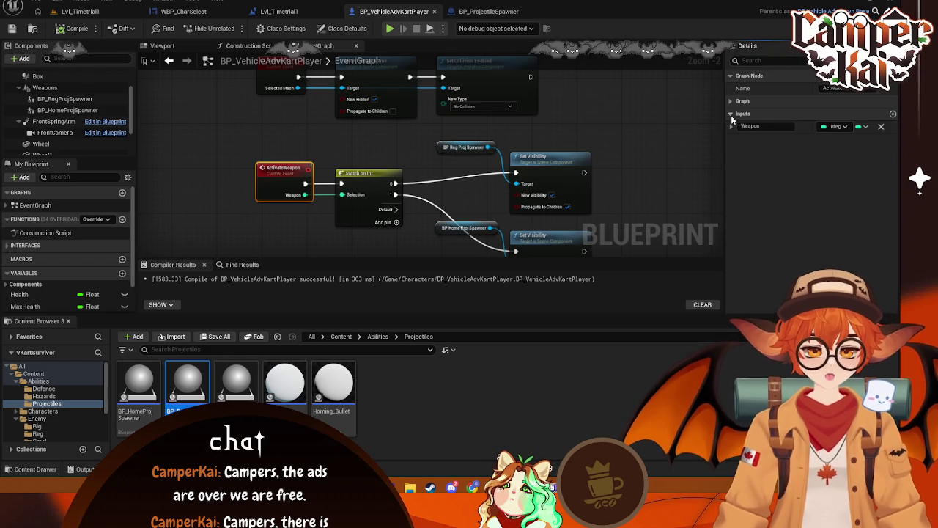
left_click(731, 114)
left_click(729, 102)
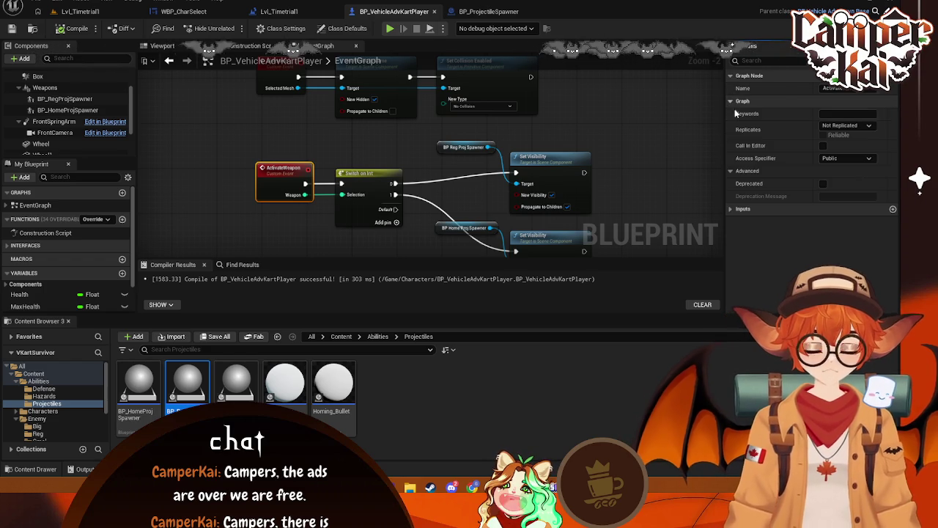
left_click(579, 143)
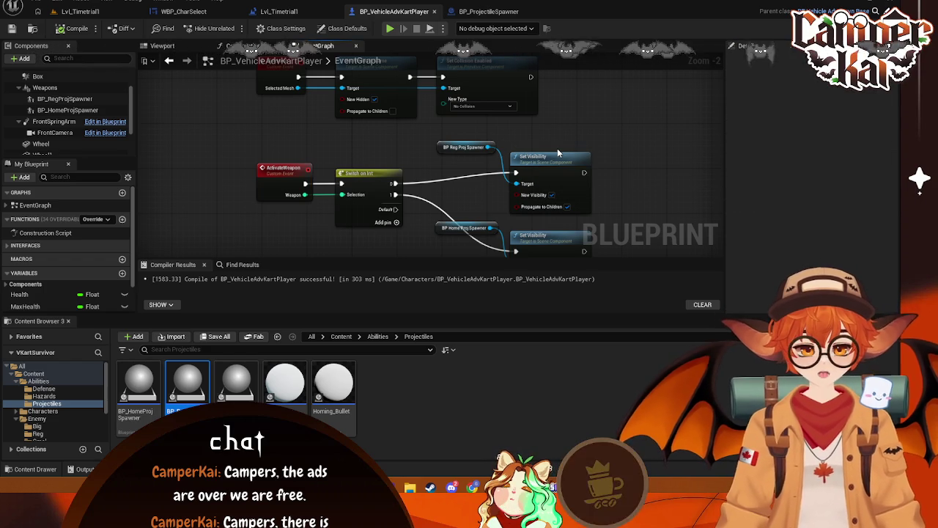
left_click(76, 12)
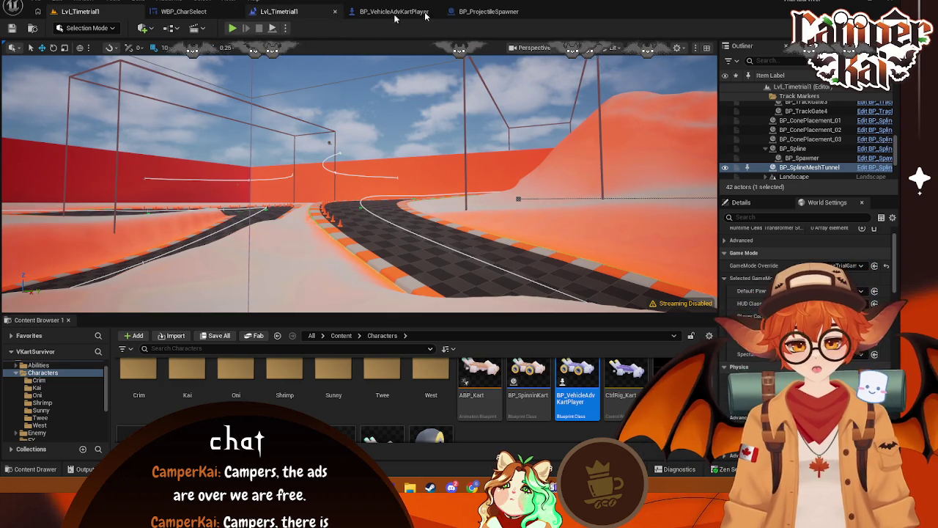
Switch between the WBP_CharSelect graph and Lvl_Timetrial1, then fly the camera to the track curve
left_click(223, 13)
left_click(103, 13)
left_click(205, 13)
left_click(120, 12)
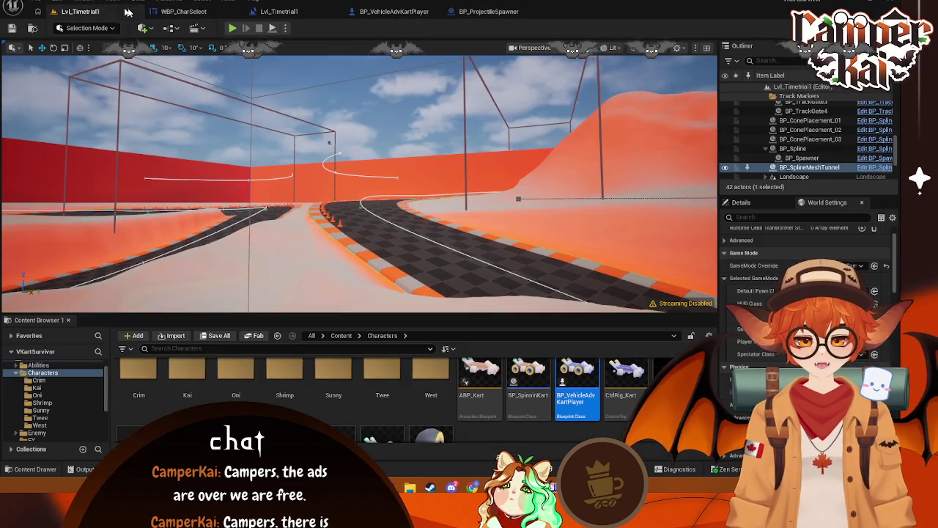
mouse_move(250, 127)
left_mouse_down()
mouse_move(250, 95)
mouse_move(250, 264)
left_mouse_up()
left_click_drag(188, 126, 189, 127)
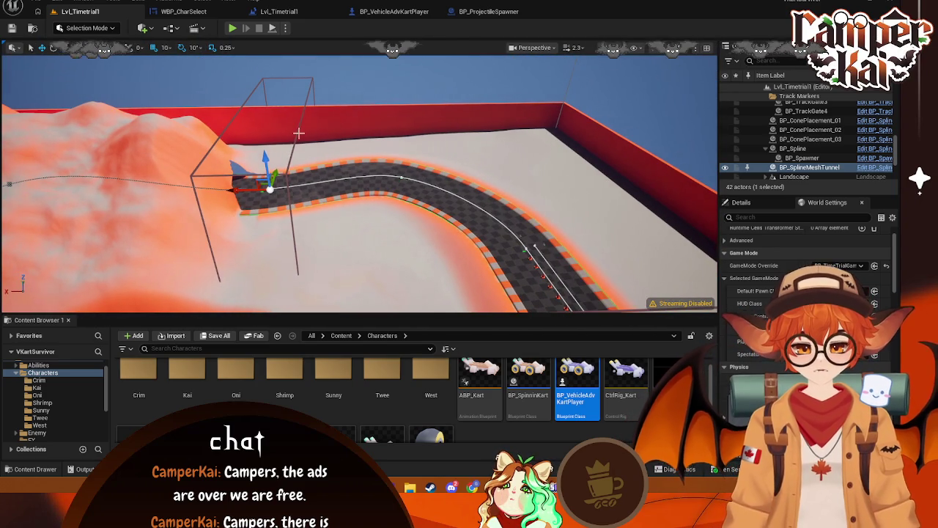
Select BP_TrackGate4 and briefly view the Level Blueprint
left_click(224, 128)
left_click(171, 28)
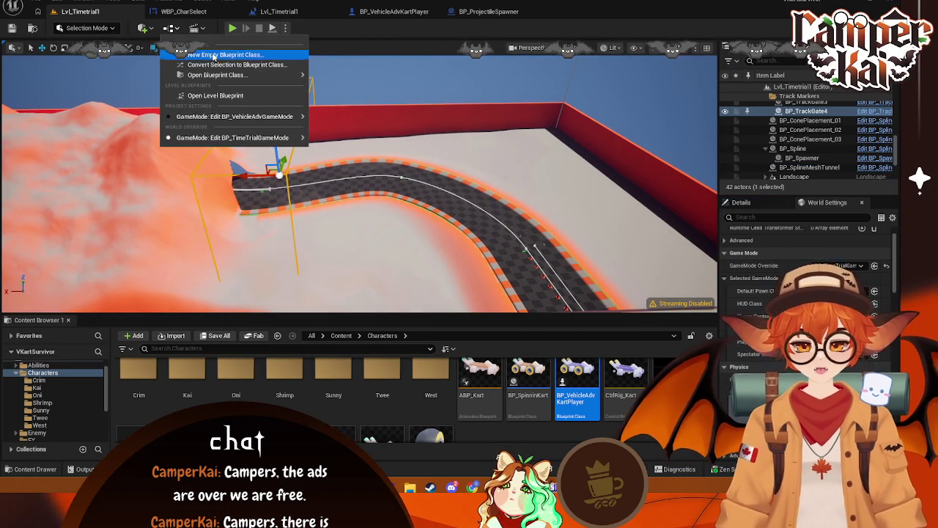
left_click(220, 94)
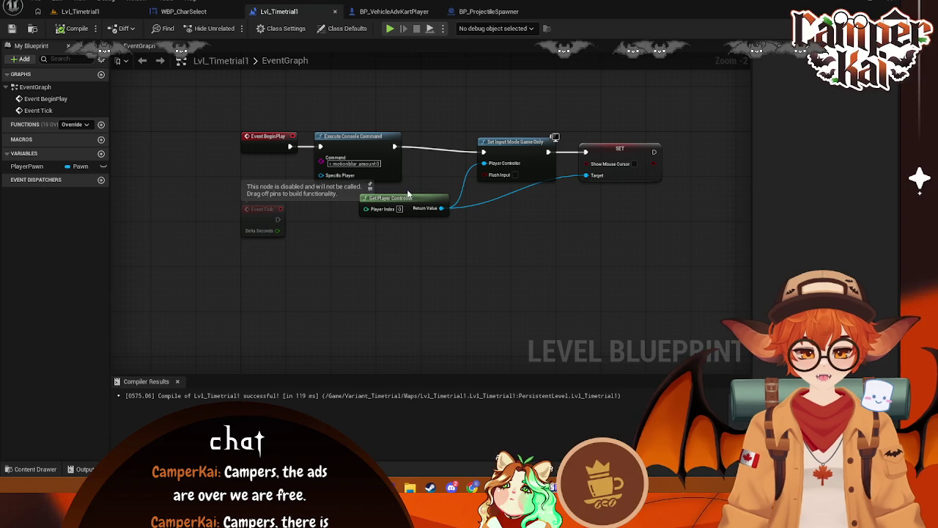
left_click(335, 14)
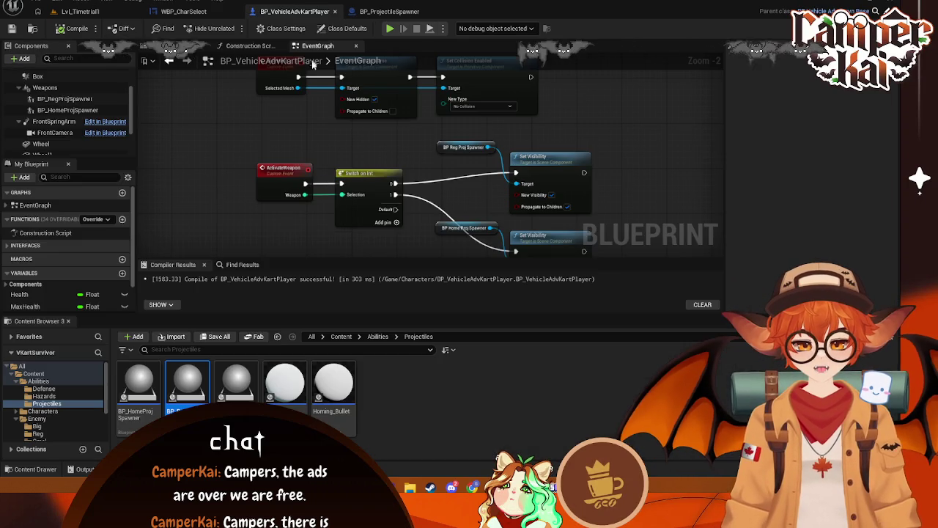
Open BP_TimeTrialGameMode from the Variant_Timetrial > Blueprints folder
left_click(183, 11)
left_click(101, 11)
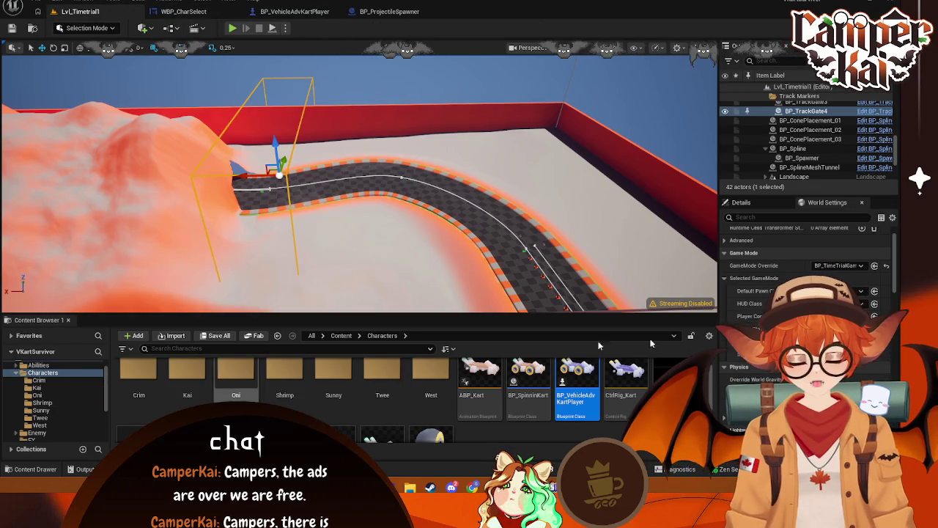
scroll(66, 397, "down", 5)
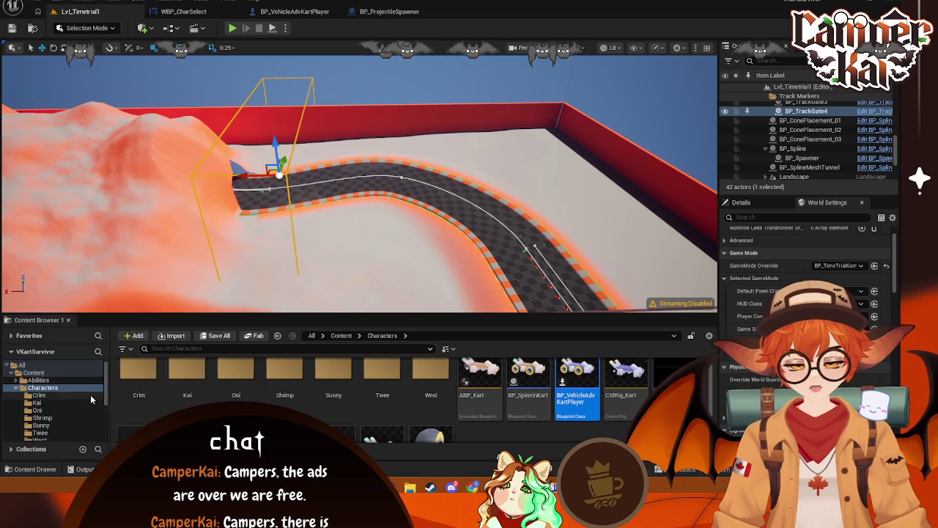
left_click(40, 410)
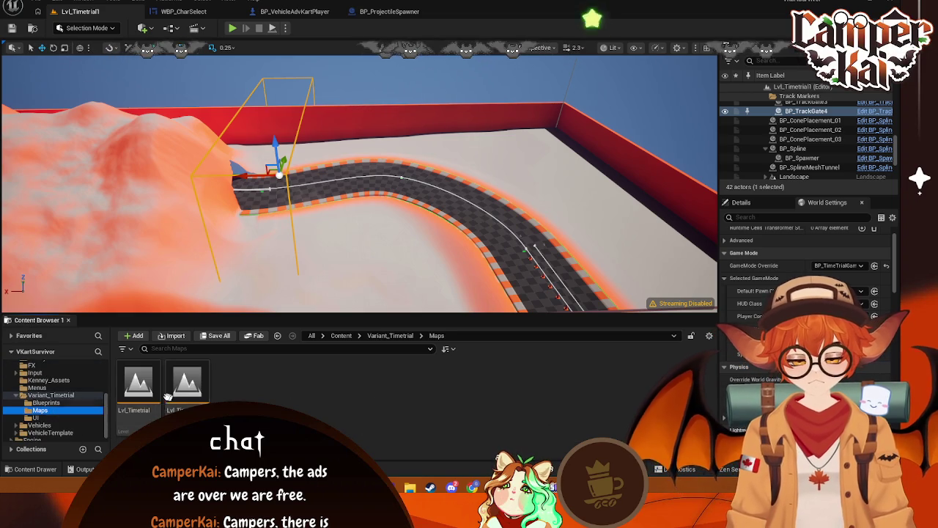
left_click(57, 402)
left_click(142, 408)
double_click(142, 409)
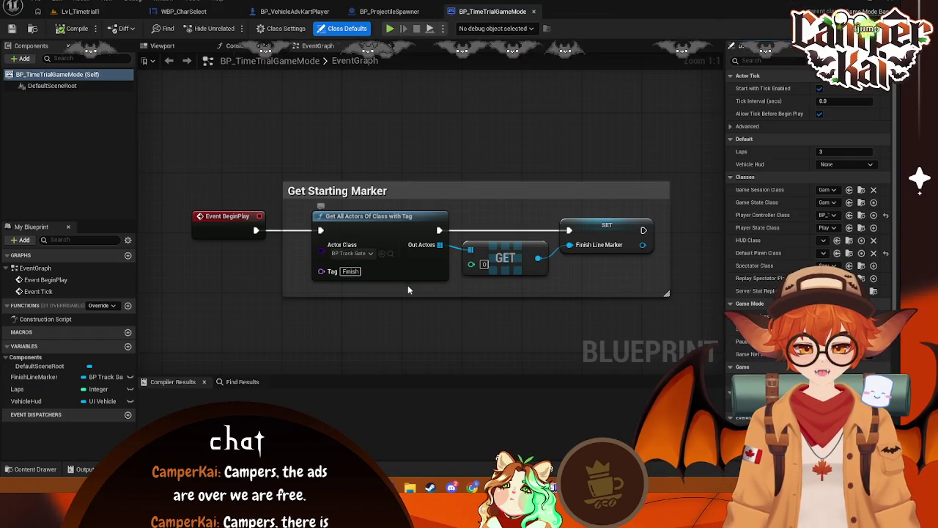
Look over the BP_TimeTrialGameMode graph, then close it
left_click_drag(409, 290, 407, 260)
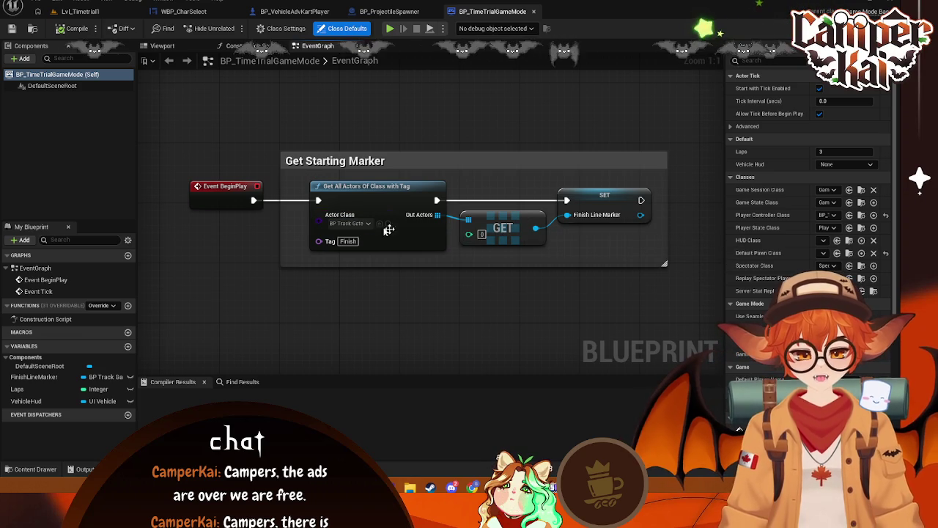
mouse_move(388, 237)
left_mouse_down()
mouse_move(465, 264)
mouse_move(502, 300)
mouse_move(444, 264)
mouse_move(453, 244)
left_mouse_up()
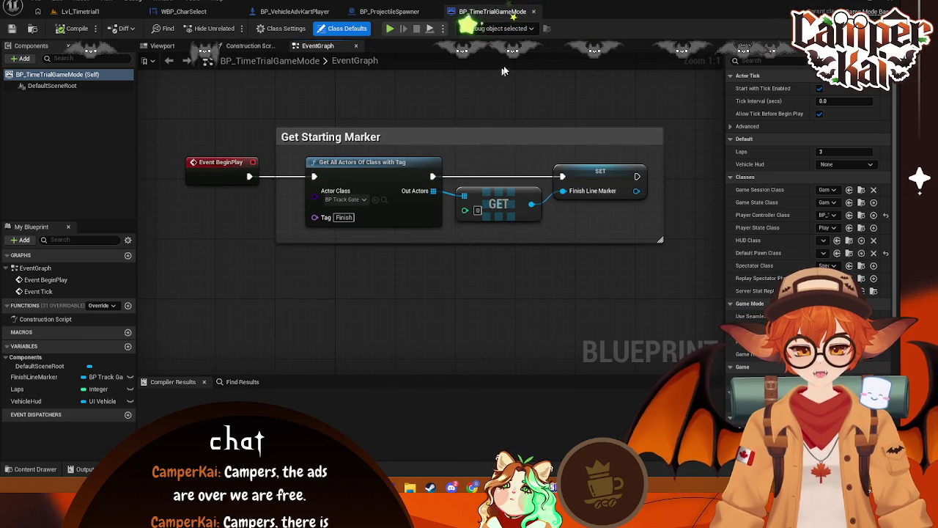
left_click(534, 12)
Go to Variant_Timetrial > Blueprints in the Content Drawer and open BP_TrackGate
left_click(35, 469)
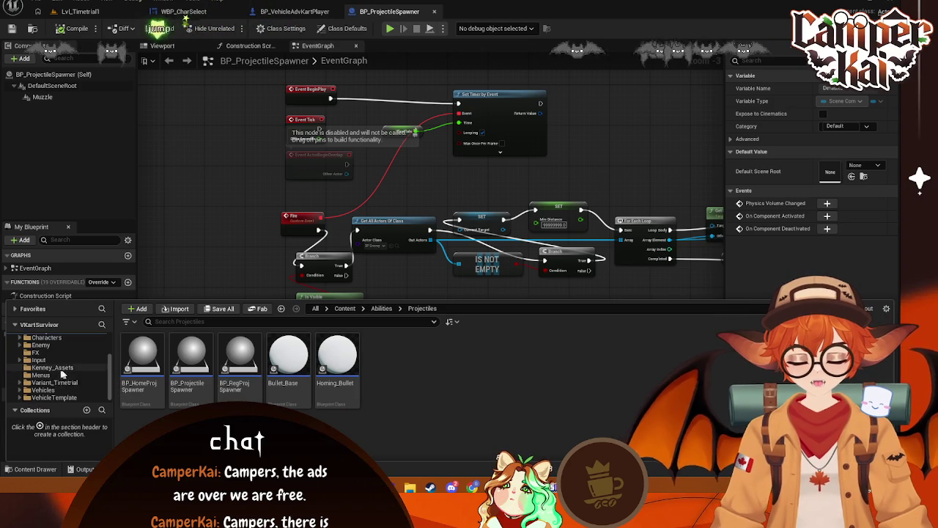
left_click(42, 353, "ctrl")
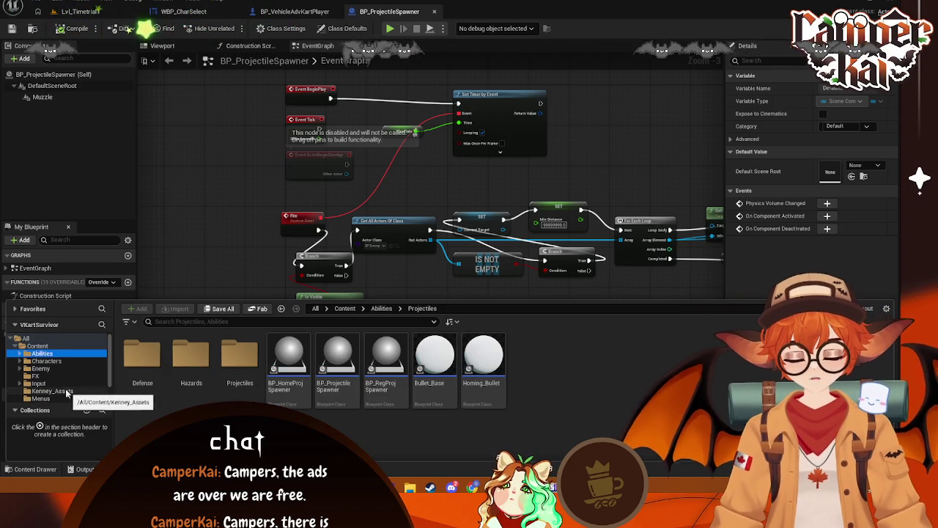
scroll(66, 386, "down", 1)
left_click(51, 367)
left_click(54, 382)
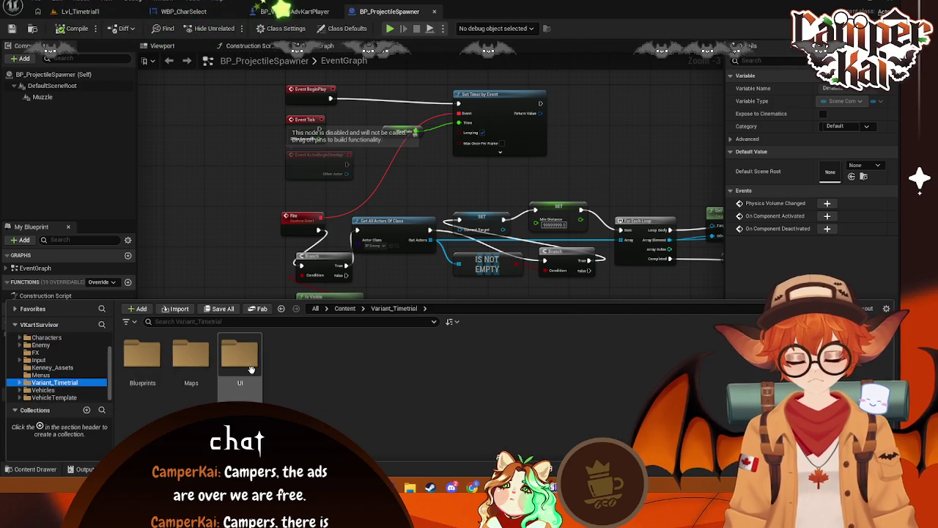
double_click(193, 370)
left_click(50, 389)
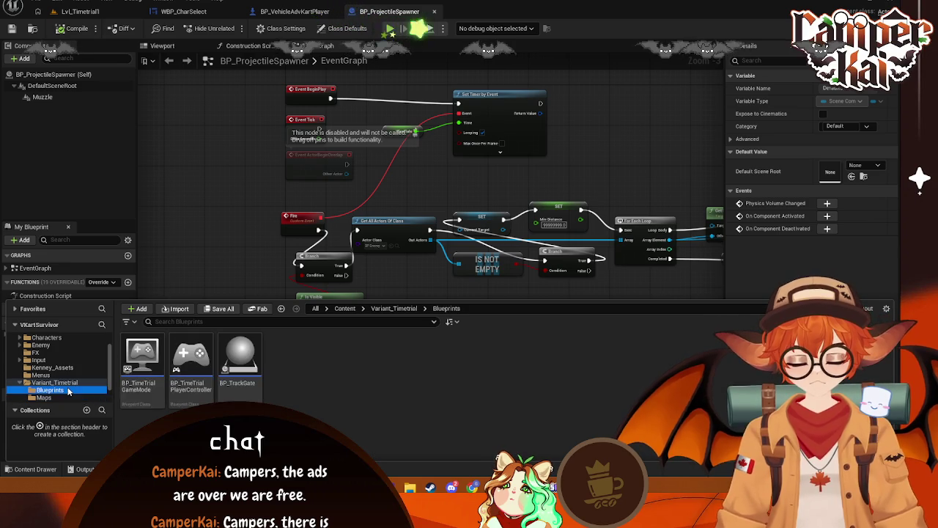
double_click(234, 361)
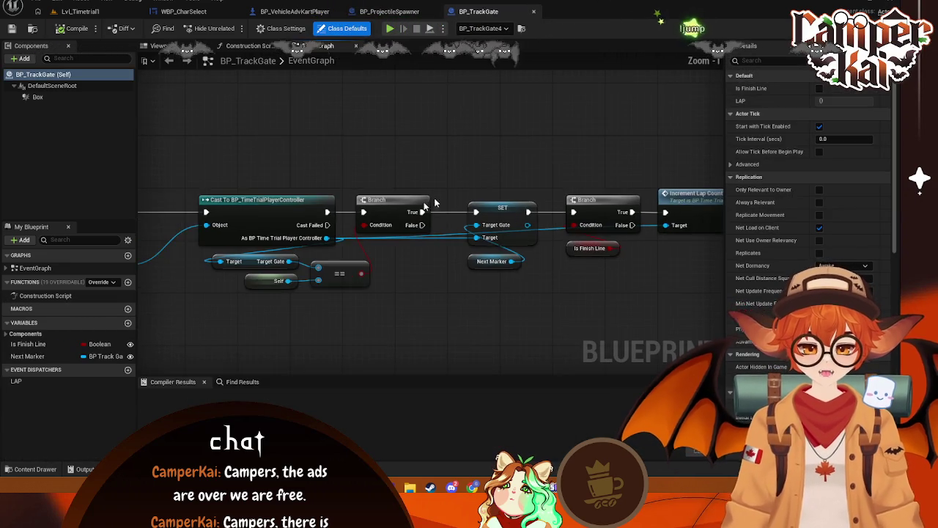
Centre on Increment Lap Count and search 'get player' actions, cancelling without adding a node
mouse_move(634, 259)
left_mouse_down()
mouse_move(410, 226)
mouse_move(438, 249)
left_mouse_up()
left_click_drag(513, 146, 540, 150)
left_click_drag(516, 210, 509, 238)
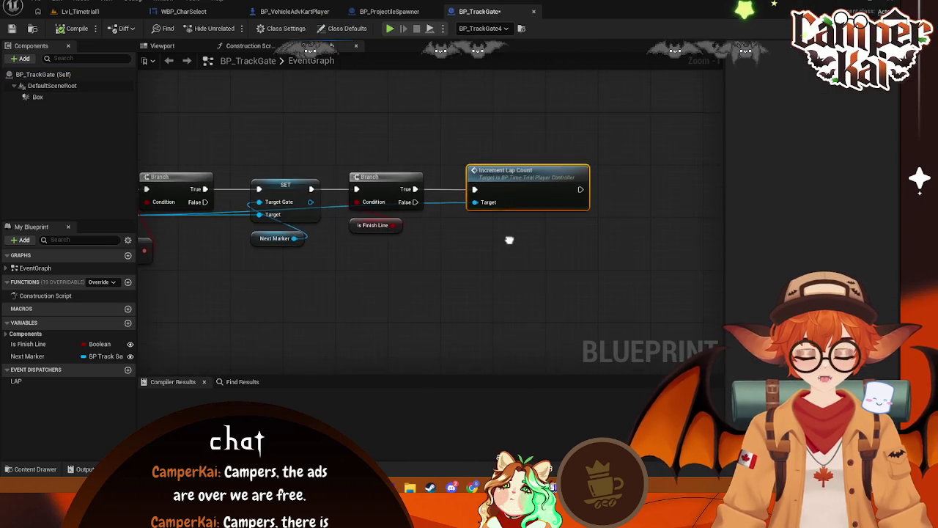
mouse_move(565, 216)
left_mouse_down()
mouse_move(516, 218)
mouse_move(623, 214)
left_mouse_up()
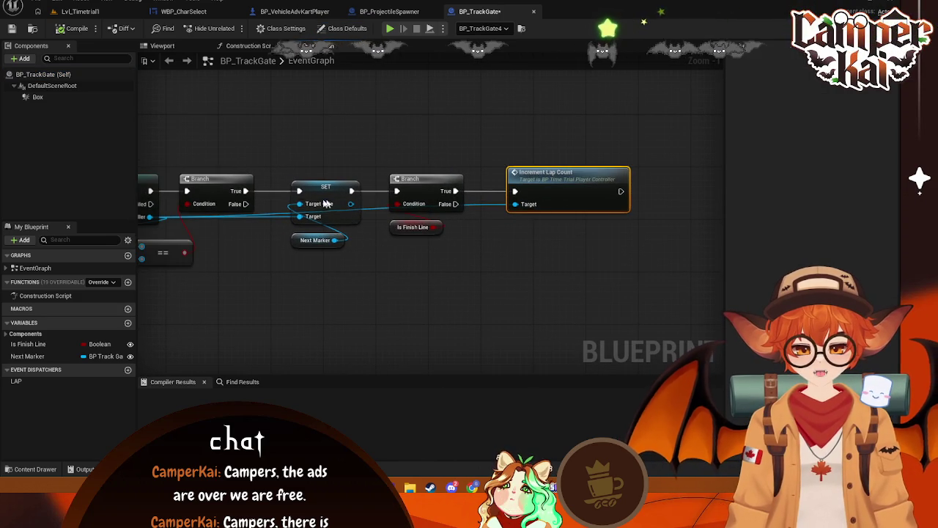
left_click_drag(421, 259, 405, 247)
left_click_drag(440, 214, 515, 204)
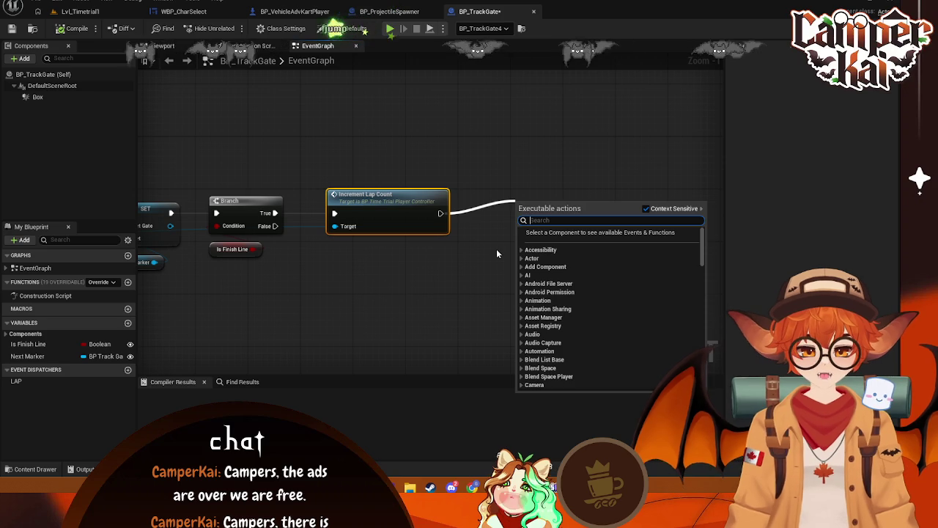
type("get playuer")
key("BackSpace")
key("BackSpace")
key("BackSpace")
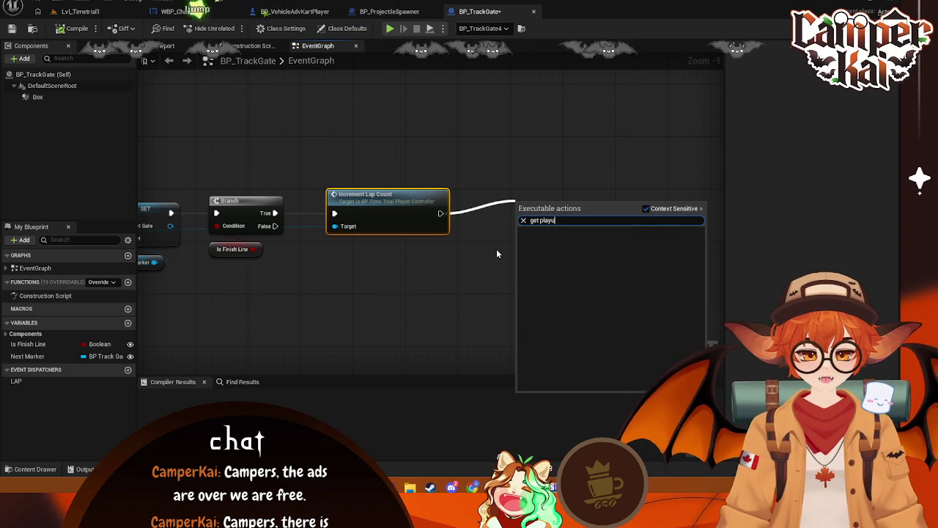
type("er paw")
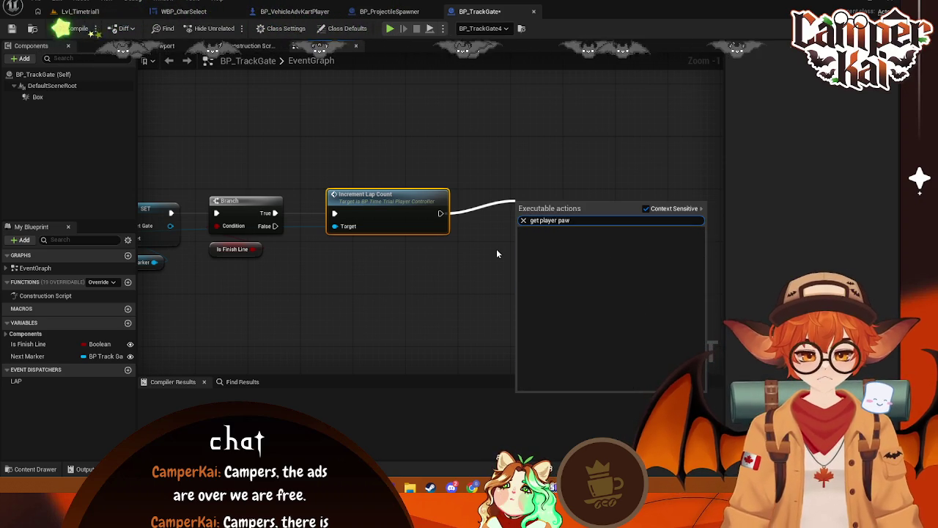
key("BackSpace")
key("BackSpace")
key("BackSpace")
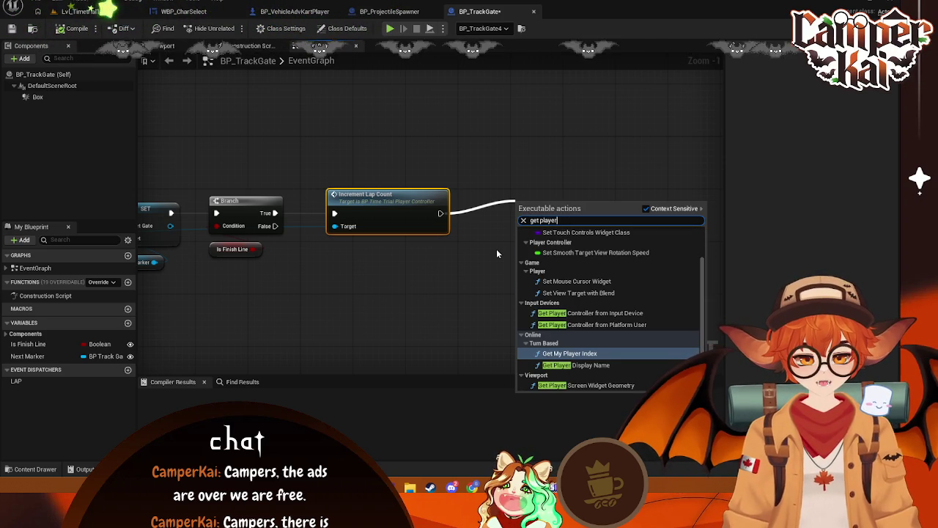
key("Escape")
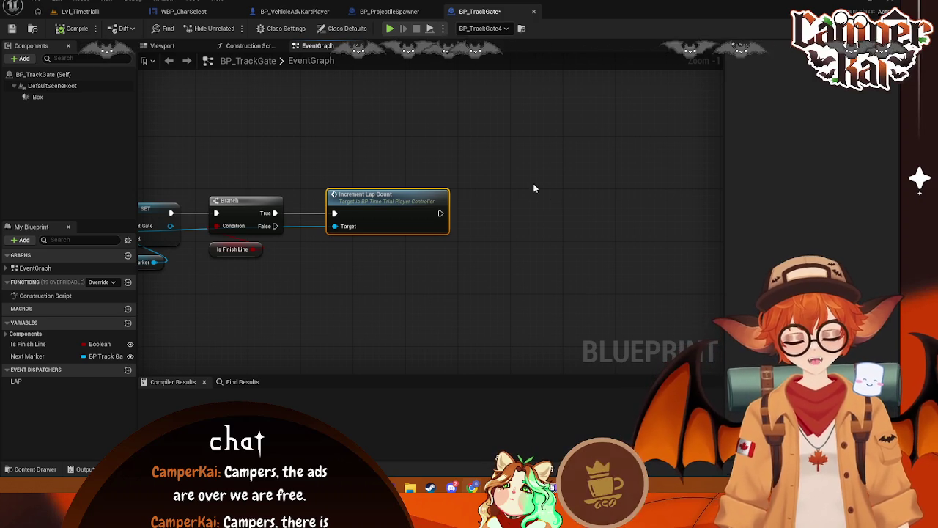
Add a Branch after Increment Lap Count, delete it, then select BP_TimeTrialPlayerController
mouse_move(439, 213)
left_mouse_down()
mouse_move(460, 220)
mouse_move(506, 202)
left_mouse_up()
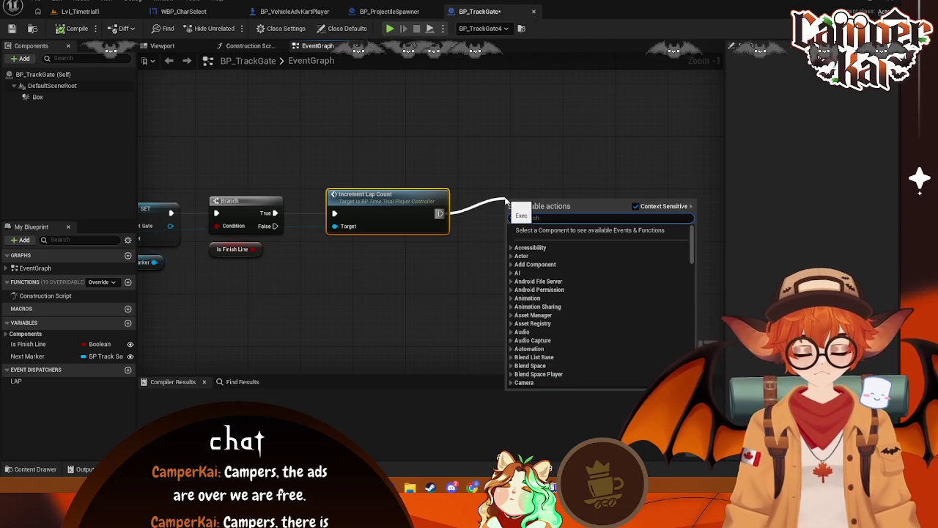
type("branch")
left_click(538, 241)
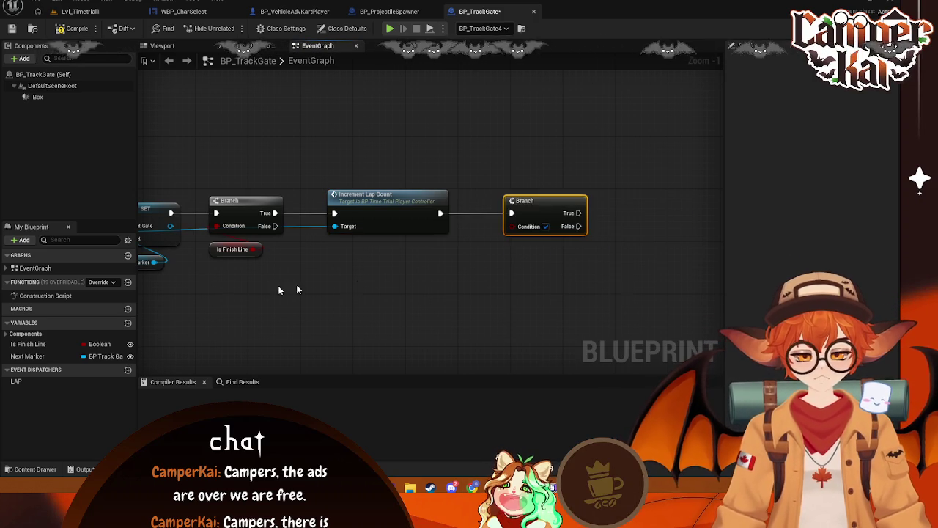
left_click(357, 197)
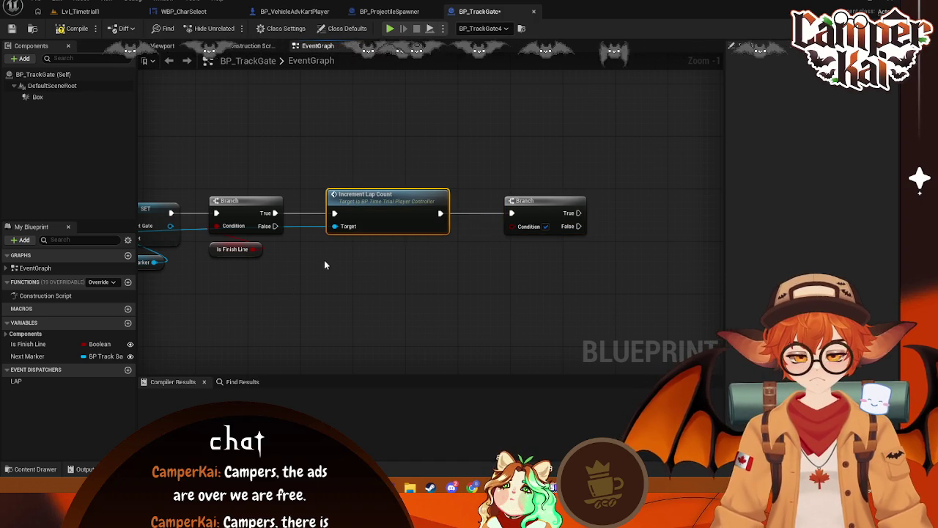
left_click(543, 204)
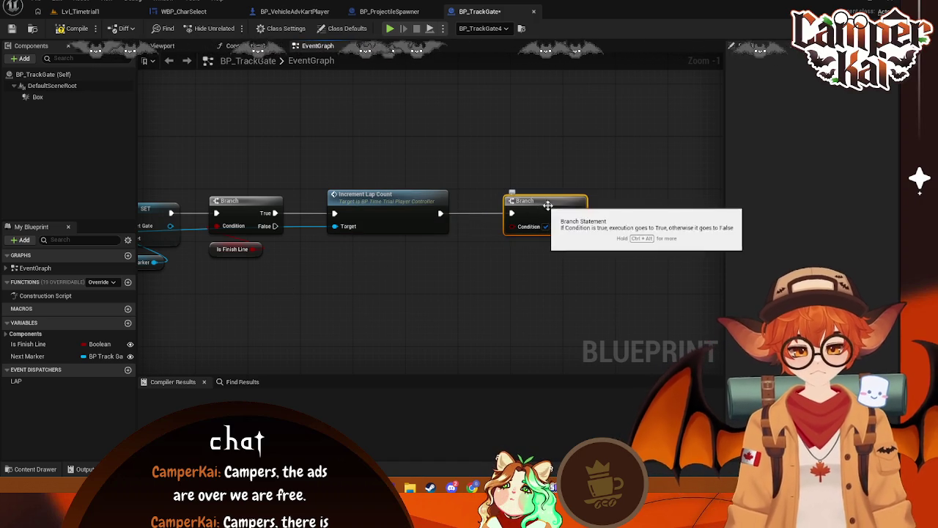
left_click_drag(367, 250, 440, 250)
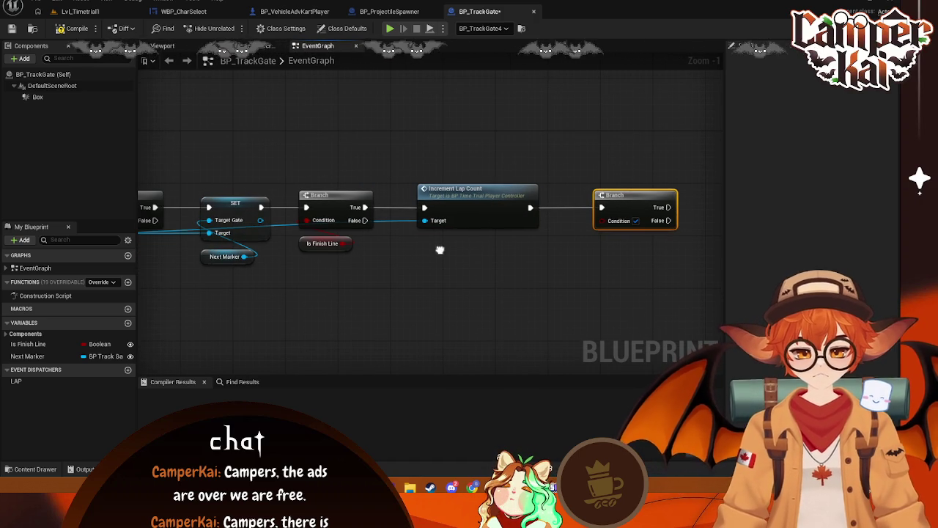
key("Delete")
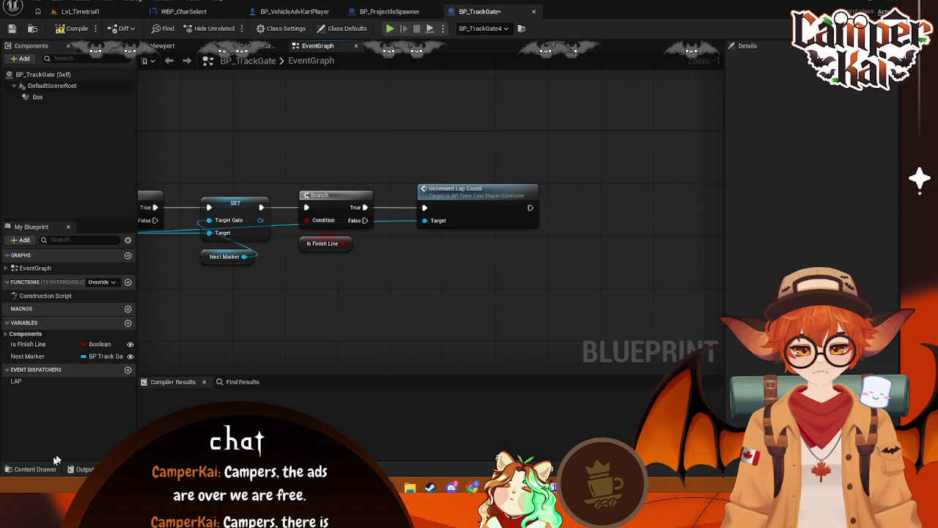
left_click(29, 469)
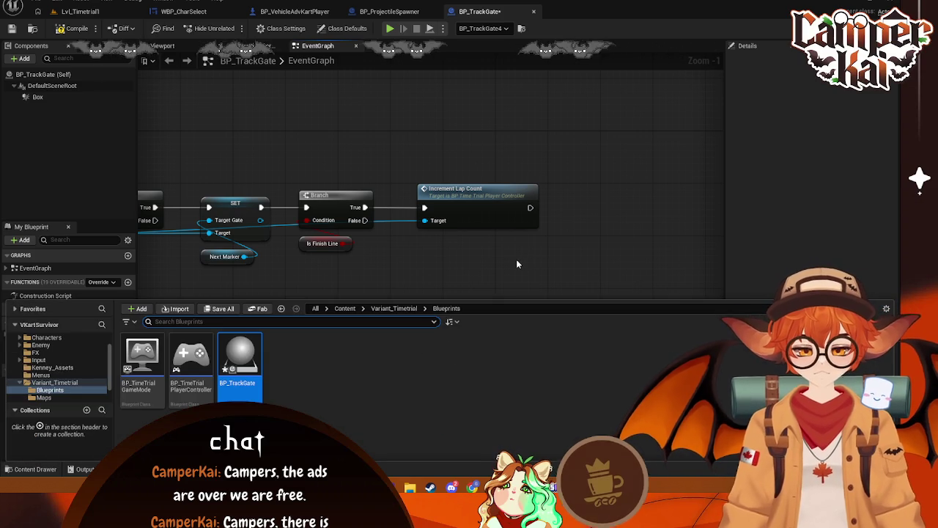
left_click(187, 370)
Open BP_TimeTrialPlayerController and look over its race-start logic
double_click(186, 370)
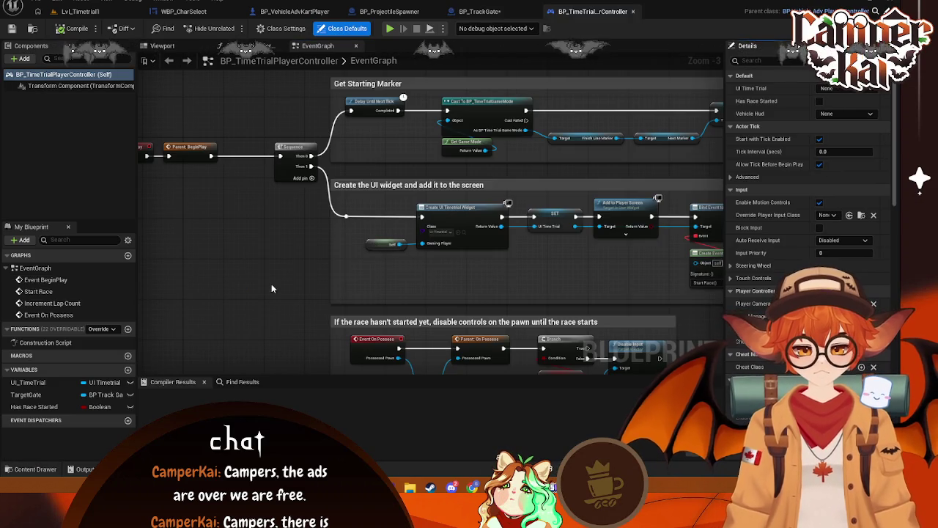
left_click_drag(271, 286, 211, 223)
mouse_move(593, 272)
left_mouse_down()
mouse_move(618, 145)
mouse_move(611, 282)
mouse_move(599, 312)
mouse_move(655, 277)
mouse_move(339, 268)
mouse_move(417, 302)
mouse_move(428, 327)
mouse_move(525, 278)
mouse_move(521, 270)
left_mouse_up()
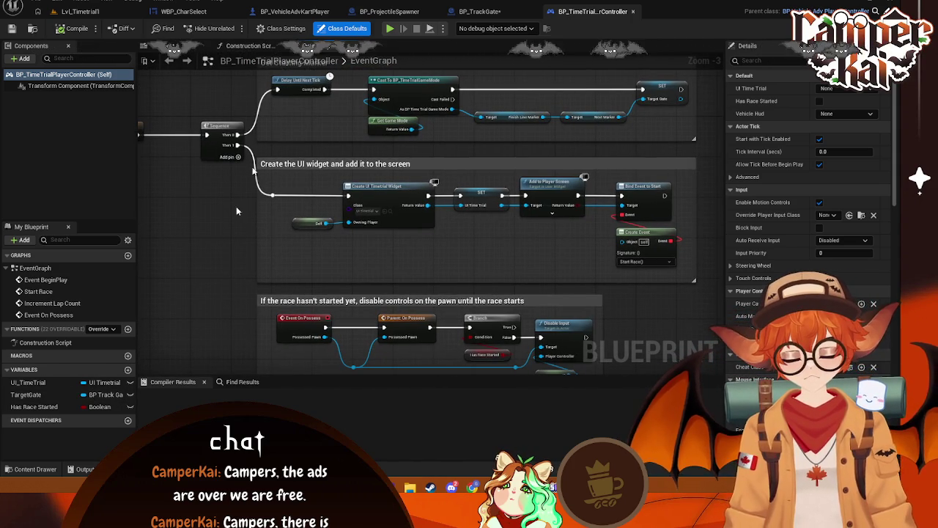
Return to BP_TrackGate and jump to the Increment Lap Count event definition
left_click(33, 469)
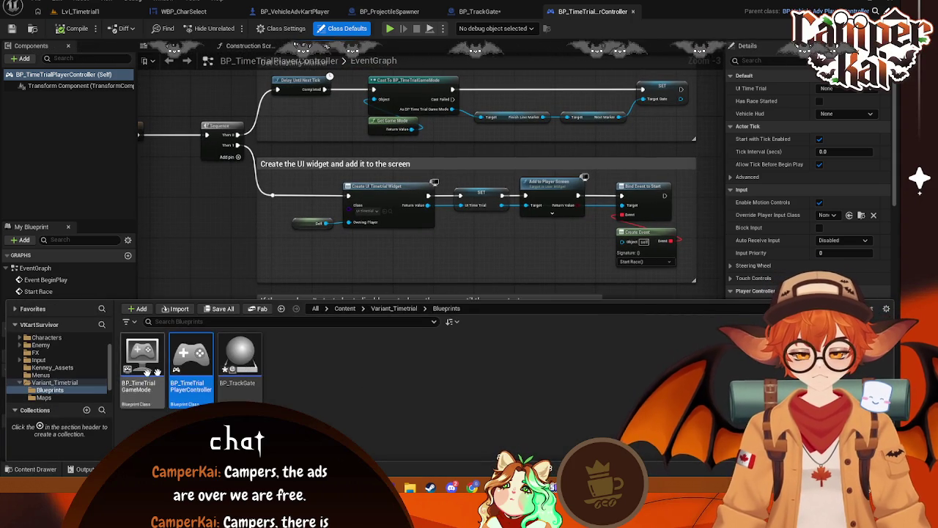
double_click(237, 364)
mouse_move(430, 280)
left_mouse_down()
mouse_move(543, 282)
mouse_move(509, 232)
mouse_move(582, 235)
mouse_move(524, 212)
left_mouse_up()
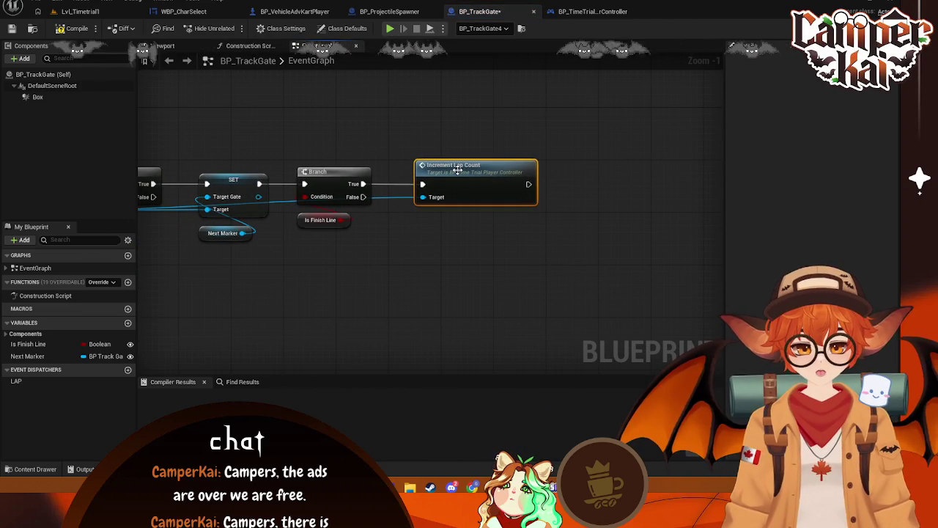
double_click(494, 170)
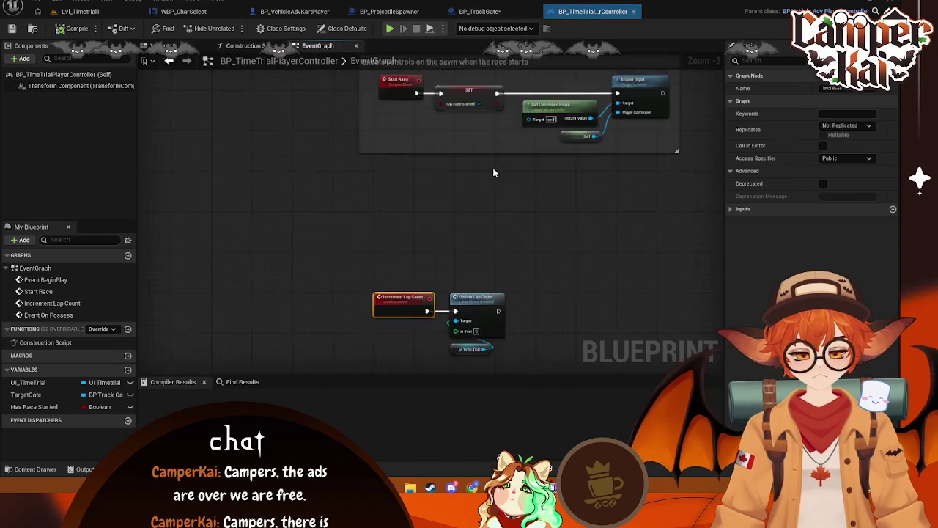
Move the lap-count event, Update Lap Count and getter below the Enable controls comment
scroll(549, 174, "down", 5)
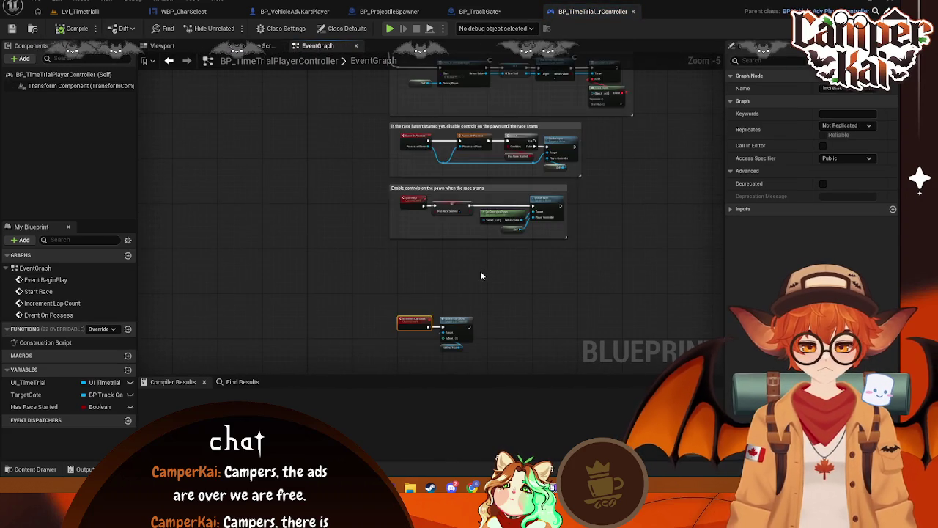
scroll(480, 274, "up", 2)
left_click_drag(458, 293, 304, 198)
mouse_move(436, 220)
left_mouse_down()
mouse_move(439, 149)
mouse_move(457, 251)
left_mouse_up()
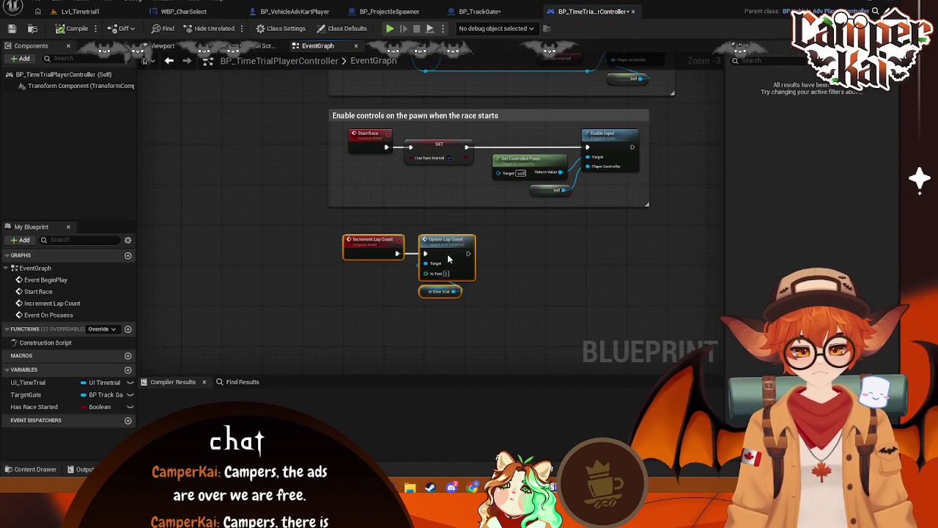
scroll(517, 263, "up", 1)
left_click(505, 268)
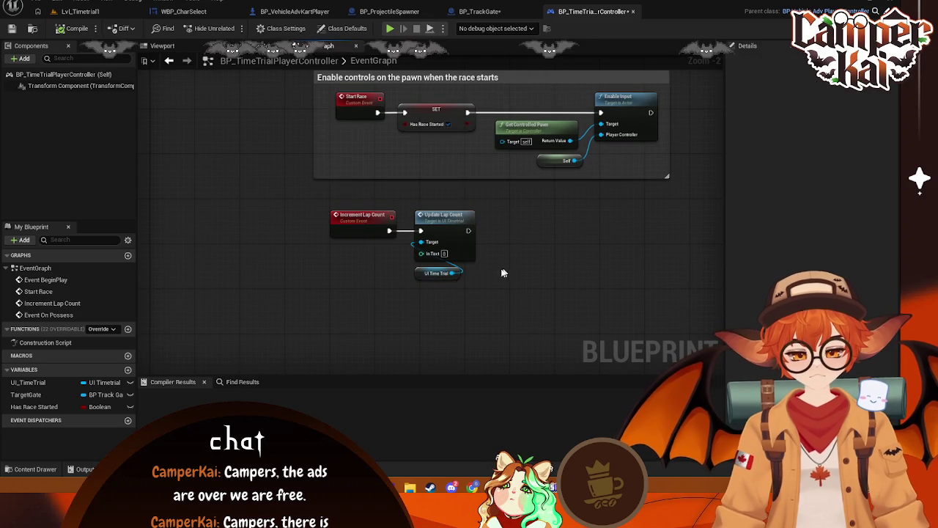
Try searching 'Activate W' from Update Lap Count's output, dismissing it without adding a node
left_click_drag(468, 230, 519, 229)
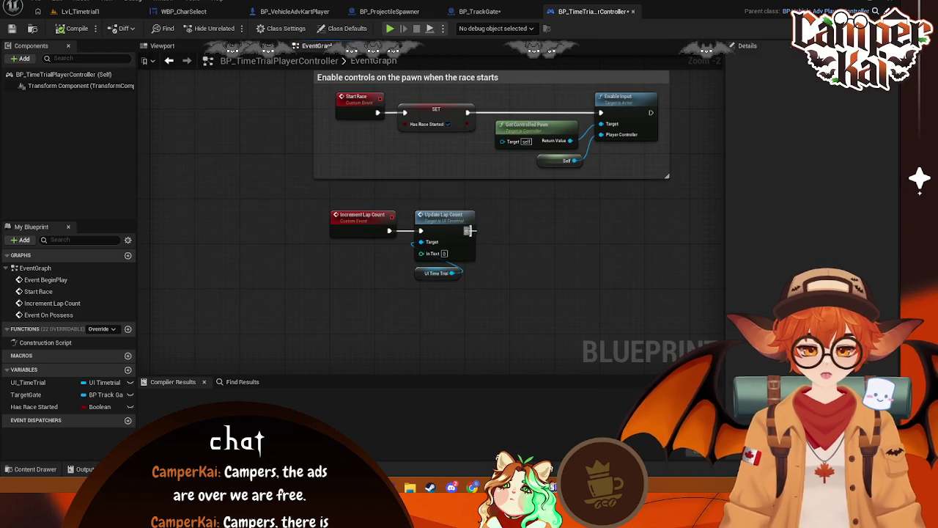
left_click_drag(467, 230, 523, 235)
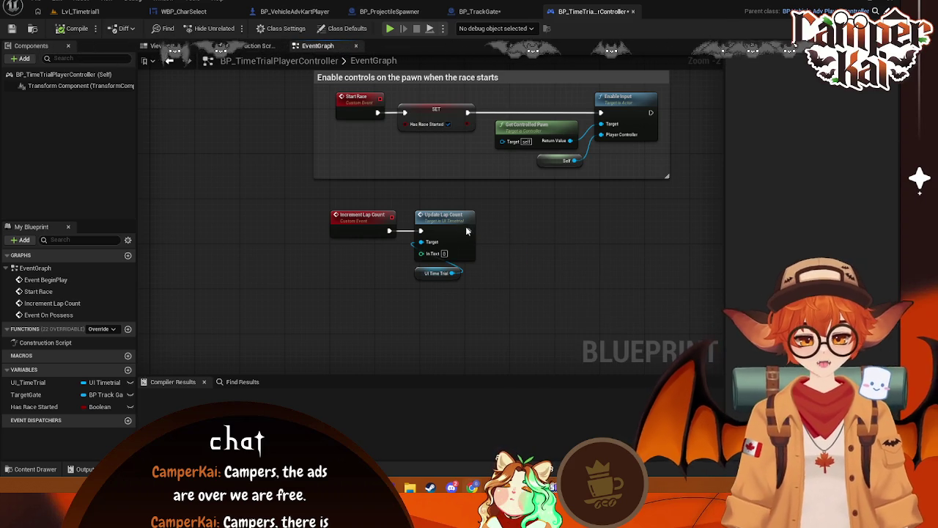
left_click_drag(469, 231, 498, 235)
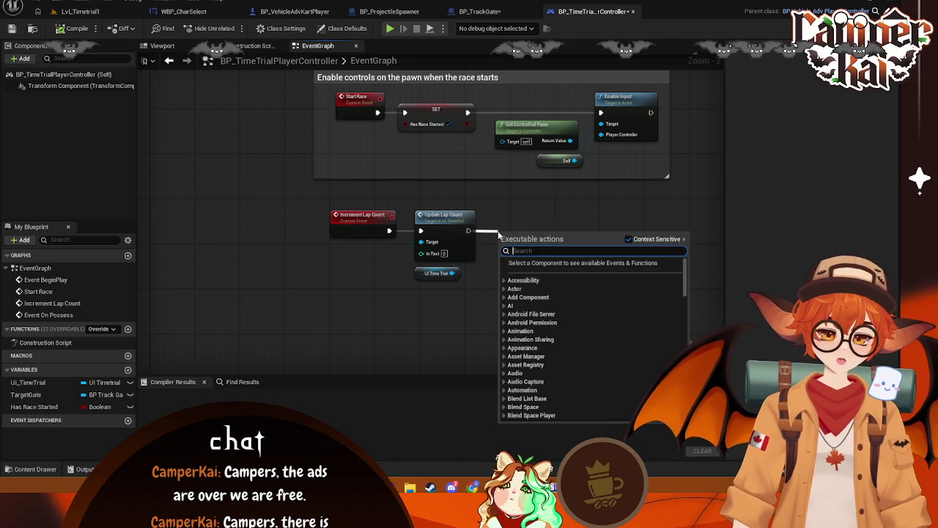
type("Activate W")
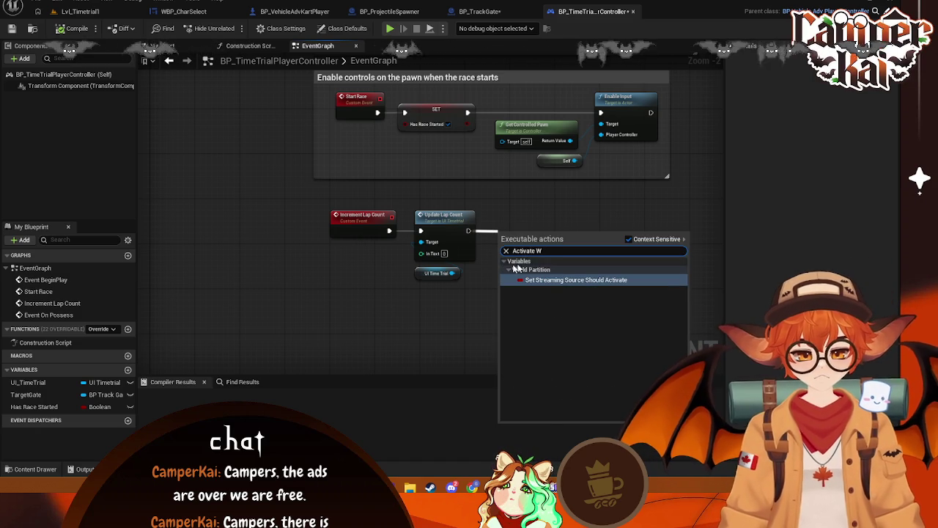
left_click(536, 217)
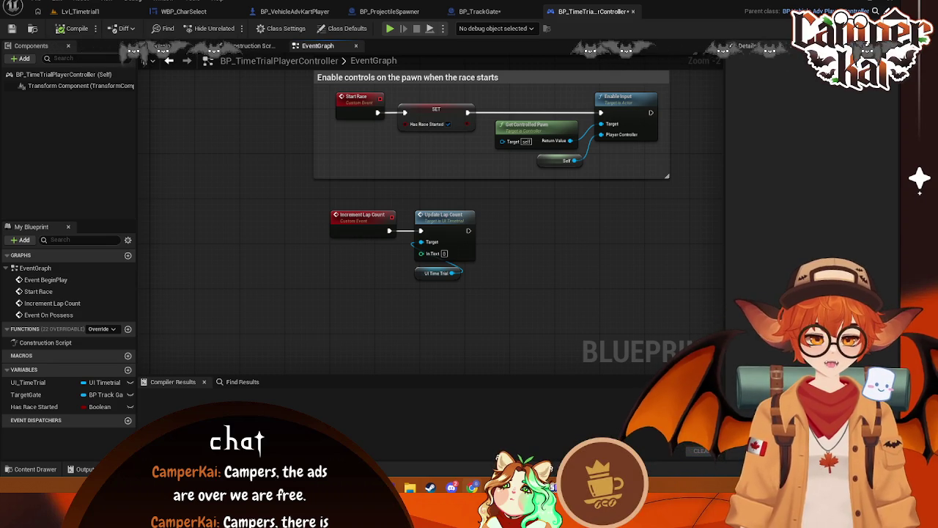
Add a Get Actor Of Class node for BP_VehicleAdvKartPlayer after Update Lap Count
left_click_drag(469, 230, 507, 231)
type("get")
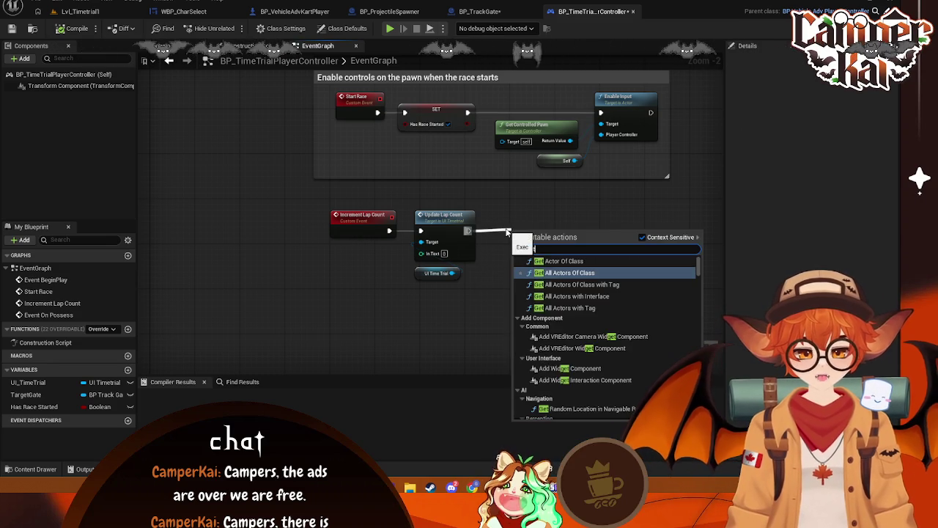
type(" aa")
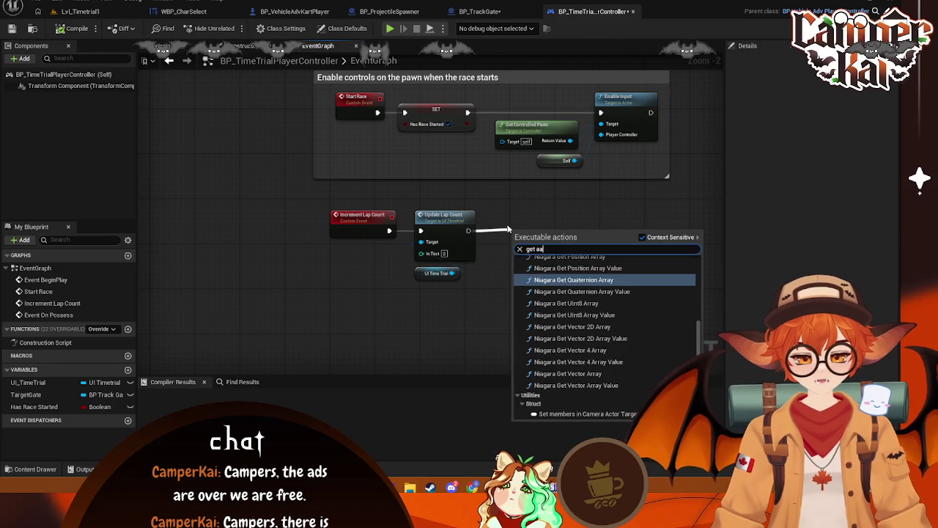
key("BackSpace")
type("ctor of")
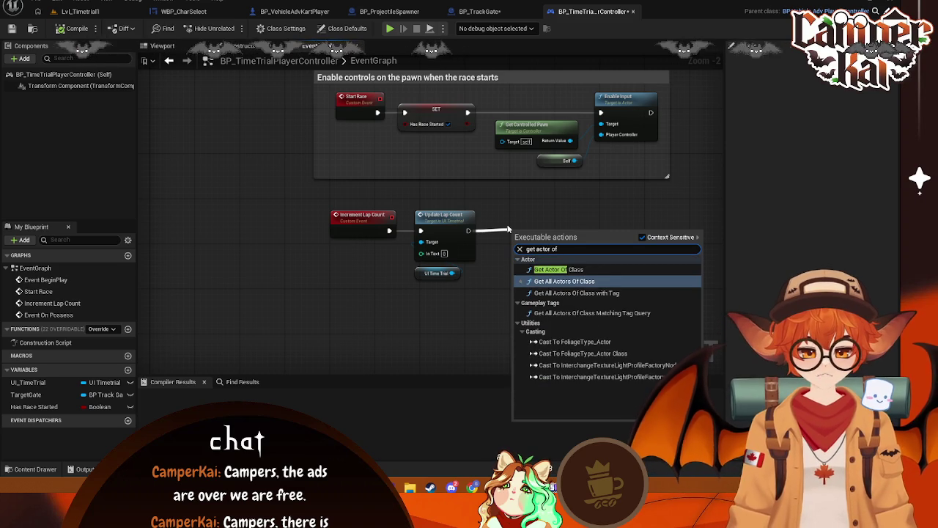
left_click(558, 269)
left_click(545, 261)
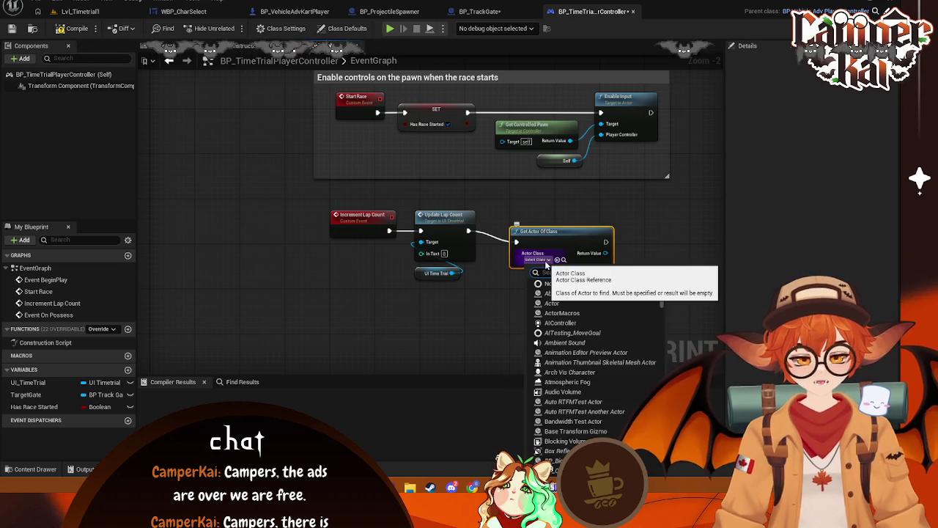
type("player")
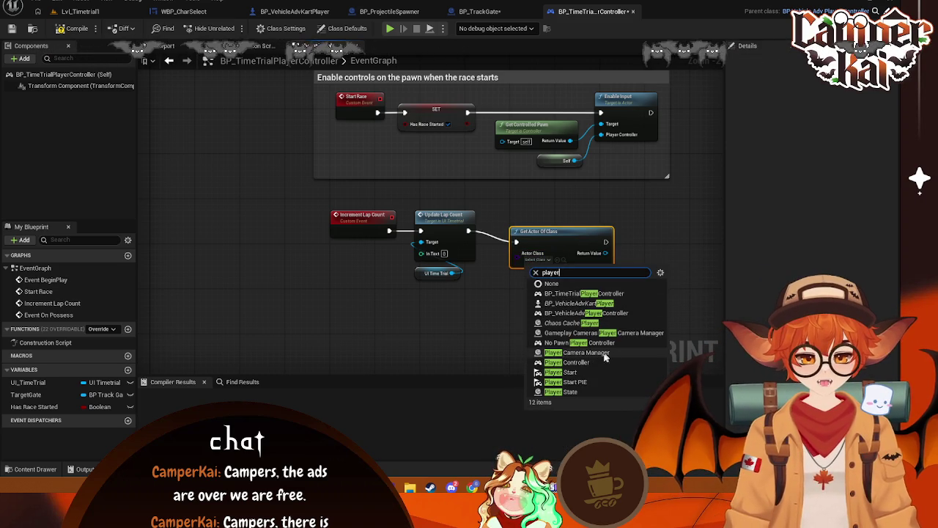
left_click(617, 303)
left_click_drag(548, 242, 537, 232)
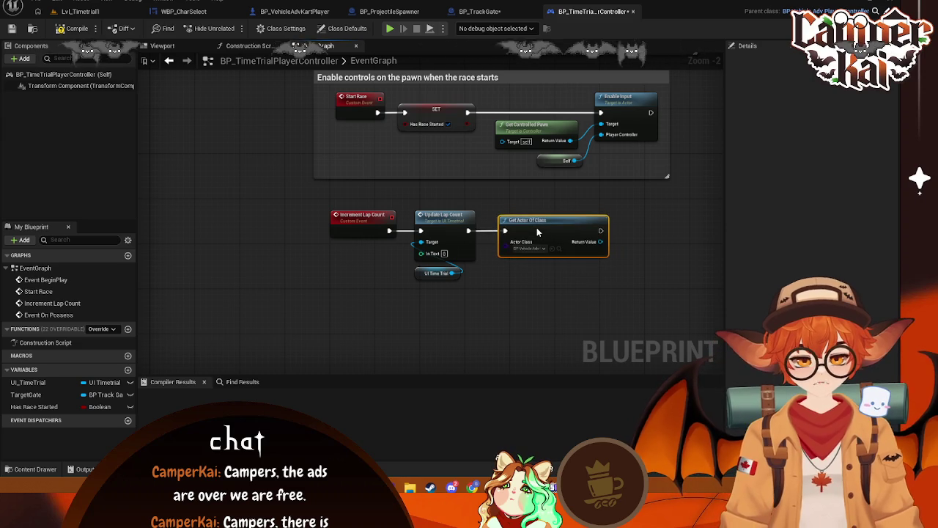
left_click_drag(626, 290, 483, 277)
Call Activate Weapon on the returned kart player and place it beside the getter
left_click_drag(456, 229, 520, 242)
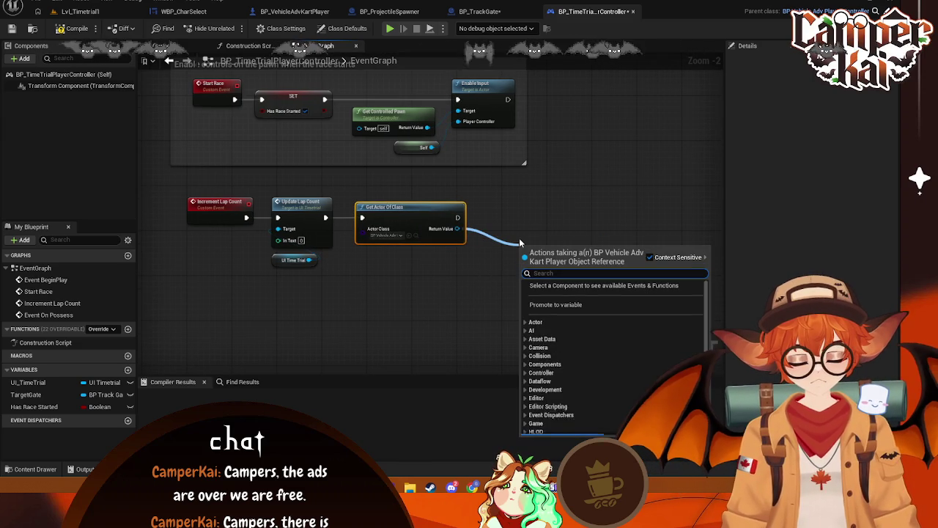
type("activate")
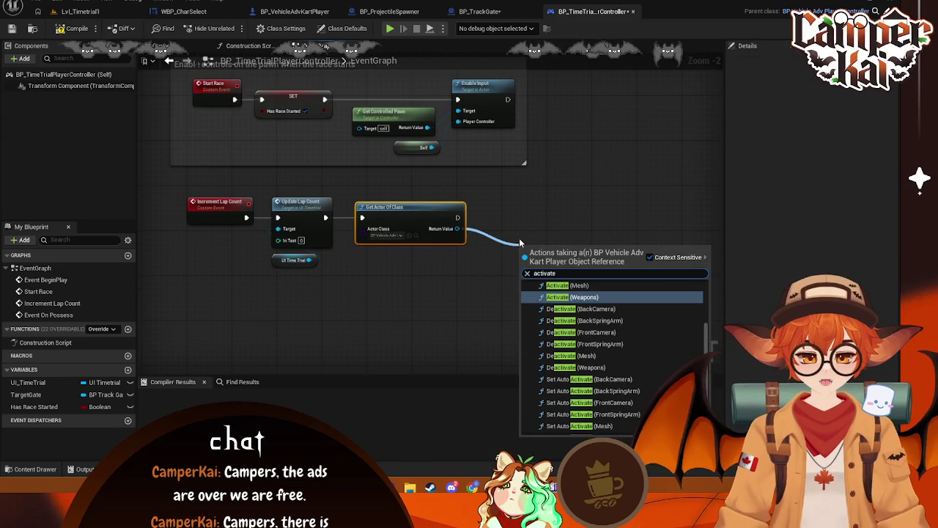
type(" wea")
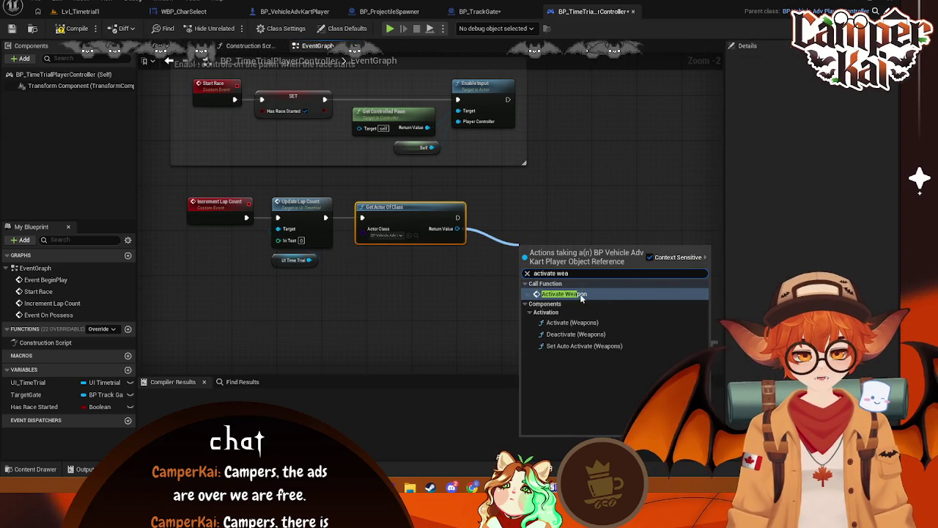
left_click(581, 297)
mouse_move(544, 247)
left_mouse_down()
mouse_move(537, 216)
mouse_move(515, 209)
left_mouse_up()
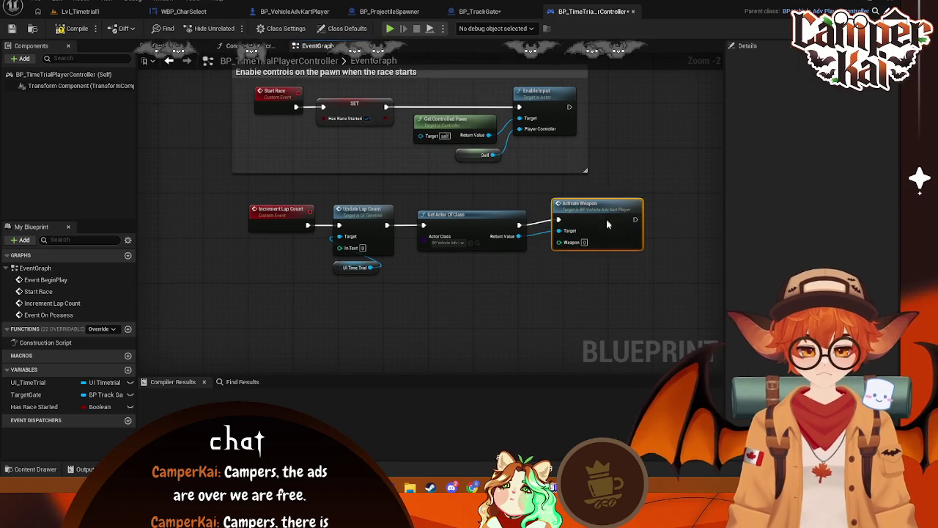
Line up Activate Weapon and move the UI Time Trial getter beside Update Lap Count
left_click_drag(607, 219, 601, 224)
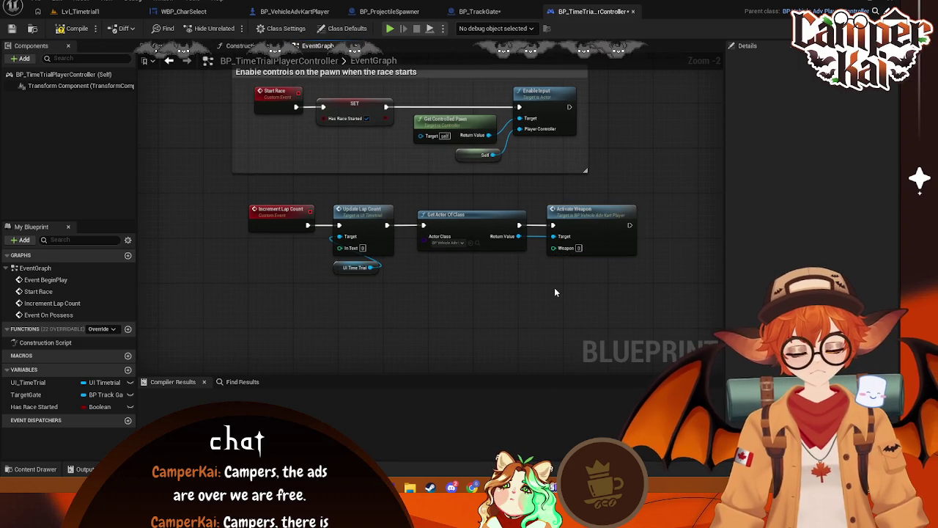
left_click_drag(505, 283, 531, 288)
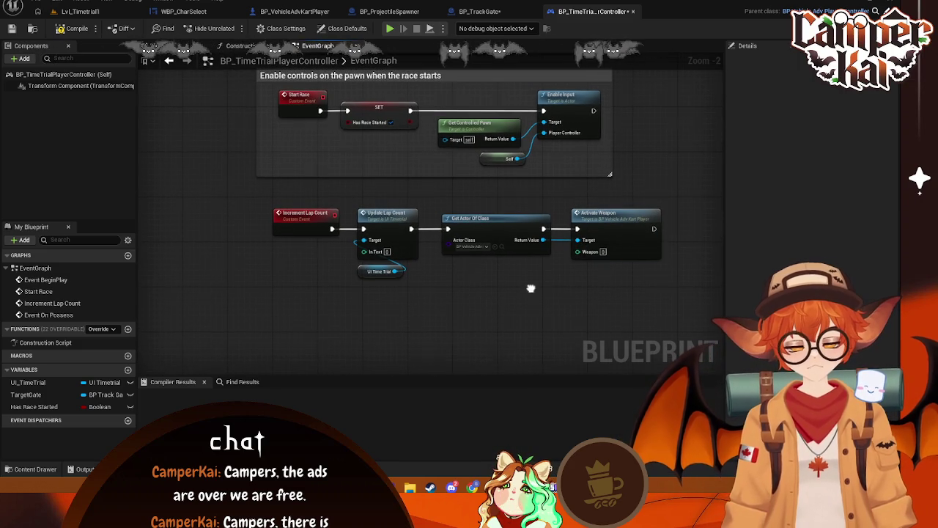
left_click_drag(412, 228, 445, 286)
left_click(387, 273)
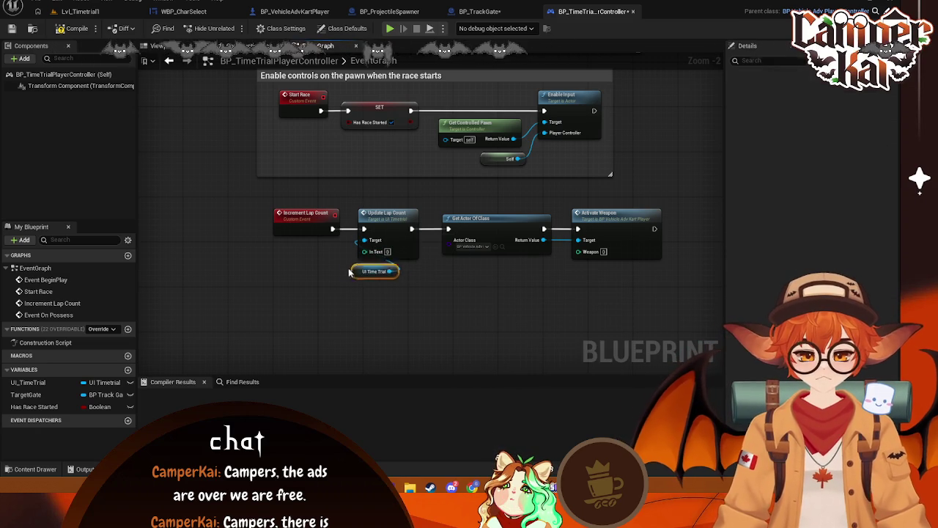
left_click_drag(364, 276, 302, 254)
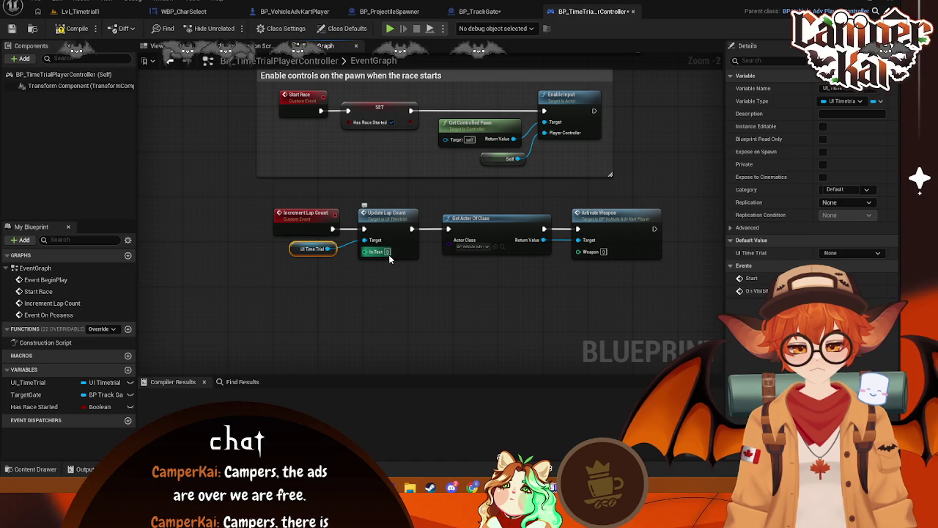
left_click(443, 295)
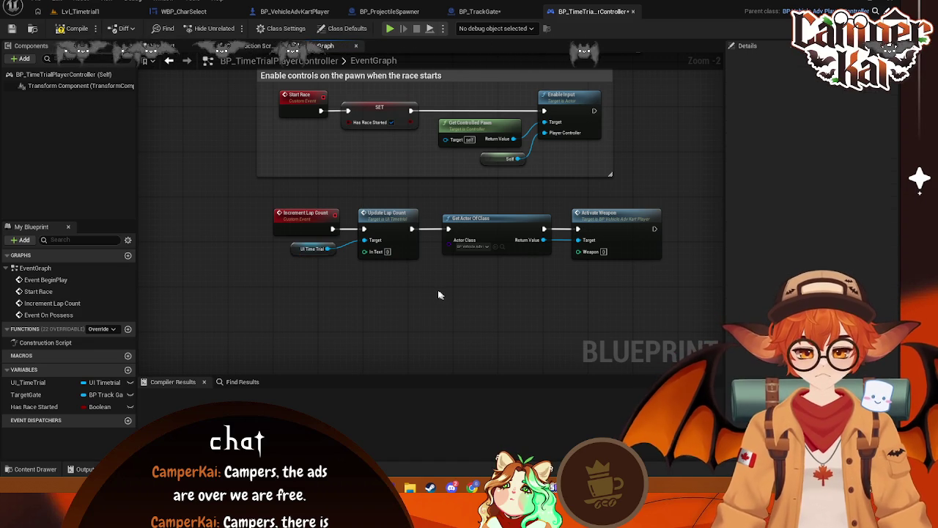
left_click(394, 219)
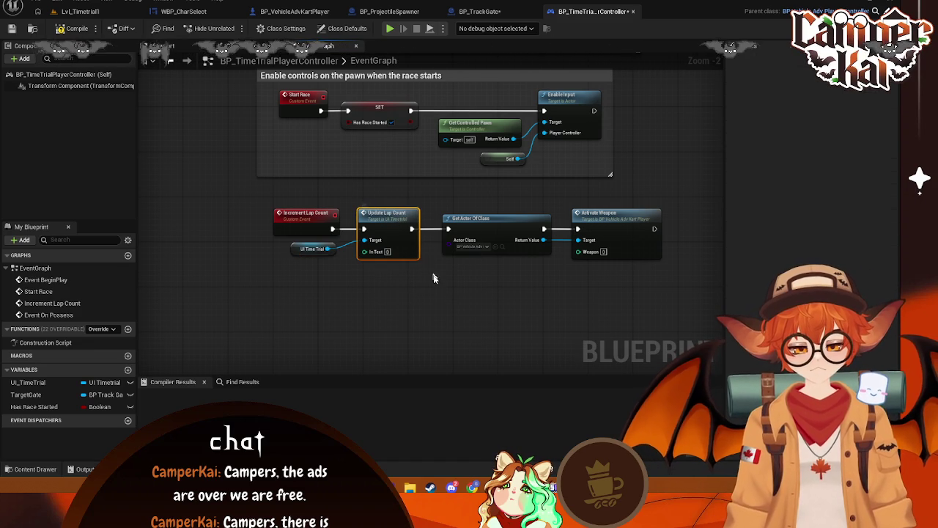
Add a Boolean variable named LapCount to the controller
left_click(127, 370)
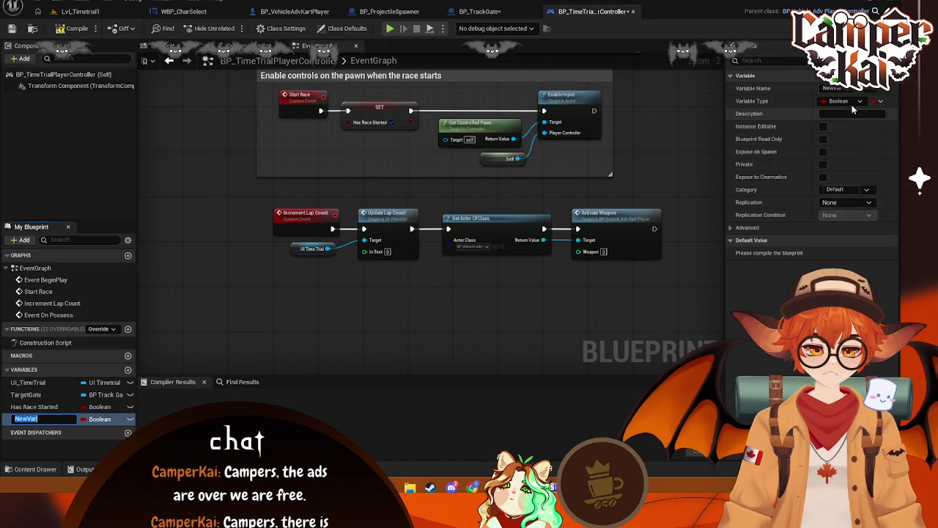
left_click(847, 89)
type("LapCount")
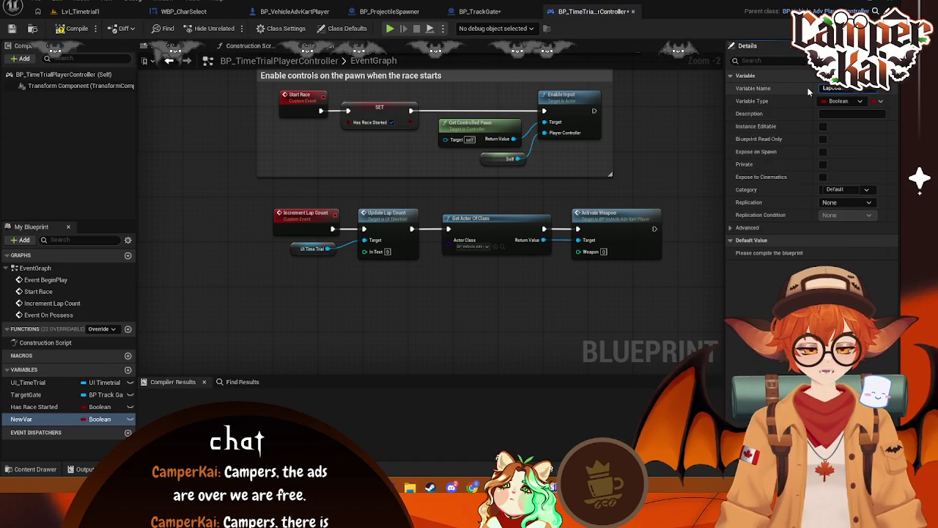
left_click(858, 101)
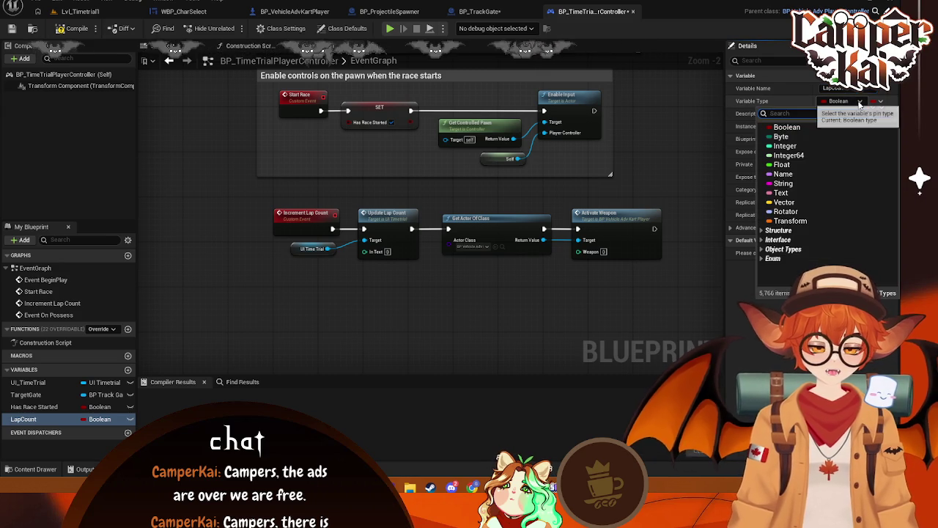
left_click(859, 103)
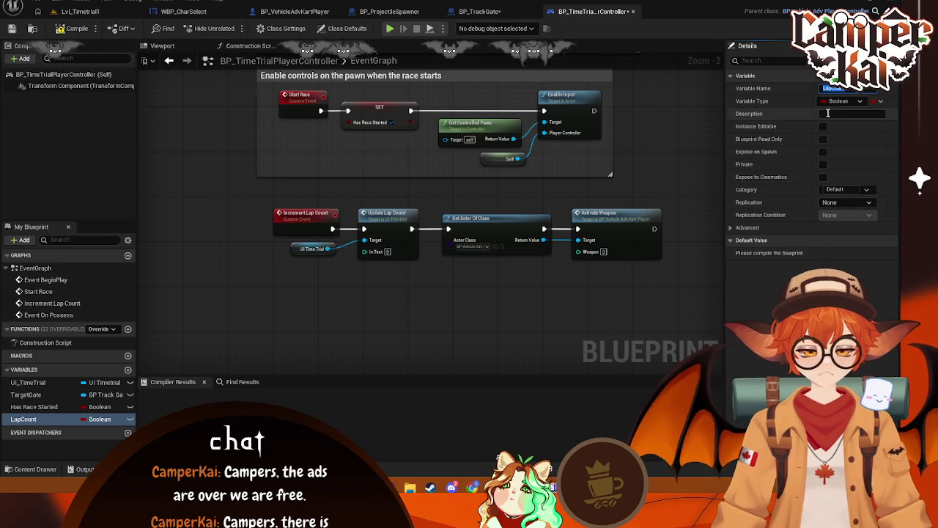
Delete the Get Actor Of Class and Activate Weapon nodes from the lap-count chain
mouse_move(677, 211)
left_mouse_down()
mouse_move(477, 308)
mouse_move(485, 307)
left_mouse_up()
left_click(499, 348)
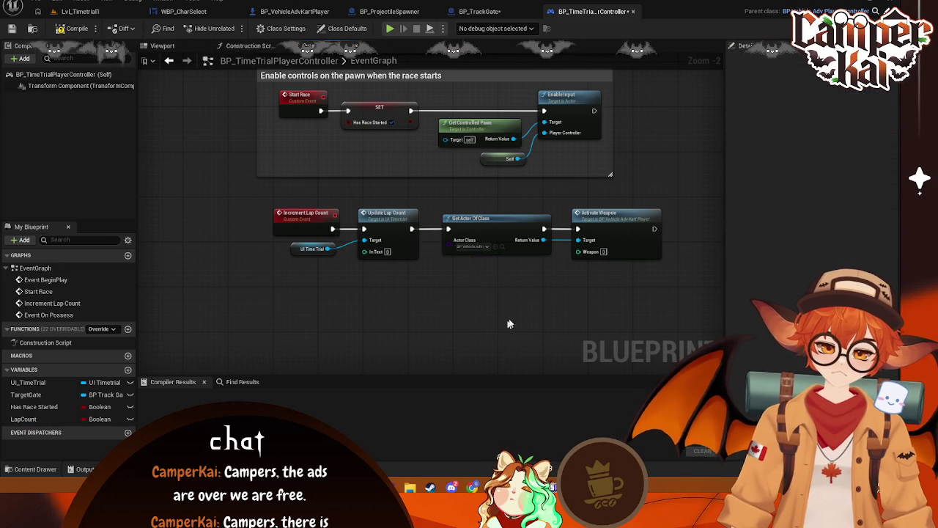
left_click_drag(440, 271, 403, 241)
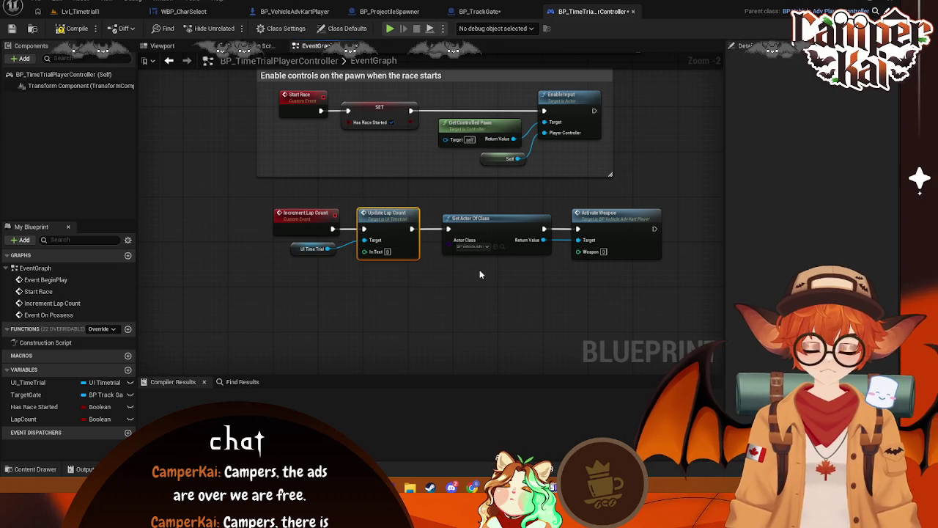
mouse_move(689, 196)
left_mouse_down()
mouse_move(473, 273)
mouse_move(471, 287)
left_mouse_up()
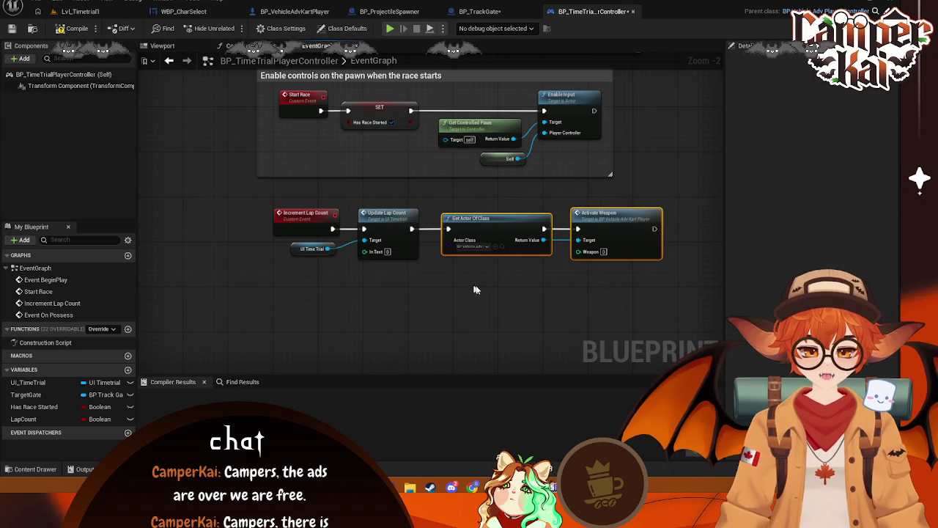
key("Delete")
mouse_move(412, 230)
left_mouse_down()
mouse_move(471, 241)
mouse_move(447, 221)
left_mouse_up()
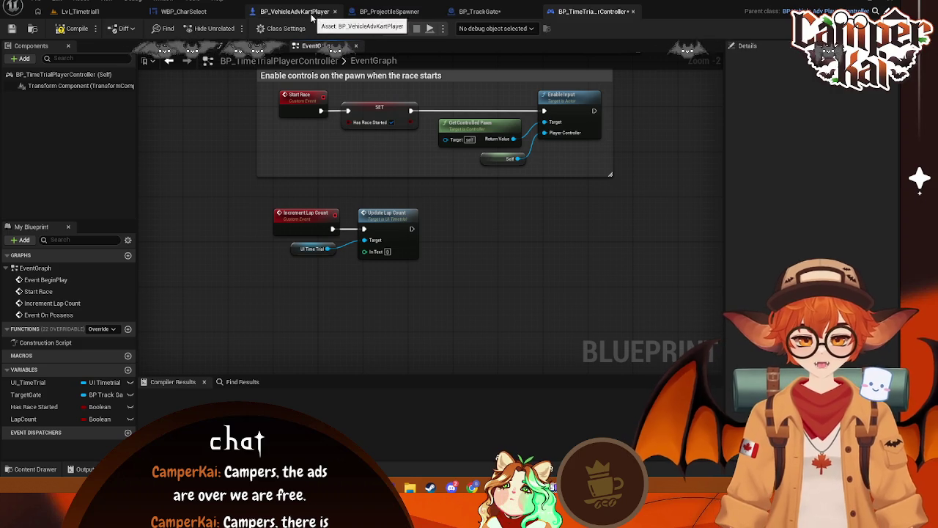
Add a custom event named LevelUp in the kart player blueprint
left_click_drag(412, 229, 464, 227)
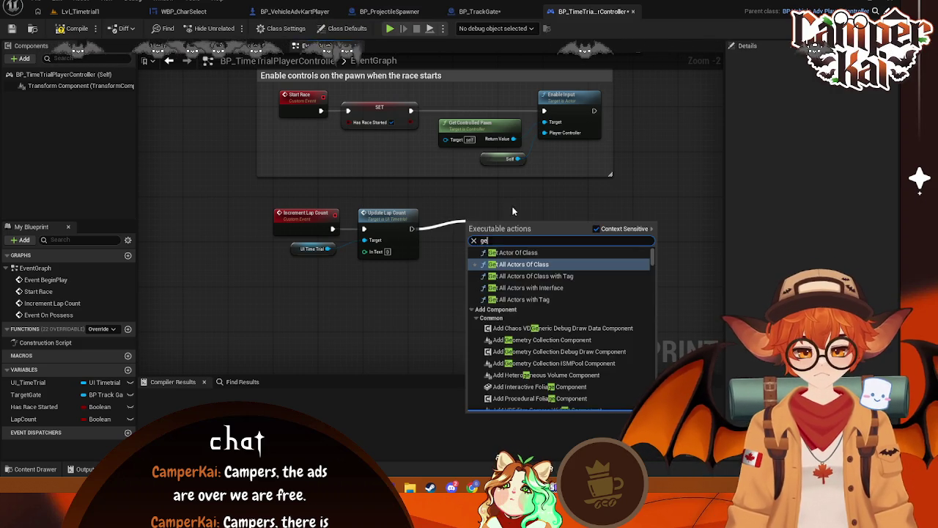
key("Escape")
left_click(280, 12)
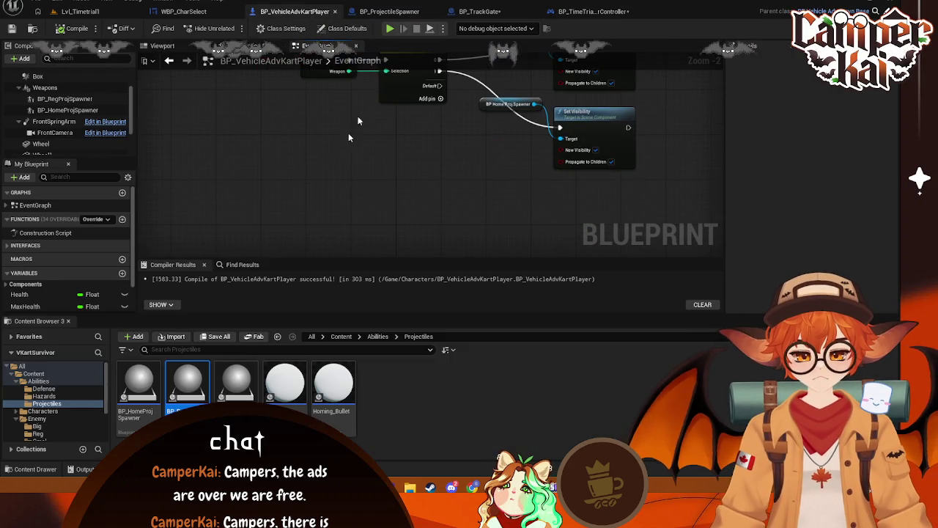
right_click(315, 189)
type("custom")
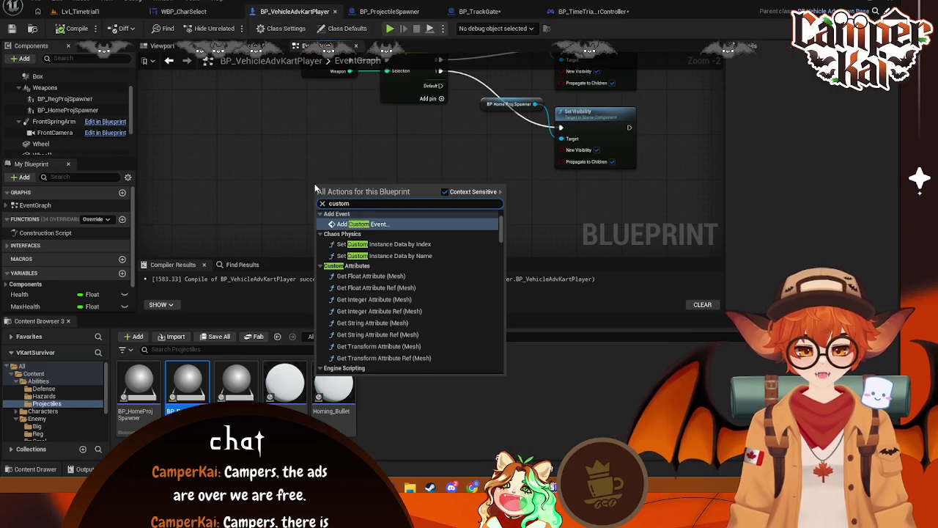
left_click(360, 224)
type("LevelUp")
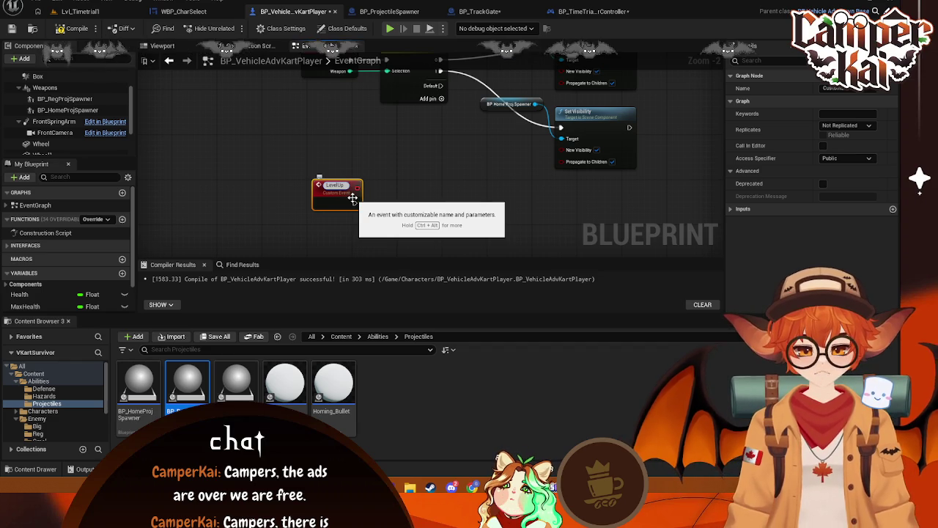
key("Return")
left_click_drag(405, 201, 403, 218)
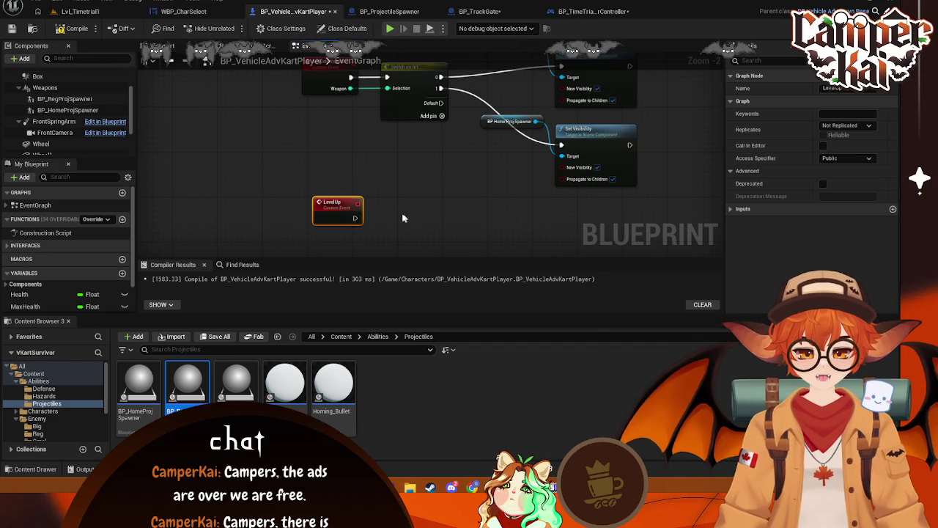
Create an Integer variable named Level in the kart player blueprint
right_click(403, 217)
scroll(66, 272, "down", 2)
left_click(122, 222)
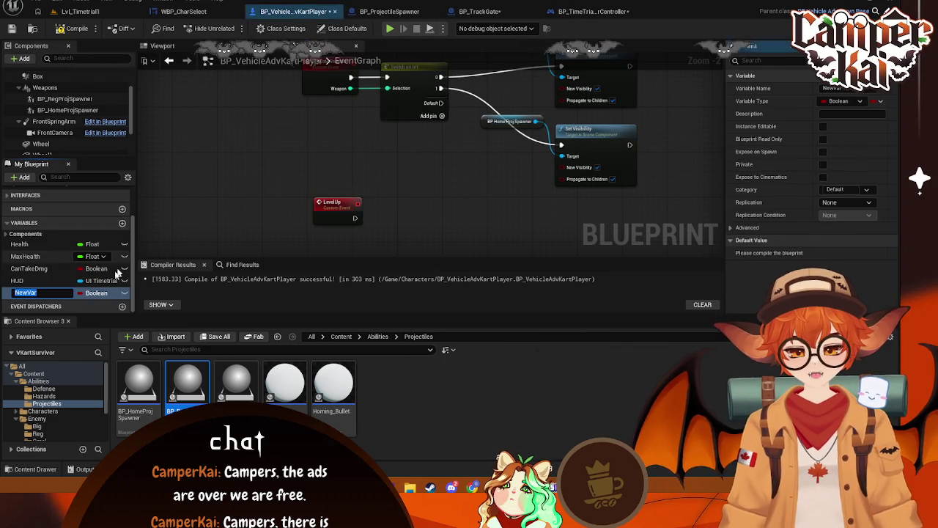
type("Level")
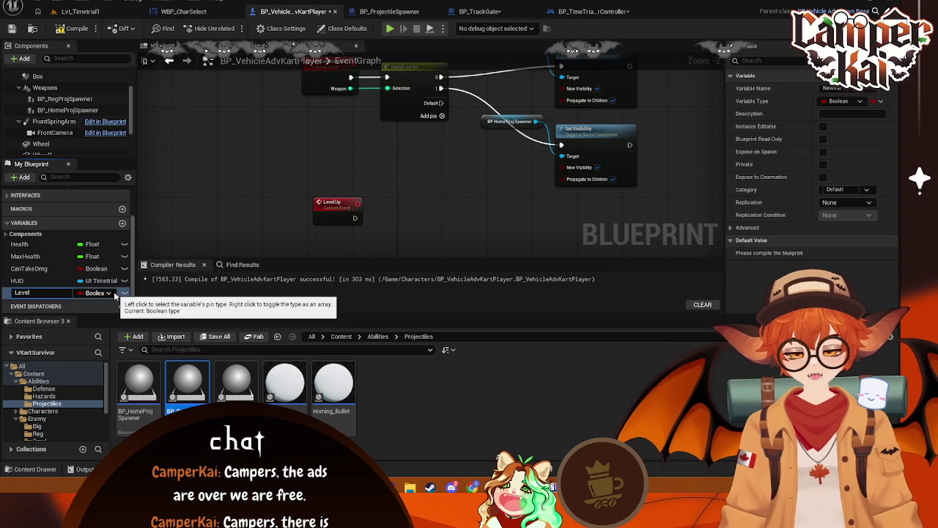
key("Return")
left_click(114, 292)
key("Escape")
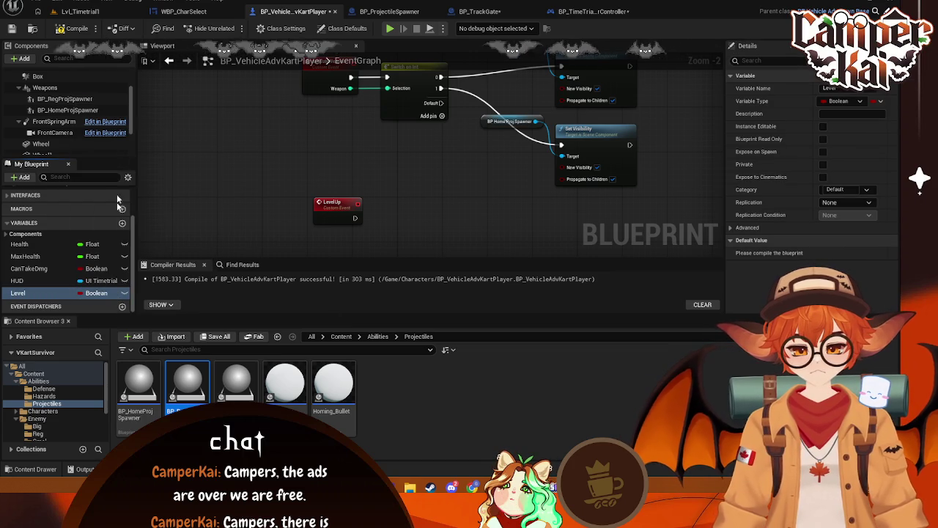
left_click(94, 293)
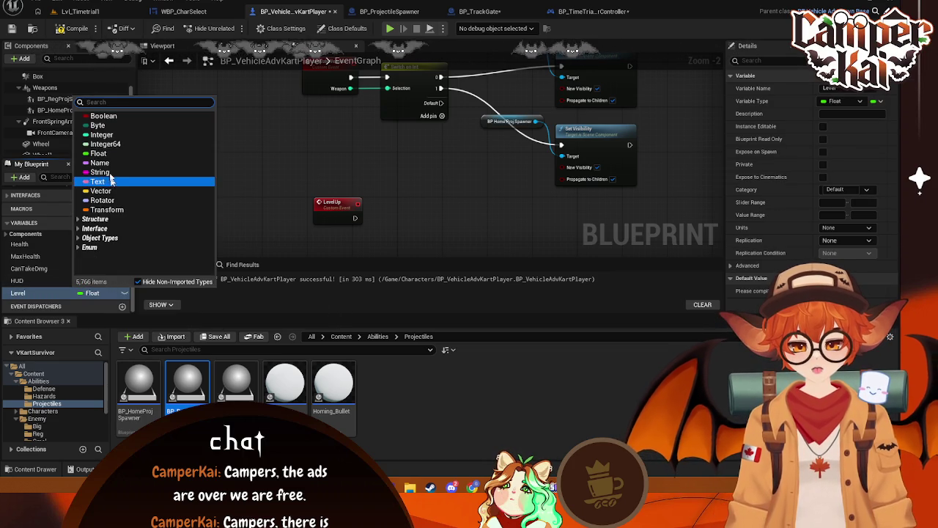
left_click(101, 135)
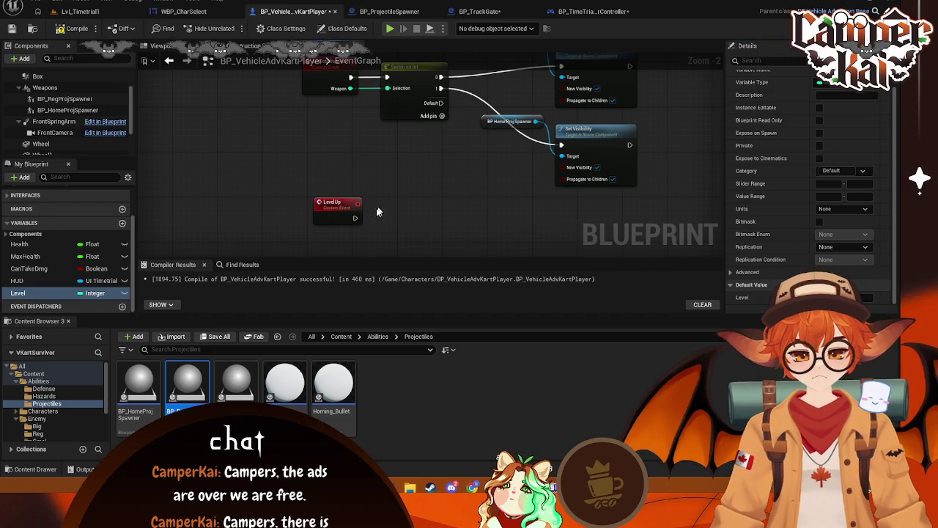
left_click_drag(350, 210, 338, 209)
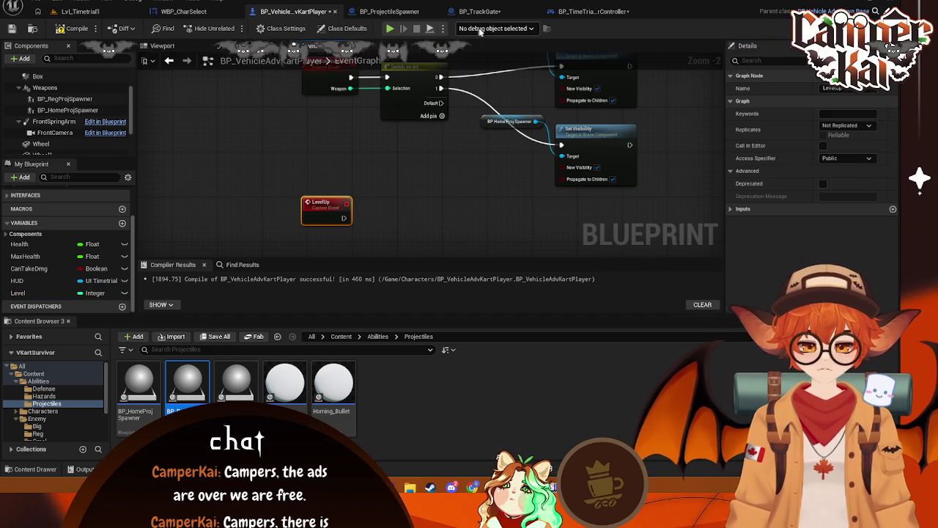
left_click(590, 11)
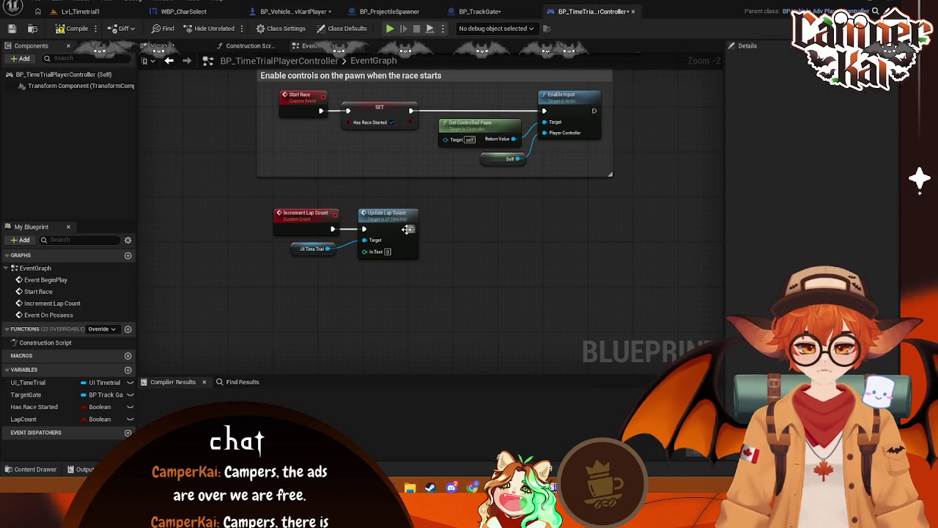
Add a Get Actor Of Class node after Update Lap Count
left_click_drag(411, 229, 490, 210)
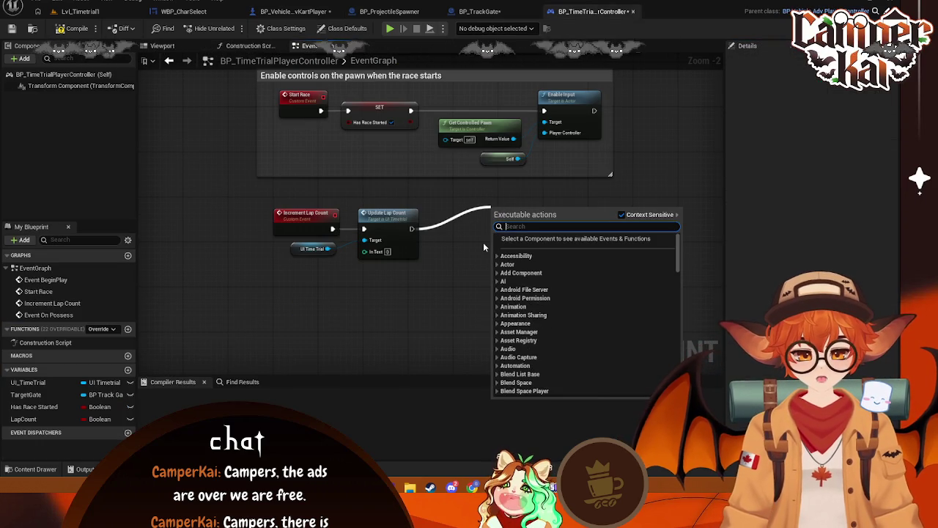
type("get")
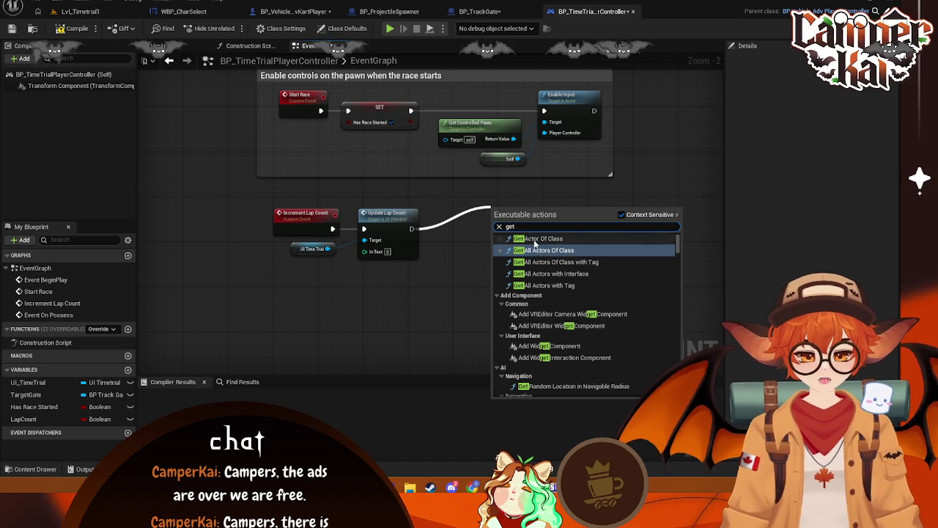
left_click(541, 238)
left_click_drag(530, 234, 494, 246)
Set Get Actor Of Class to look for BP_VehicleAdvKartPlayer
left_click(495, 246)
type("la")
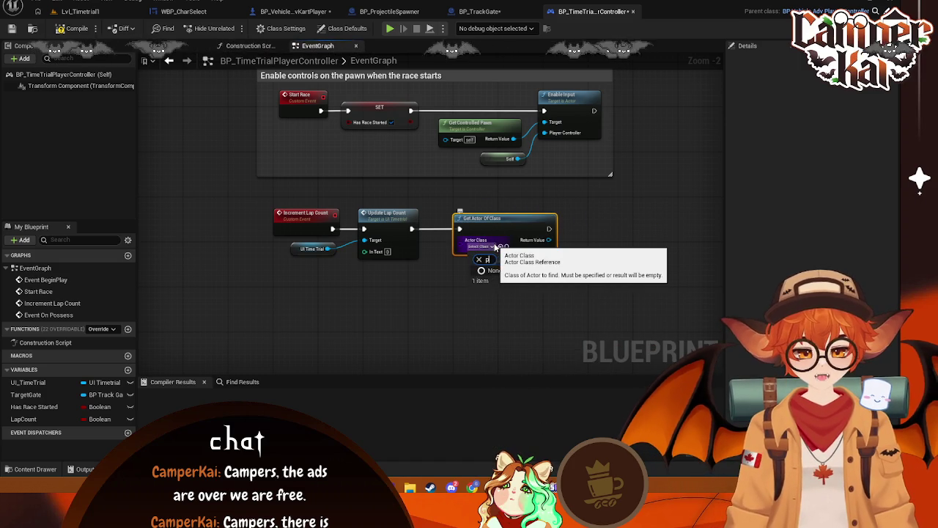
type("yer")
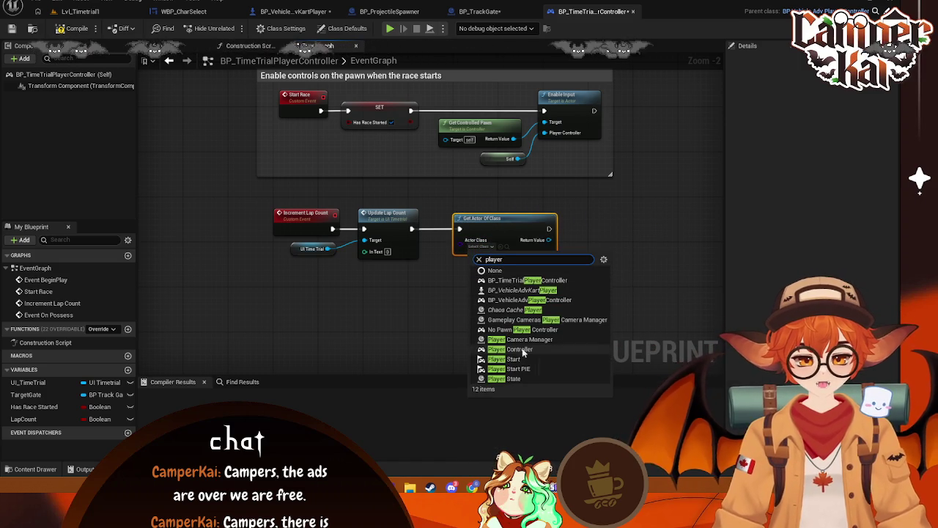
left_click(516, 289)
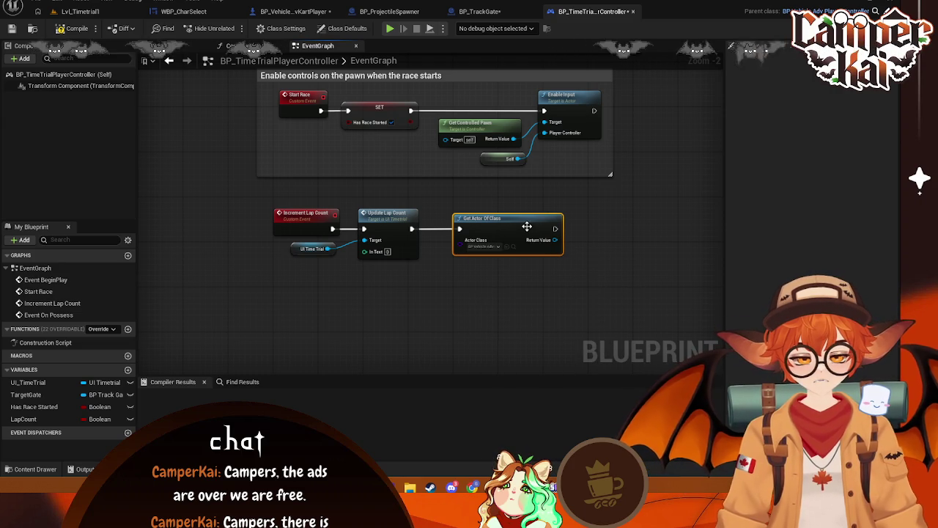
left_click(493, 249)
left_click(564, 241)
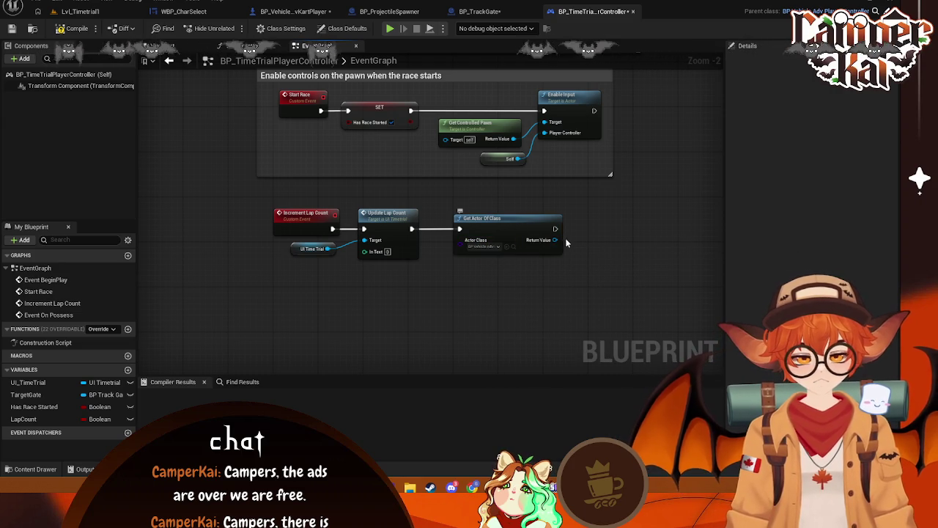
scroll(513, 250, "up", 2)
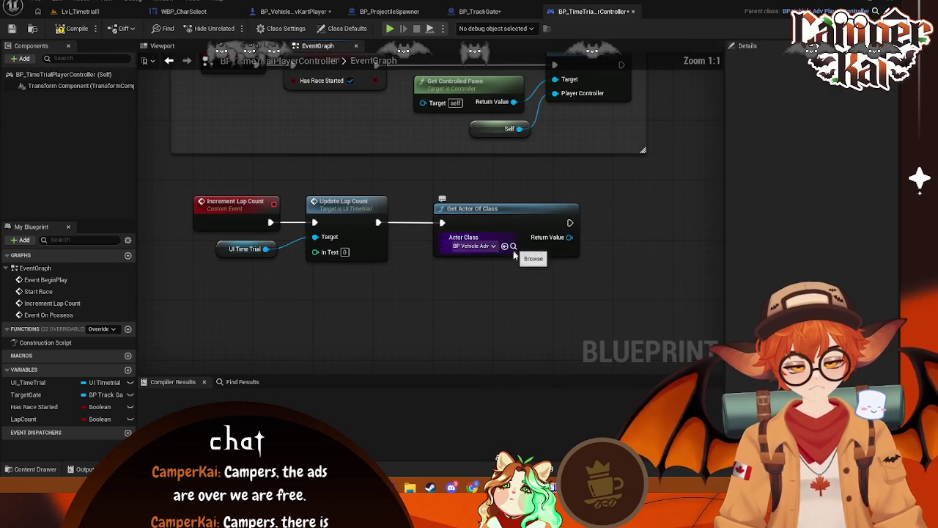
left_click(493, 247)
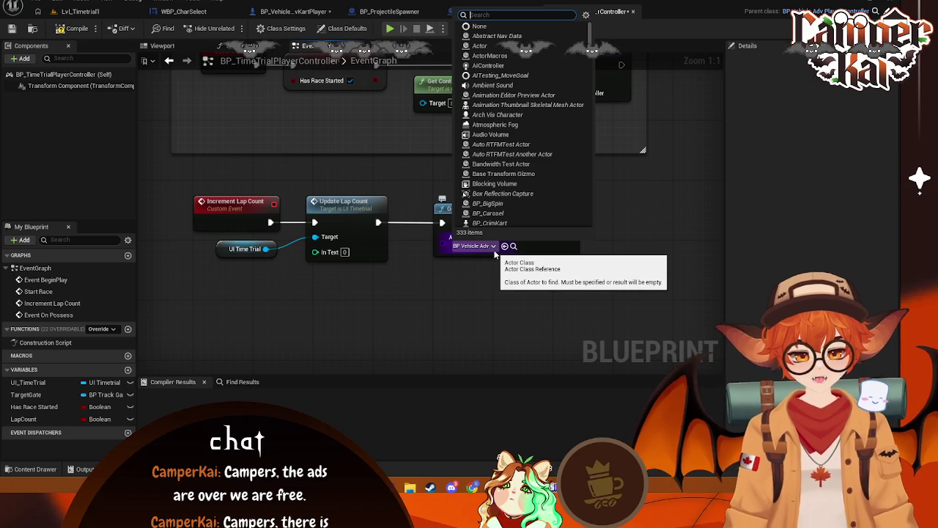
type("kart")
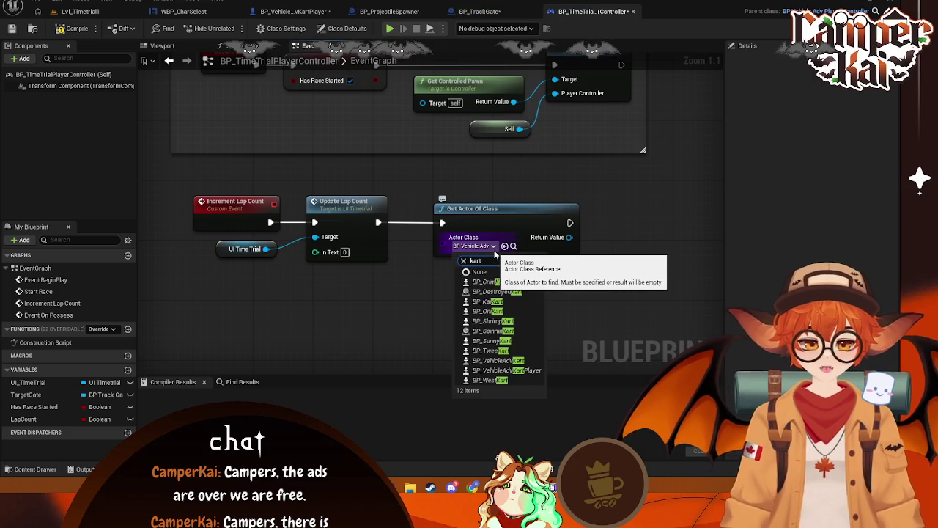
left_click(524, 370)
left_click(664, 276)
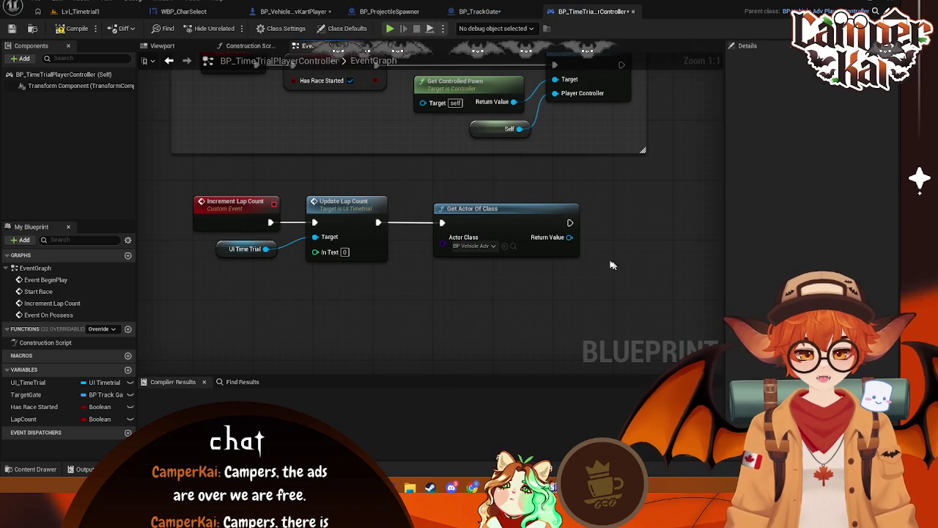
Call Level Up on the found kart's Return Value and line the nodes up
mouse_move(570, 237)
left_mouse_down()
mouse_move(627, 242)
mouse_move(617, 241)
left_mouse_up()
type("call le")
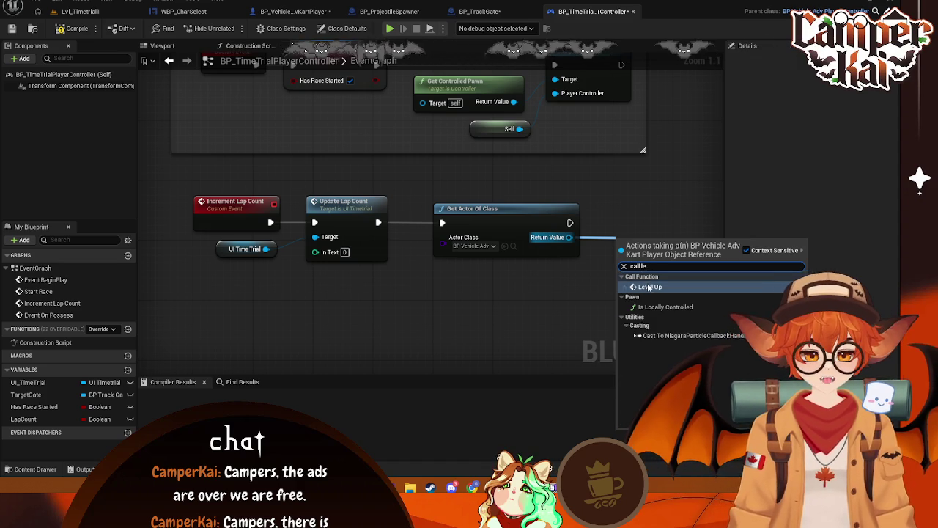
left_click(649, 286)
left_click_drag(645, 242, 625, 212)
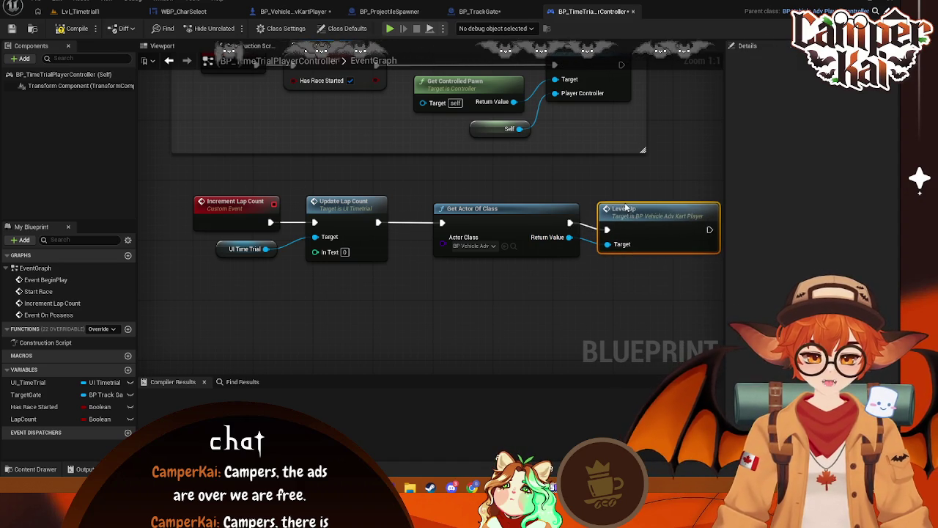
left_click_drag(632, 272, 561, 271)
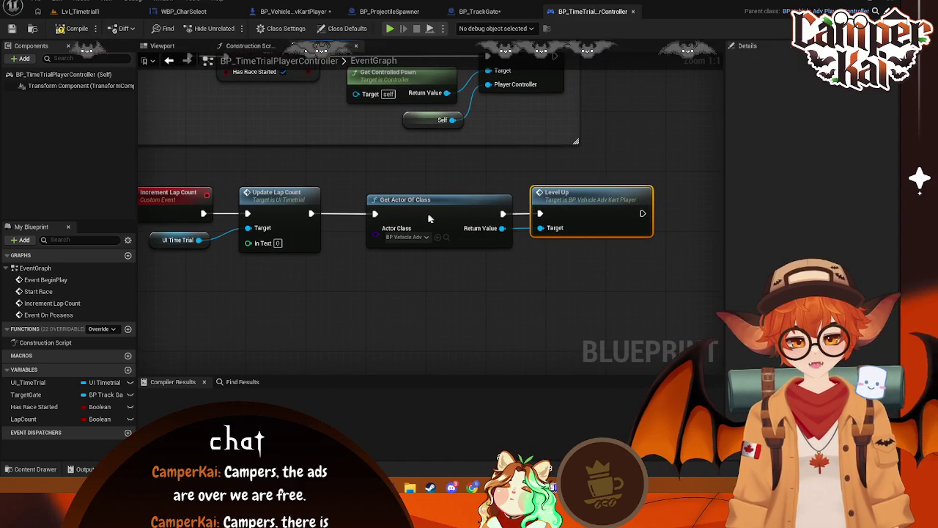
left_click_drag(433, 218, 418, 219)
left_click_drag(595, 193, 716, 251)
Save all blueprints and close BP_TrackGate and the time trial player controller
left_click(498, 11)
left_click_drag(463, 279, 488, 256)
key("ctrl+s")
left_click(534, 13)
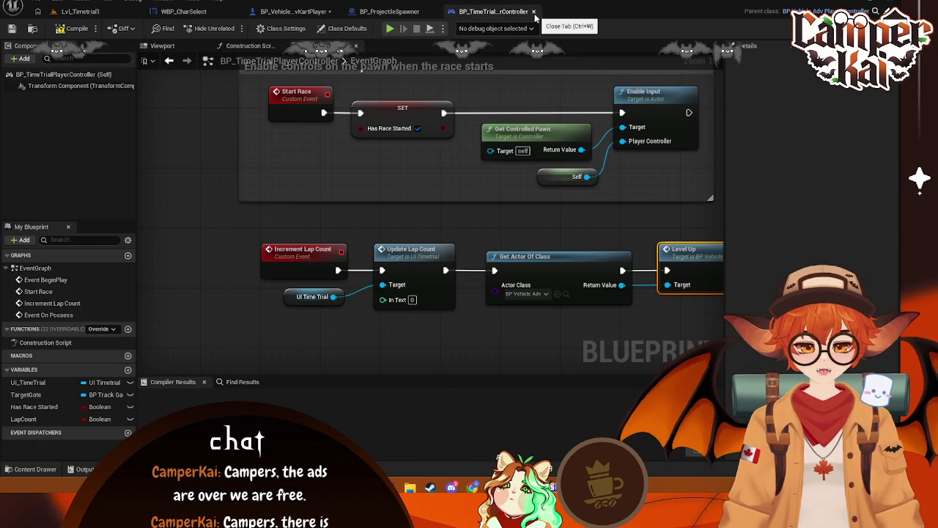
left_click(534, 12)
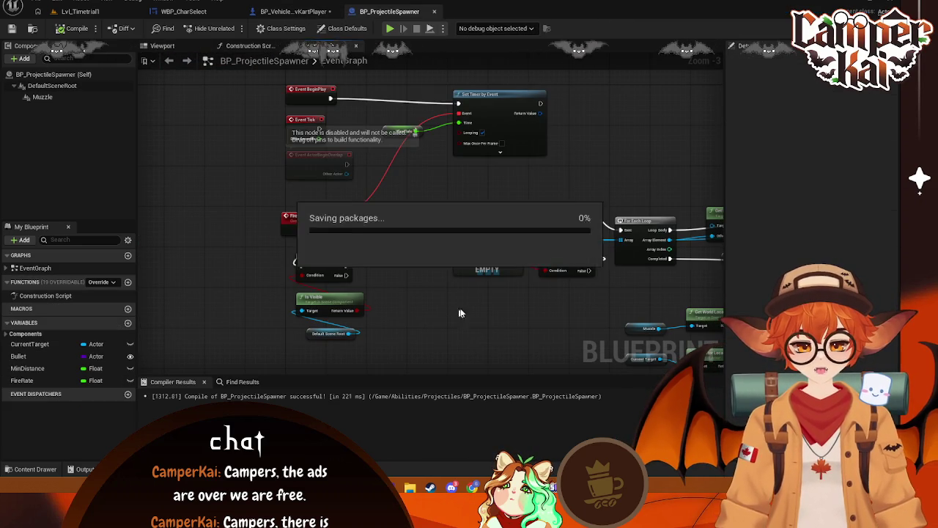
In the kart player blueprint, add a Branch node after LevelUp
left_click(339, 12)
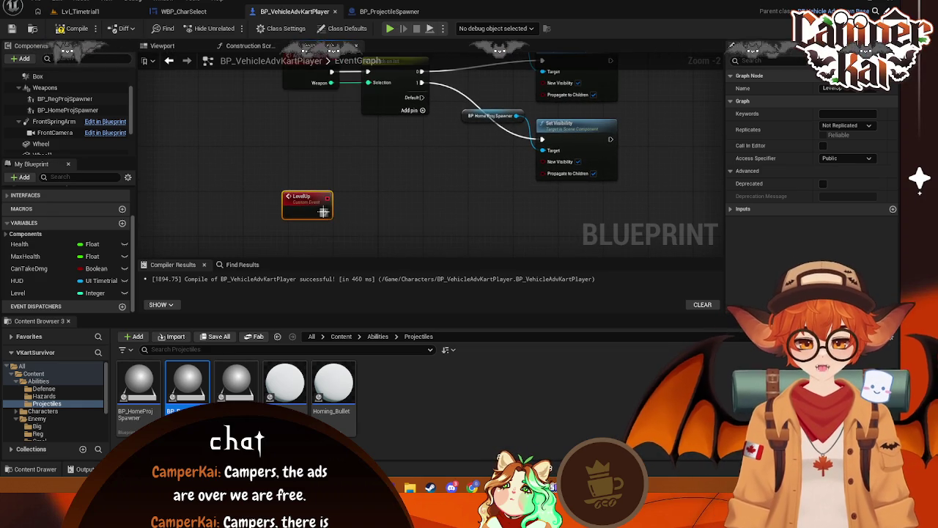
left_click_drag(323, 212, 372, 210)
left_click(371, 220)
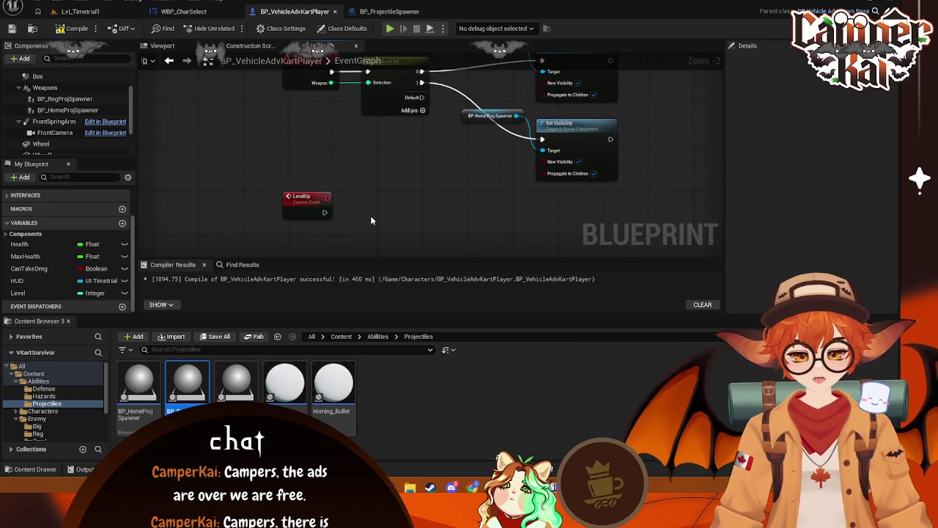
right_click(371, 220)
left_click_drag(325, 212, 407, 211)
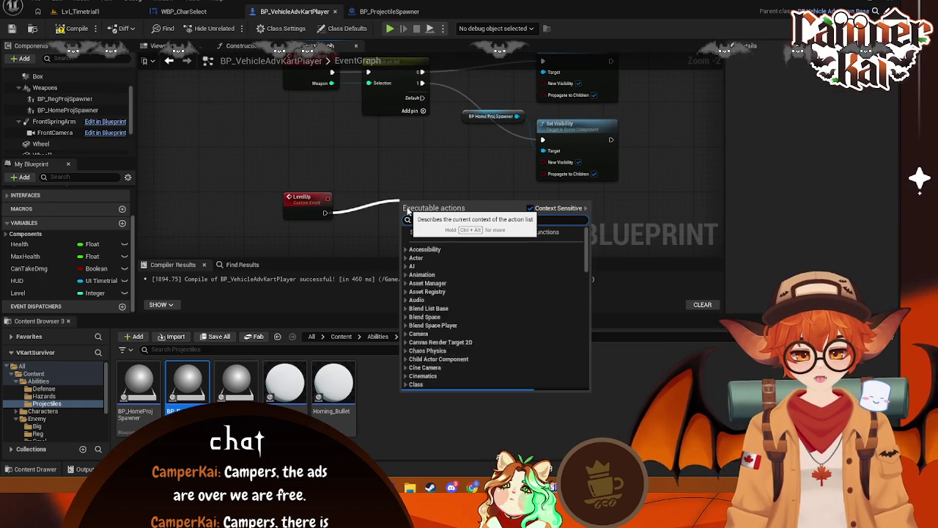
type("branch")
key("Return")
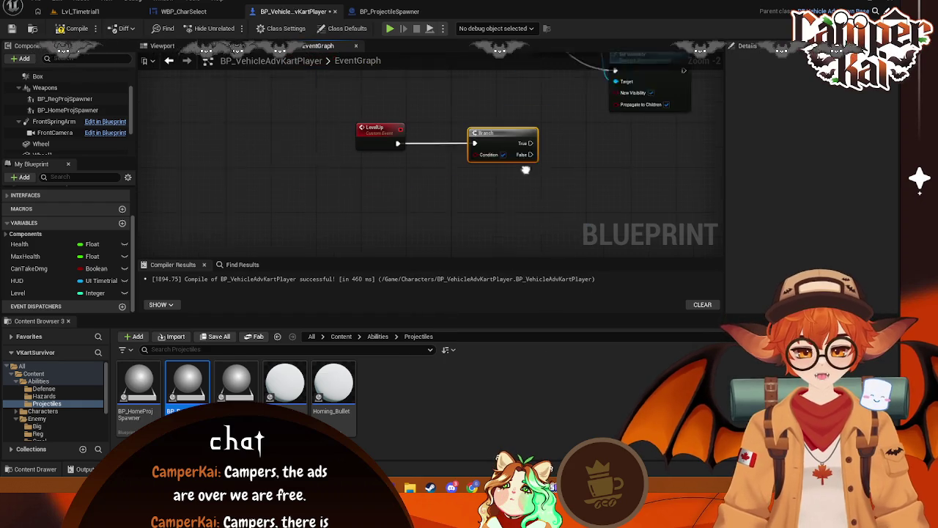
Feed the Branch condition from an Equal (==) node, discarding a mistaken Get Level node
left_click_drag(501, 128, 435, 176)
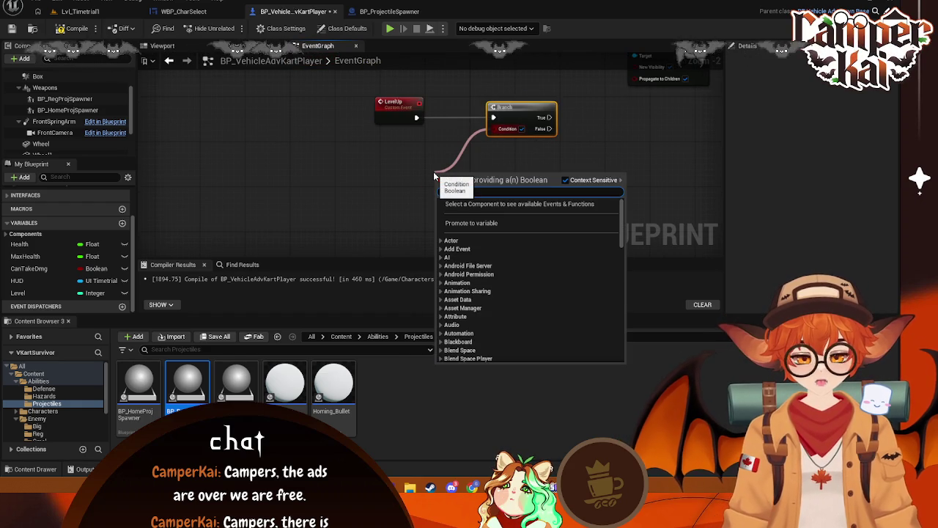
type("equal")
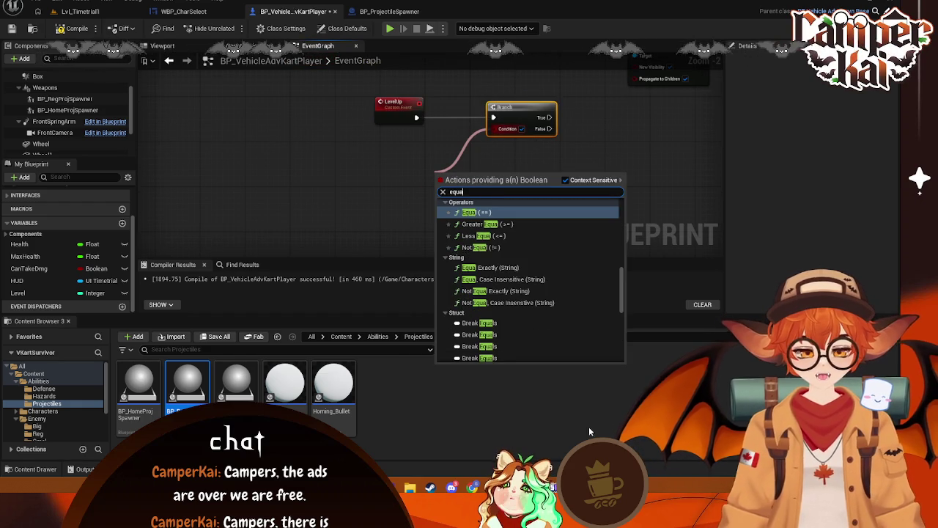
left_click(473, 213)
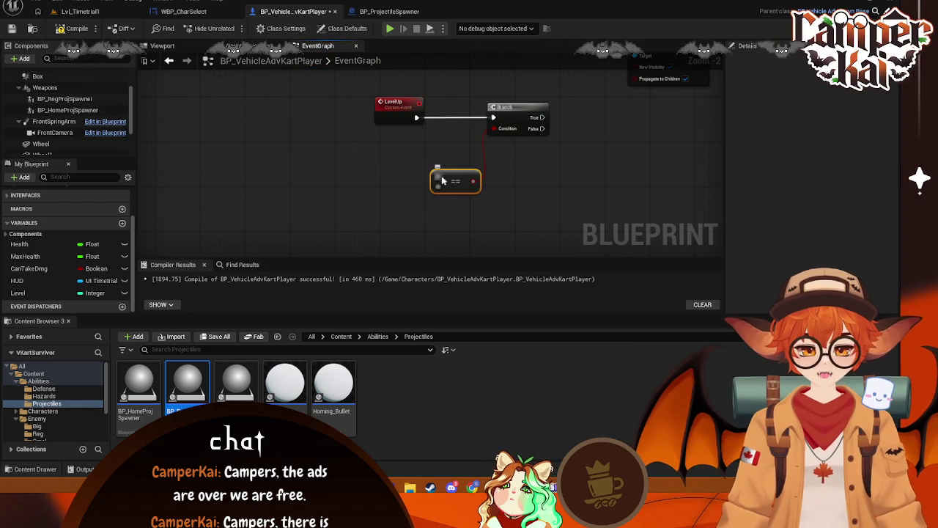
left_click_drag(381, 170, 377, 169)
type("levl")
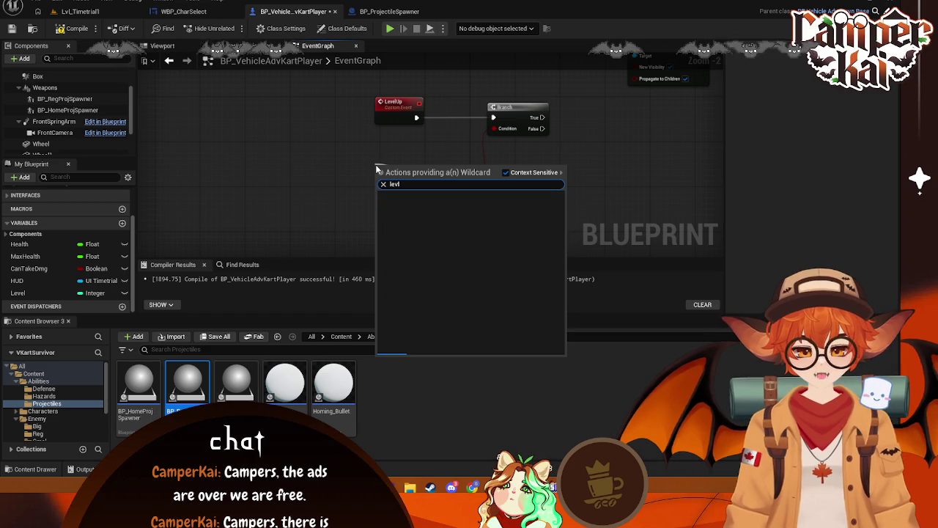
key("BackSpace")
key("BackSpace")
key("BackSpace")
type("get")
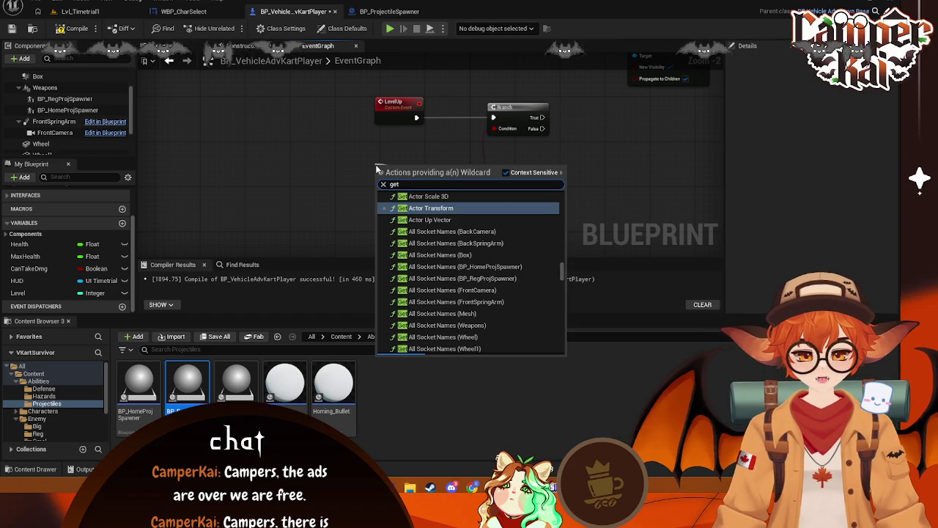
type(" level")
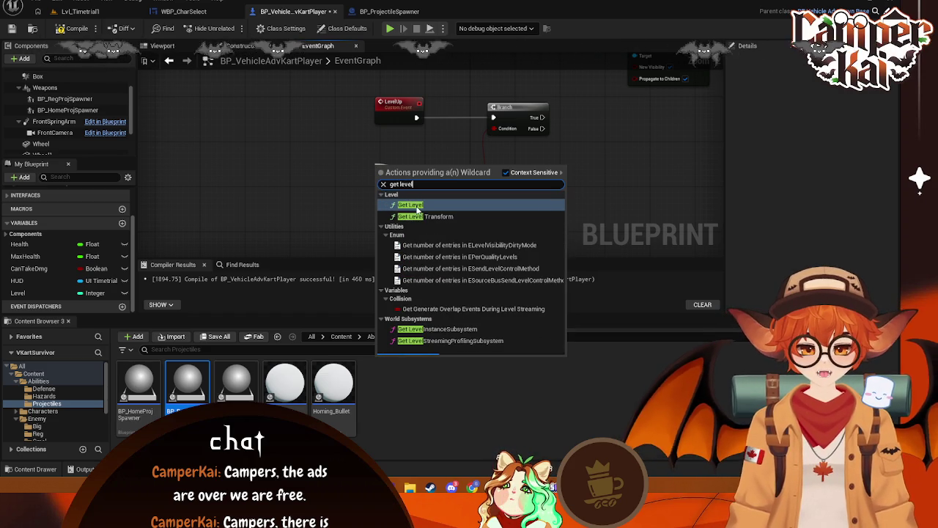
left_click(410, 206)
left_click_drag(415, 170, 381, 164)
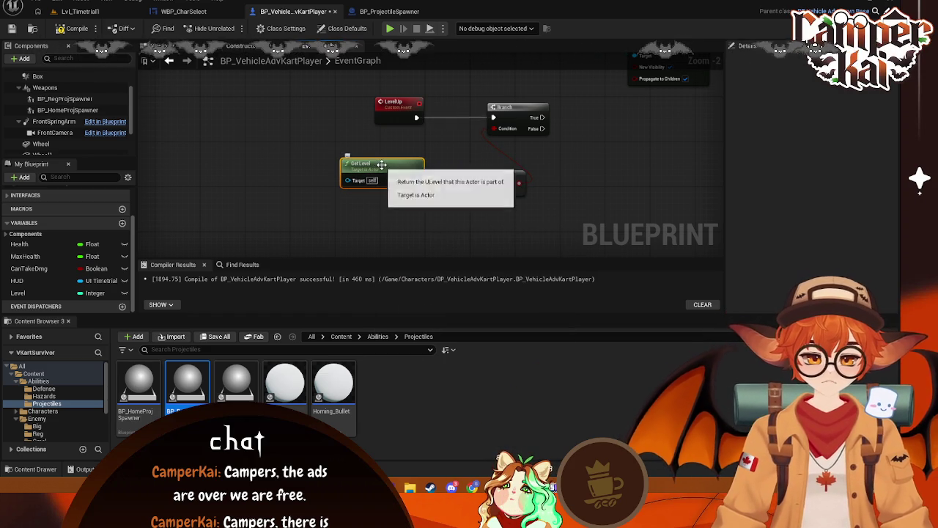
key("Delete")
Rename the Level variable to PlayerLevel and wire its getter into the == node's first input
left_click(22, 293)
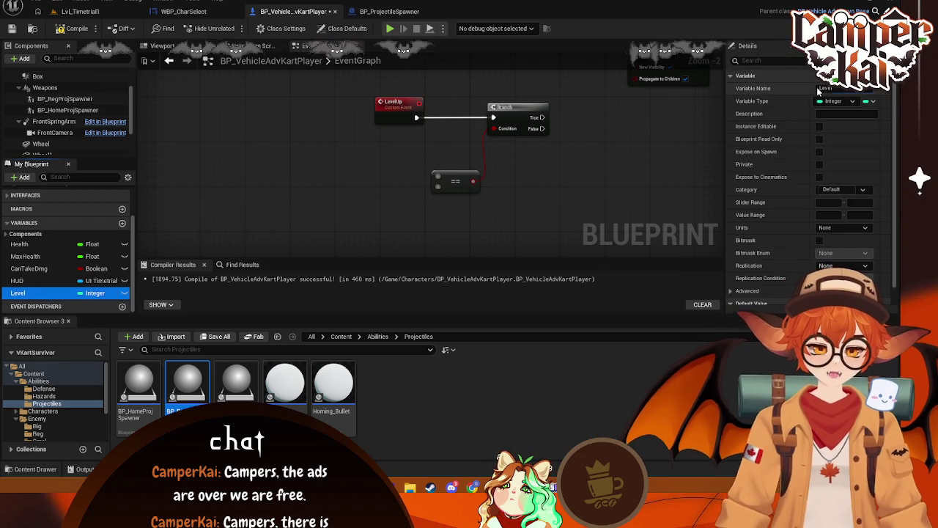
left_click(821, 89)
key("Return")
mouse_move(27, 293)
left_mouse_down()
mouse_move(338, 169)
mouse_move(438, 176)
left_mouse_up()
left_click(320, 177)
left_click_drag(297, 165, 381, 170)
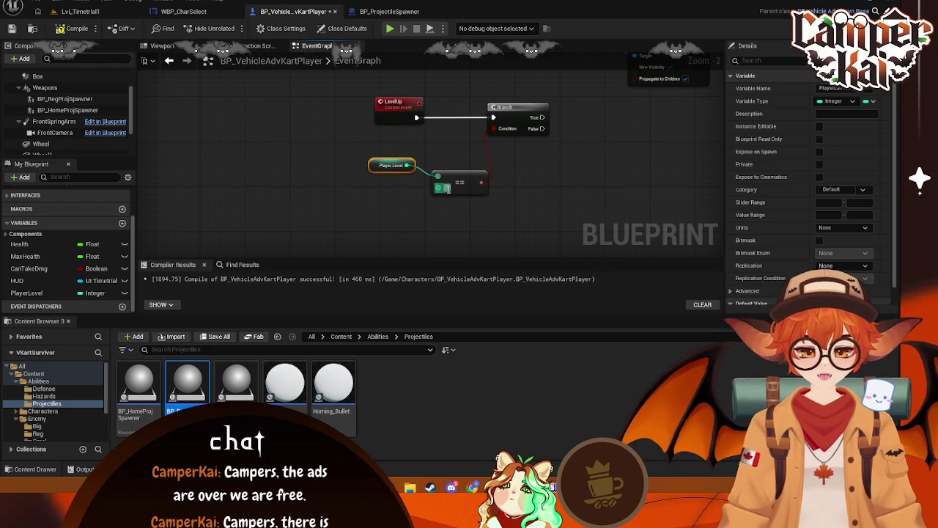
left_click(477, 214)
left_click_drag(504, 203, 499, 227)
mouse_move(411, 141)
left_mouse_down()
mouse_move(431, 152)
mouse_move(431, 116)
mouse_move(440, 119)
left_mouse_up()
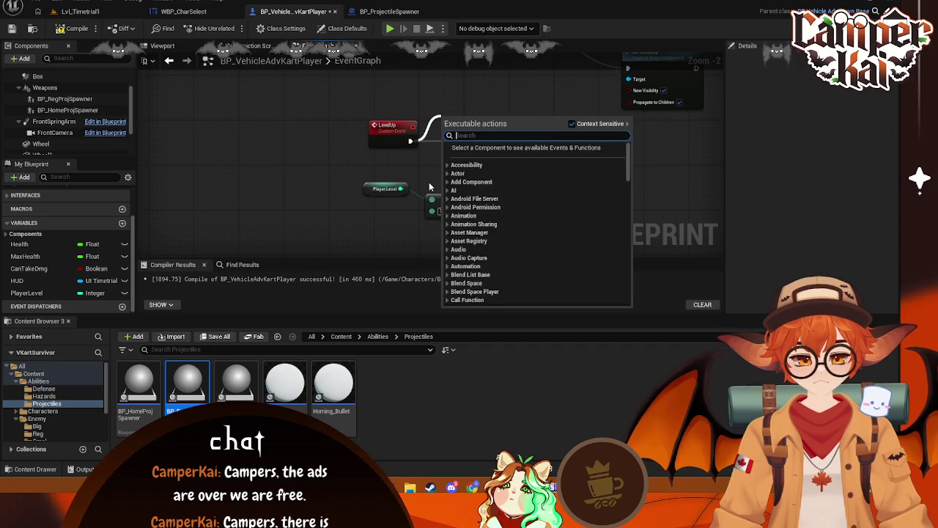
Place a SET Player Level node between LevelUp and a new Branch
type("branch")
key("Return")
mouse_move(27, 294)
left_mouse_down()
mouse_move(400, 163)
mouse_move(458, 159)
left_mouse_up()
left_click(449, 184)
mouse_move(542, 131)
left_mouse_down()
mouse_move(671, 136)
mouse_move(658, 133)
mouse_move(652, 143)
left_mouse_up()
left_click(484, 158)
left_click_drag(464, 160, 504, 122)
mouse_move(411, 141)
left_mouse_down()
mouse_move(477, 124)
mouse_move(595, 137)
left_mouse_up()
left_click_drag(503, 122, 509, 131)
Feed SET Player Level from an Add (+) node on a Player Level getter, tidying the nodes
mouse_move(466, 174)
left_mouse_down()
mouse_move(389, 216)
mouse_move(412, 208)
mouse_move(411, 220)
left_mouse_up()
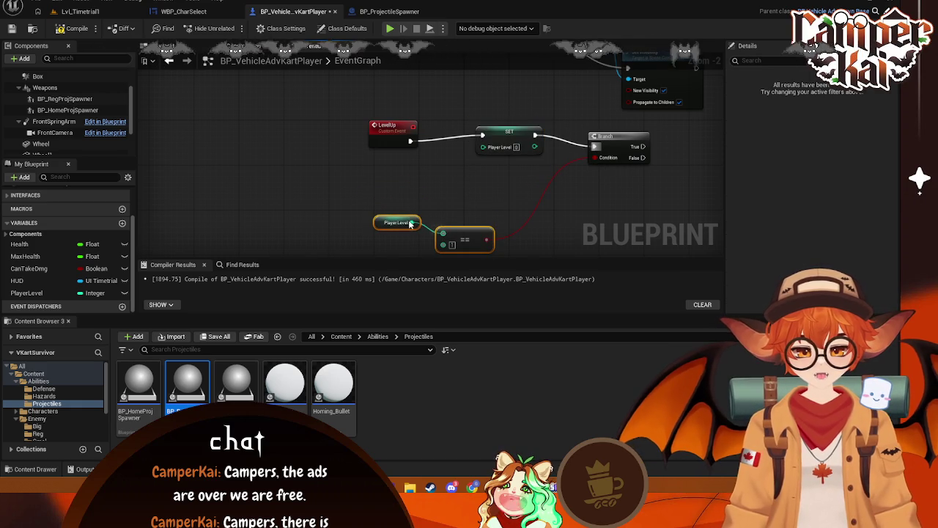
mouse_move(29, 292)
left_mouse_down()
mouse_move(367, 191)
mouse_move(440, 183)
left_mouse_up()
left_click(392, 203)
type("a")
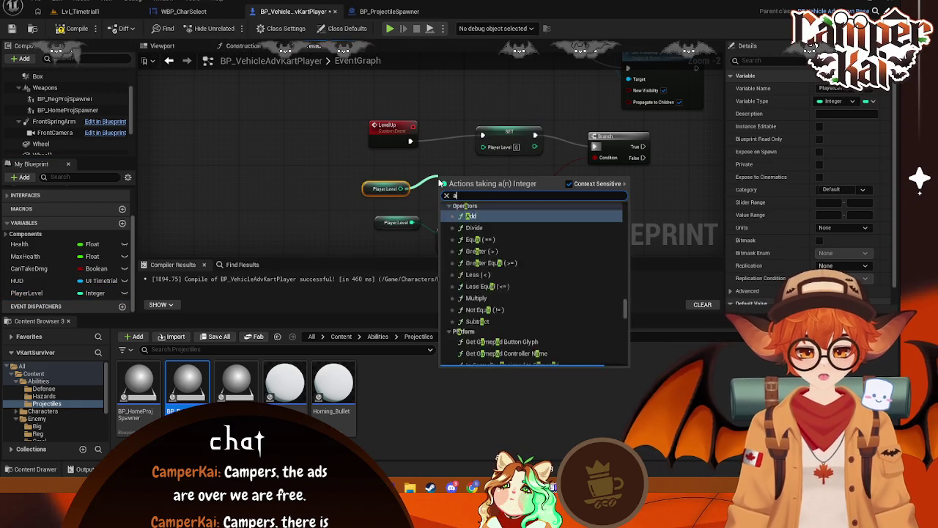
type("dd")
key("Return")
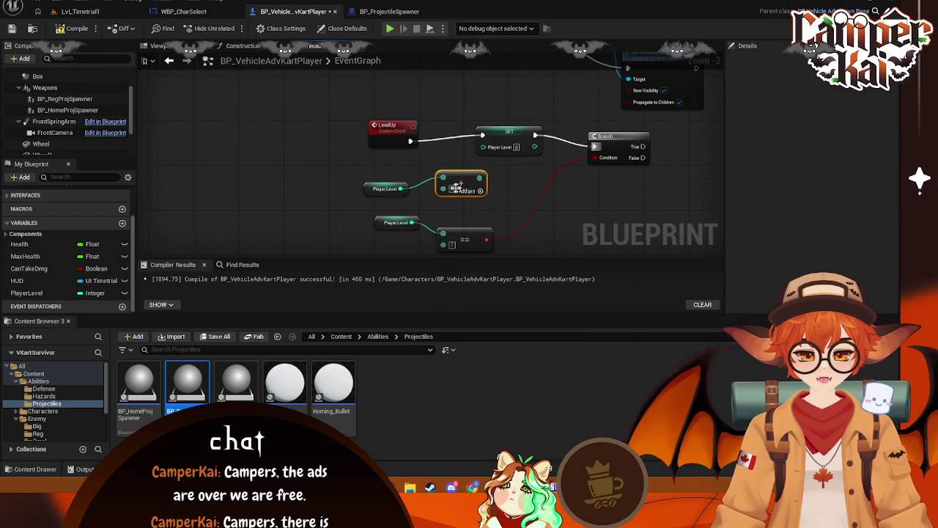
left_click_drag(480, 177, 489, 143)
key("Escape")
left_click_drag(480, 177, 484, 146)
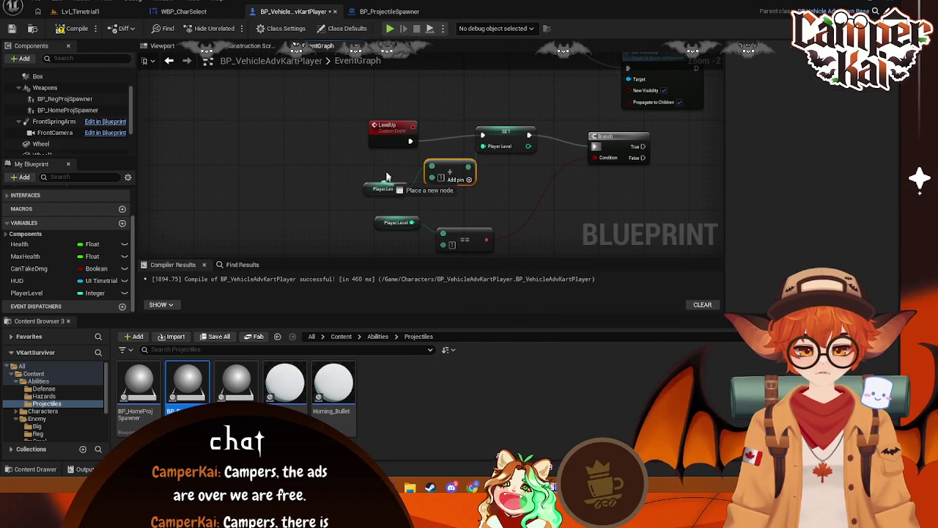
left_click_drag(374, 189, 372, 176)
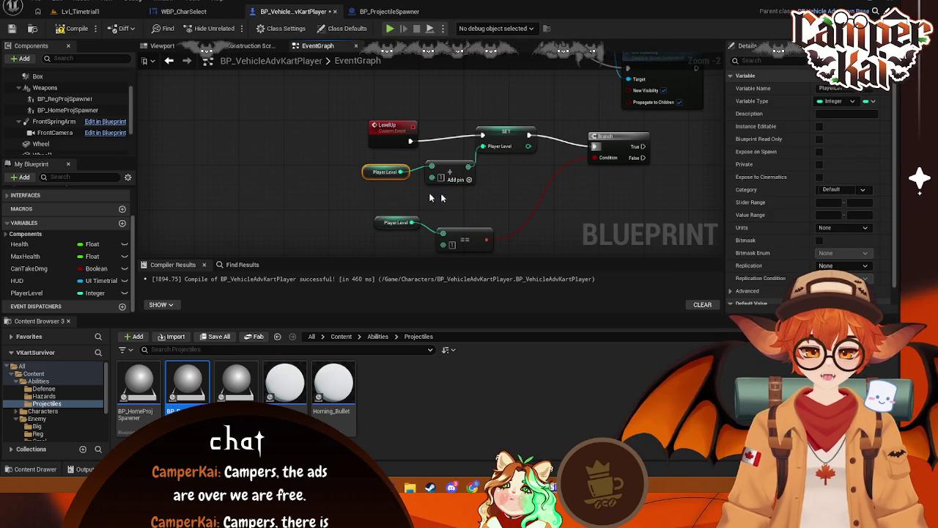
left_click_drag(510, 187, 459, 152)
mouse_move(424, 201)
left_mouse_down()
mouse_move(430, 185)
mouse_move(485, 187)
left_mouse_up()
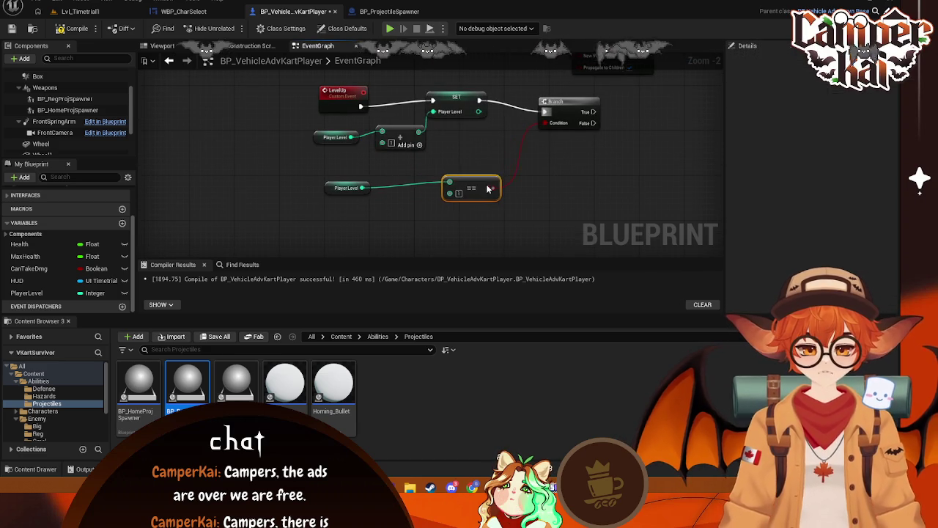
left_click_drag(329, 186, 395, 181)
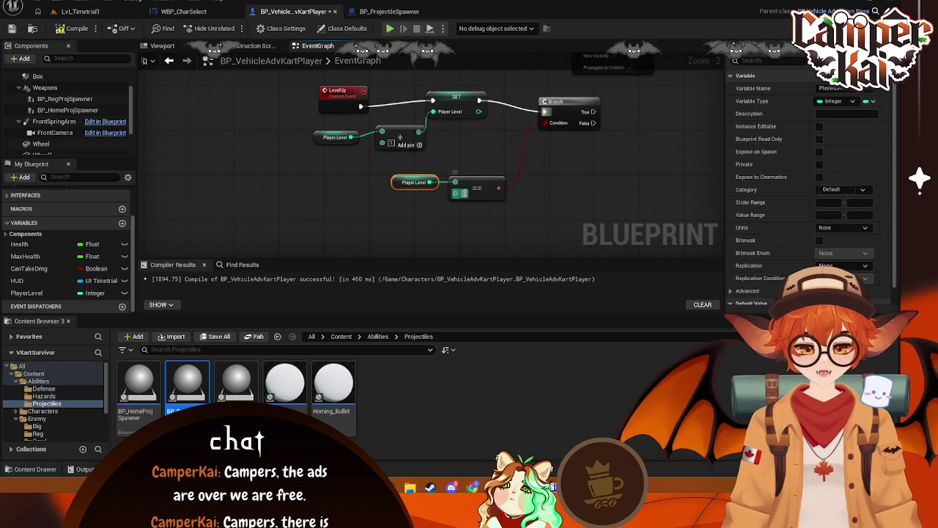
Delete the Branch node from the LevelUp chain
left_click(546, 183)
mouse_move(562, 189)
left_mouse_down()
mouse_move(510, 178)
mouse_move(509, 163)
mouse_move(496, 183)
left_mouse_up()
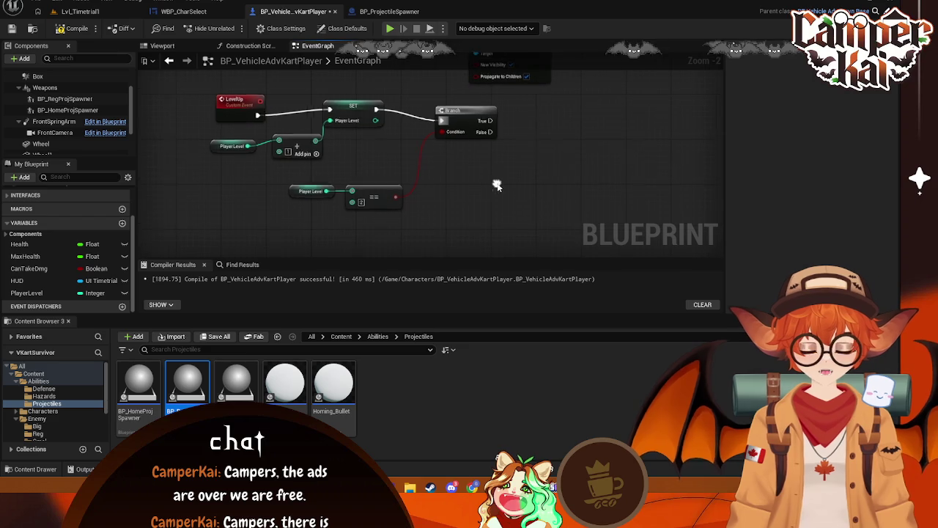
right_click(452, 116)
left_click(633, 130)
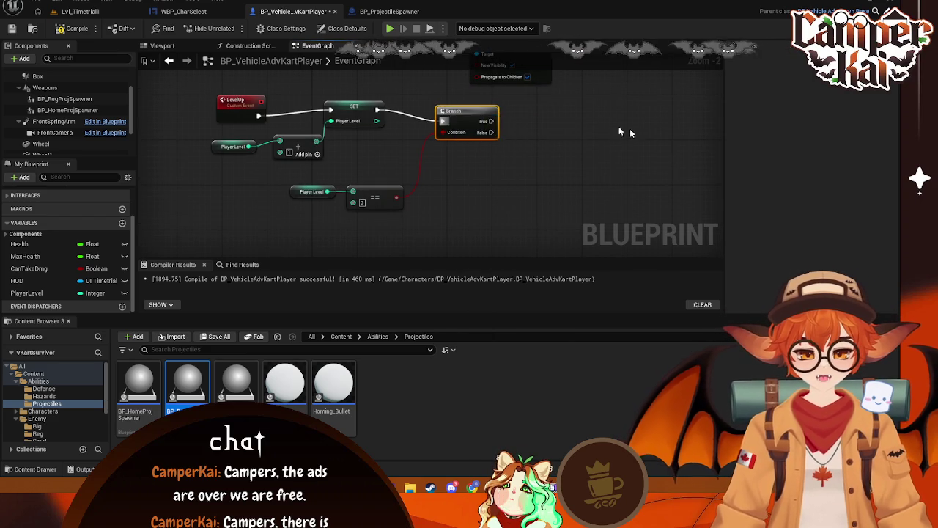
left_click(456, 111)
key("Delete")
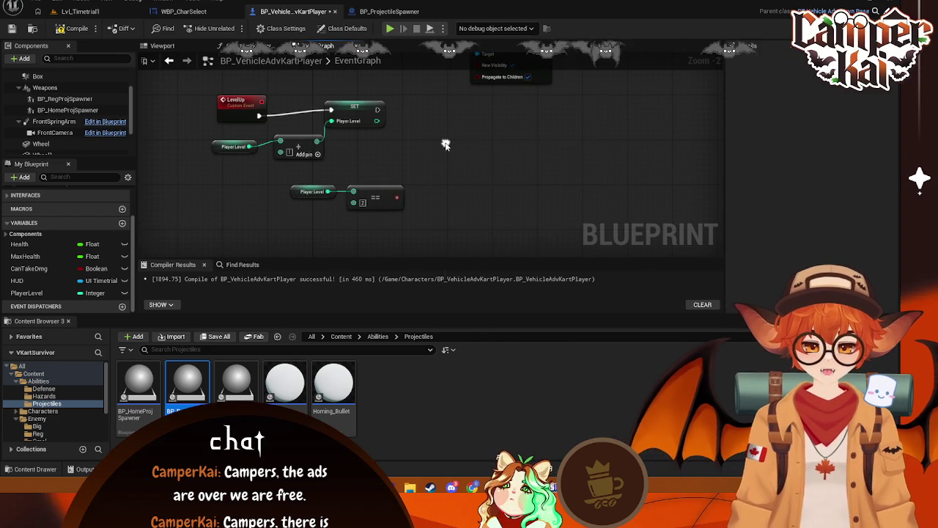
Delete the == comparison and its leftover Player Level getter
left_click(387, 191)
key("Delete")
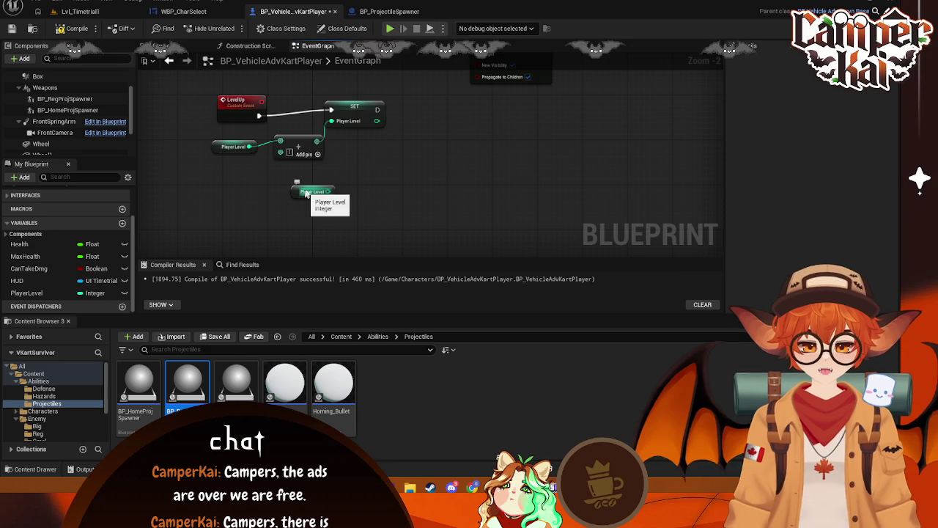
left_click(314, 190)
key("Delete")
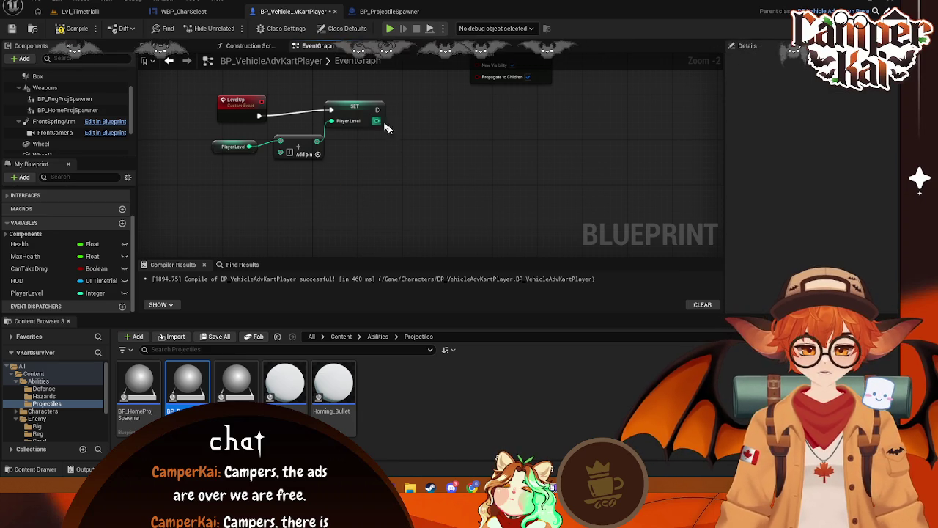
Add a Switch on Int off SET's Player Level output with outputs 0, 1 and 2
left_click_drag(376, 120, 441, 177)
type("swit")
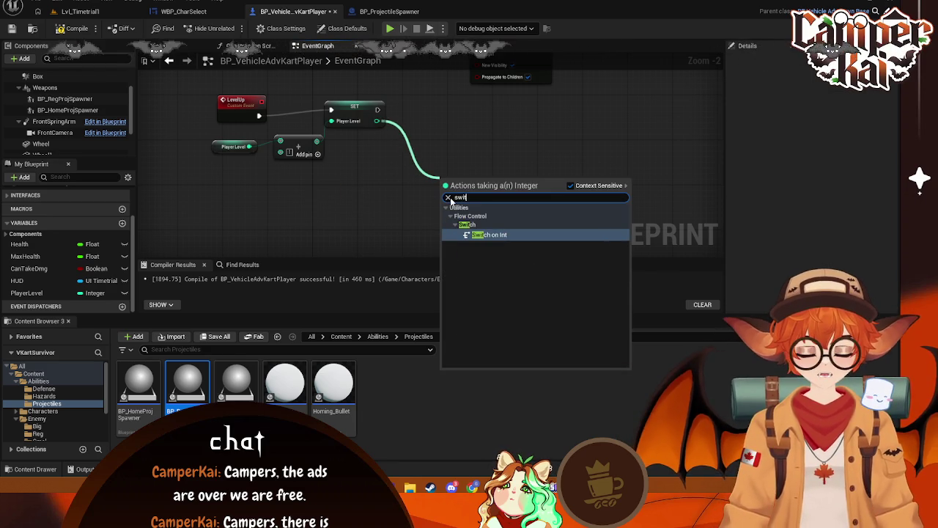
key("Return")
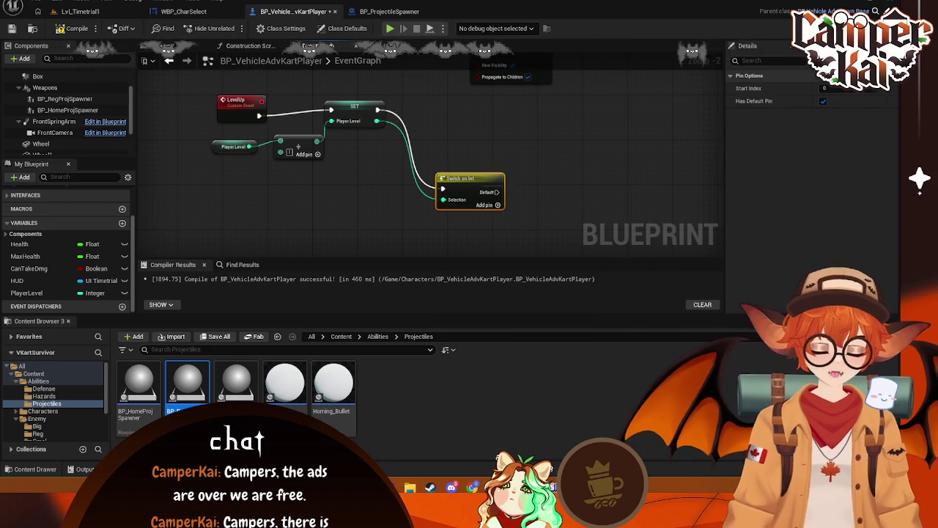
mouse_move(467, 181)
left_mouse_down()
mouse_move(430, 108)
mouse_move(438, 174)
mouse_move(439, 136)
left_mouse_up()
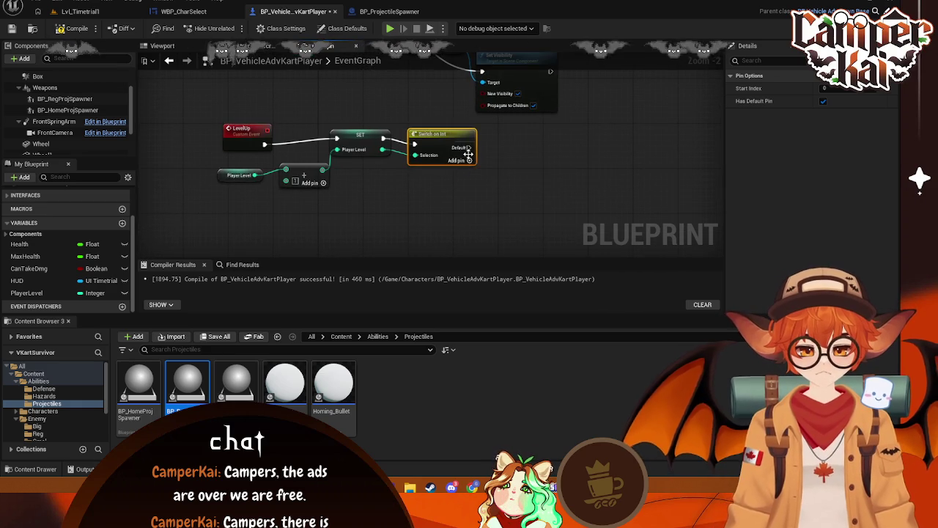
left_click(470, 160)
left_click(470, 173)
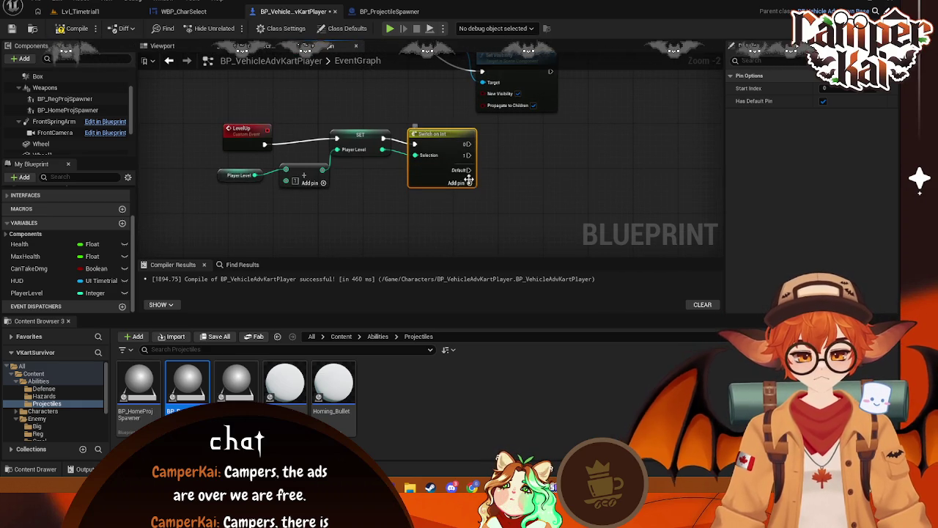
left_click(467, 182)
left_click_drag(498, 155, 480, 141)
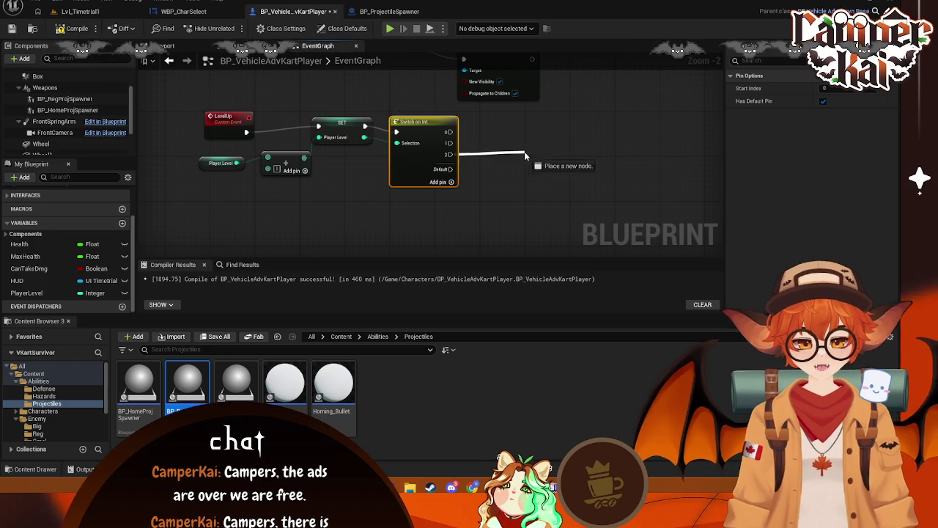
Call Activate Weapon from switch output 2
left_click_drag(525, 156, 526, 156)
type("active")
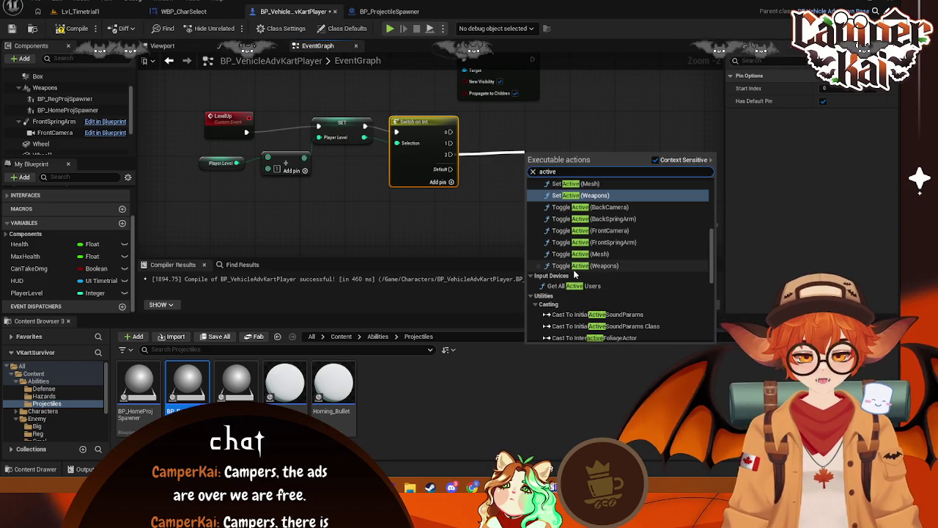
key("BackSpace")
type("ate wea")
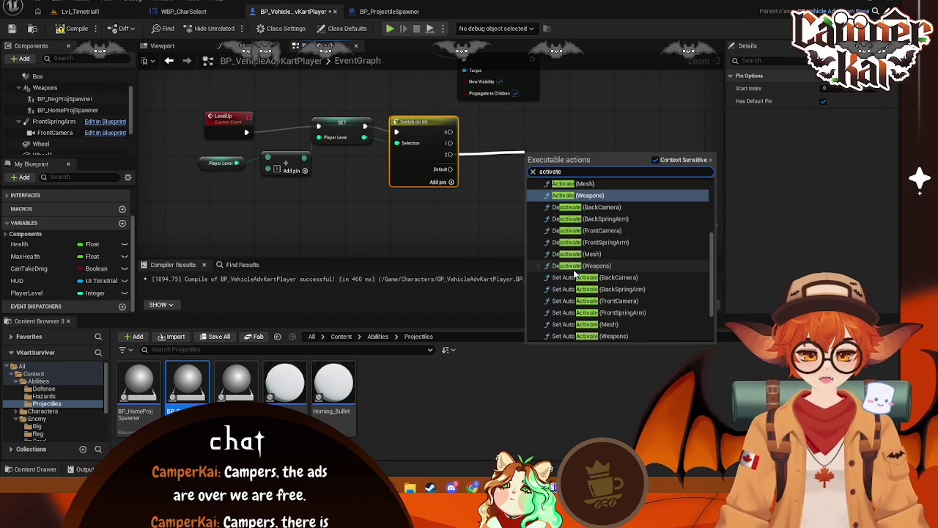
left_click(568, 191)
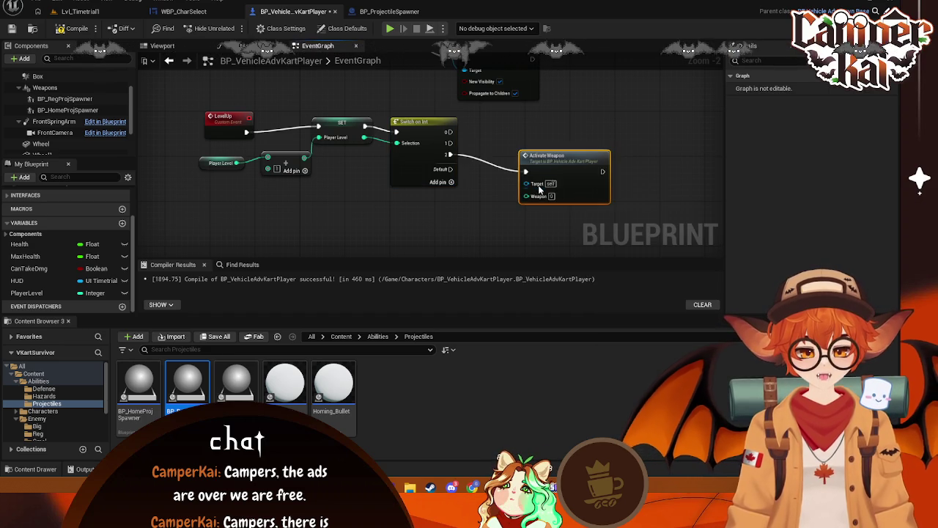
mouse_move(554, 150)
left_mouse_down()
mouse_move(526, 128)
mouse_move(550, 238)
mouse_move(508, 181)
left_mouse_up()
left_click_drag(519, 150, 518, 128)
Add output 3 and wire it to a duplicated Activate Weapon node
left_click(397, 169)
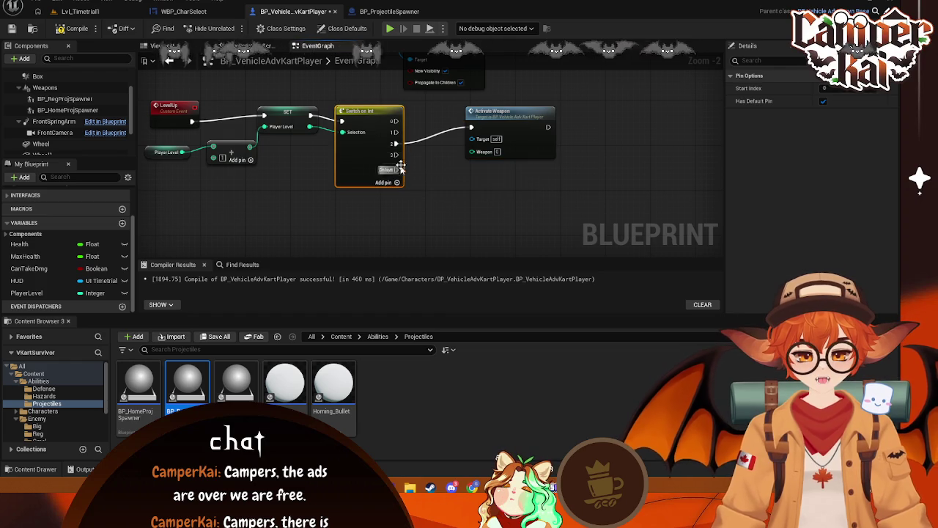
mouse_move(397, 155)
left_mouse_down()
mouse_move(452, 191)
mouse_move(441, 187)
left_mouse_up()
type("act")
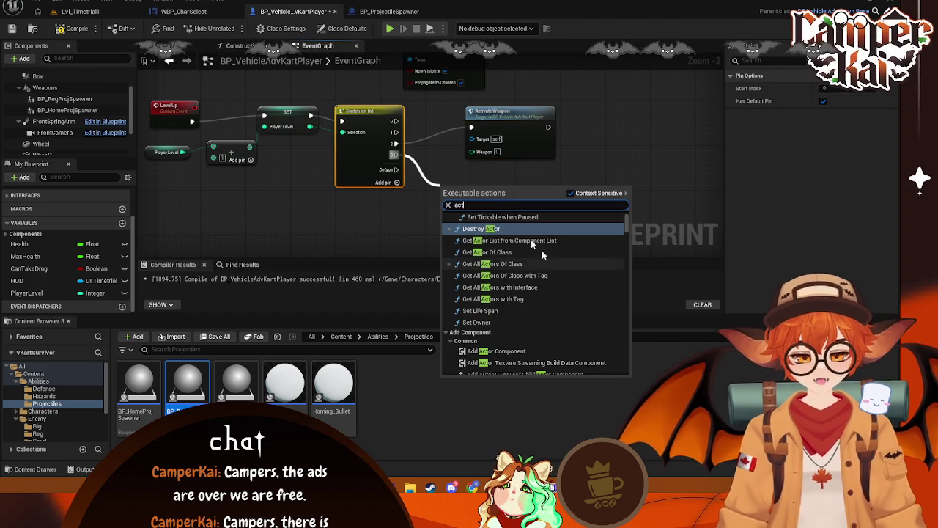
key("Escape")
left_click(503, 126)
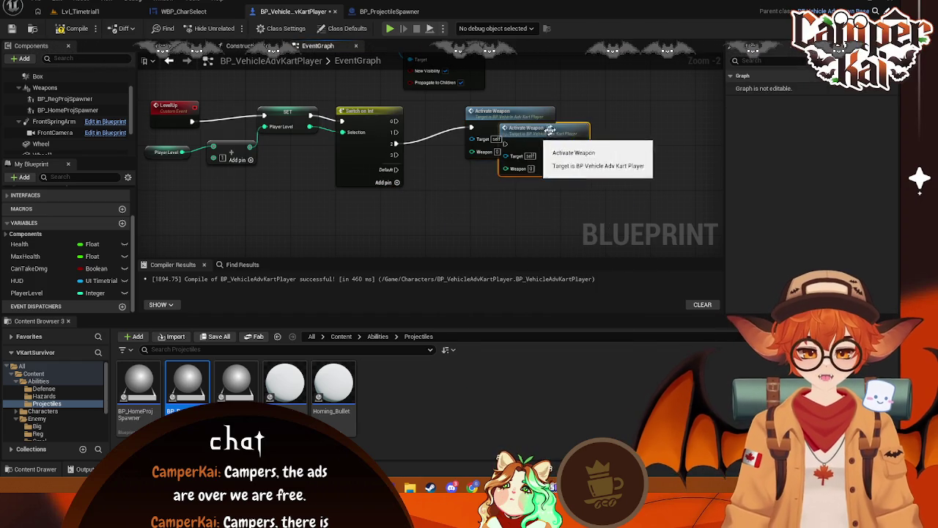
key("ctrl+c")
key("ctrl+v")
mouse_move(396, 155)
left_mouse_down()
mouse_move(469, 197)
mouse_move(469, 219)
left_mouse_up()
left_click(408, 171)
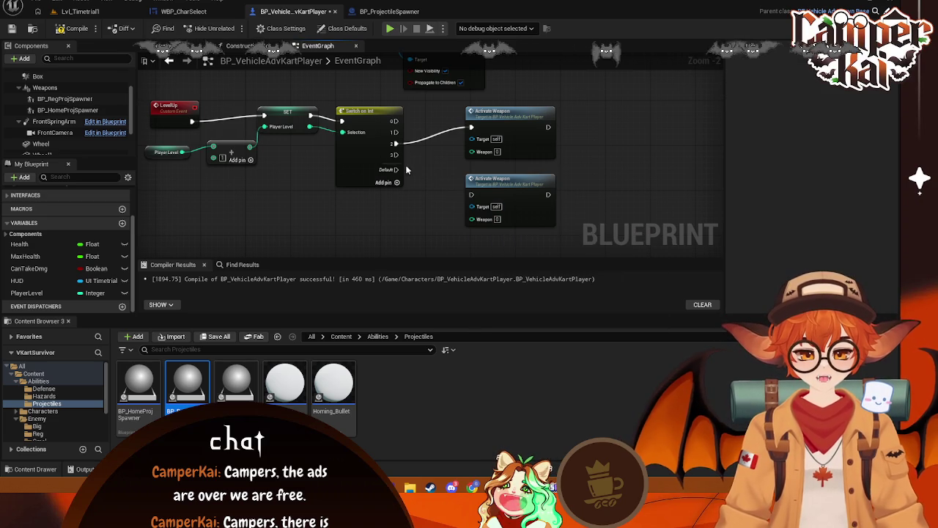
left_click_drag(394, 155, 472, 196)
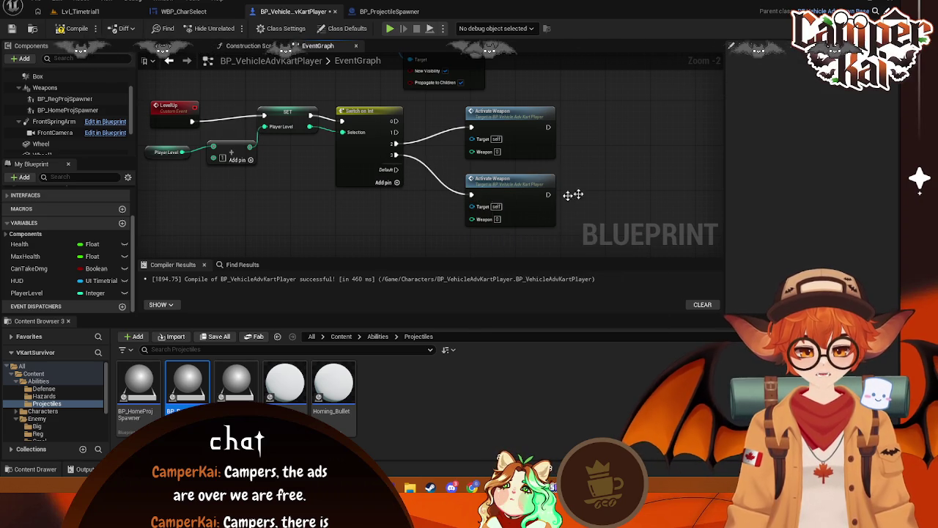
right_click(329, 216)
scroll(343, 222, "down", 1)
mouse_move(343, 221)
left_mouse_down()
mouse_move(364, 231)
mouse_move(475, 228)
mouse_move(432, 192)
left_mouse_up()
scroll(431, 192, "down", 1)
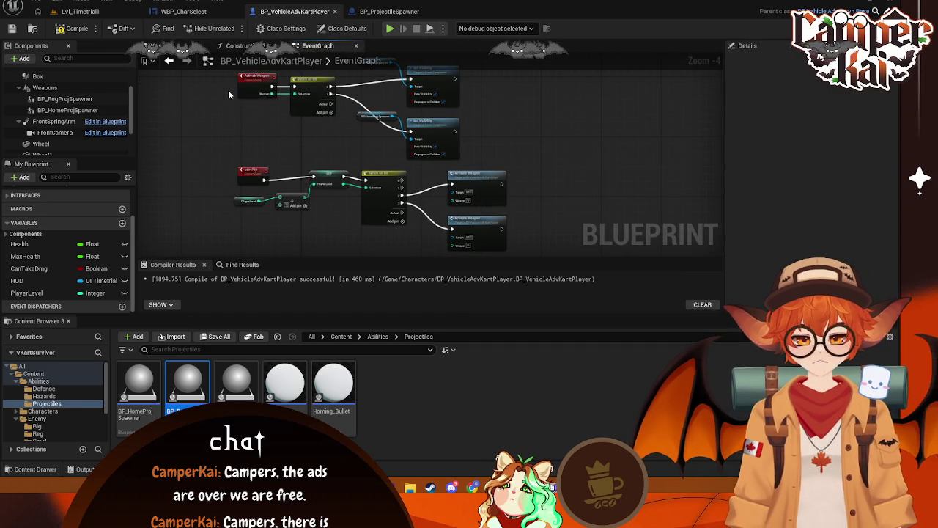
key("super+shift+s")
left_click_drag(212, 72, 514, 258)
left_click(270, 273)
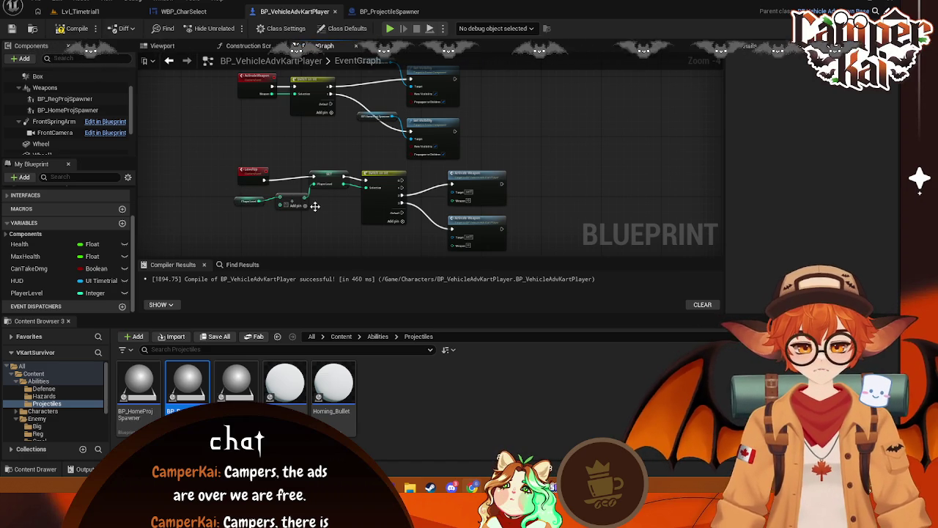
mouse_move(330, 184)
left_mouse_down()
mouse_move(303, 193)
mouse_move(307, 182)
left_mouse_up()
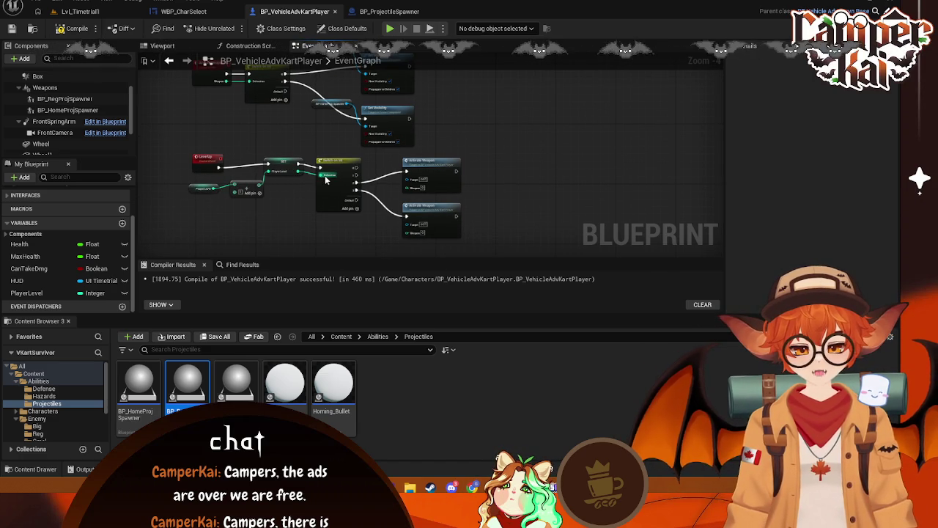
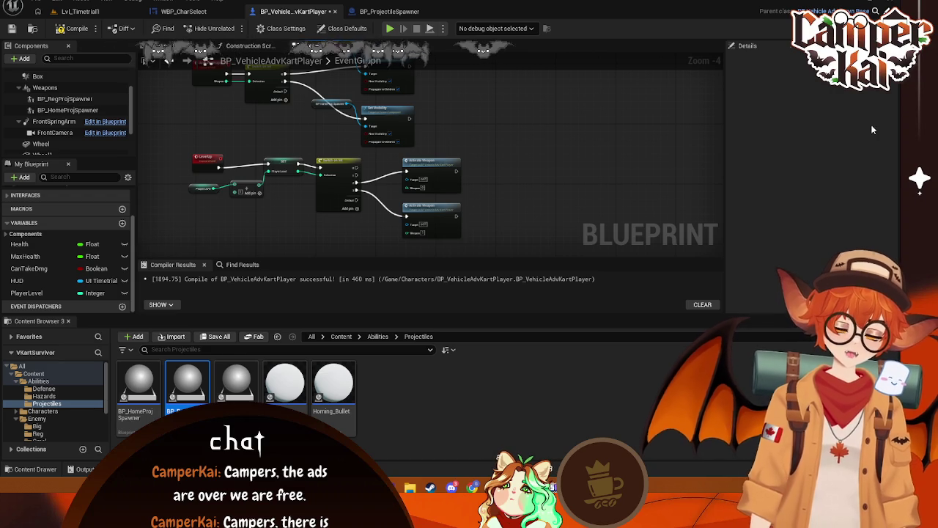
Check the Set Visibility and BP_HomeProjSpawner nodes, save BP_VehicleAdvKartPlayer, and return to Lvl_Timetrial1
mouse_move(528, 159)
left_mouse_down()
mouse_move(566, 165)
mouse_move(542, 178)
mouse_move(548, 164)
left_mouse_up()
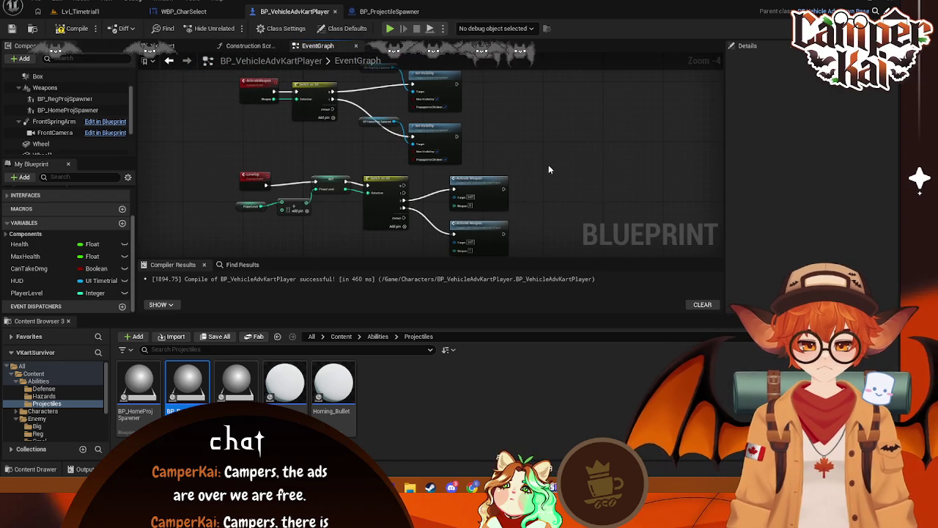
left_click(438, 131)
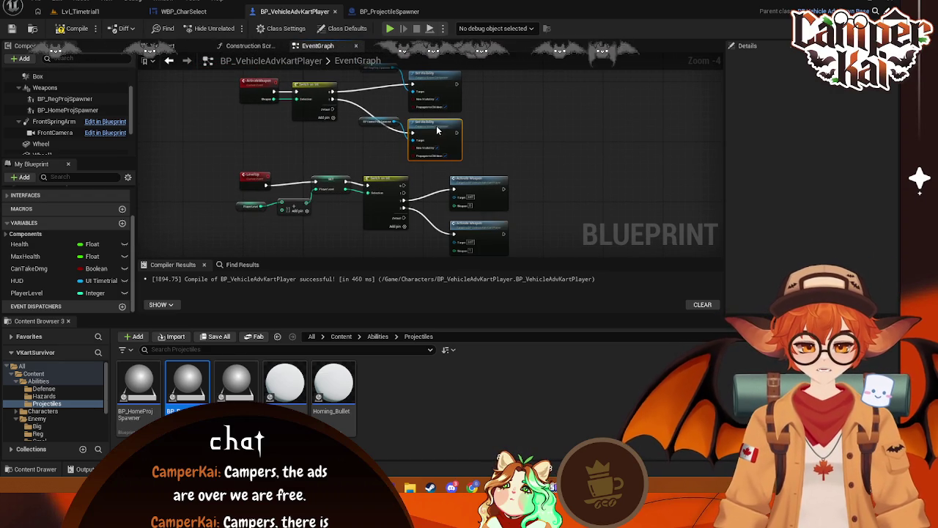
left_click(362, 117)
left_click(542, 125)
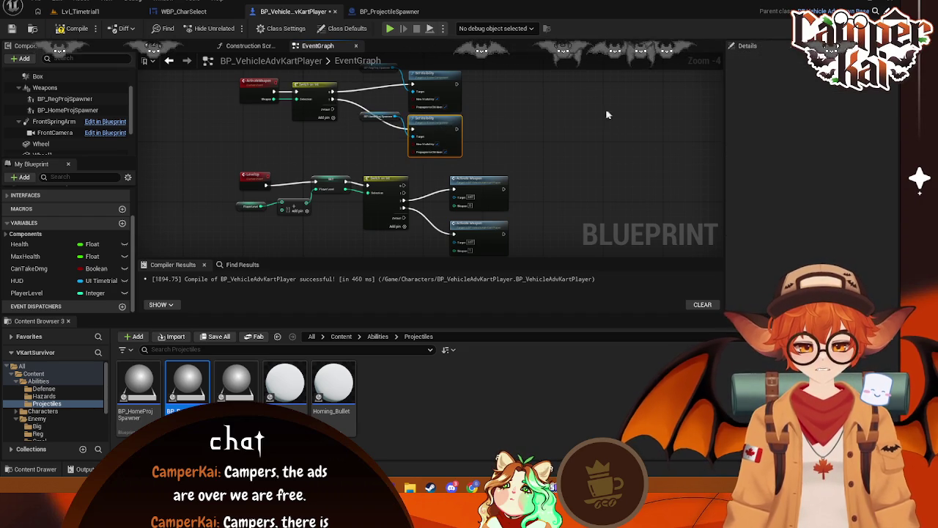
left_click_drag(542, 123, 580, 151)
key("ctrl+s")
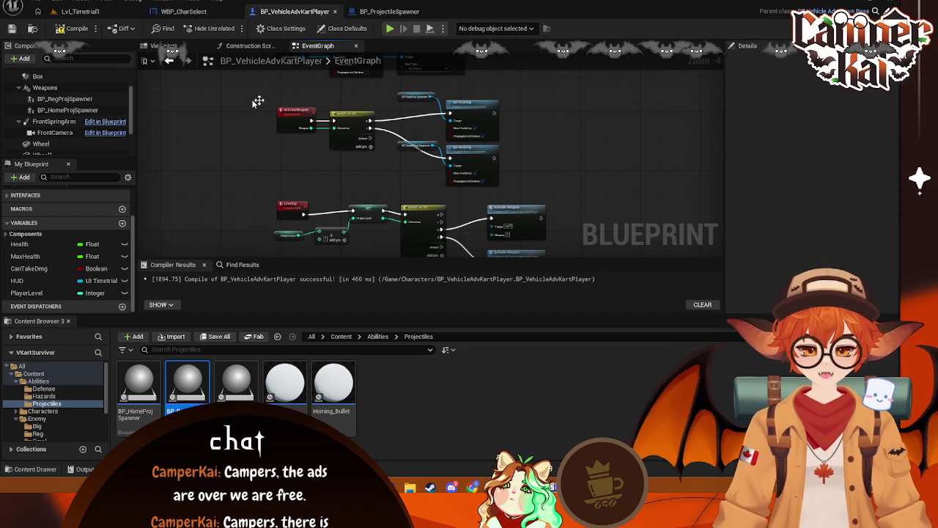
left_click(80, 11)
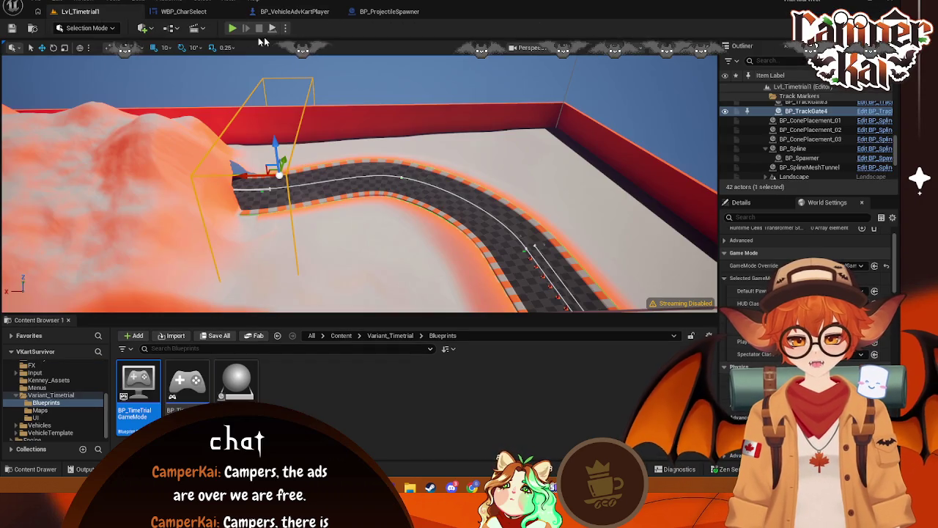
Play-test Lvl_Timetrial1, driving the kart through the curve and down the straight, then stop
left_click(233, 29)
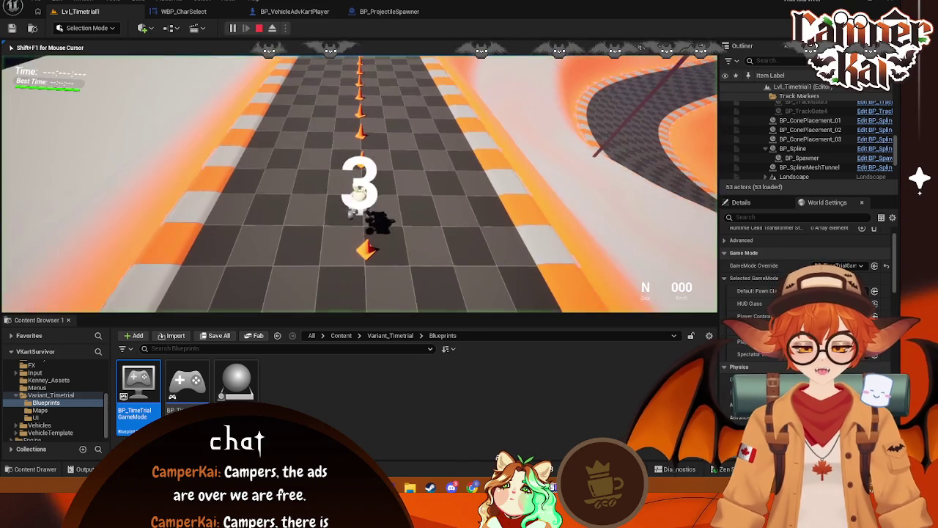
key("w")
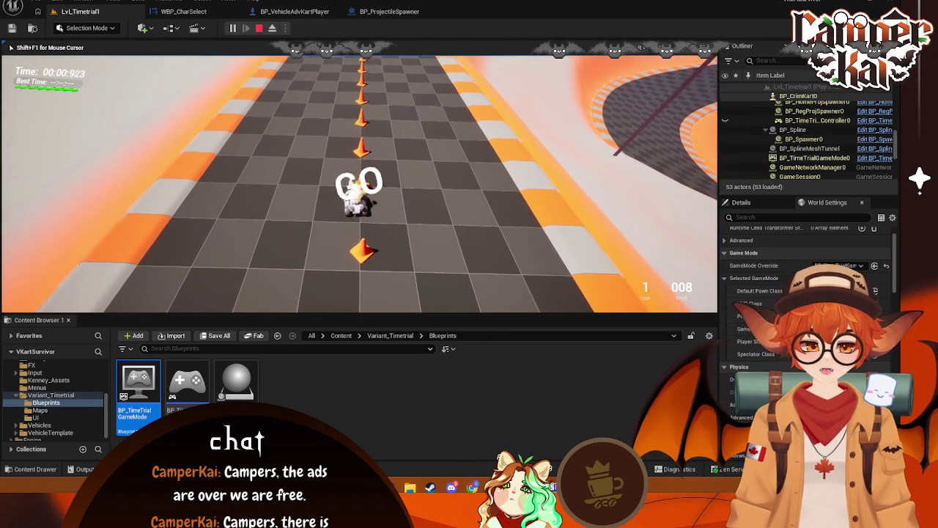
key("w")
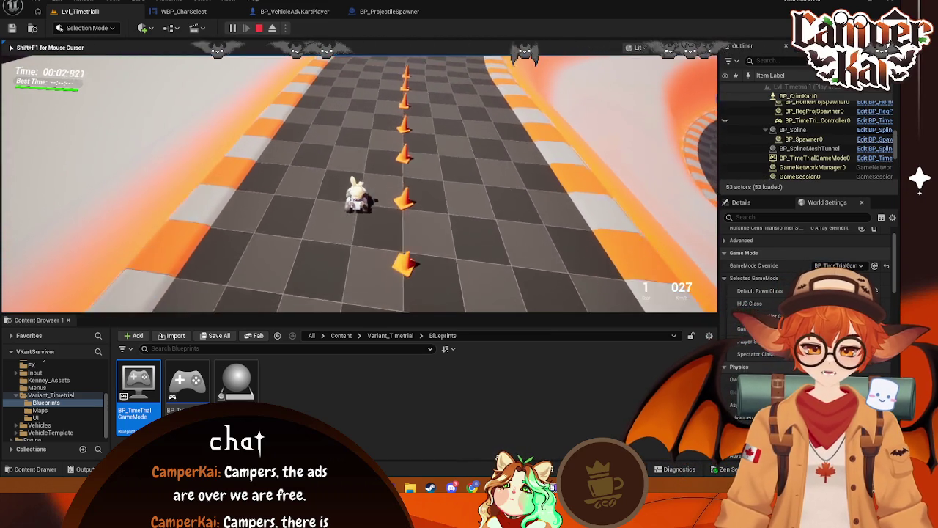
key("w")
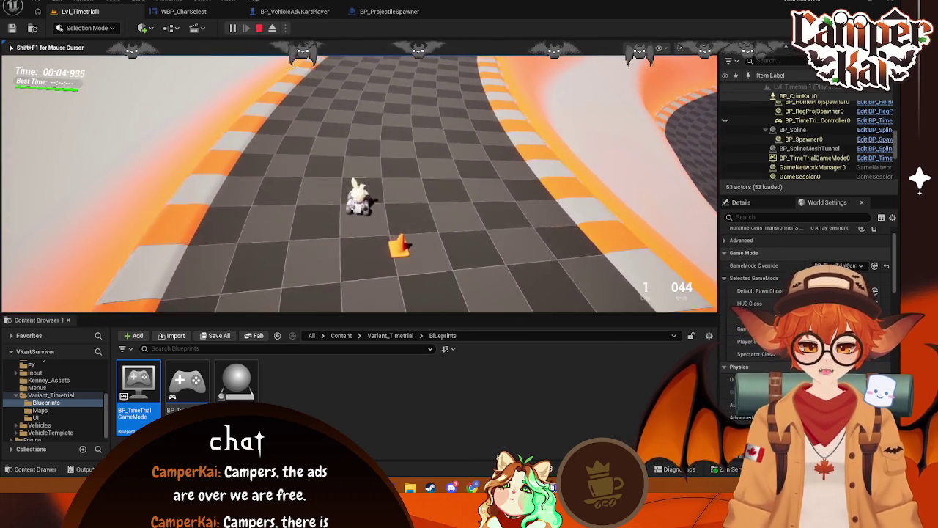
key("w")
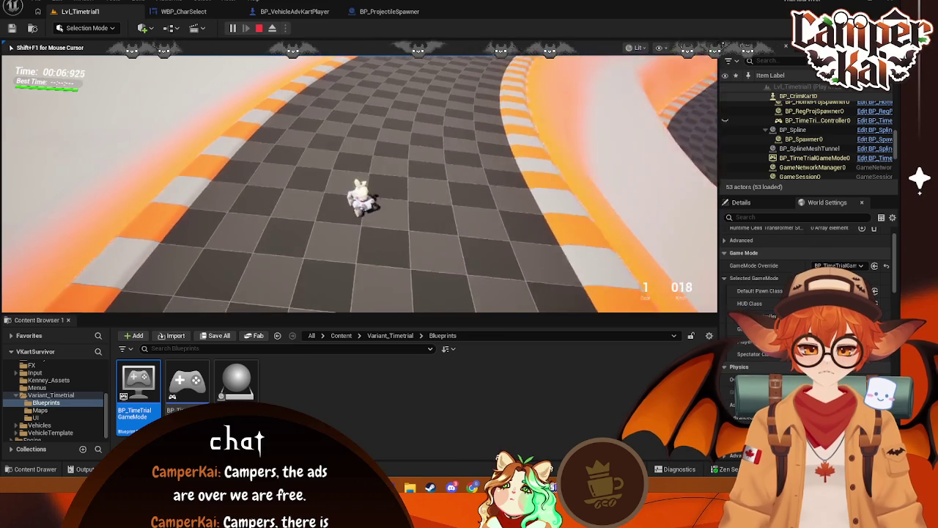
key("w")
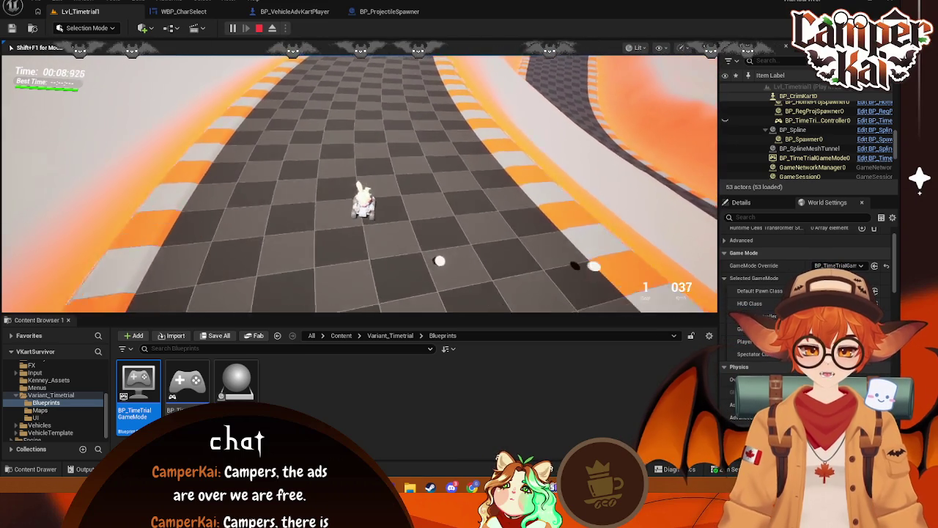
key("w")
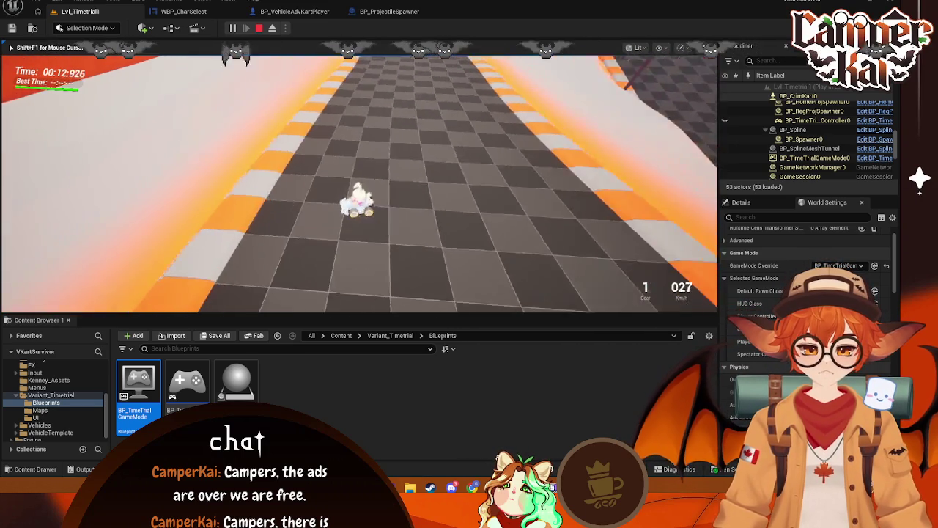
key("Escape")
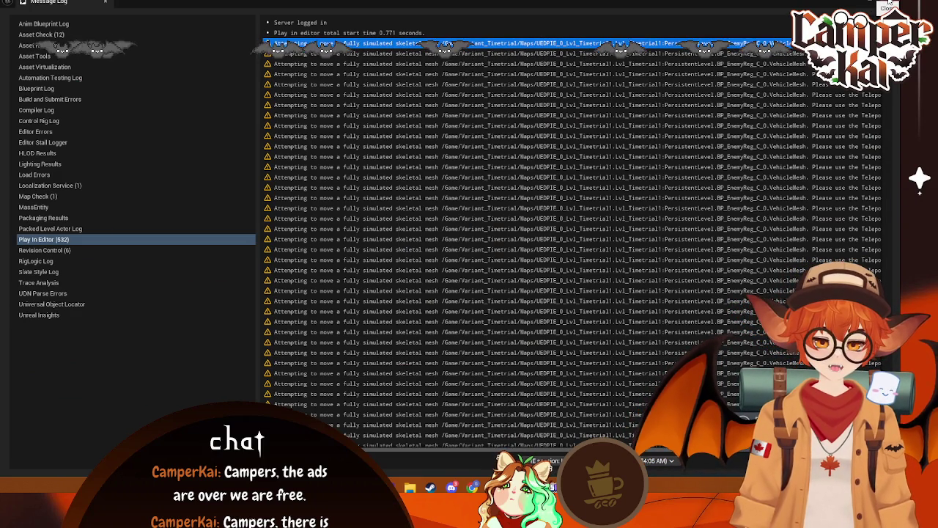
Close the Message Log and go back to the BP_VehicleAdvKartPlayer event graph
left_click(889, 2)
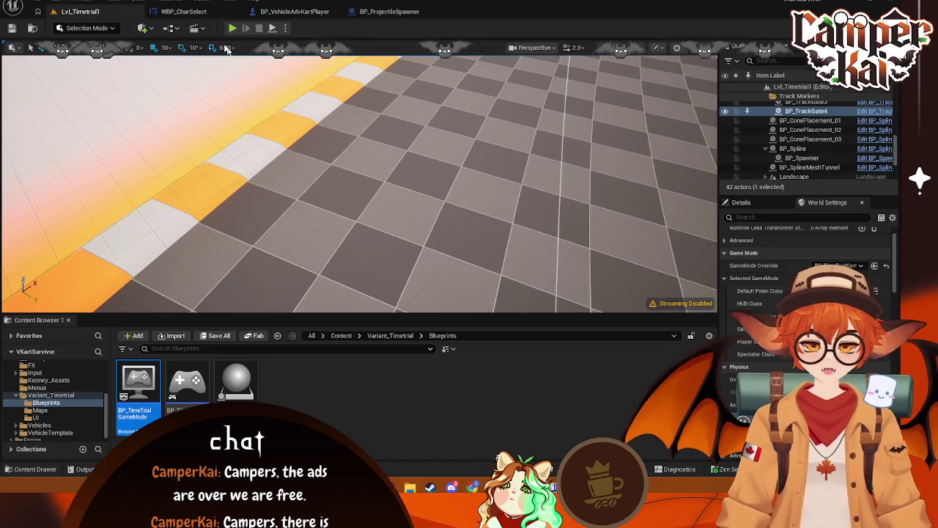
left_click(186, 16)
left_click(293, 12)
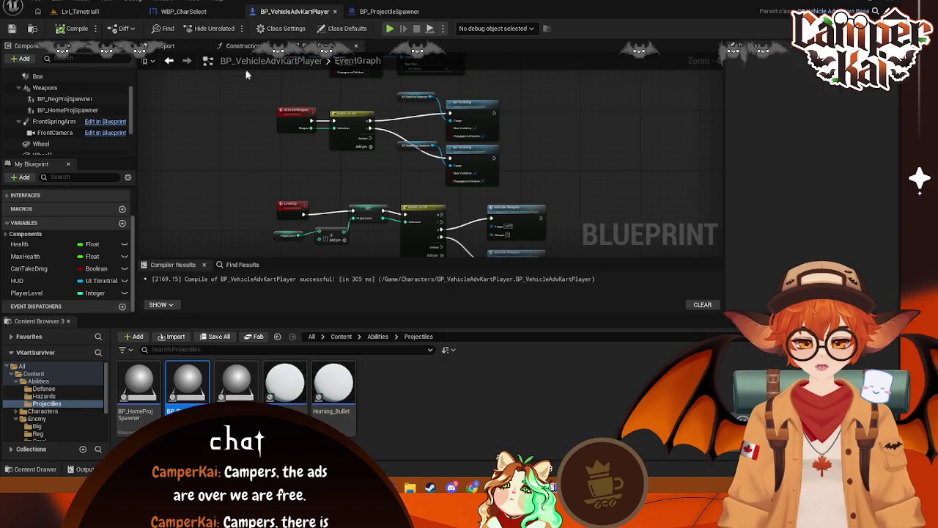
scroll(515, 118, "down", 1)
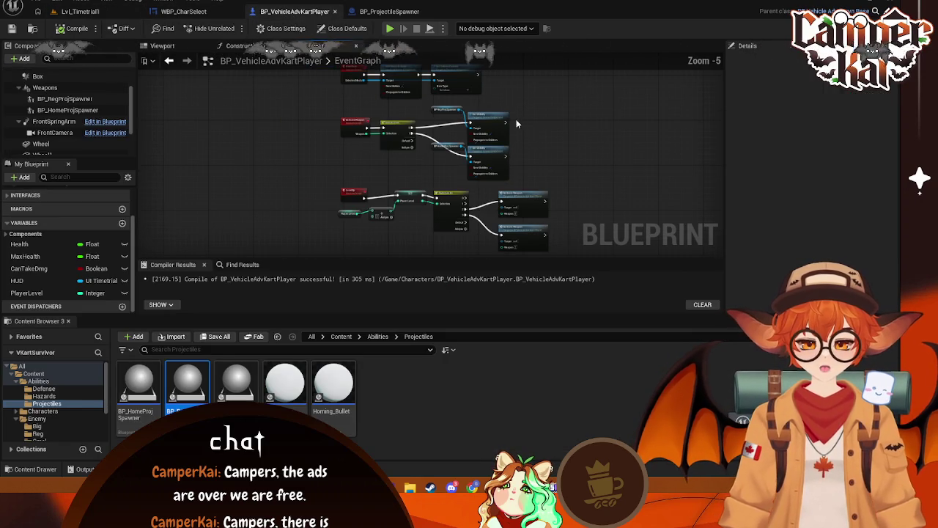
left_click(81, 11)
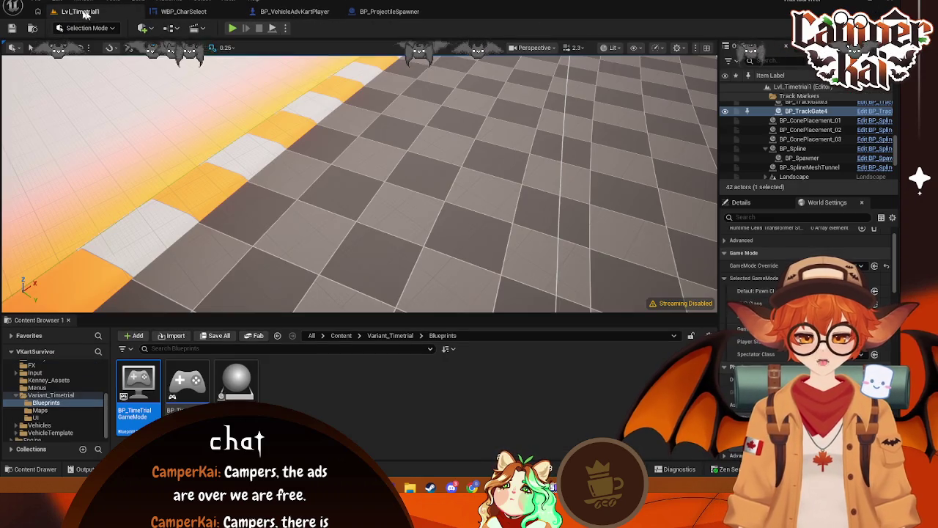
left_click(183, 12)
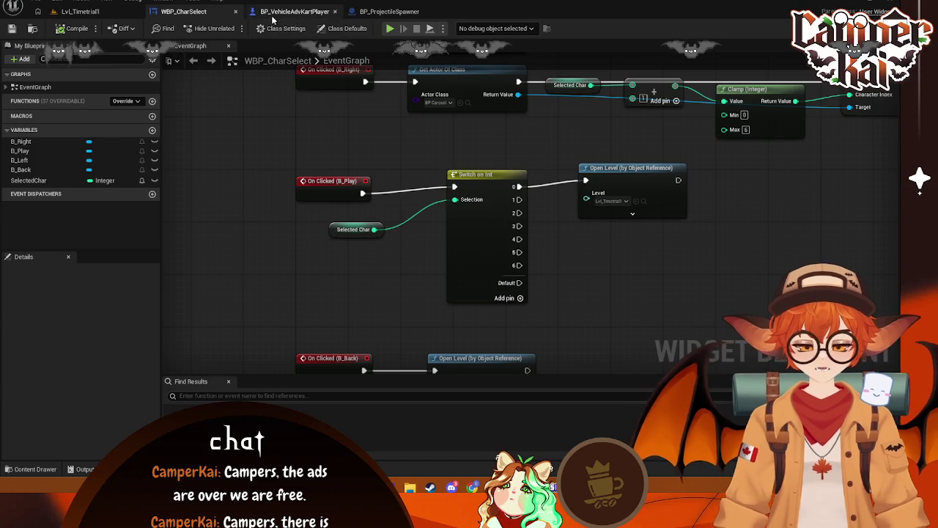
left_click(273, 14)
left_click(183, 12)
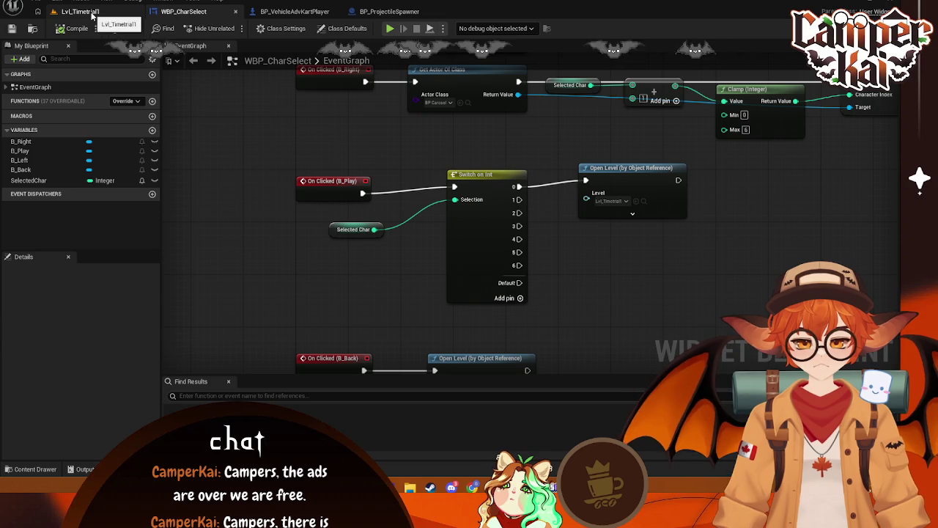
mouse_move(291, 103)
left_mouse_down()
mouse_move(313, 136)
mouse_move(261, 113)
mouse_move(265, 127)
mouse_move(335, 153)
left_mouse_up()
scroll(265, 127, "down", 1)
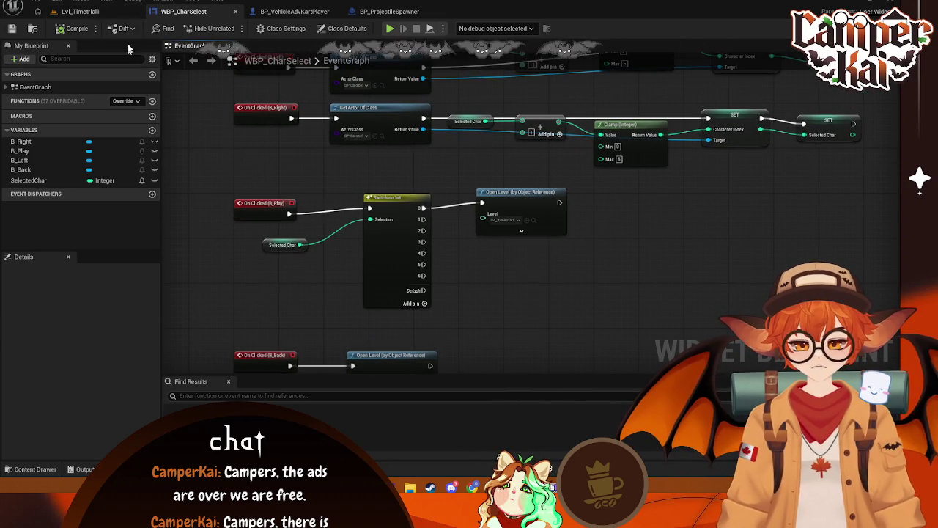
left_click(293, 11)
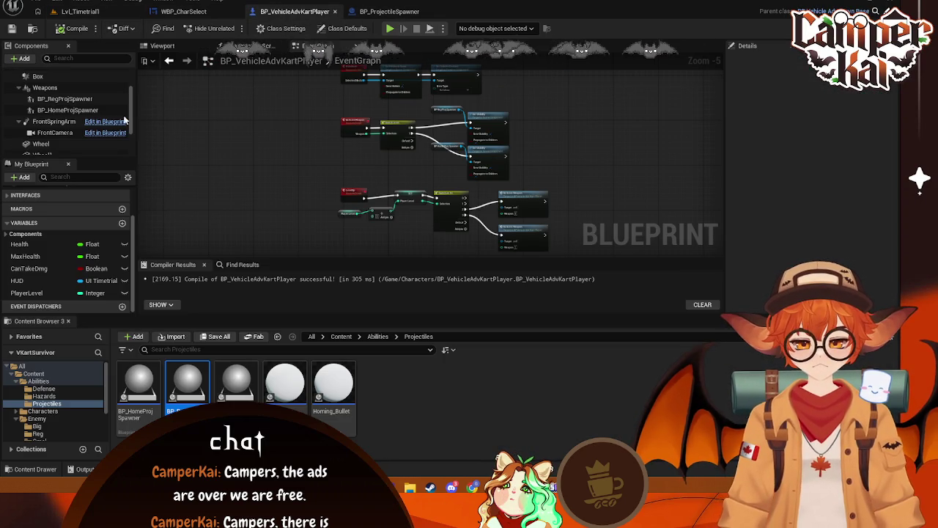
Filter BP_RegProjSpawner's details with 'ive', then check the Weapons component and clear the filter
left_click(73, 98)
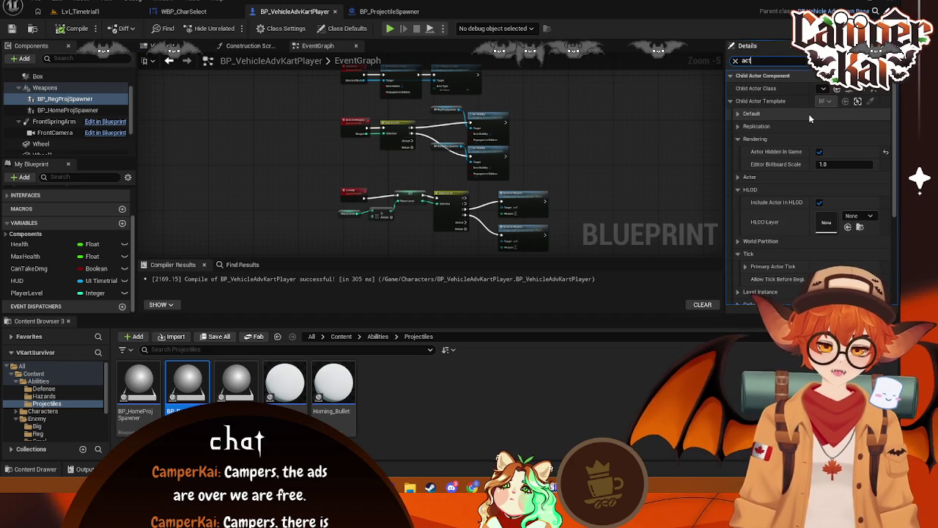
type("ive")
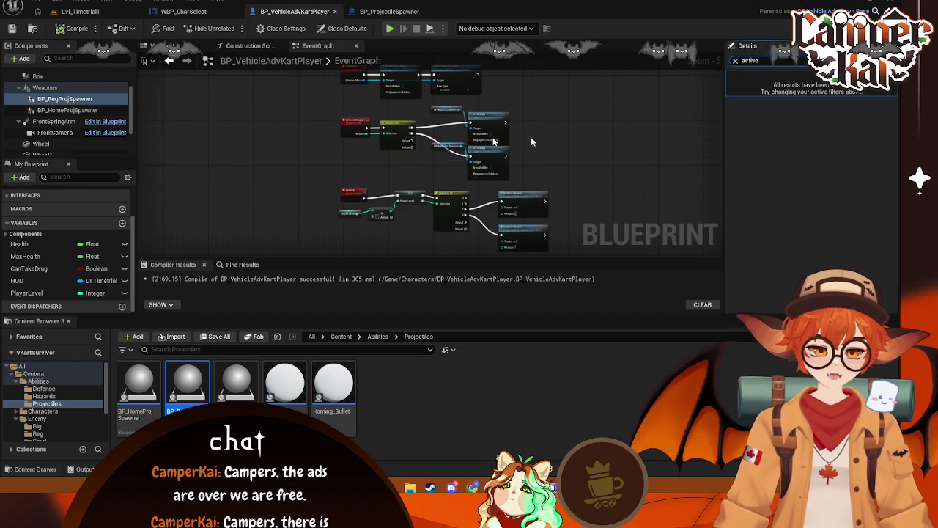
left_click(51, 89)
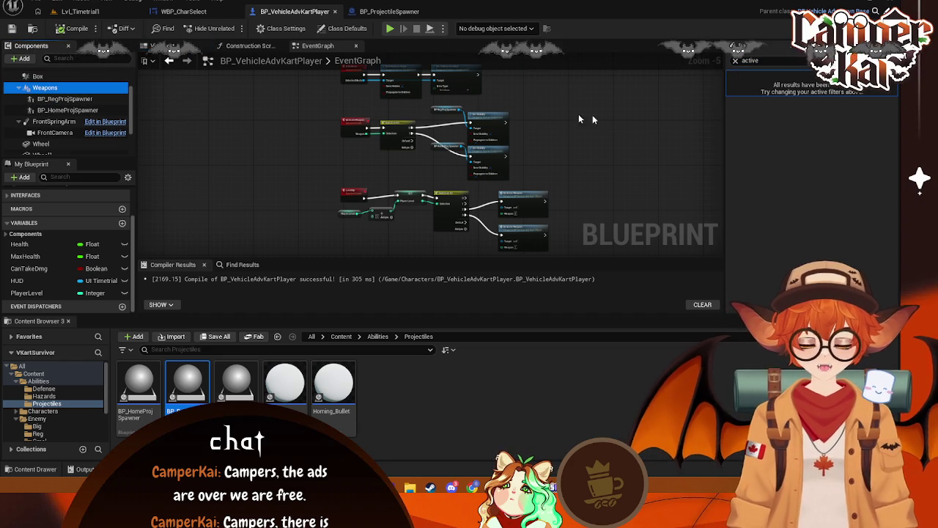
key("Escape")
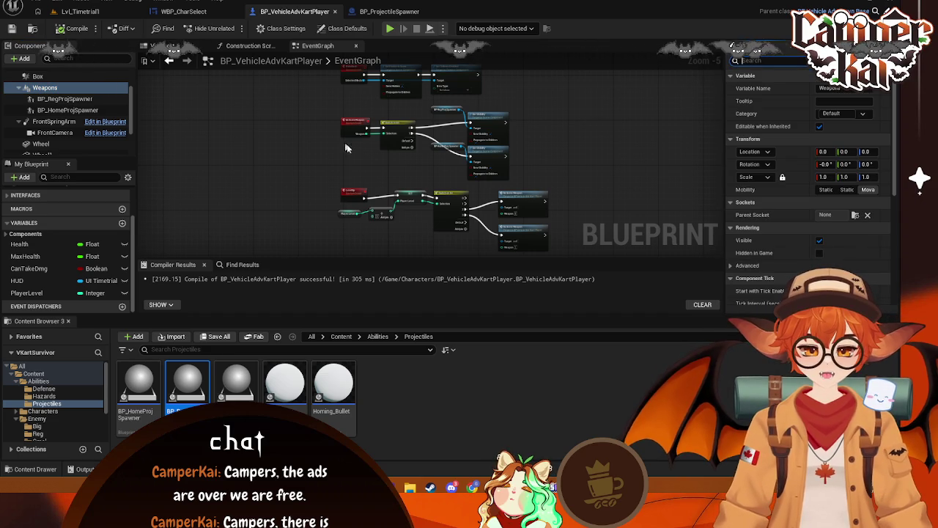
Select the SET PlayerLevel node, then reselect BP_RegProjSpawner and filter its details for visibility
scroll(342, 146, "up", 2)
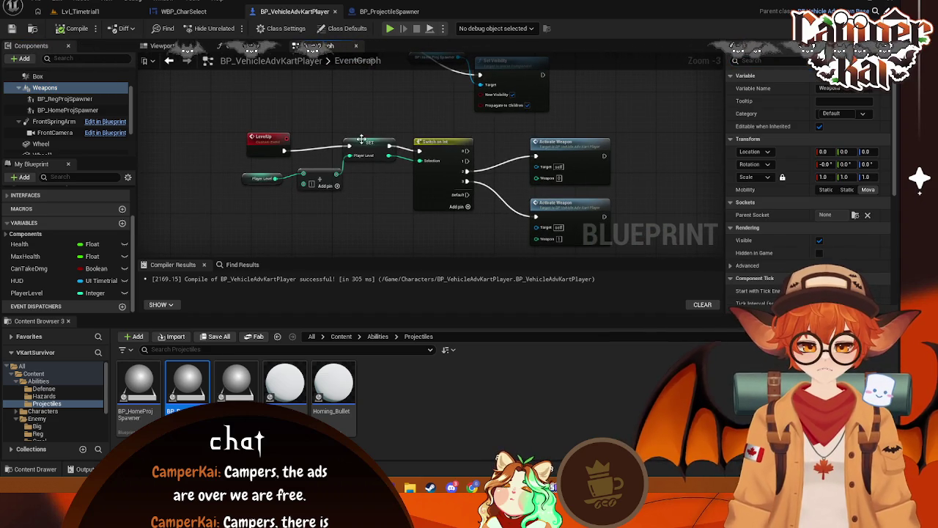
left_click(362, 139)
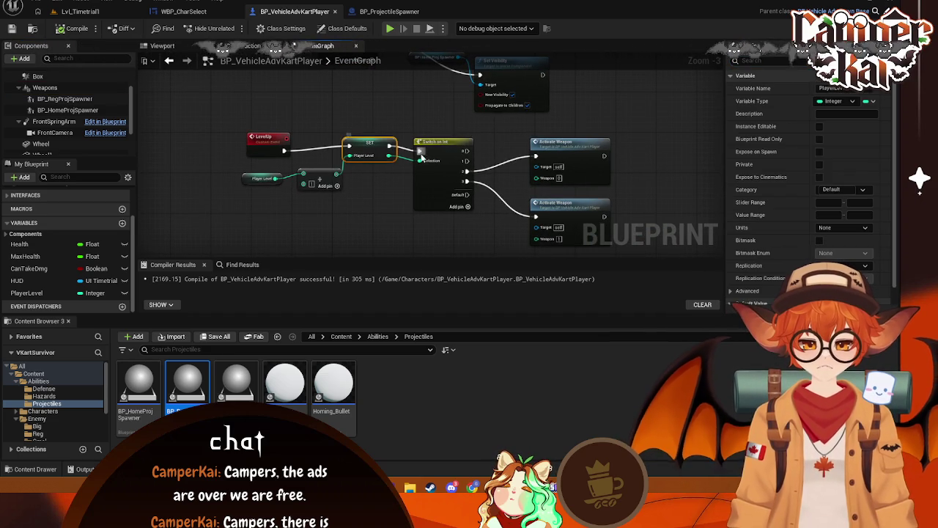
left_click(64, 101)
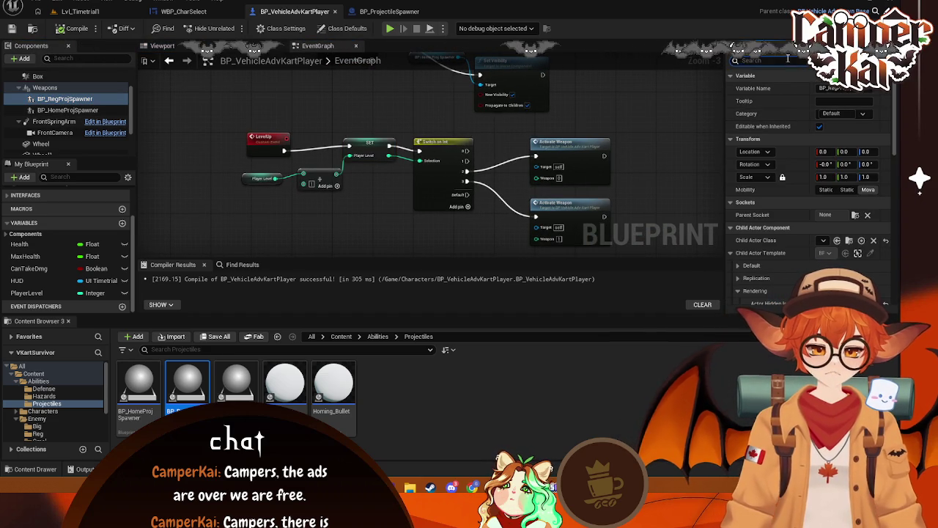
type("vi")
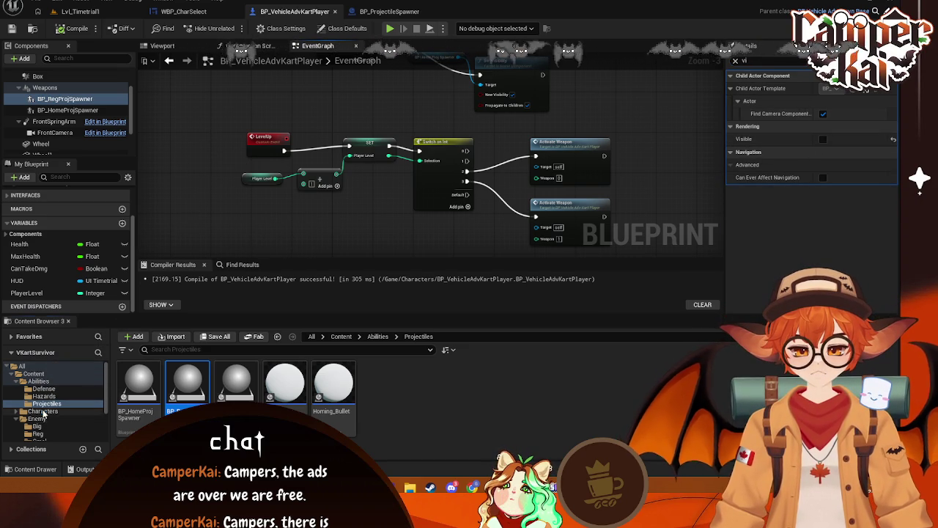
Open BP_CrimKart from Characters > Crim and filter its BP_RegProjSpawner details to Visible
left_click(71, 411)
double_click(139, 381)
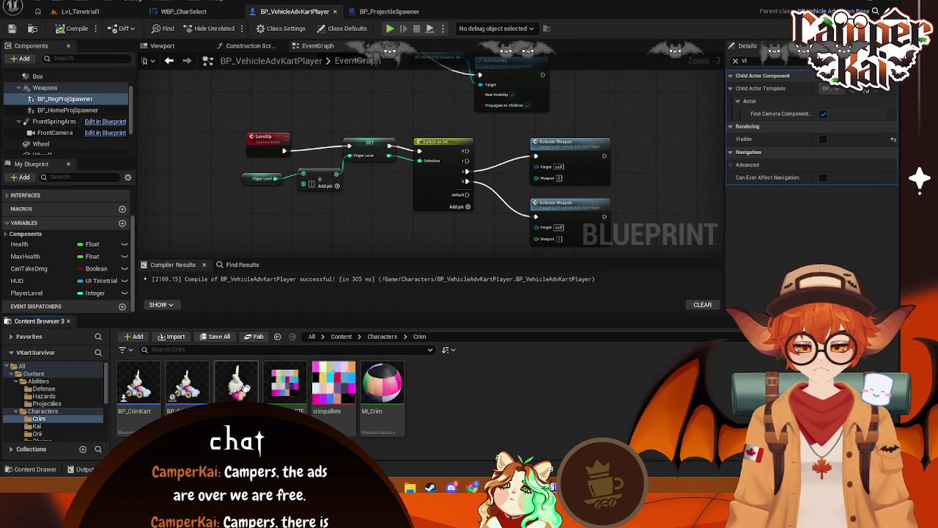
double_click(138, 382)
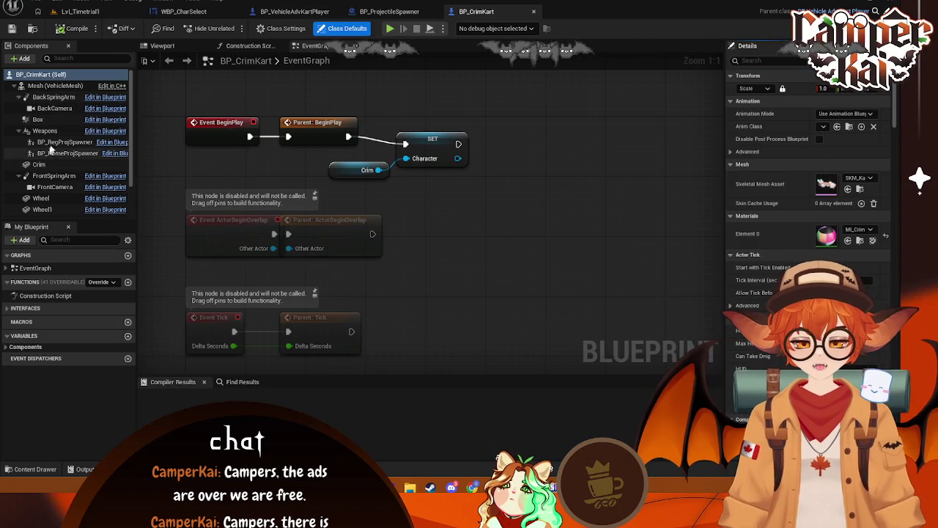
left_click(53, 143)
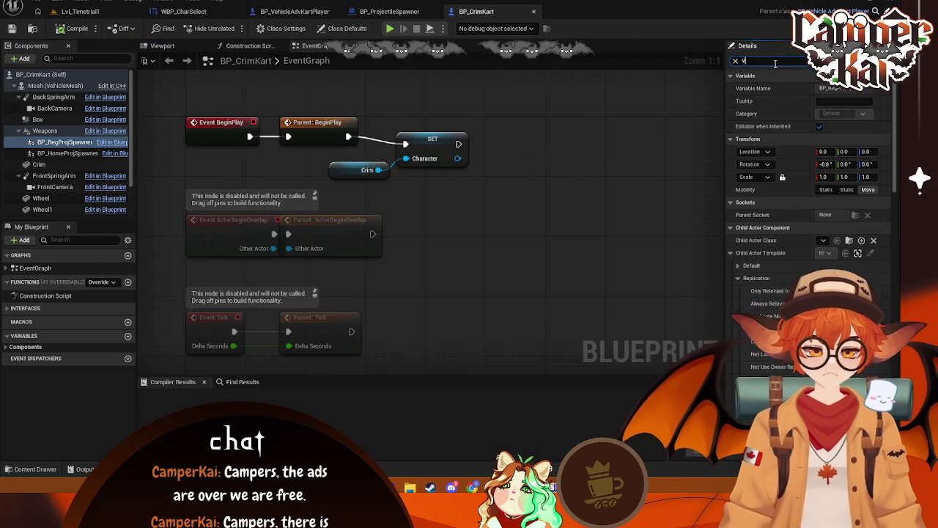
type("v")
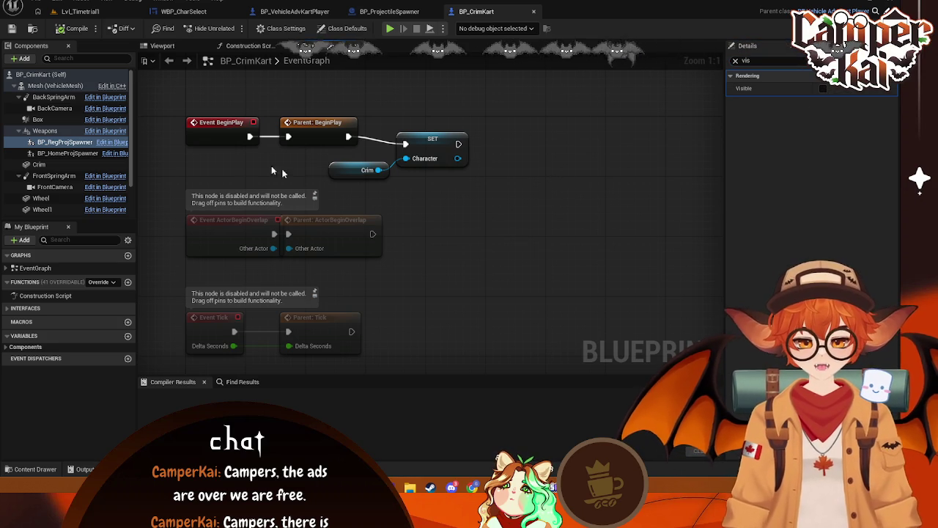
left_click_drag(397, 206, 410, 208)
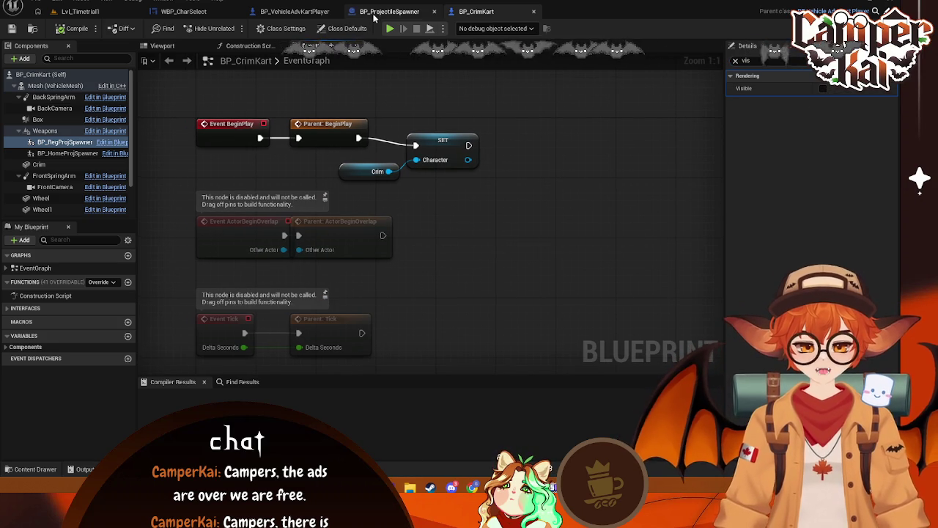
In BP_ProjectileSpawner, place Is Visible and Default Scene Root beside the Branch, then return to Lvl_Timetrial1
left_click(374, 13)
scroll(458, 190, "up", 1)
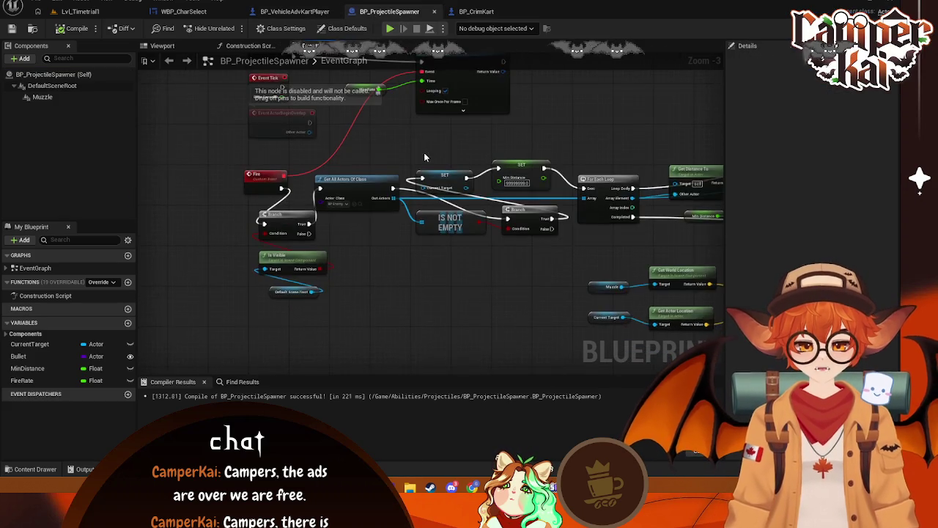
left_click(272, 229)
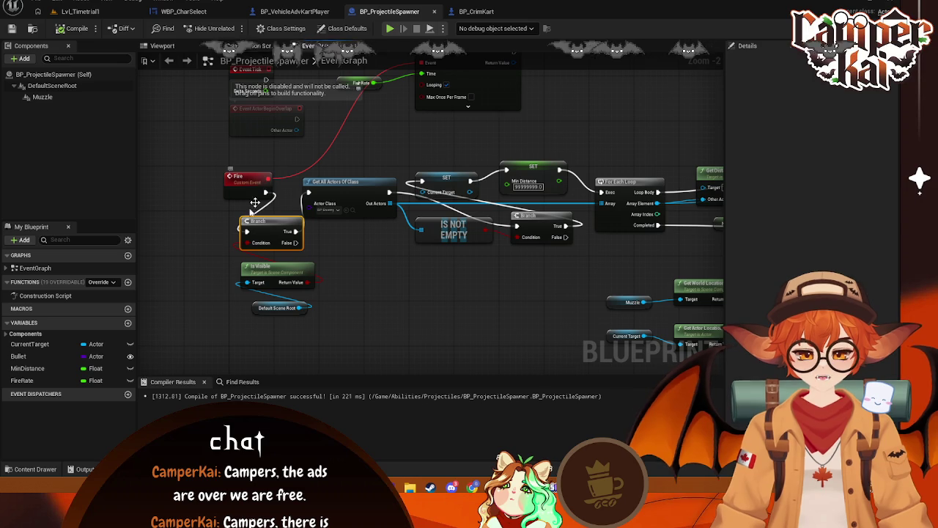
mouse_move(297, 285)
left_mouse_down()
mouse_move(205, 247)
mouse_move(333, 236)
left_mouse_up()
left_click_drag(392, 296, 244, 220)
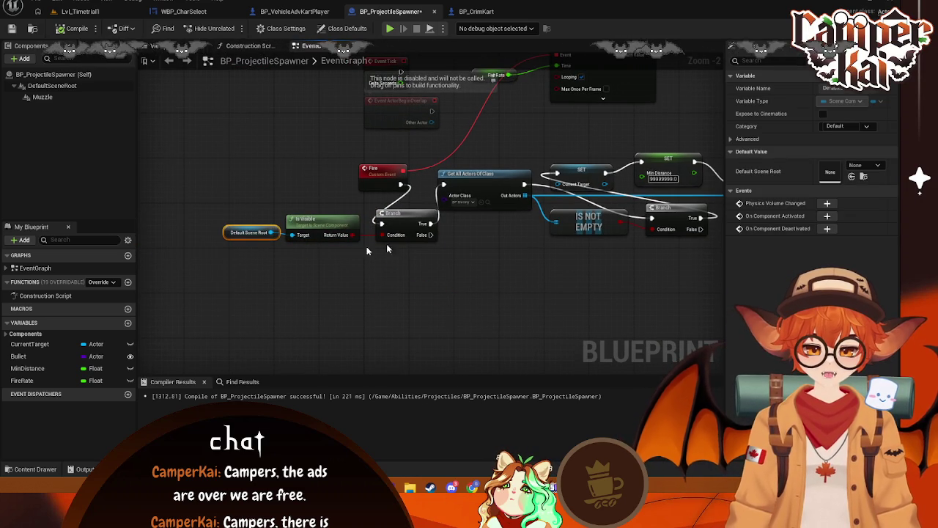
left_click_drag(401, 71, 362, 79)
mouse_move(519, 253)
left_mouse_down()
mouse_move(391, 236)
mouse_move(427, 208)
left_mouse_up()
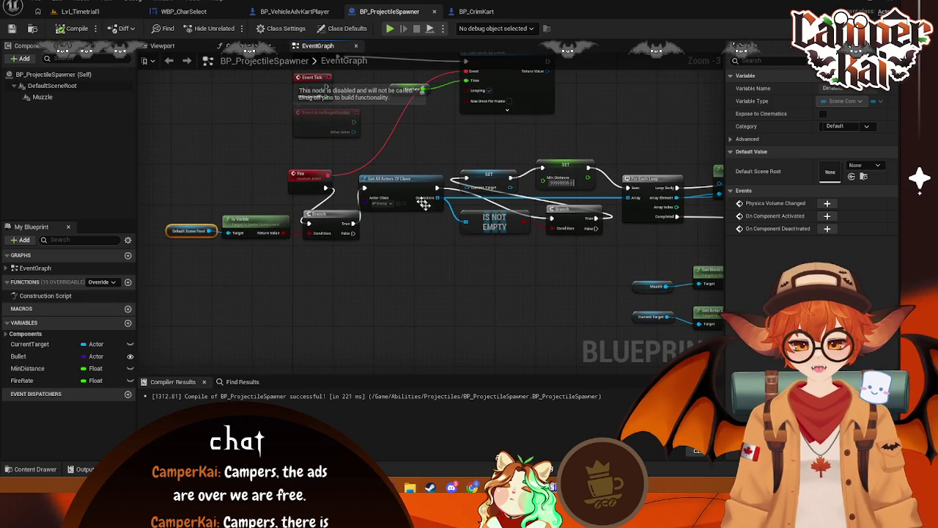
left_click(86, 14)
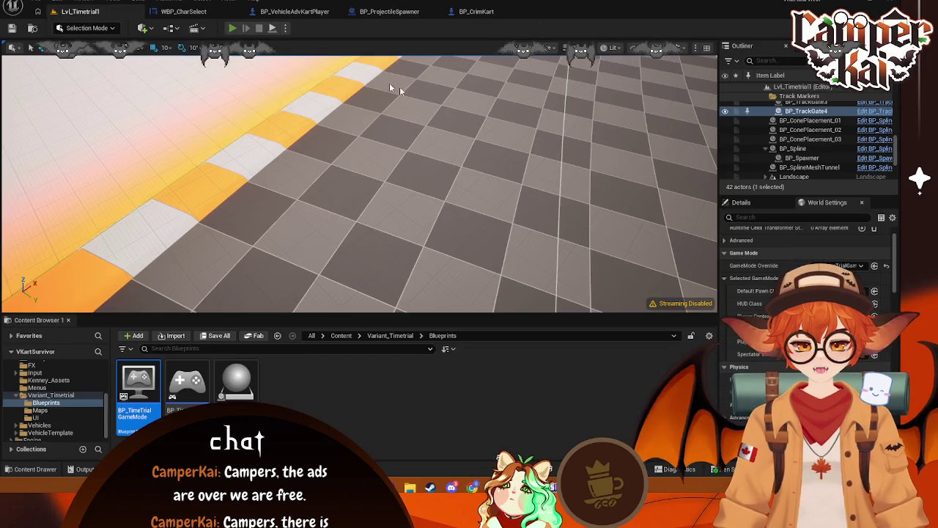
key("alt+p")
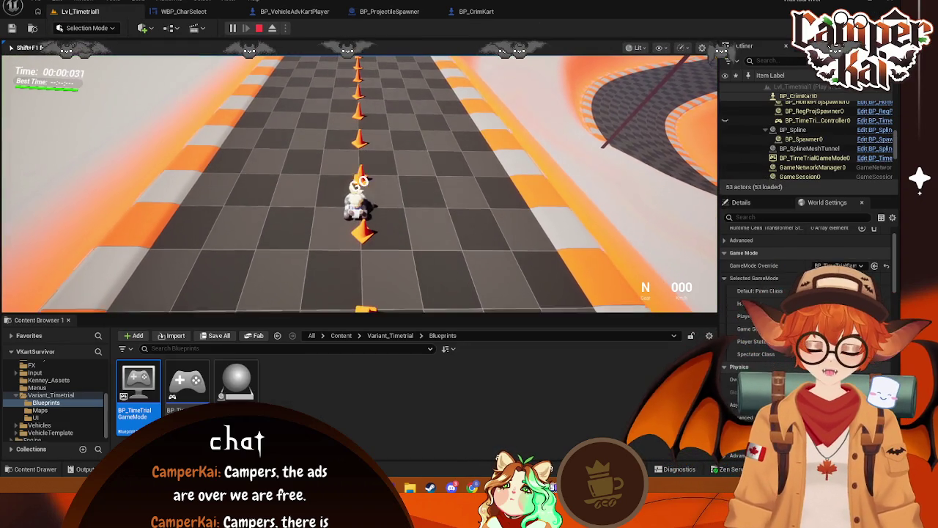
key("w")
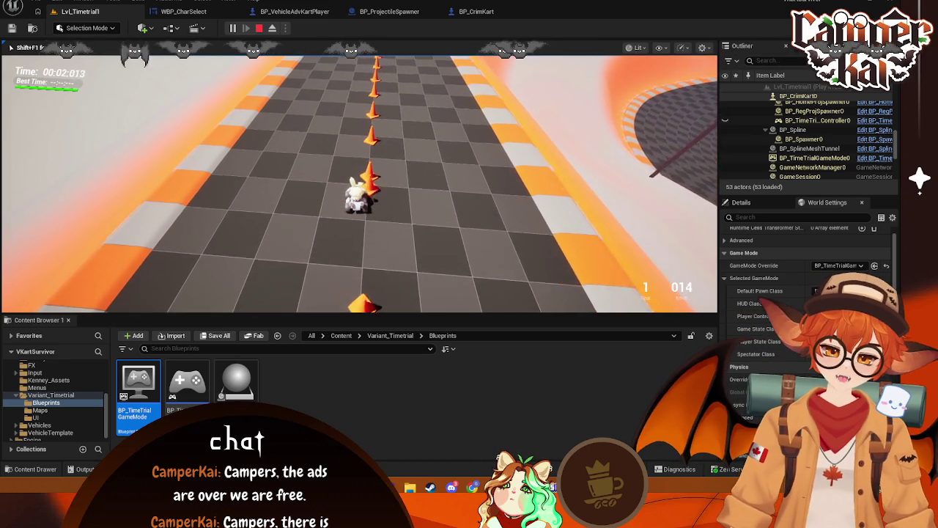
key("w")
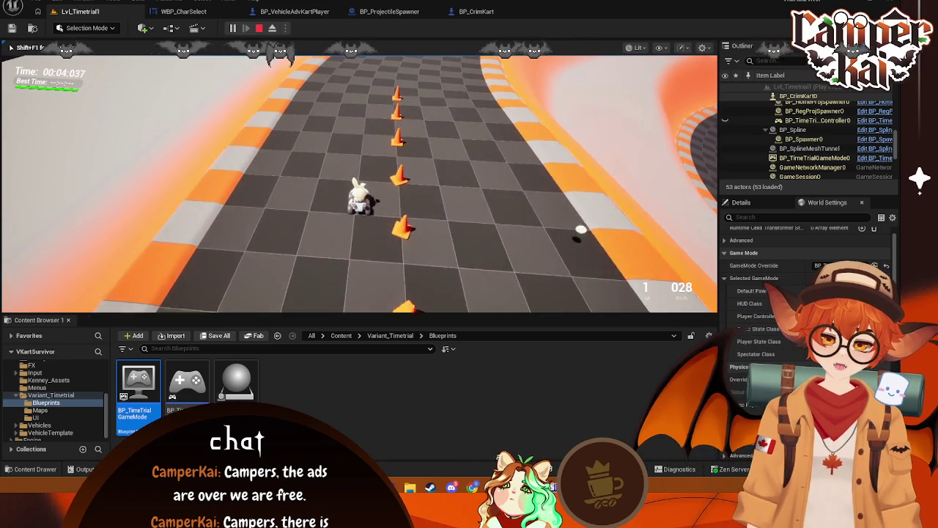
key("w")
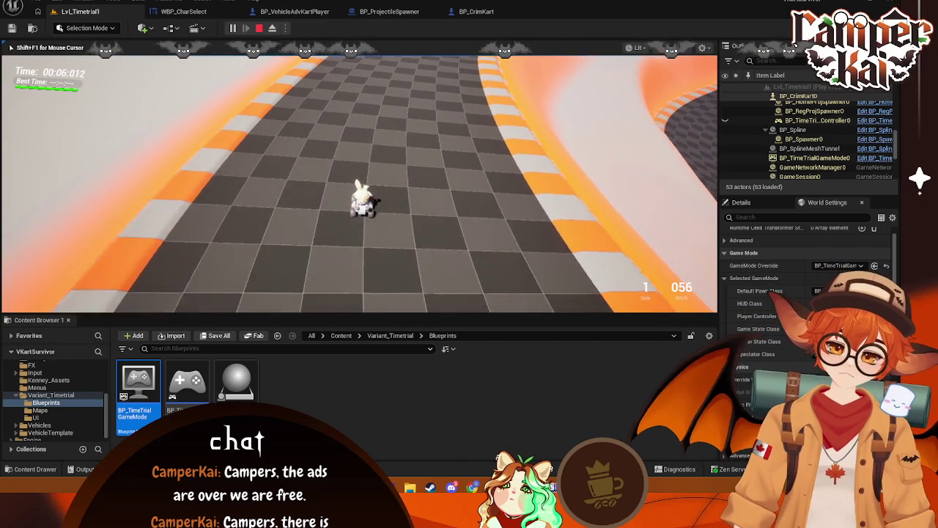
key("a")
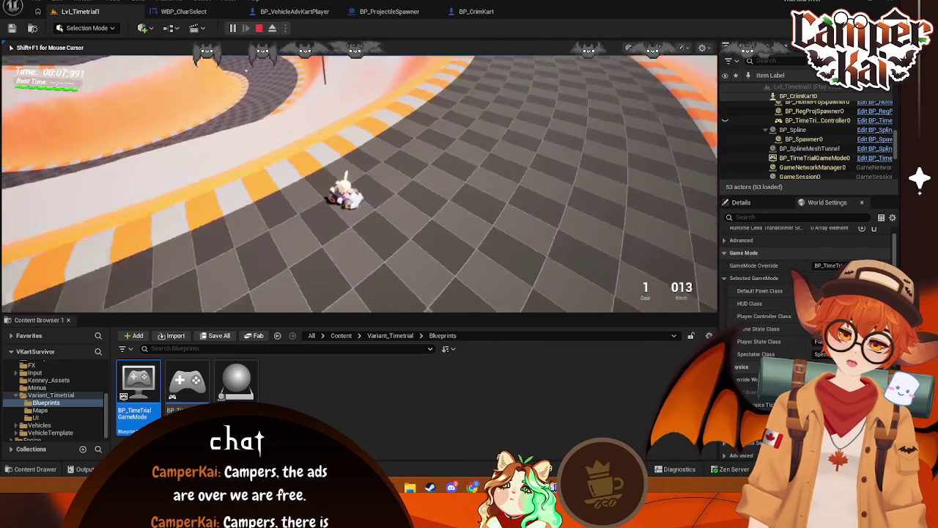
key("a")
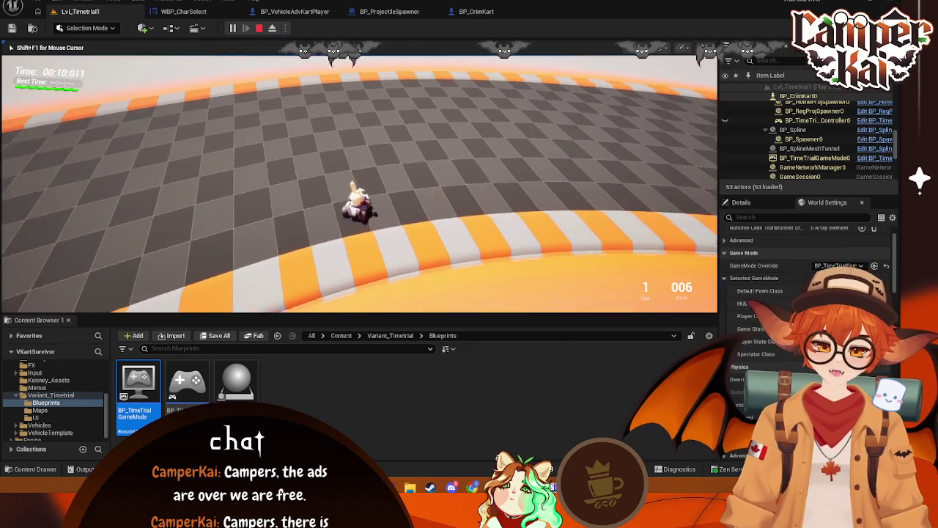
key("w")
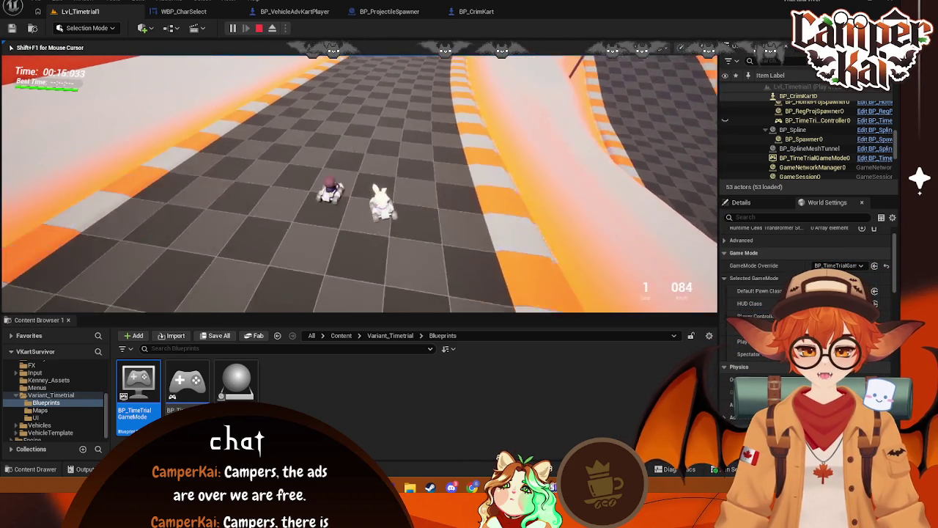
key("s")
key("w")
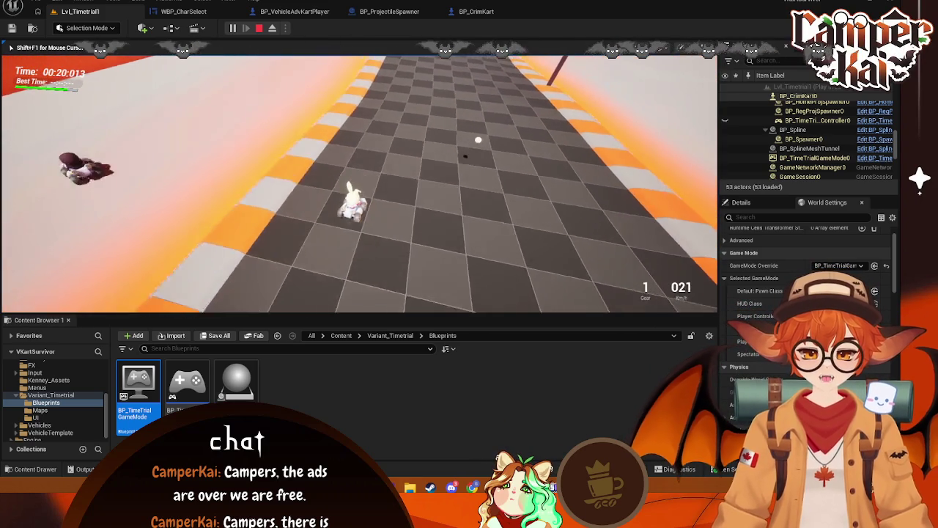
key("w")
key("w")
key("w")
key("w")
key("w")
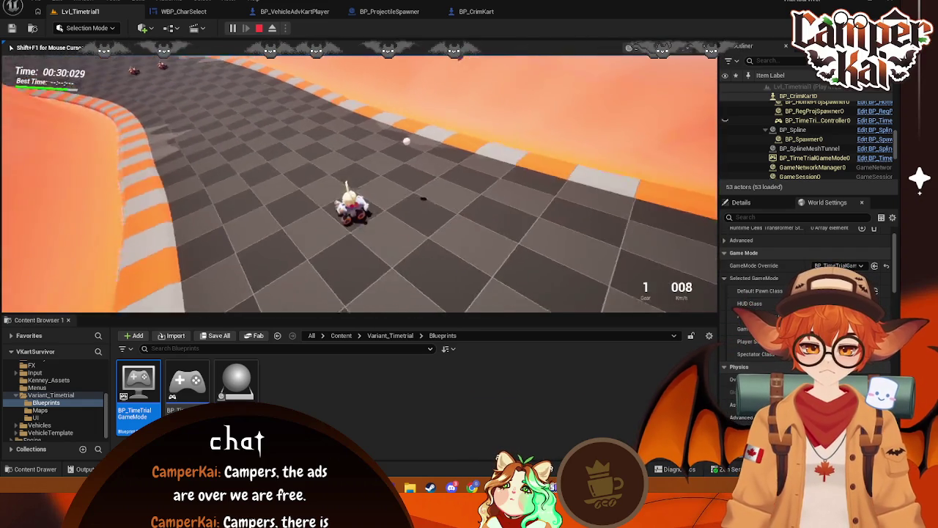
key("Escape")
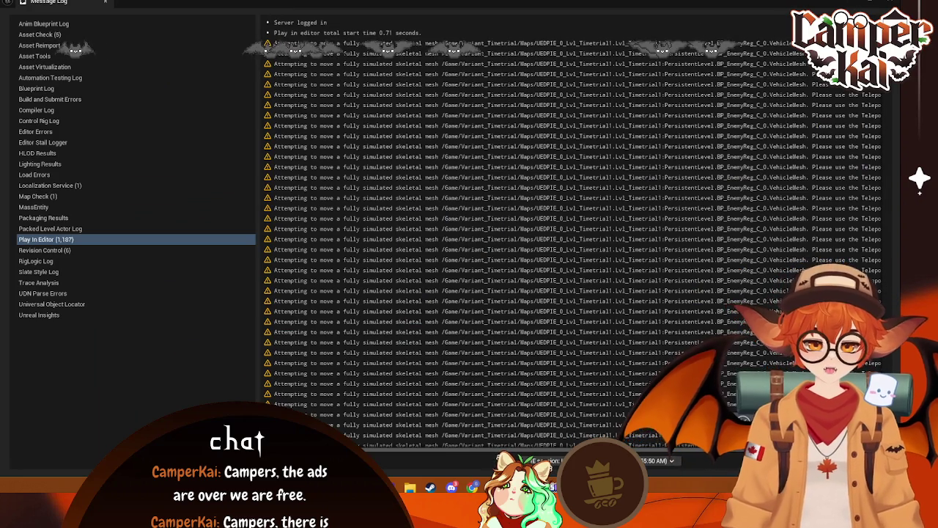
left_click(482, 44)
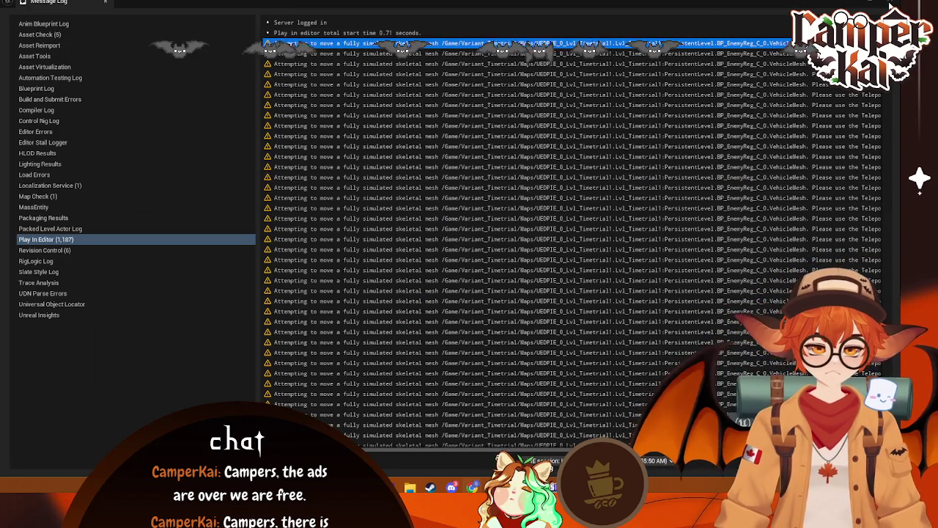
left_click(891, 6)
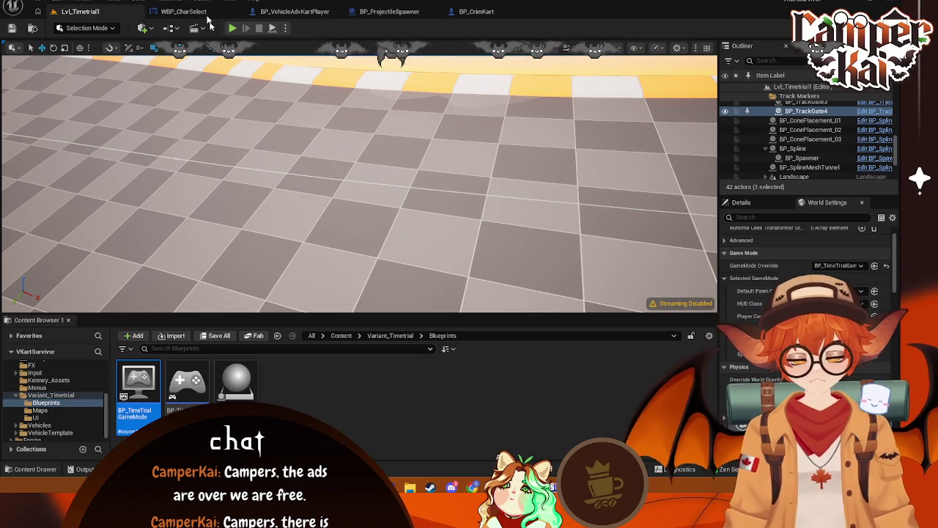
Delete the Default Scene Root node from BP_ProjectileSpawner, then save and compile the blueprint
left_click(377, 12)
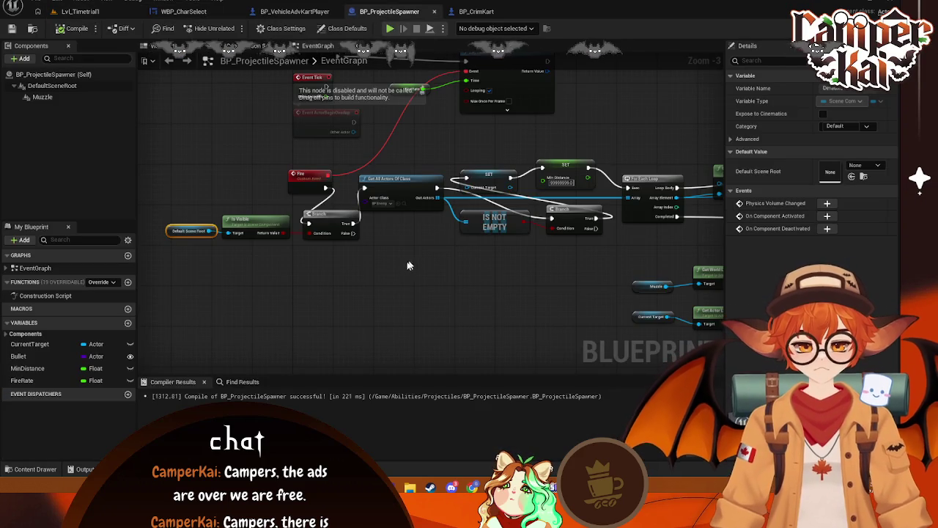
left_click(381, 285)
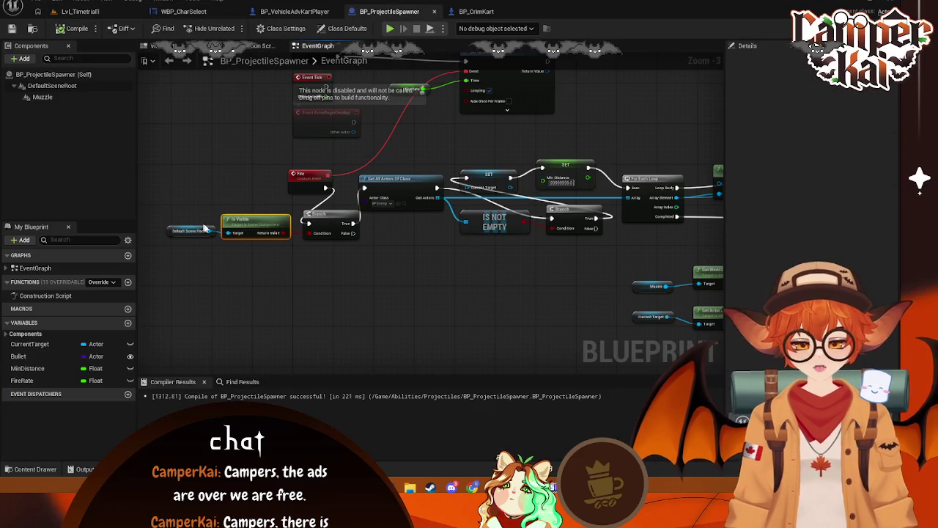
left_click(173, 231)
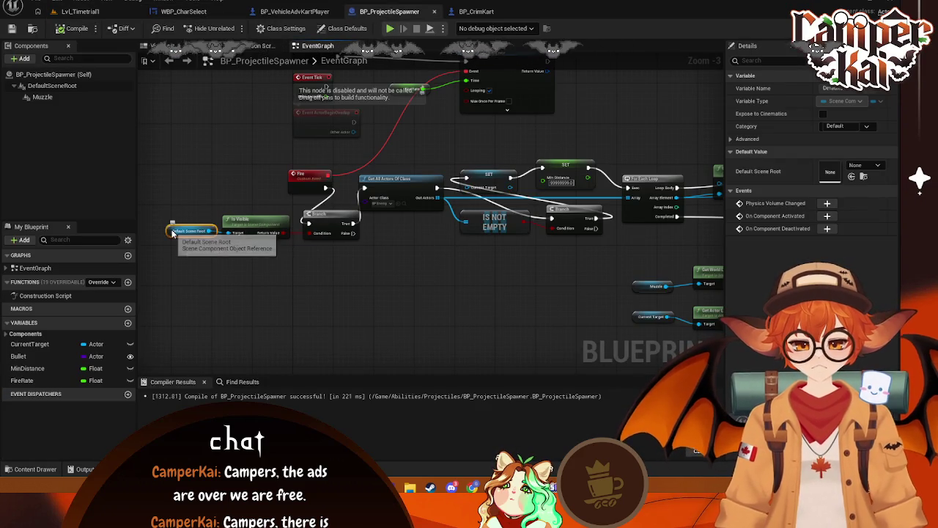
key("Delete")
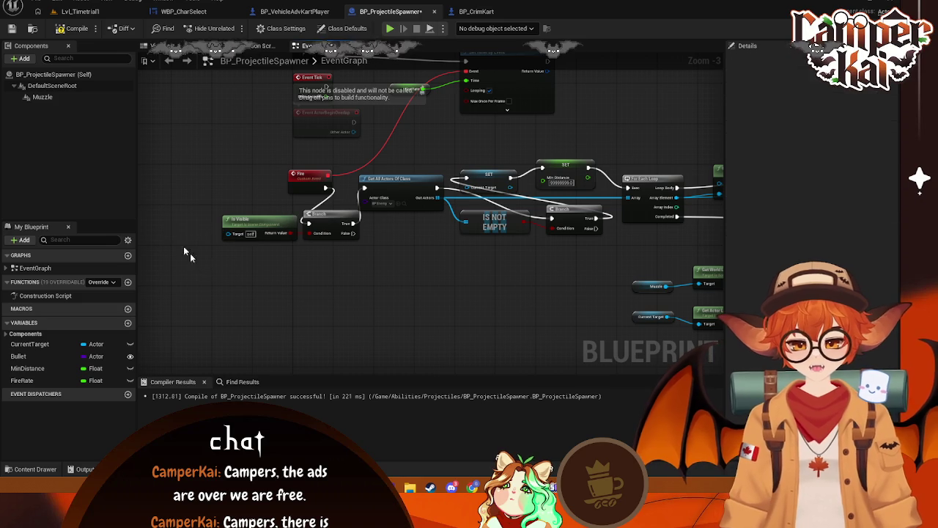
left_click(46, 76)
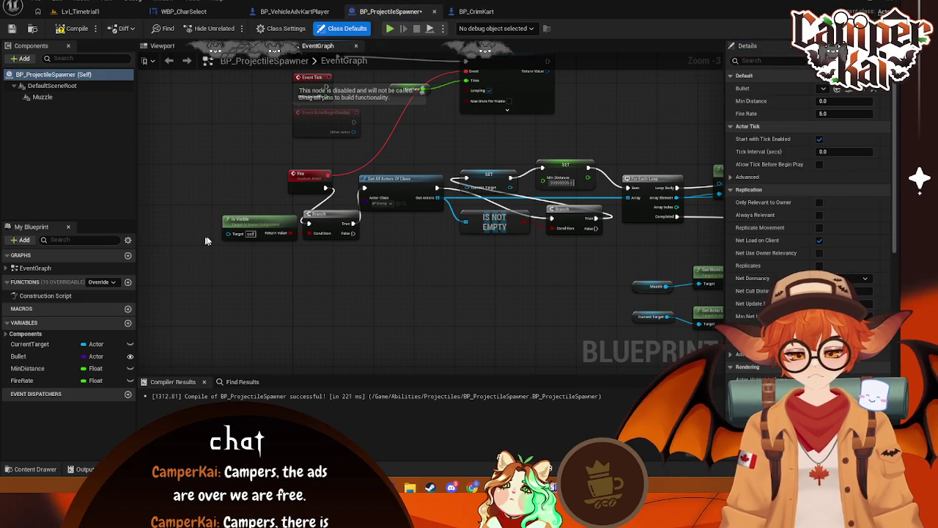
key("ctrl+s")
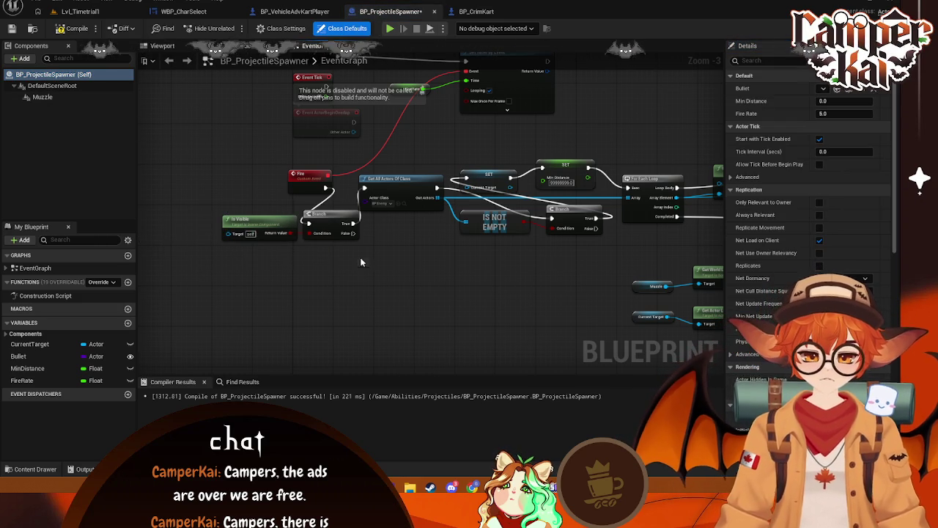
left_click(77, 29)
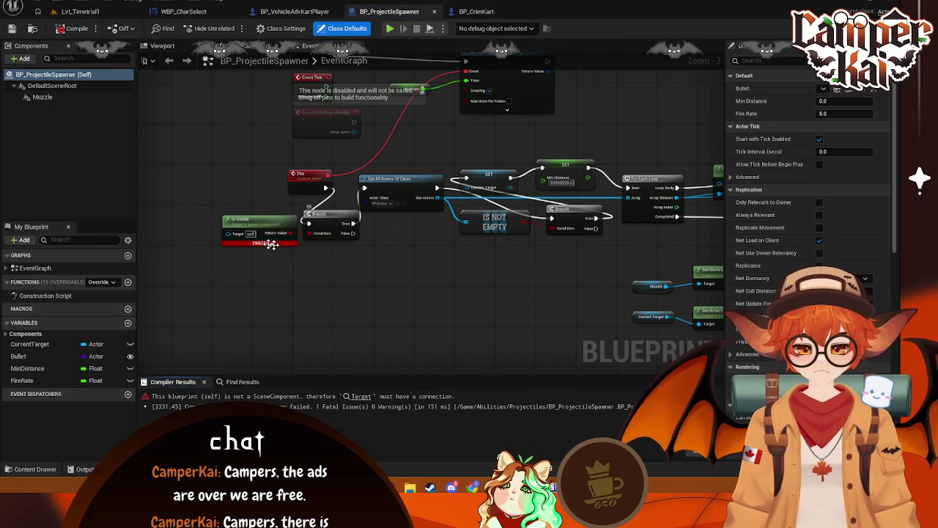
Delete the erroring Is Visible node and search for a replacement node off the Branch condition
left_click(256, 228)
key("Delete")
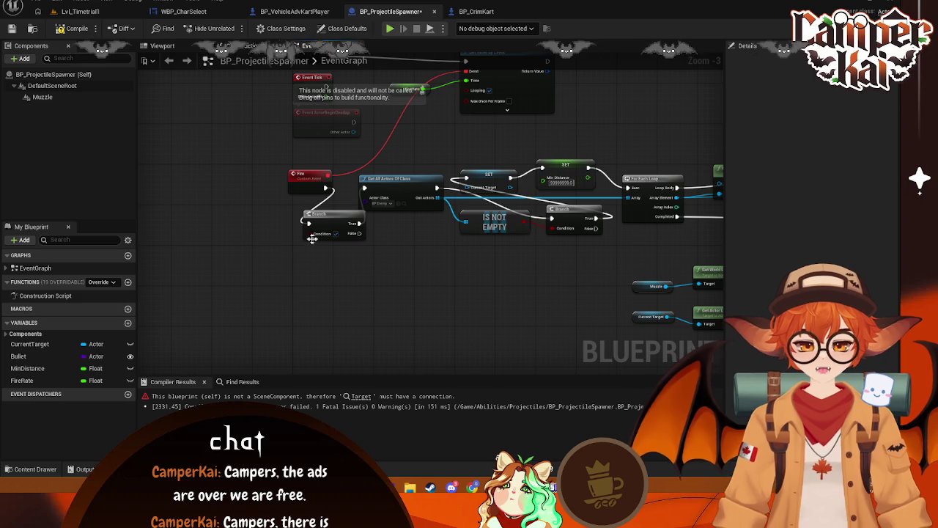
left_click_drag(309, 234, 269, 250)
type("is vbi")
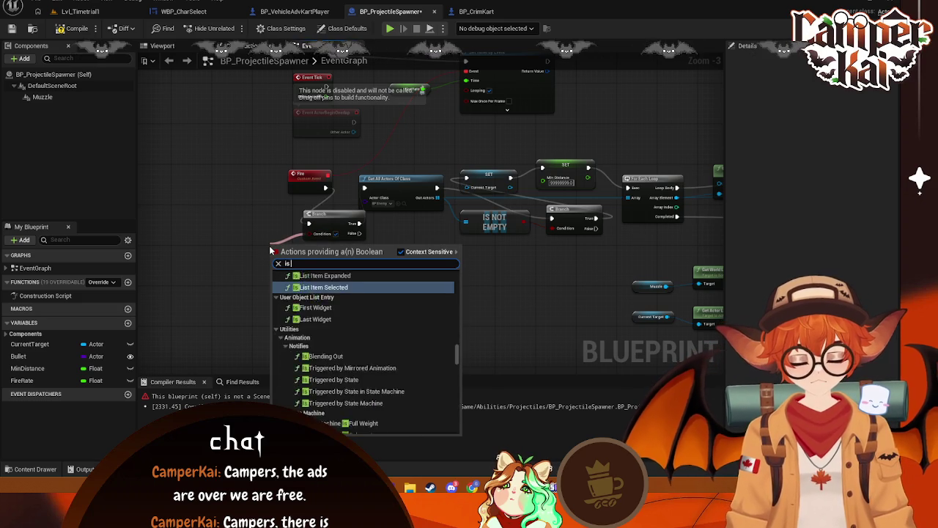
key("BackSpace")
key("BackSpace")
type("isable")
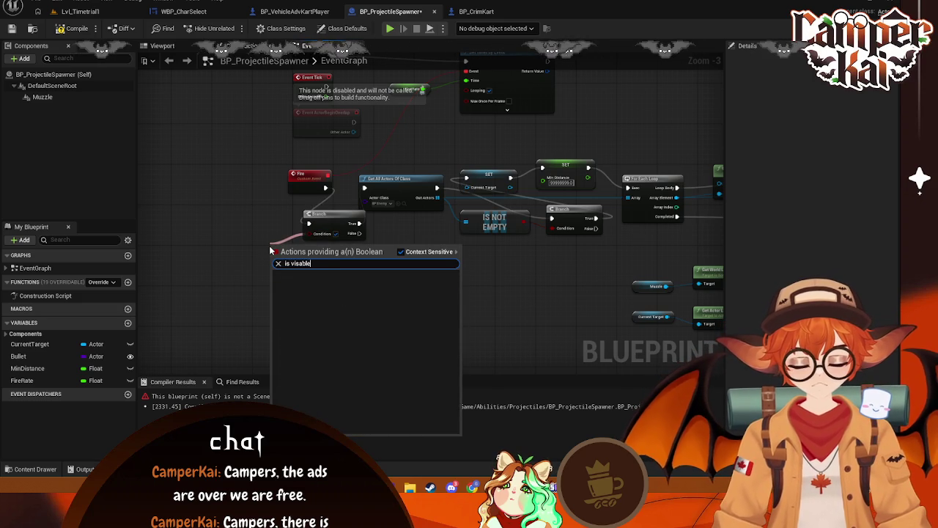
key("BackSpace")
key("BackSpace")
key("BackSpace")
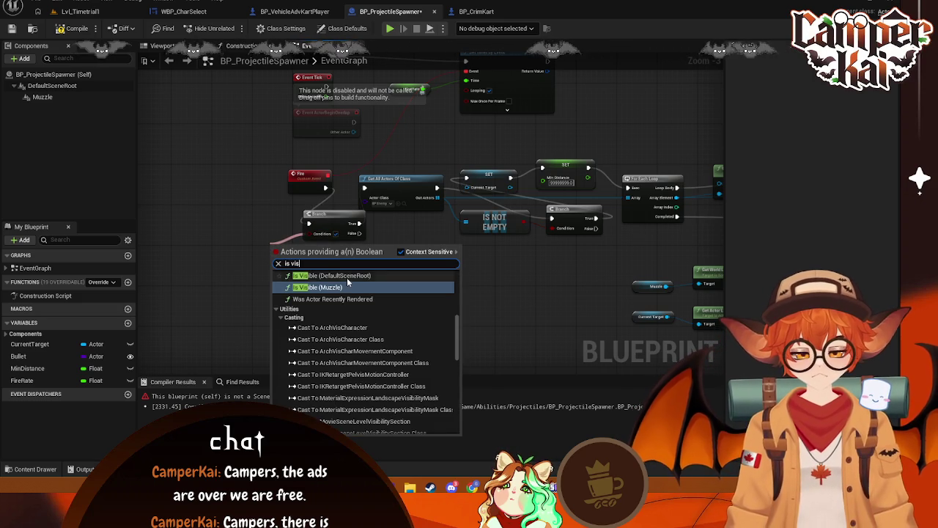
scroll(347, 282, "down", 2)
scroll(383, 341, "up", 5)
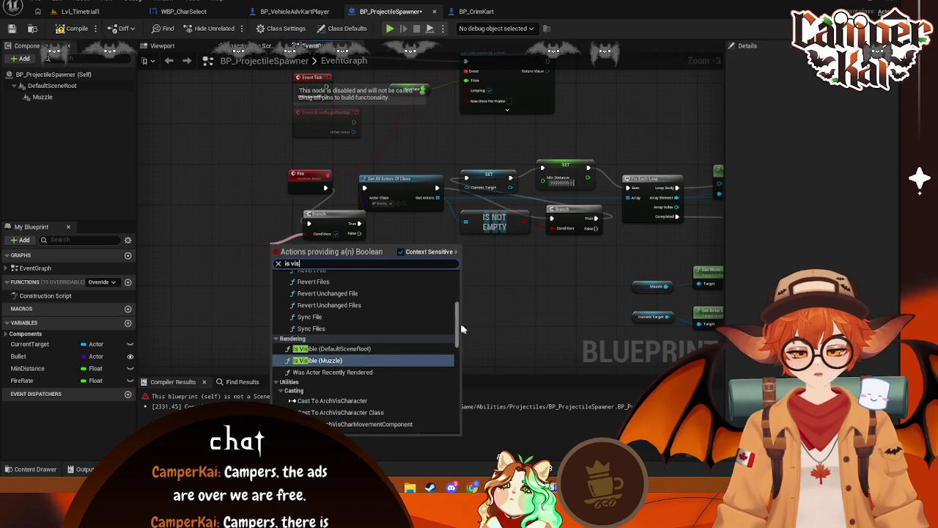
scroll(457, 328, "down", 3)
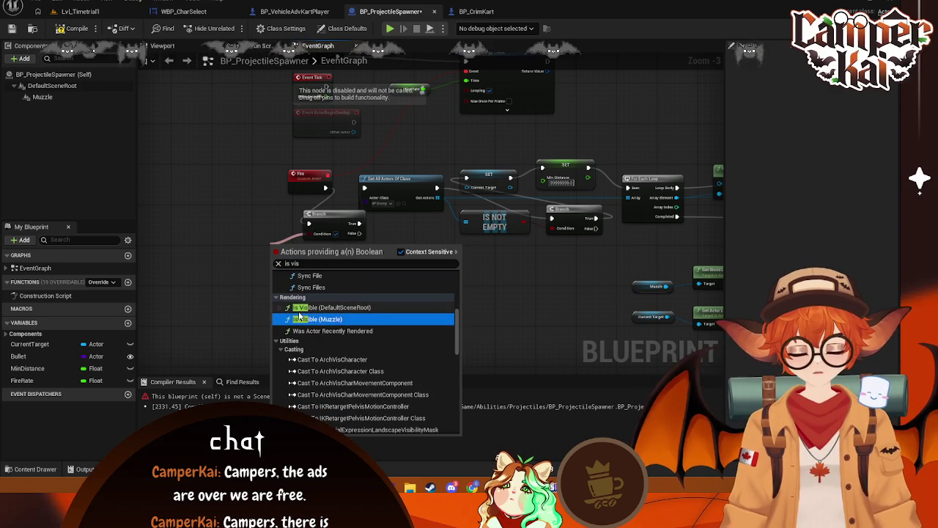
Connect an Is Visible (Muzzle) node to the Branch condition, check Muzzle's Visible property, and return to Lvl_Timetrial1
left_click(74, 11)
left_click(194, 11)
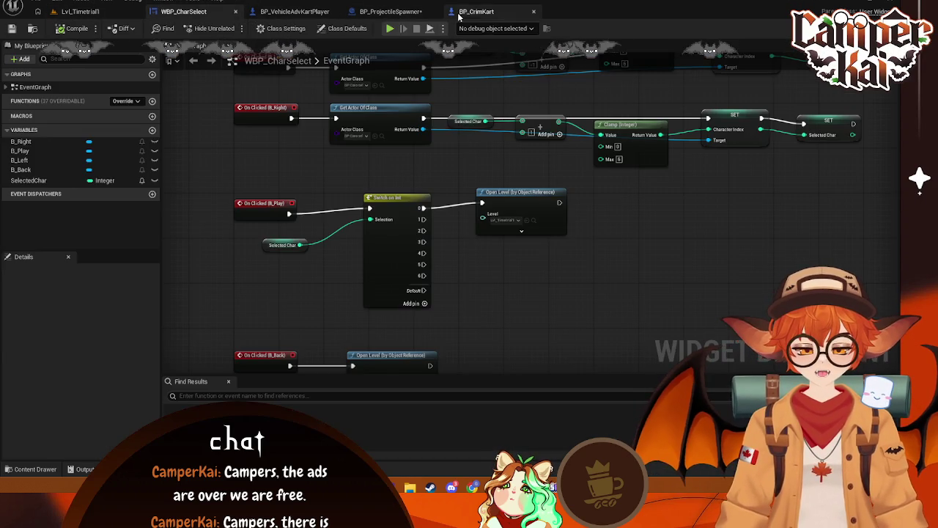
left_click(390, 11)
left_click_drag(311, 233, 263, 240)
type("is vis")
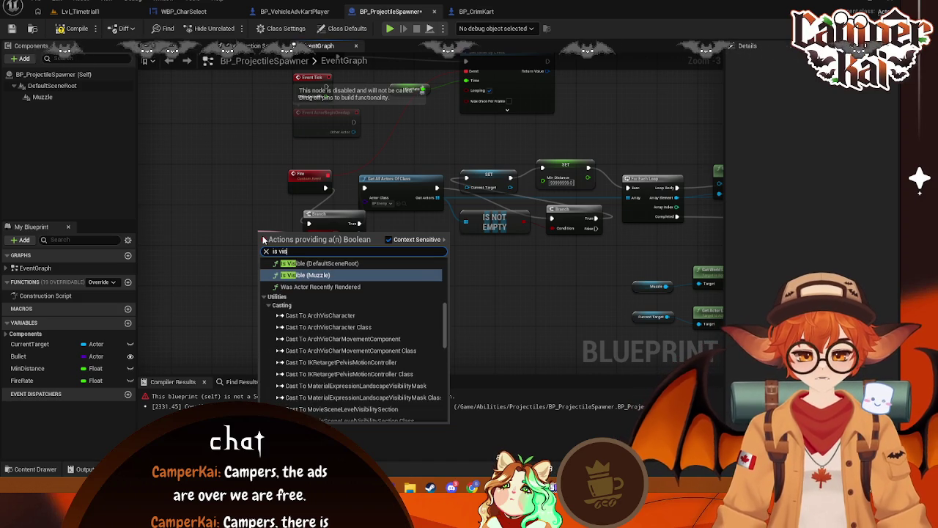
left_click(303, 275)
left_click_drag(288, 249, 265, 227)
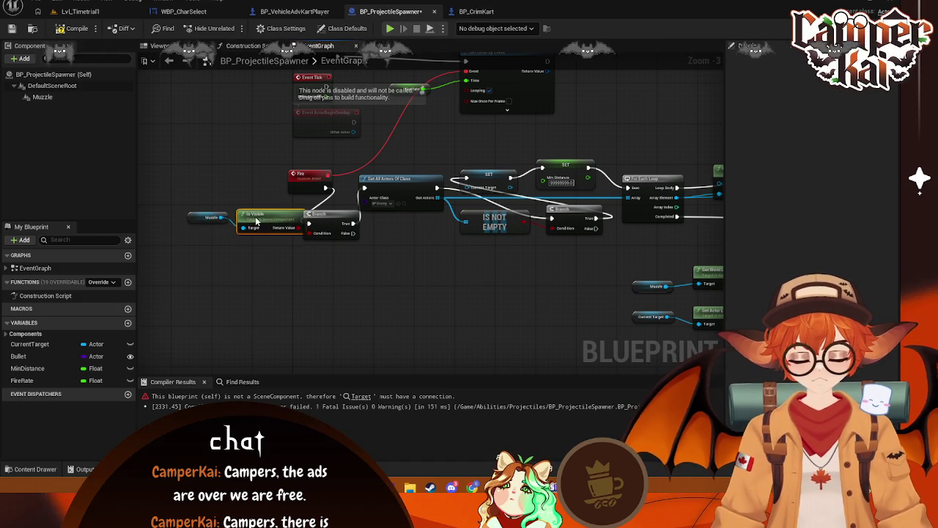
left_click_drag(207, 219, 179, 226)
left_click_drag(274, 224, 248, 227)
left_click(37, 96)
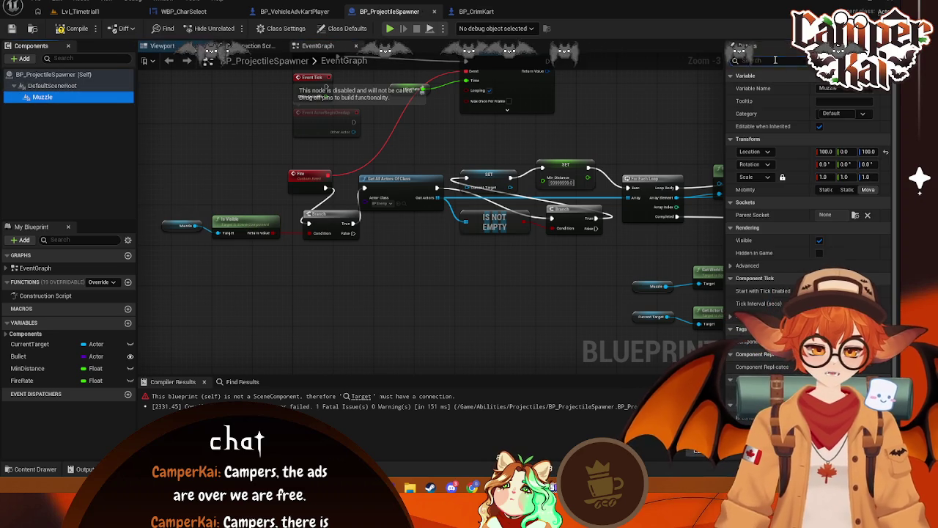
type("vis")
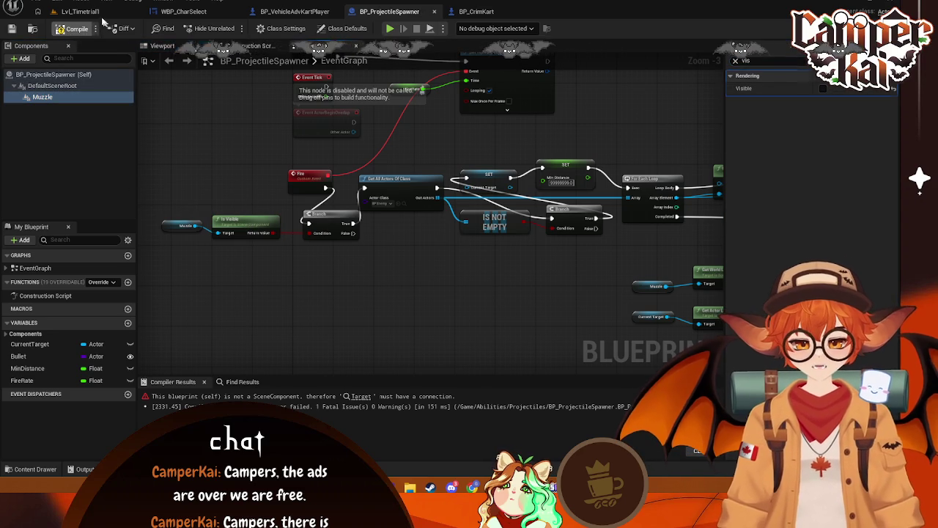
left_click(81, 11)
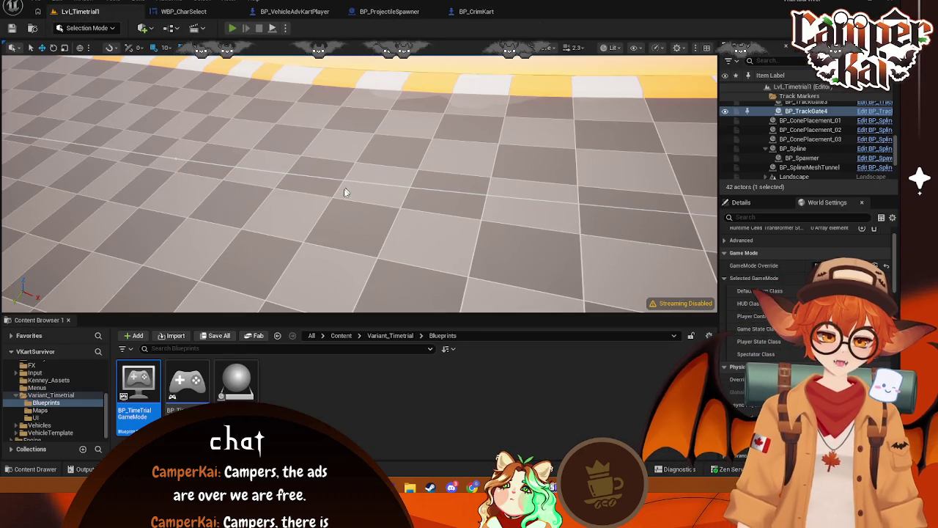
Play-test Lvl_Timetrial1, driving the kart through the opening curves and down the long straight
key("alt+p")
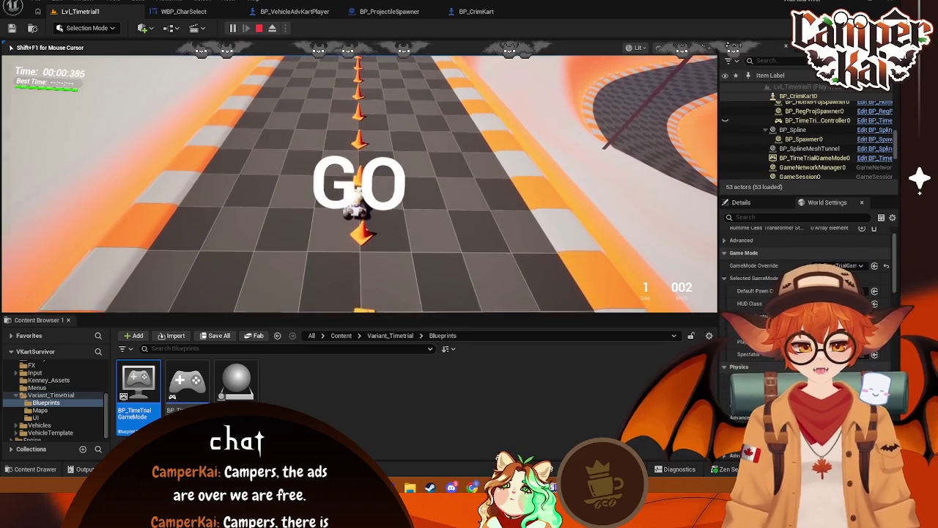
key("a")
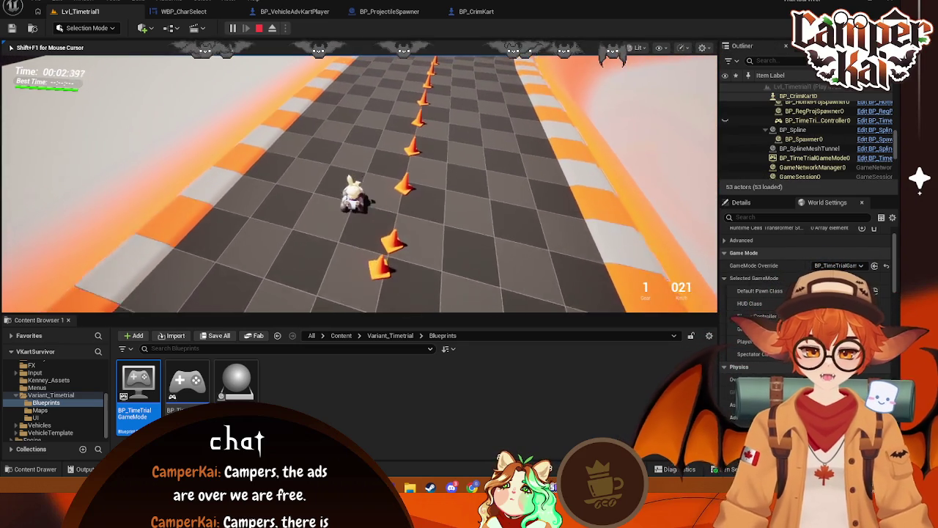
key("w")
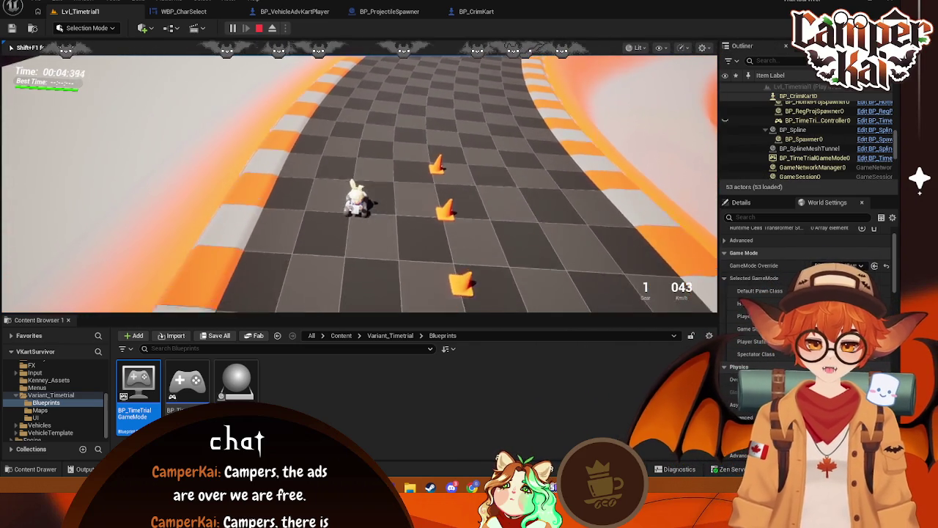
key("w")
key("w")
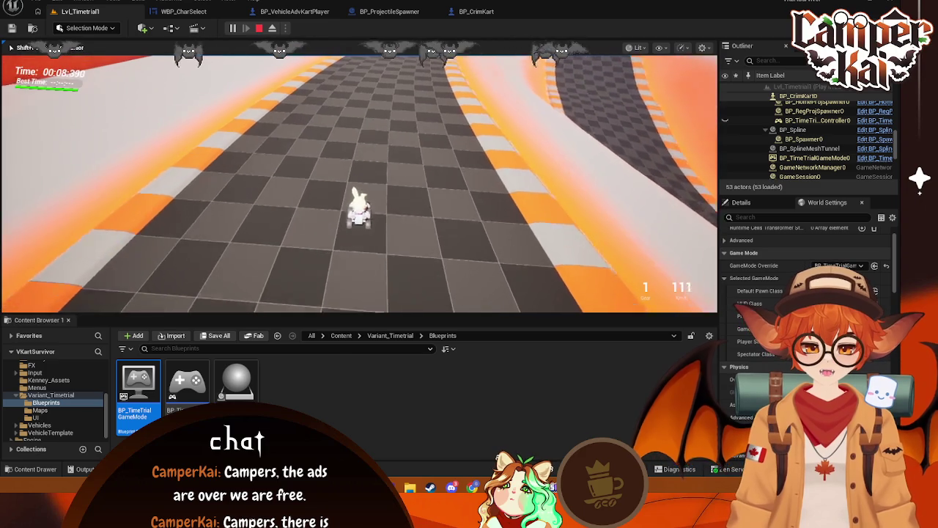
key("a")
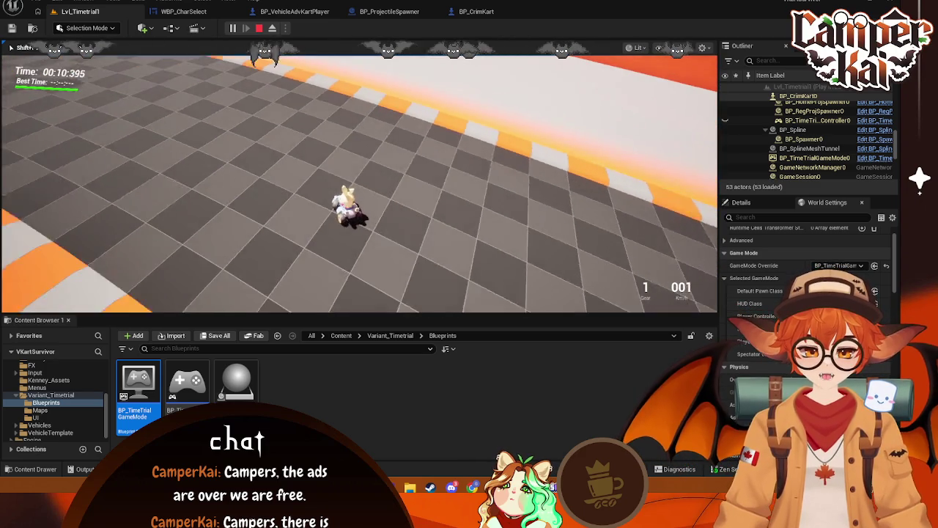
key("w")
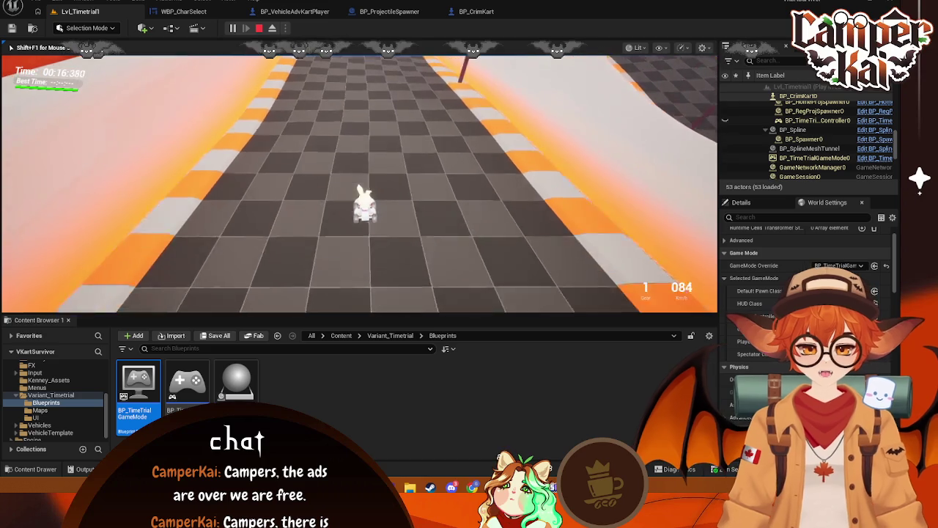
key("w")
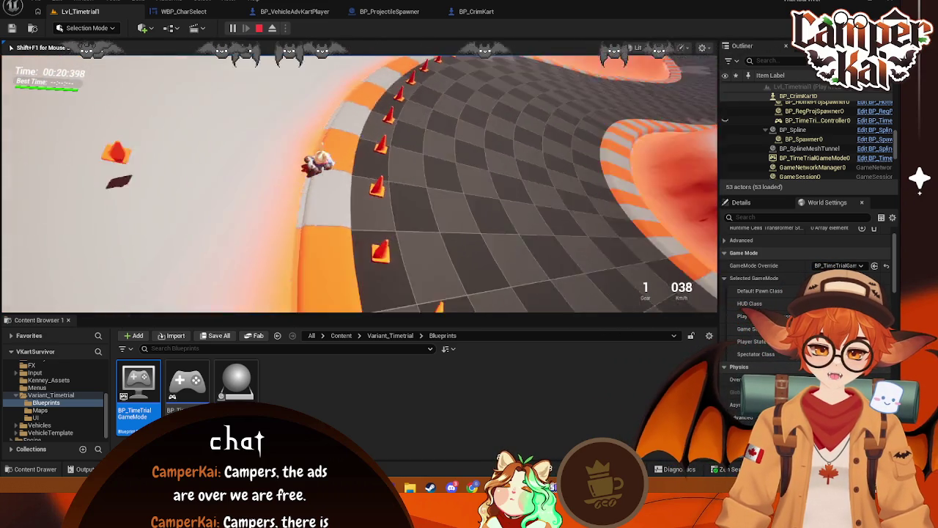
key("w")
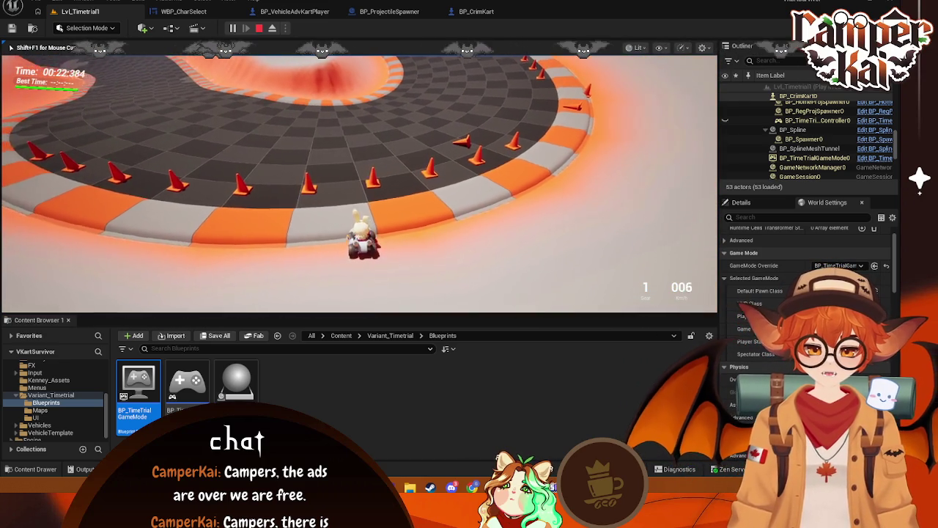
key("a")
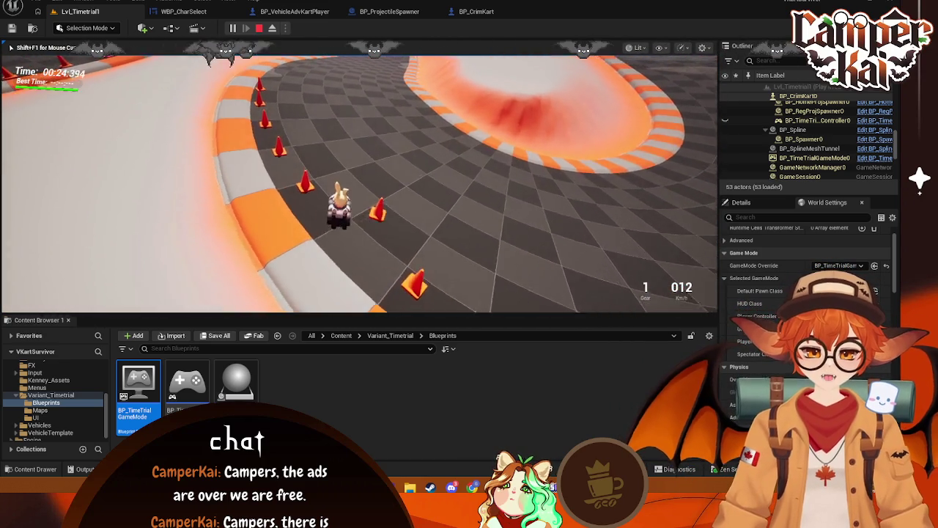
key("w")
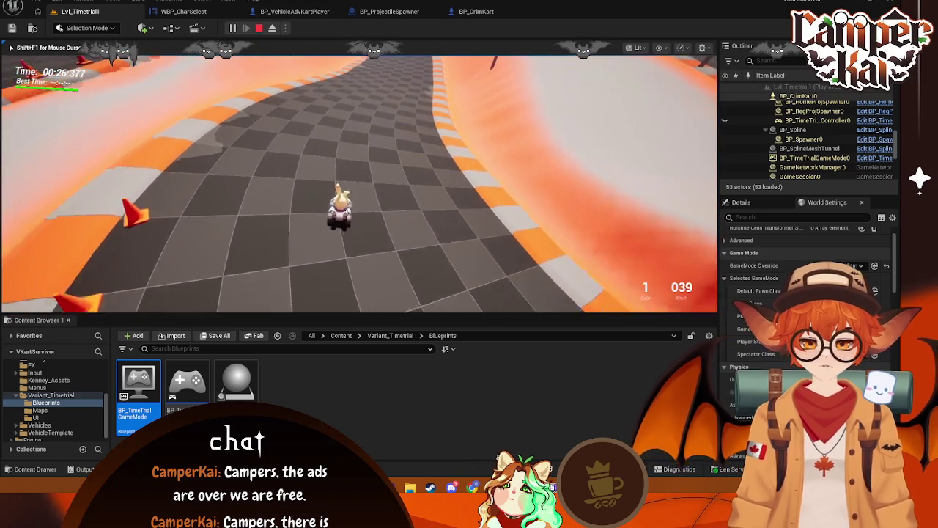
key("w")
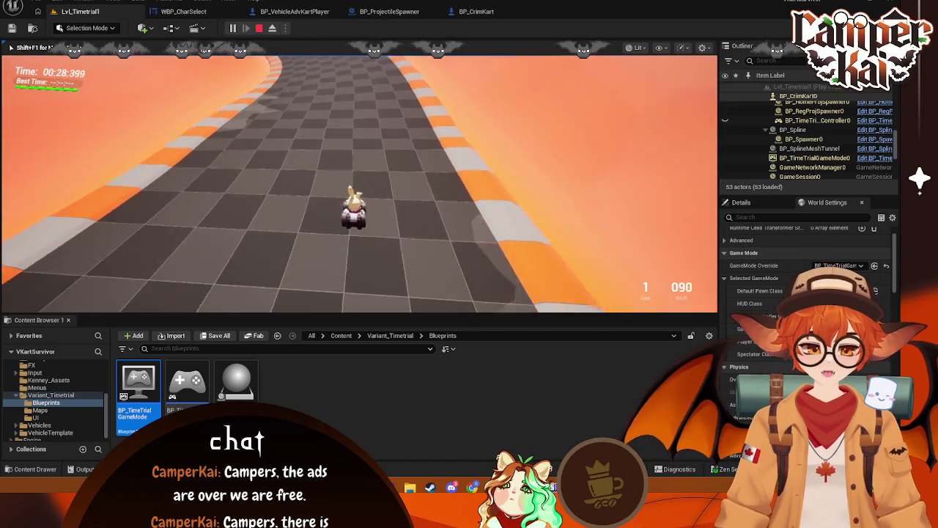
key("w")
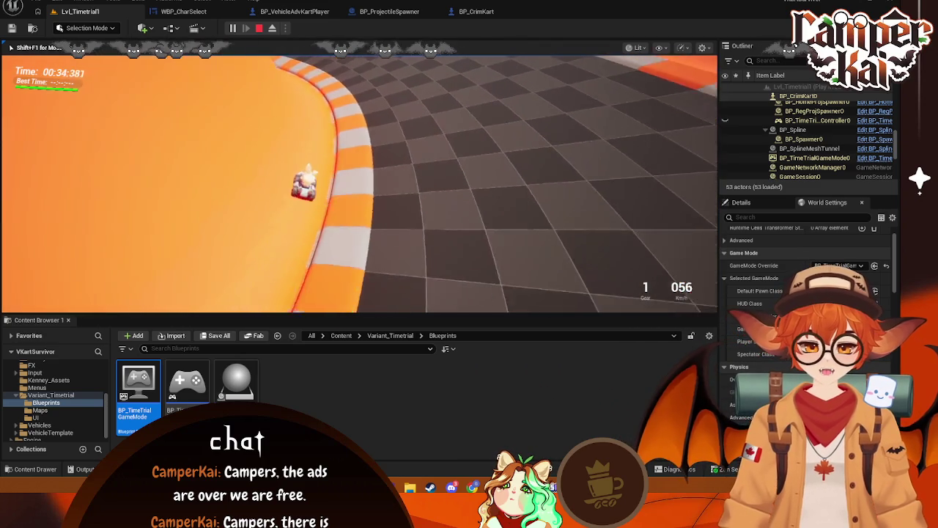
Drive through the right-hand curves and the tunnel, stop the session, and open Windows search
key("d")
key("a")
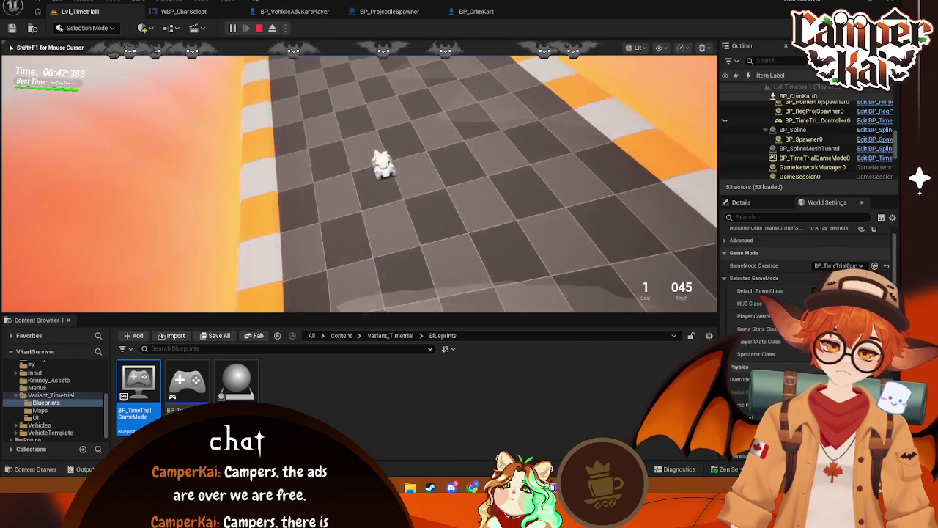
key("a")
key("d")
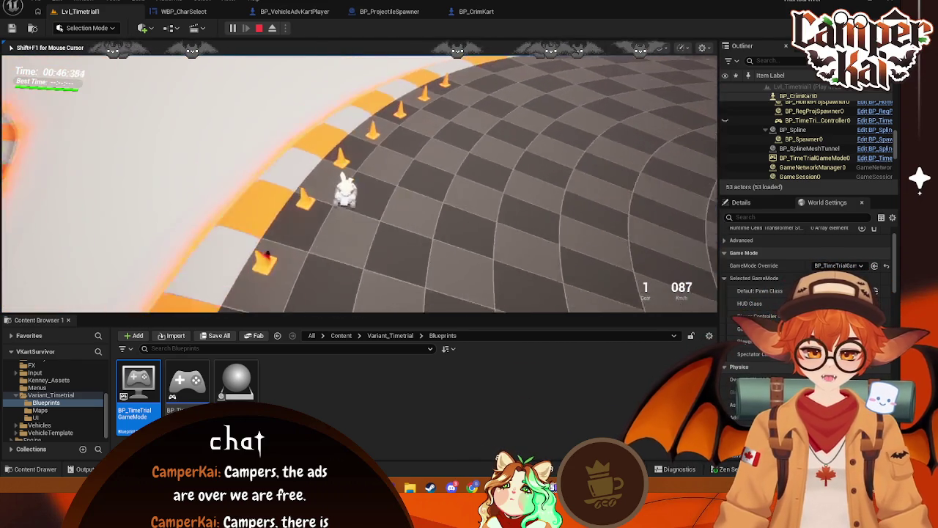
key("d")
key("w")
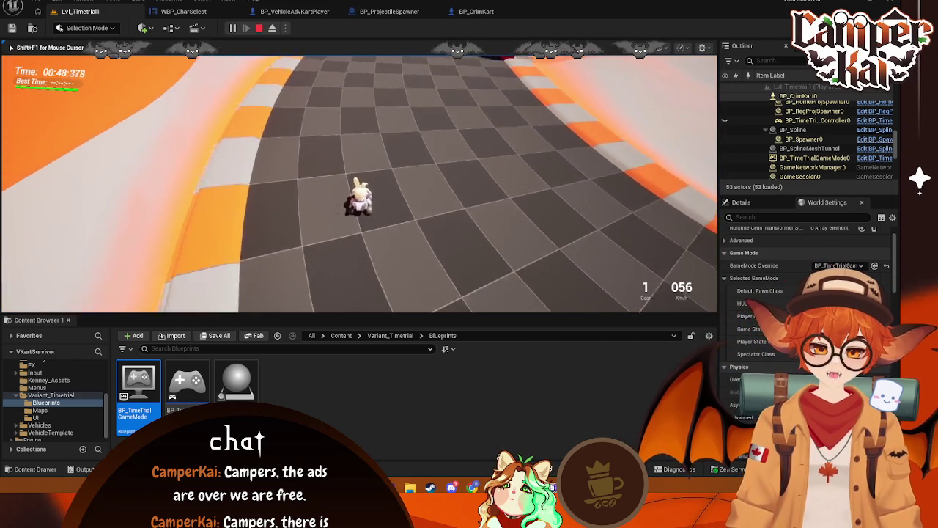
key("w")
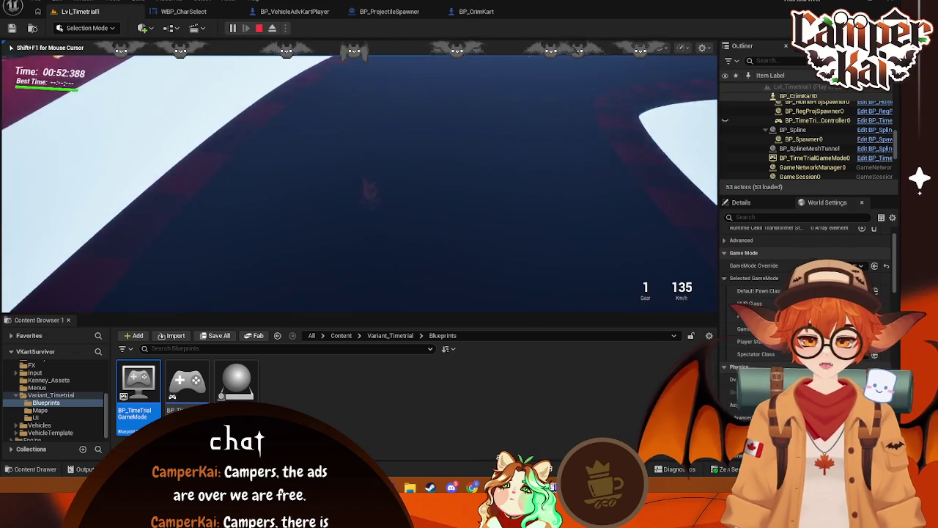
key("a")
key("w")
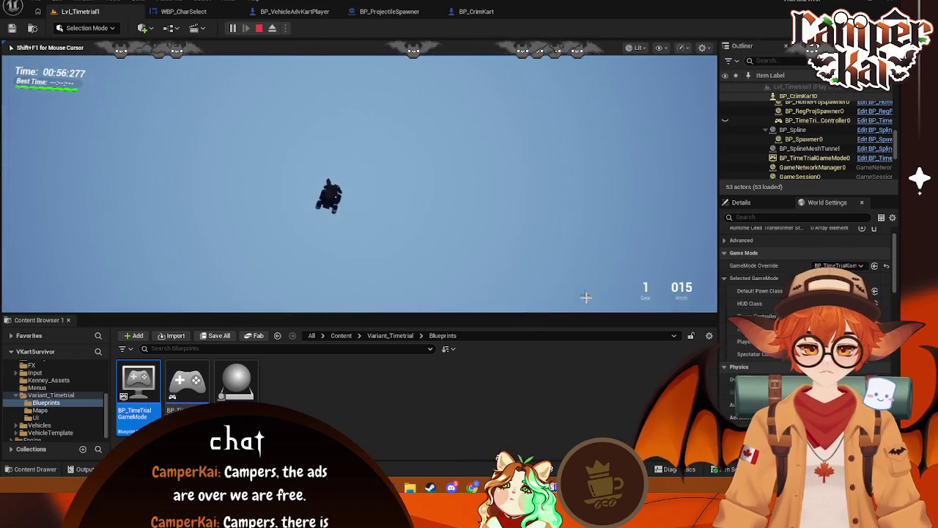
key("Escape")
key("super")
Launch Epic Games Launcher via an 'epic' search, browse the Library projects, then return to the Unreal editor
type("epic")
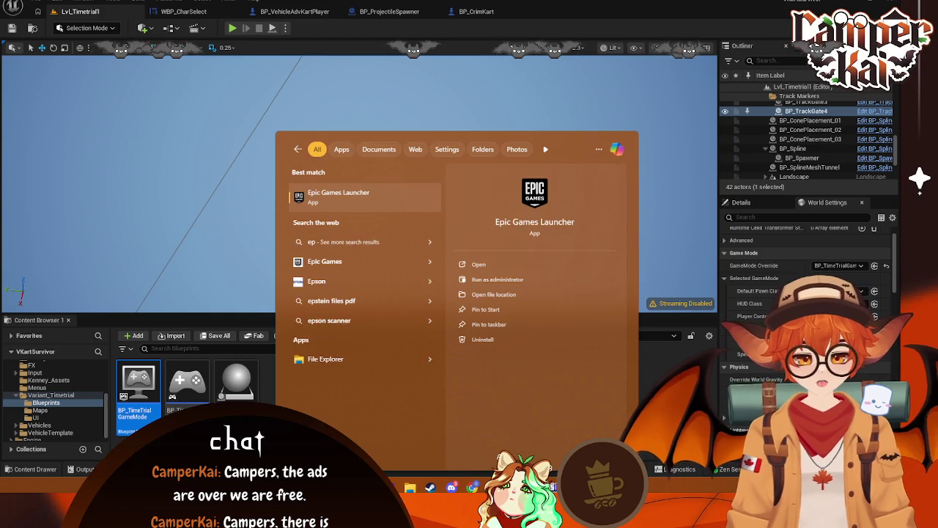
left_click(348, 194)
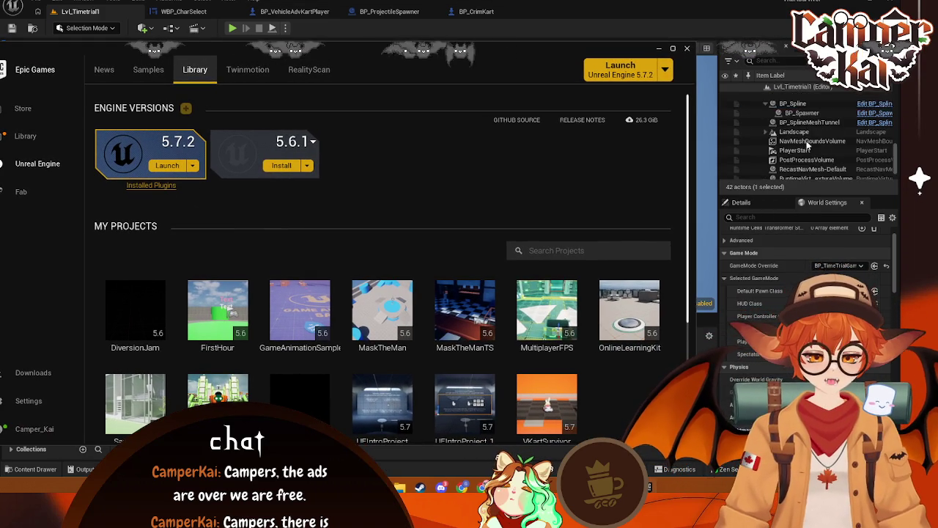
scroll(806, 144, "up", 5)
scroll(811, 151, "down", 5)
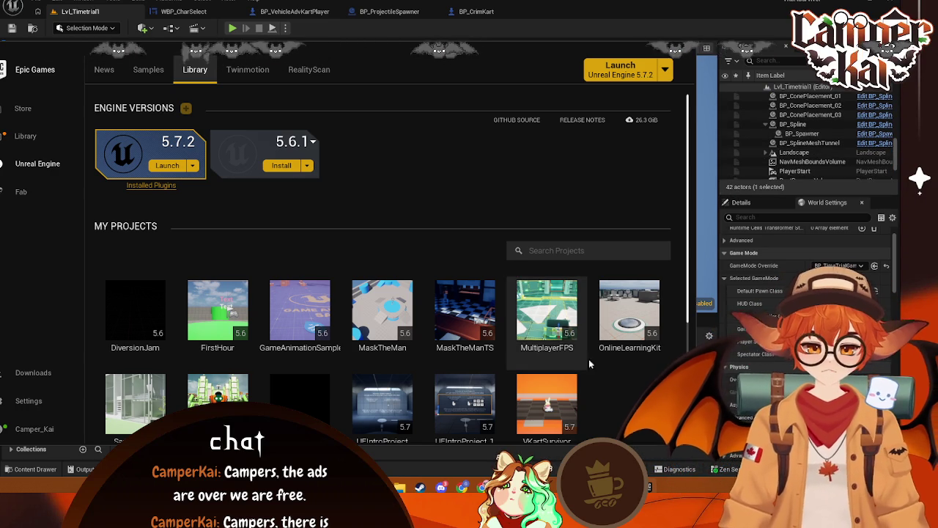
scroll(546, 370, "down", 1)
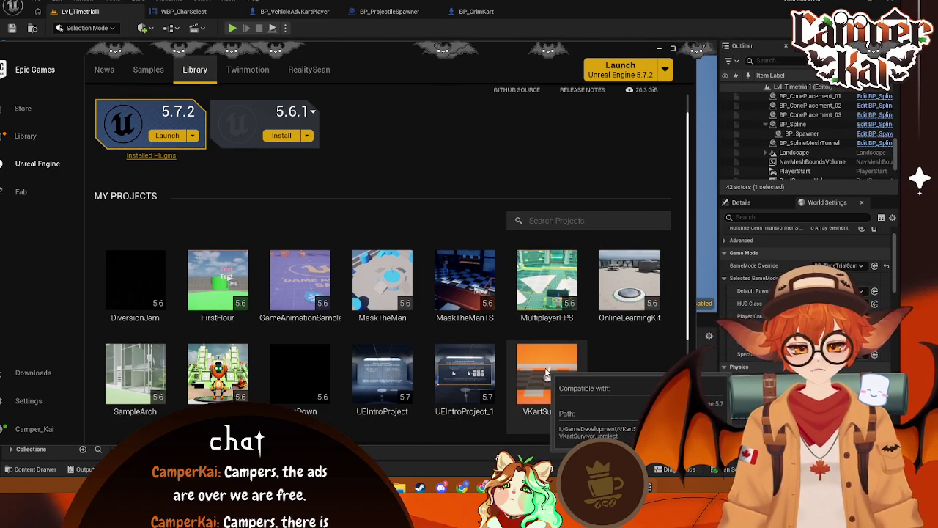
scroll(819, 160, "down", 3)
scroll(819, 159, "up", 5)
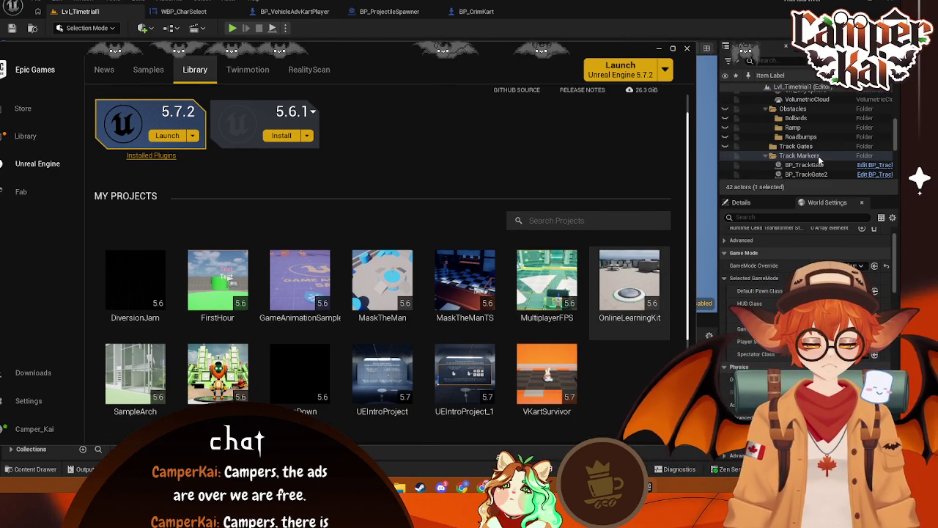
left_click(792, 146)
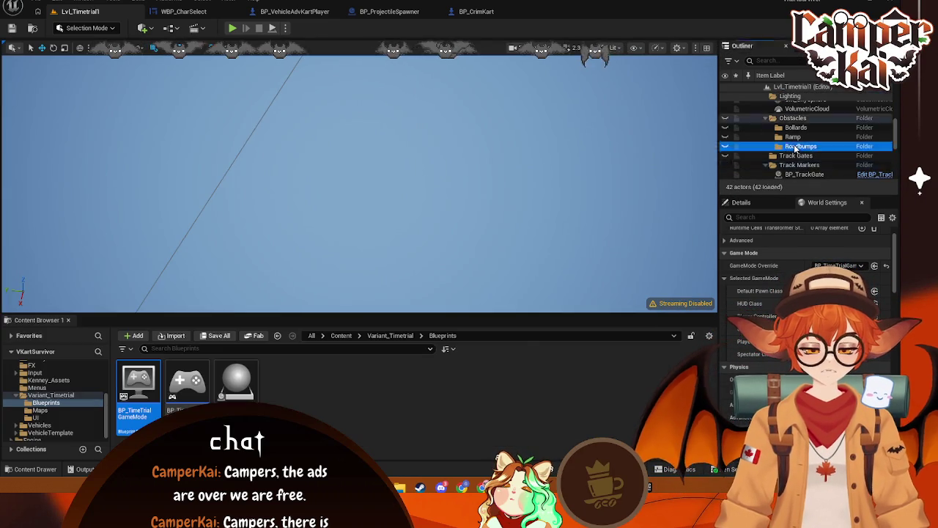
Run a brief play-test, view the checkered track through the tunnel, then show the sample projects page
left_click(796, 127)
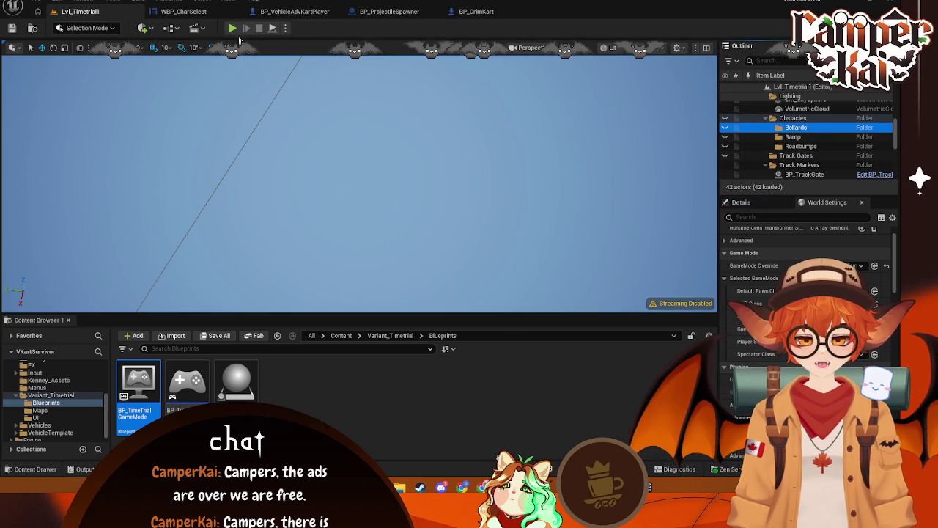
left_click(231, 30)
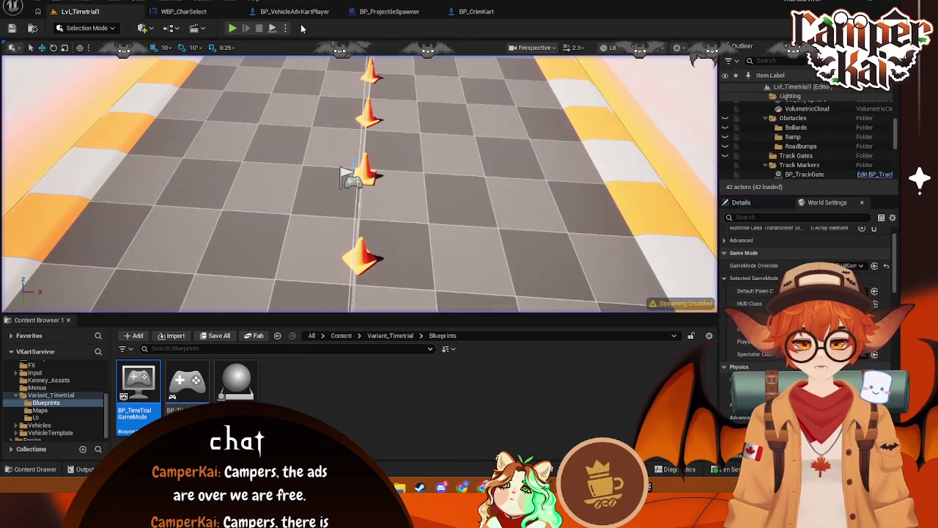
key("Escape")
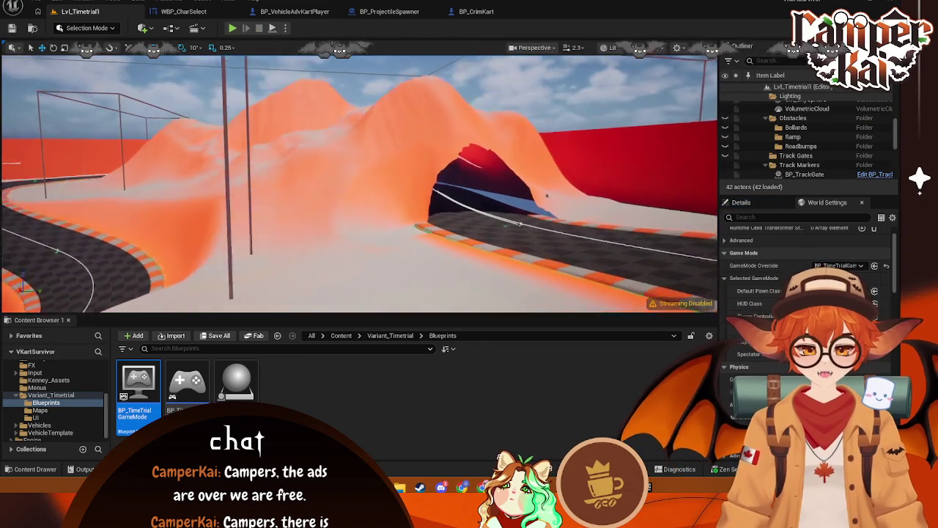
left_click(391, 156)
mouse_move(391, 155)
left_mouse_down()
mouse_move(388, 132)
mouse_move(372, 205)
mouse_move(371, 179)
mouse_move(373, 192)
left_mouse_up()
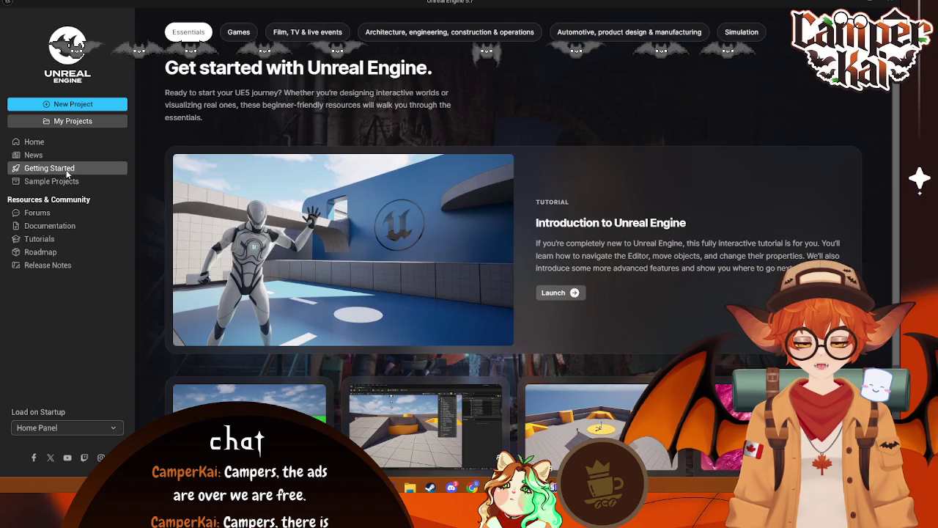
left_click(59, 181)
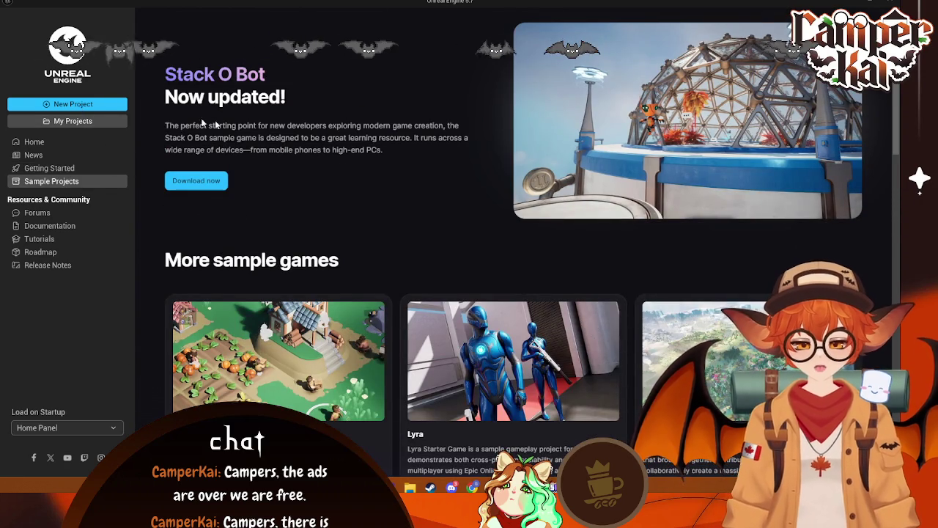
Create a new Blueprint project, MyProject, from the Vehicle template's Time Trial variant
left_click(80, 104)
left_click(504, 159)
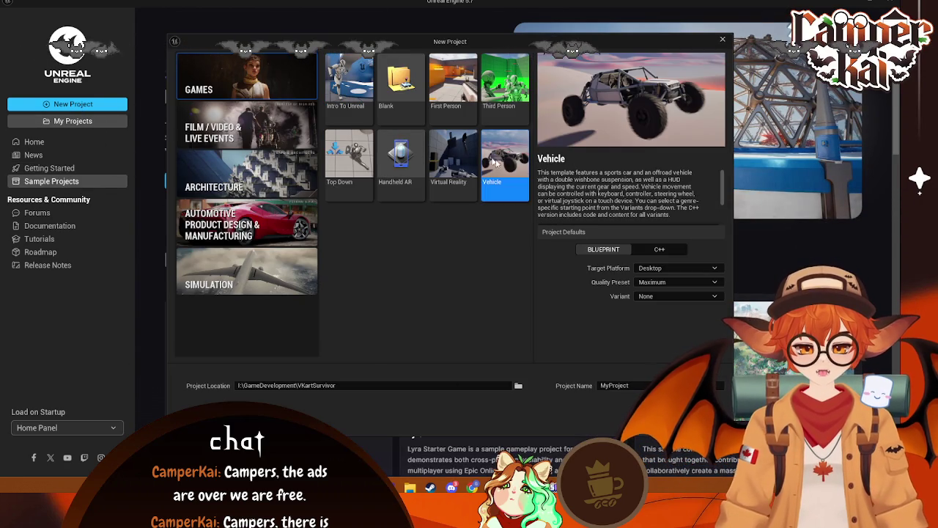
left_click(662, 296)
left_click(663, 320)
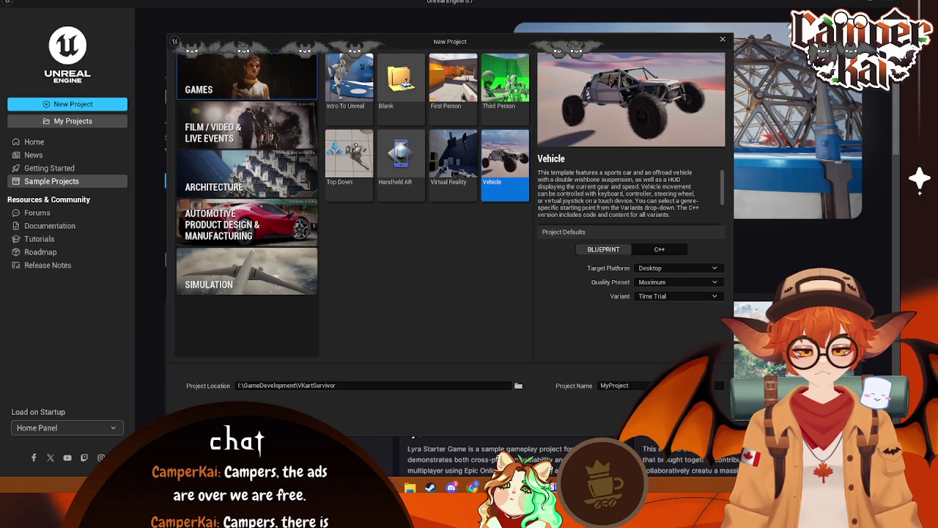
left_click(663, 414)
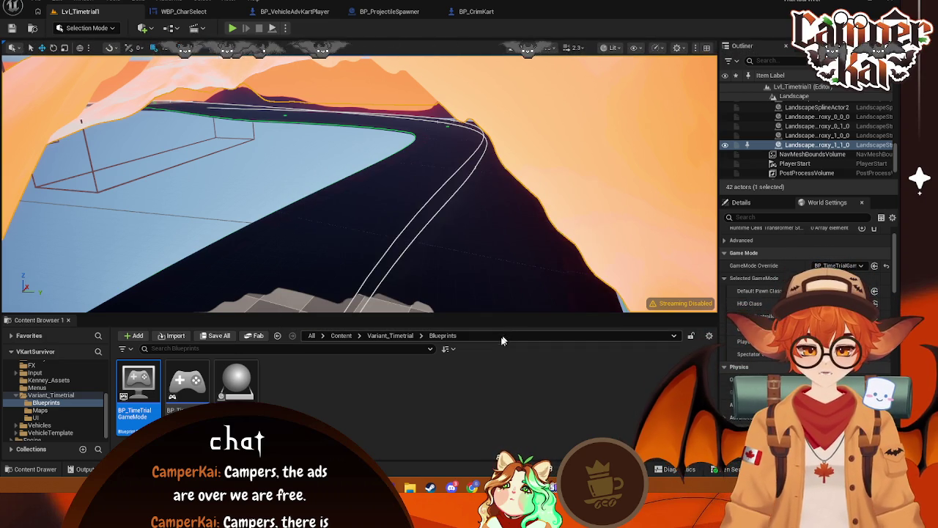
Compare the VehicleTemplate meshes in both projects, selecting SM_Tunnel and using its context menu in VKartSurvivor
left_click(475, 373)
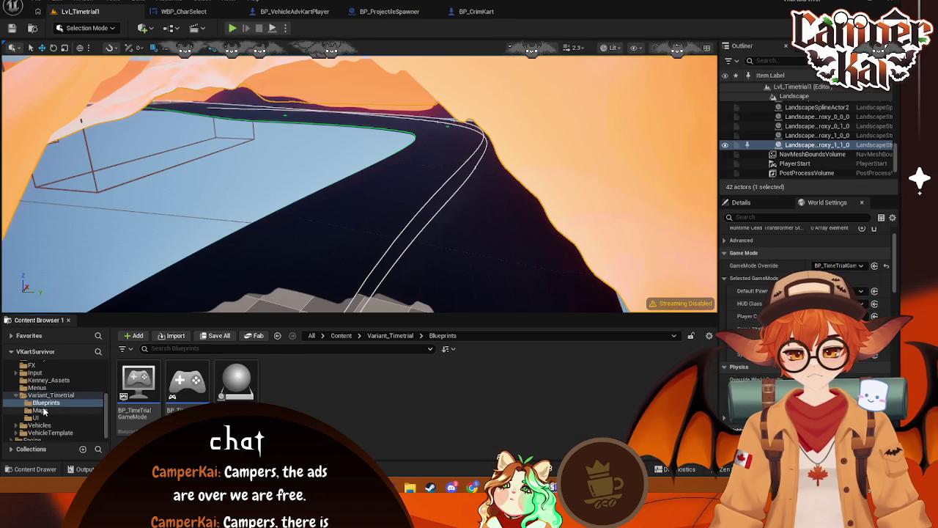
left_click(39, 411)
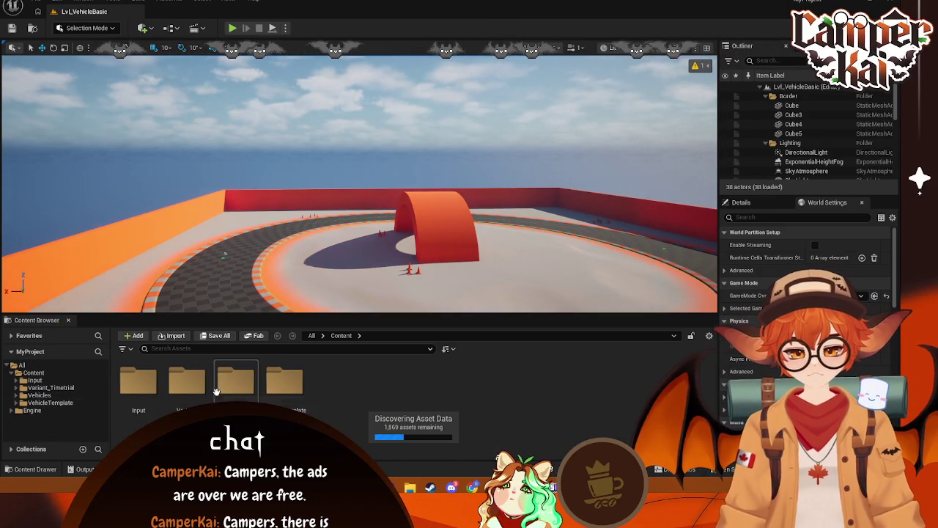
left_click(49, 402)
double_click(333, 381)
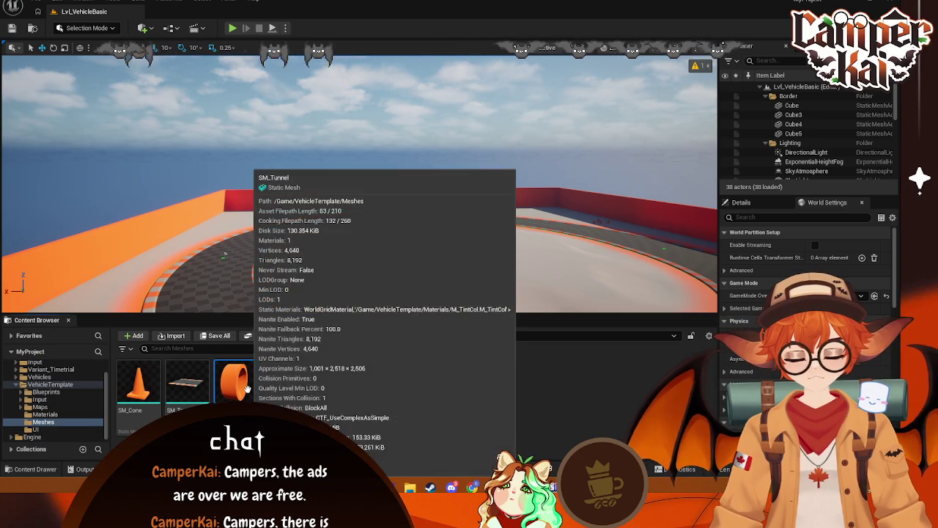
left_click(246, 389)
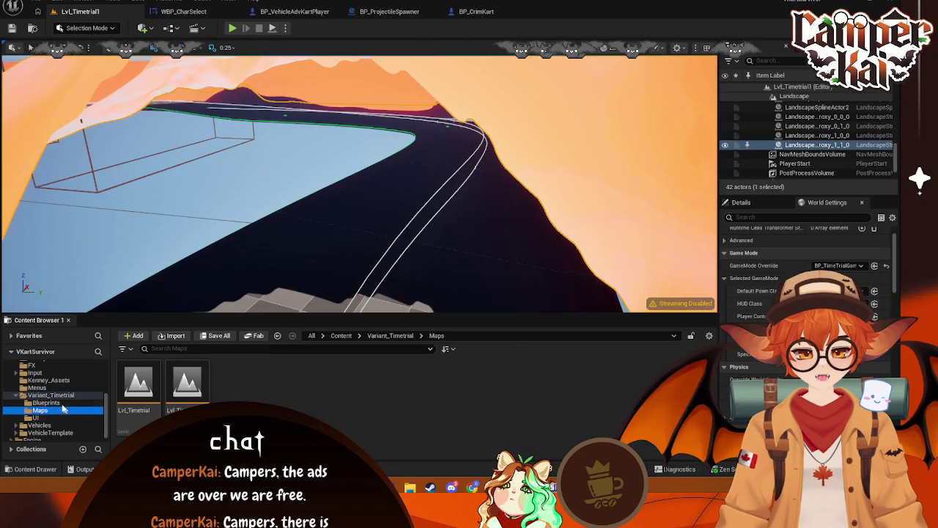
left_click(50, 432)
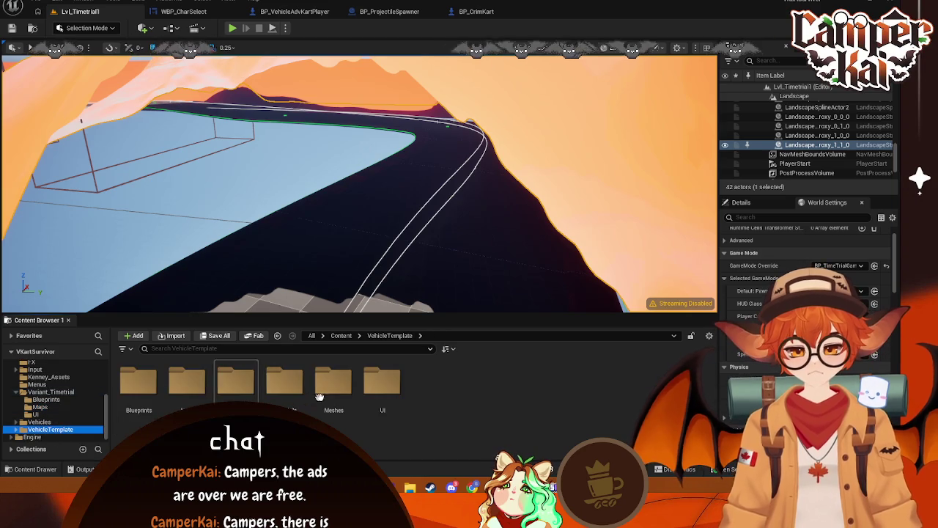
double_click(333, 403)
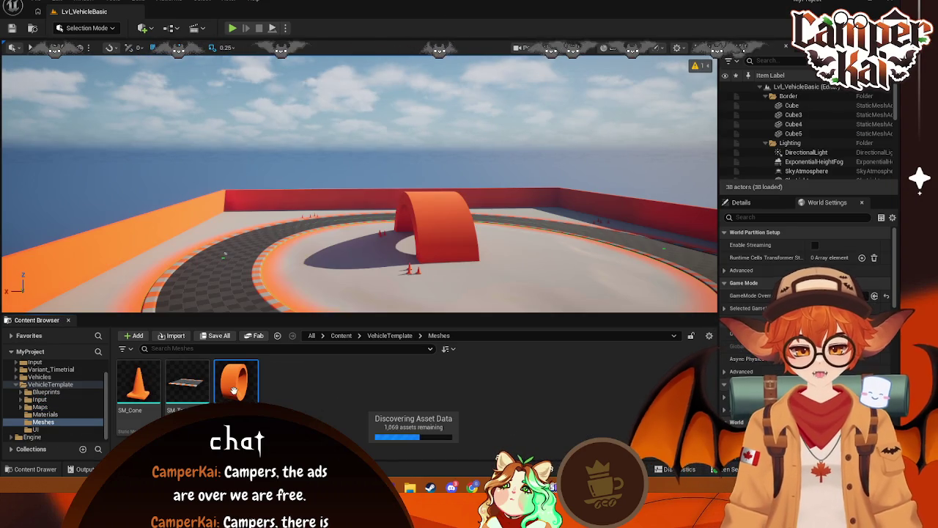
right_click(233, 390)
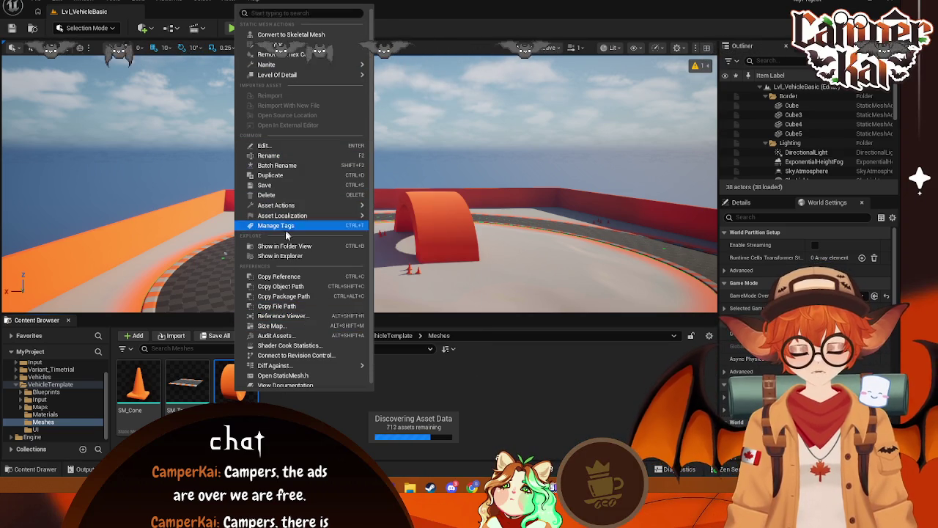
left_click(291, 392)
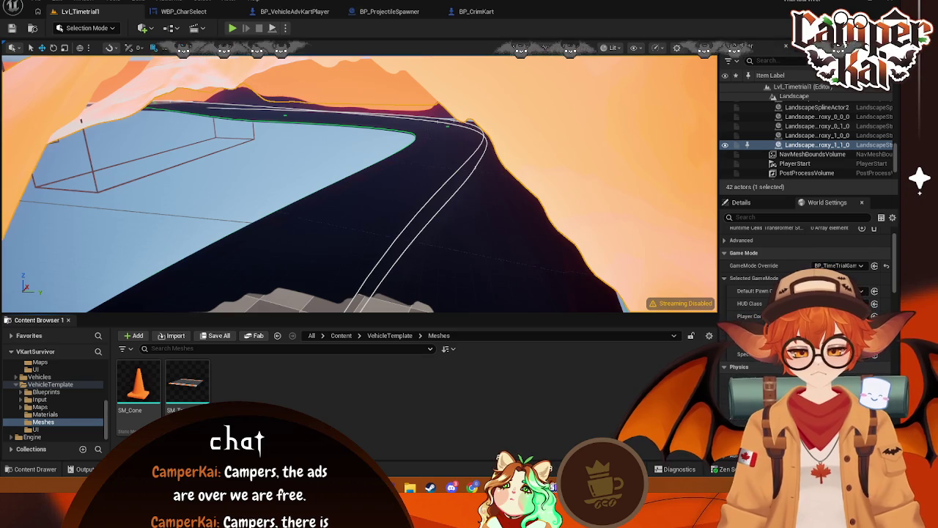
Search the Windows Start menu for 'con', then dismiss it without launching anything
key("super")
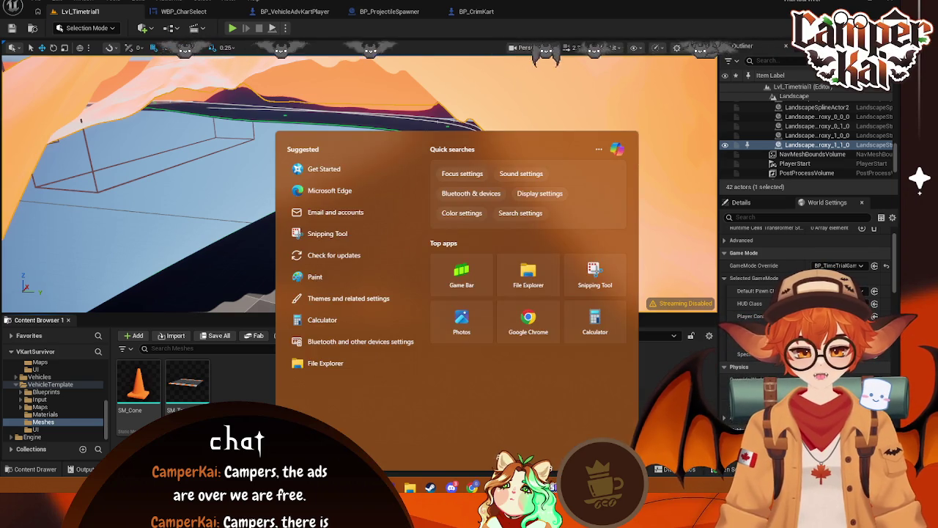
type("con")
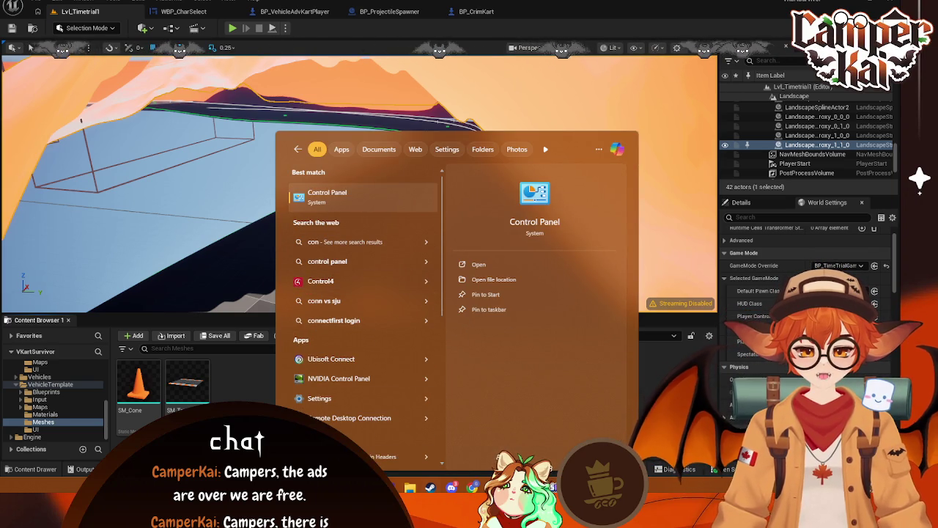
key("Escape")
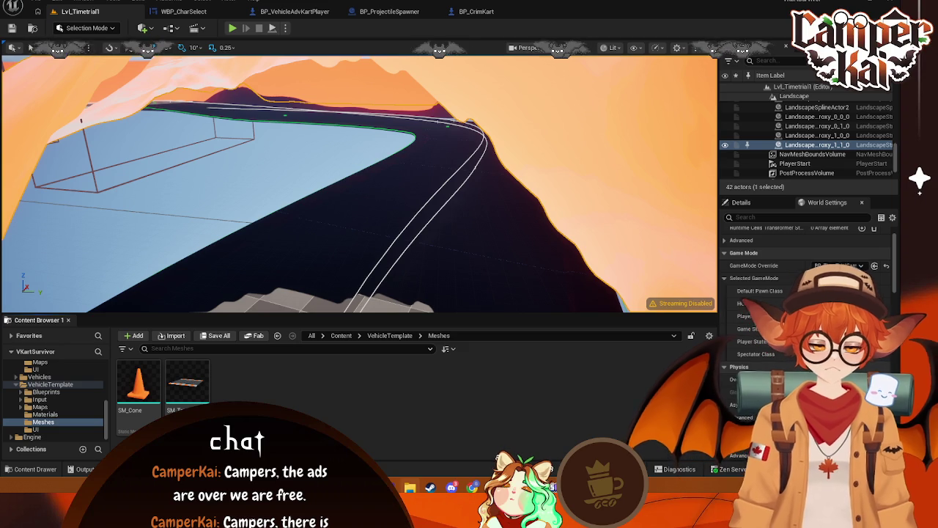
Save All in both VKartSurvivor and MyProject, then close the Unreal editor
left_click(35, 4)
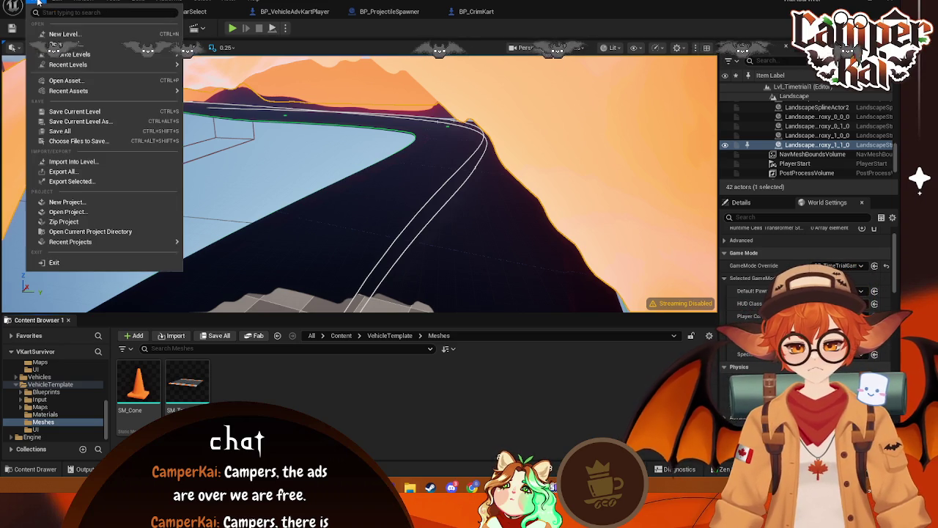
left_click(60, 131)
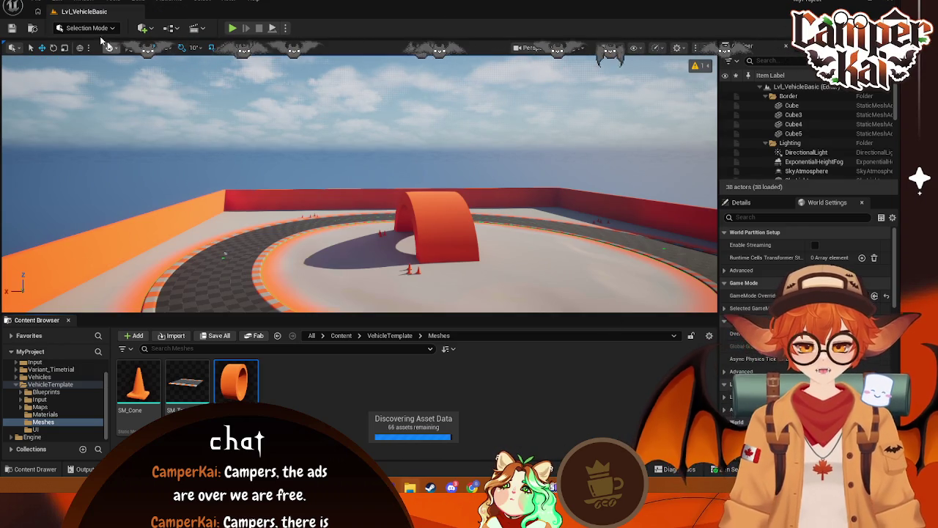
left_click(35, 3)
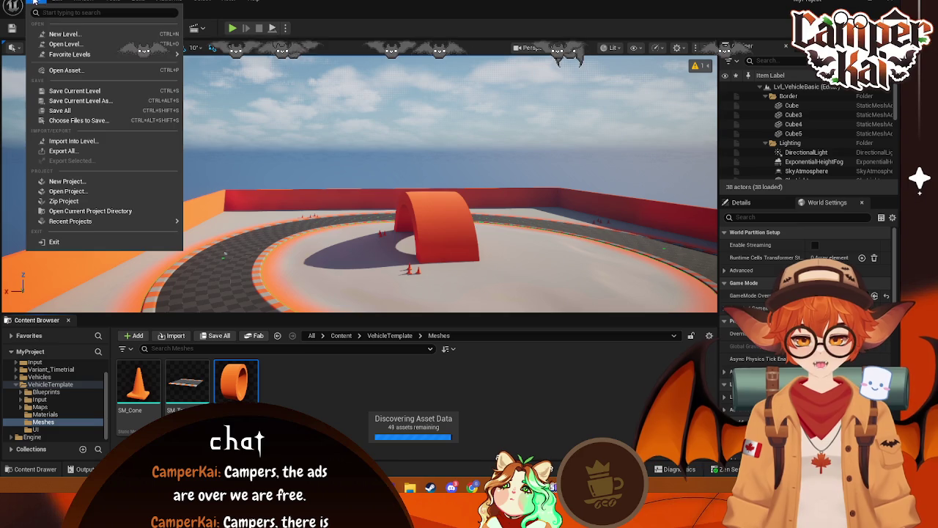
left_click(60, 110)
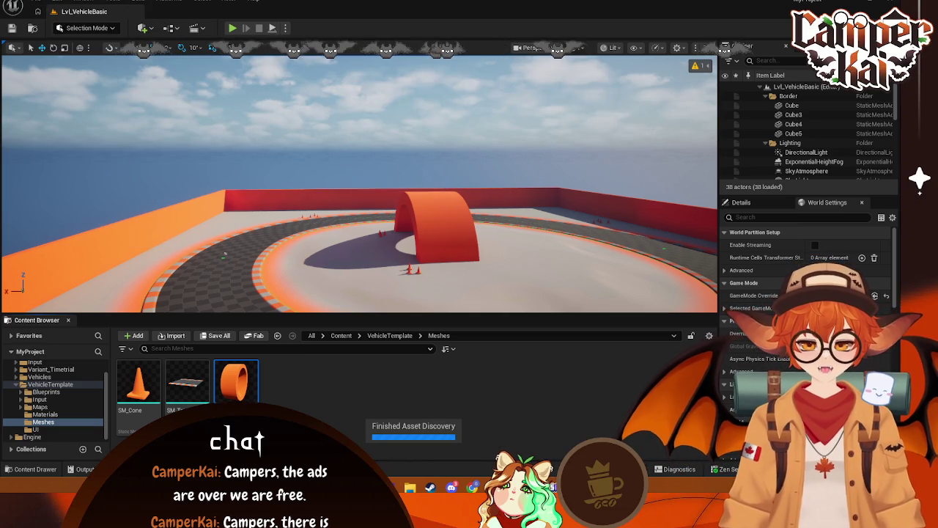
left_click(891, 3)
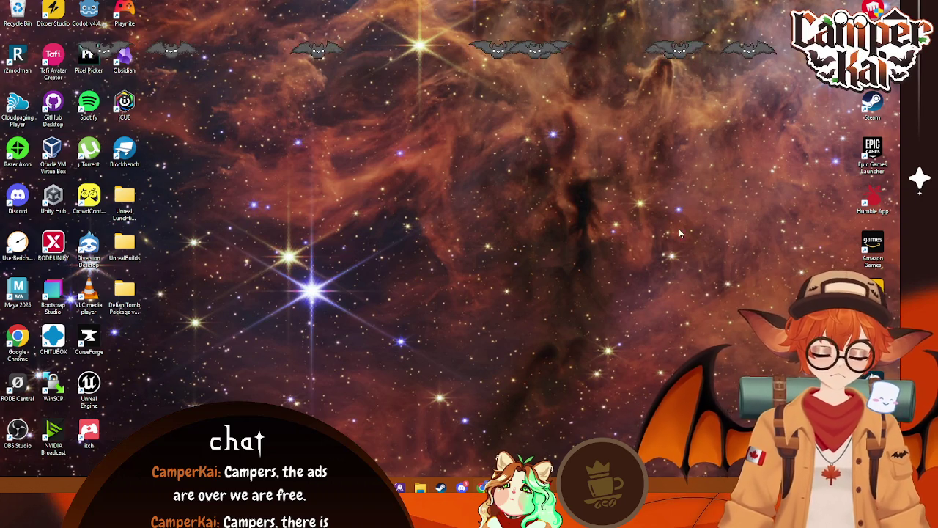
Start the Epic Games Launcher from its desktop shortcut
double_click(872, 153)
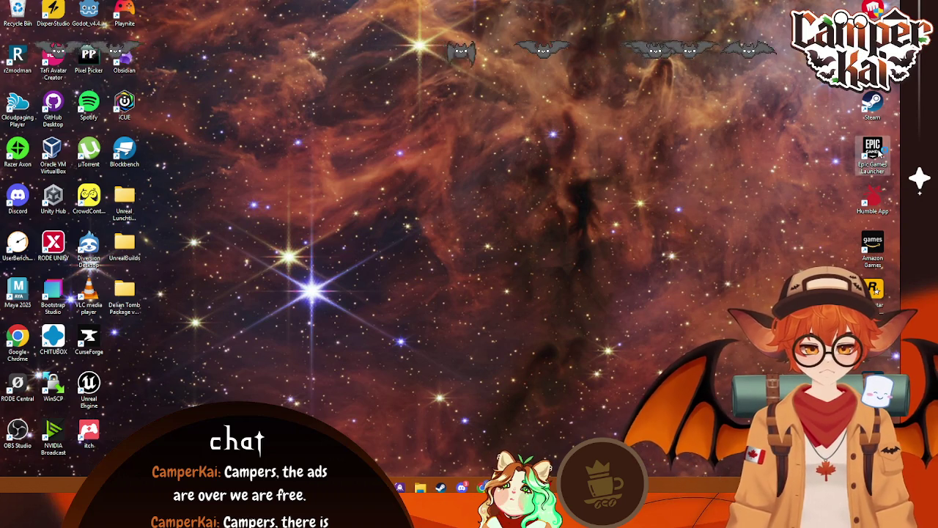
Open VKartSurvivor from My Projects and turn the view toward the red border wall
scroll(469, 315, "down", 2)
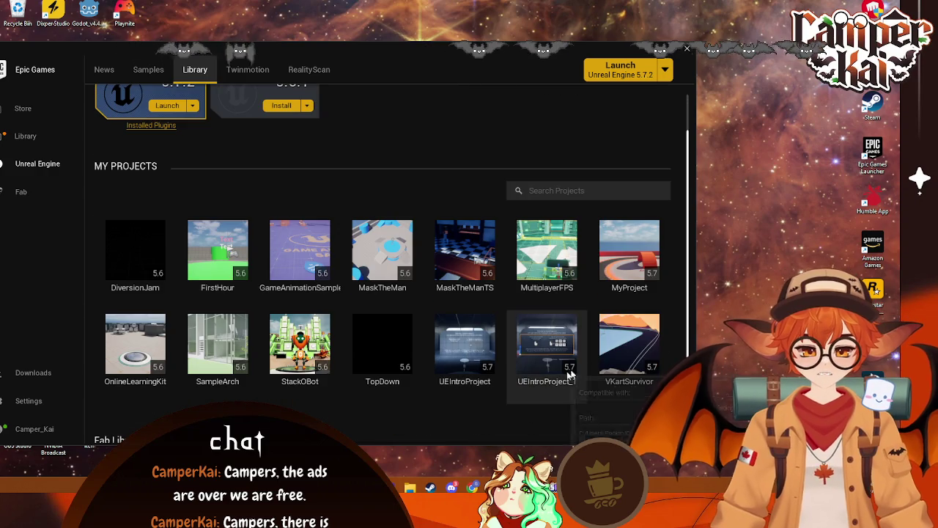
double_click(623, 353)
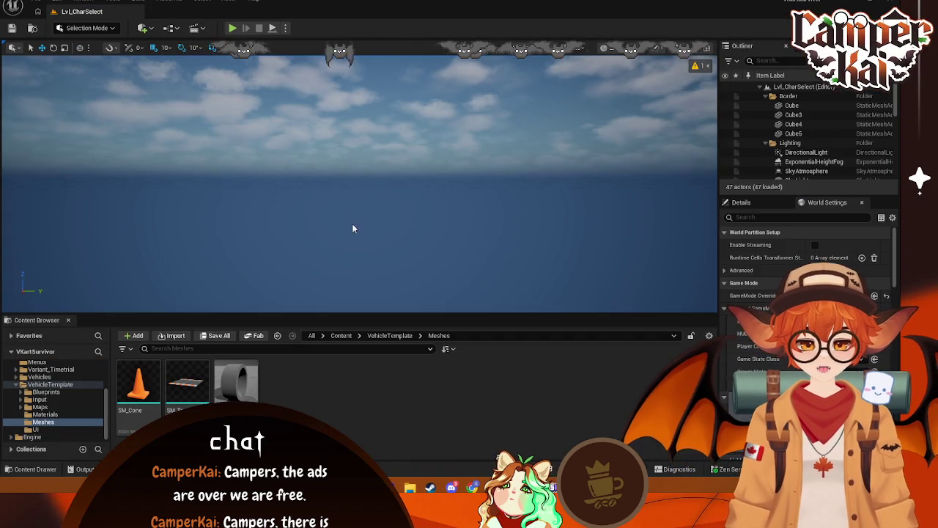
mouse_move(357, 226)
left_mouse_down()
mouse_move(279, 234)
mouse_move(344, 233)
mouse_move(333, 234)
left_mouse_up()
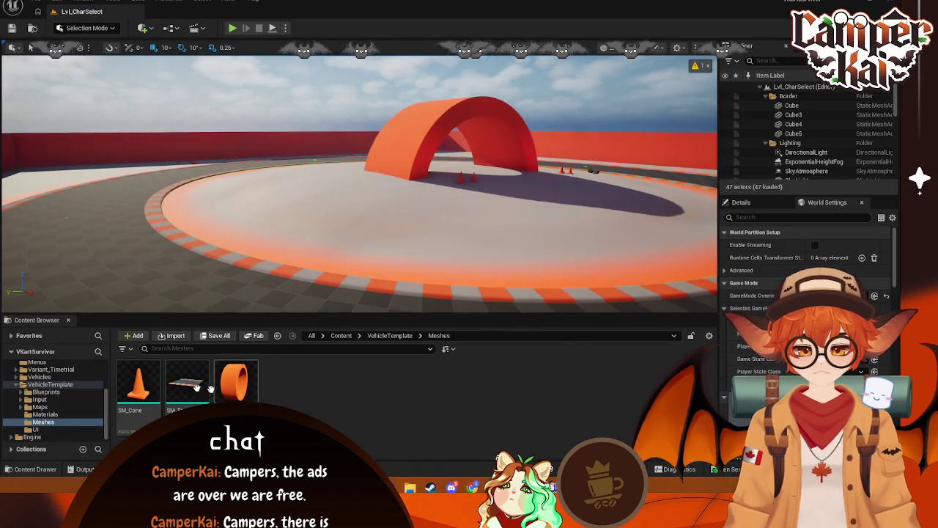
Load Lvl_Timetrial1 and Lvl_Timetrial from Variant_Timetrial/Maps, then select the BP_SplineMeshTunnel
left_click(55, 370)
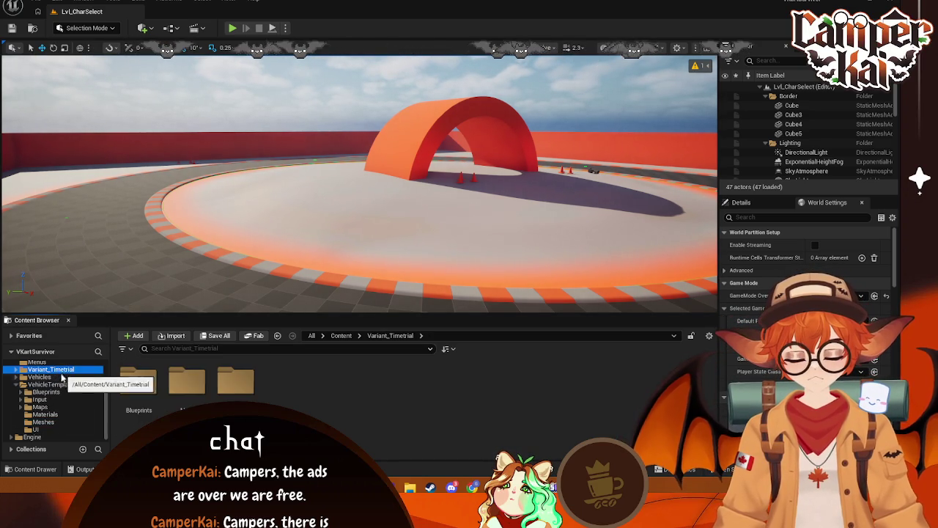
double_click(187, 379)
double_click(187, 381)
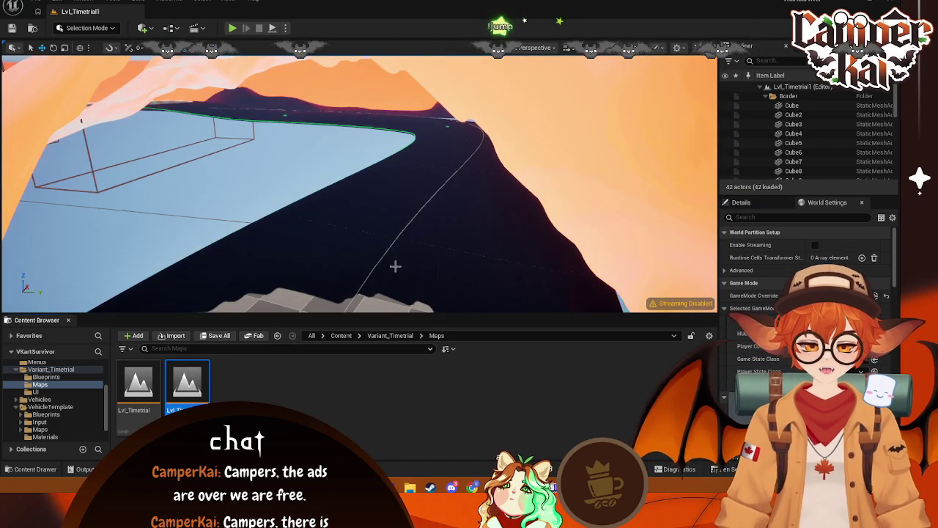
double_click(138, 383)
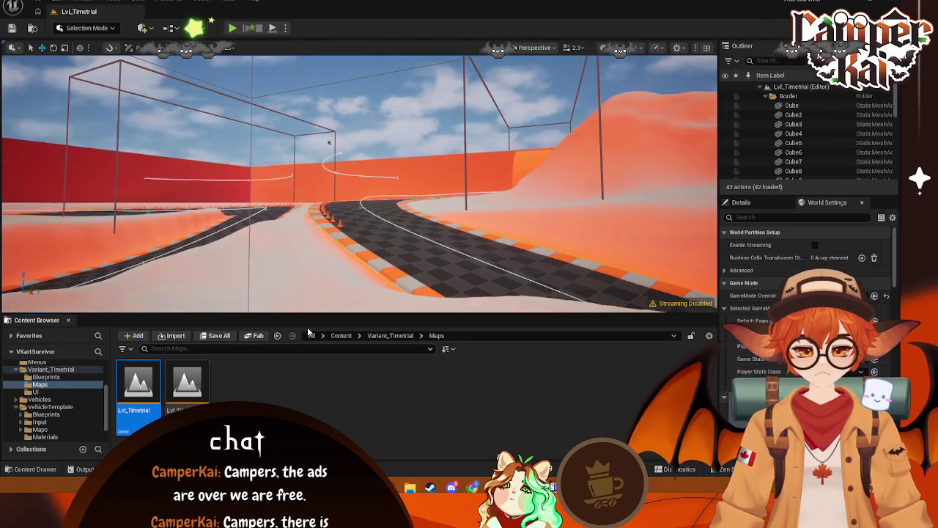
mouse_move(513, 184)
left_mouse_down()
mouse_move(506, 187)
mouse_move(538, 183)
left_mouse_up()
left_click(538, 184)
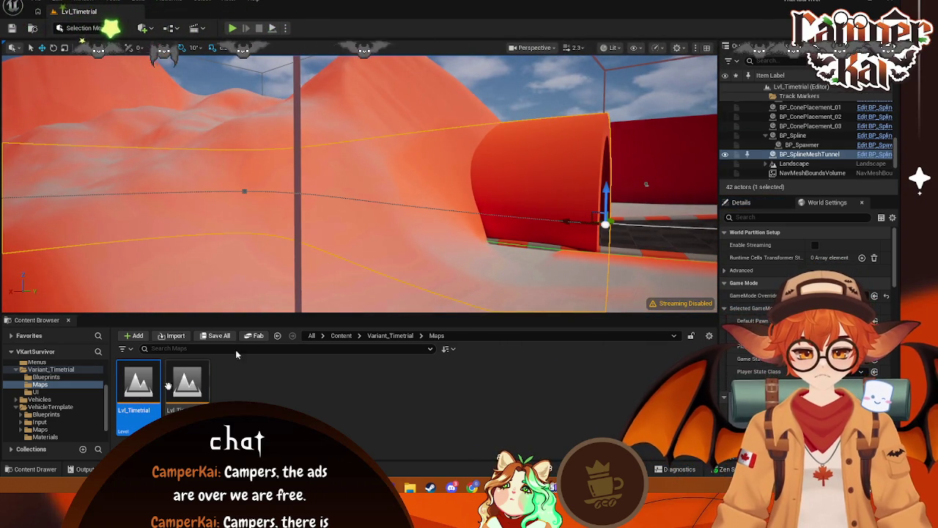
Reload Lvl_Timetrial1 and frame BP_SplineMeshTunnel2 above the checkered track
double_click(187, 383)
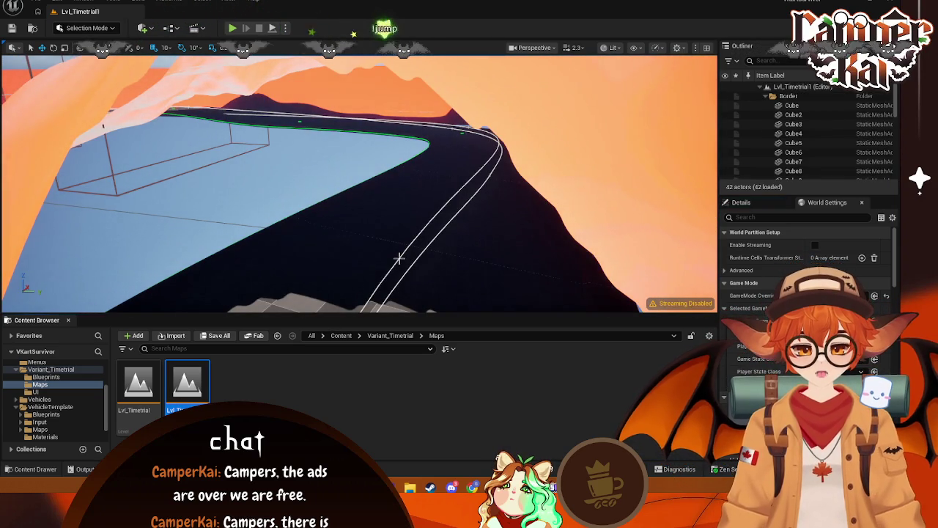
left_click_drag(398, 255, 391, 251)
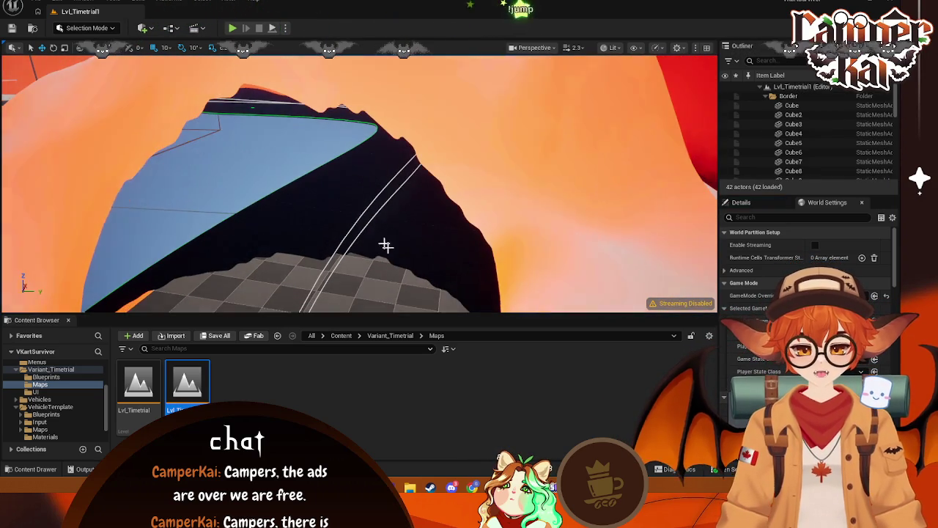
right_click(346, 186)
key("Escape")
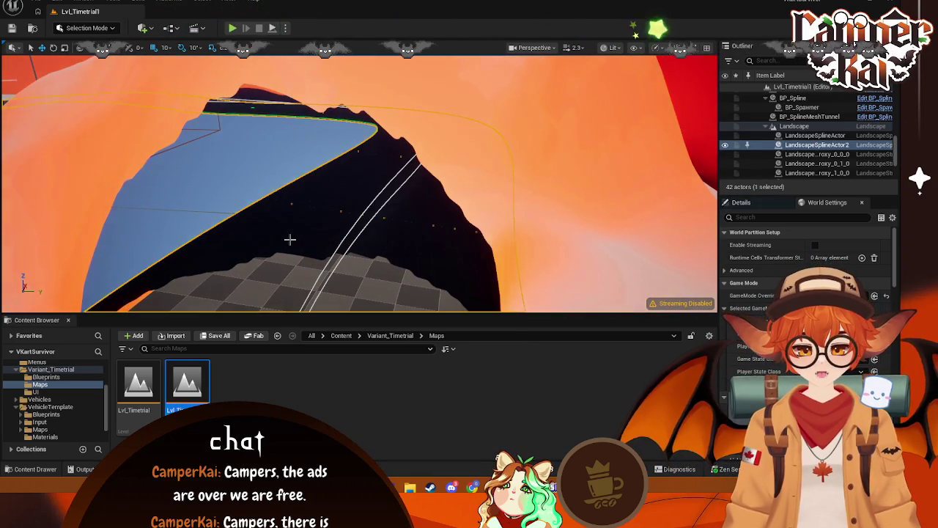
key("f")
left_click_drag(289, 239, 312, 205)
key("Escape")
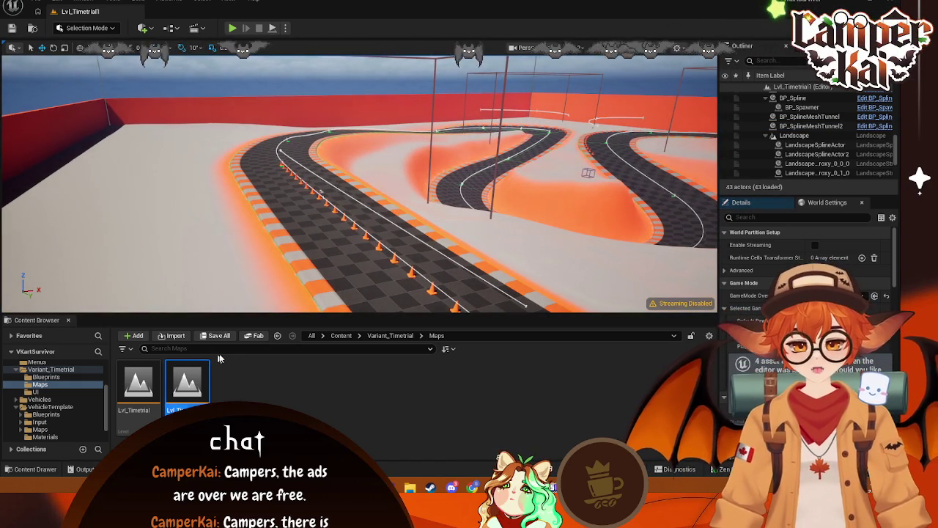
Reopen Lvl_Timetrial, then open Lvl_Main from the Menus folder
left_click(272, 379)
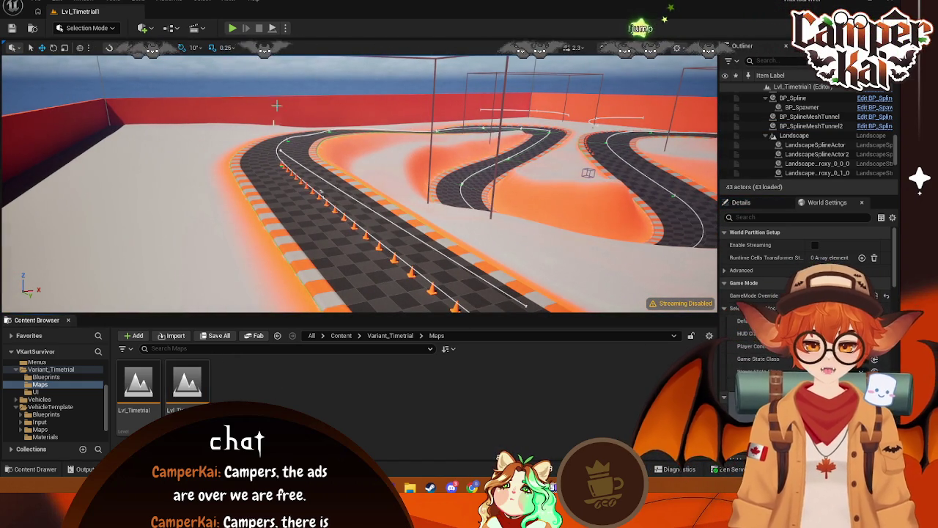
double_click(139, 385)
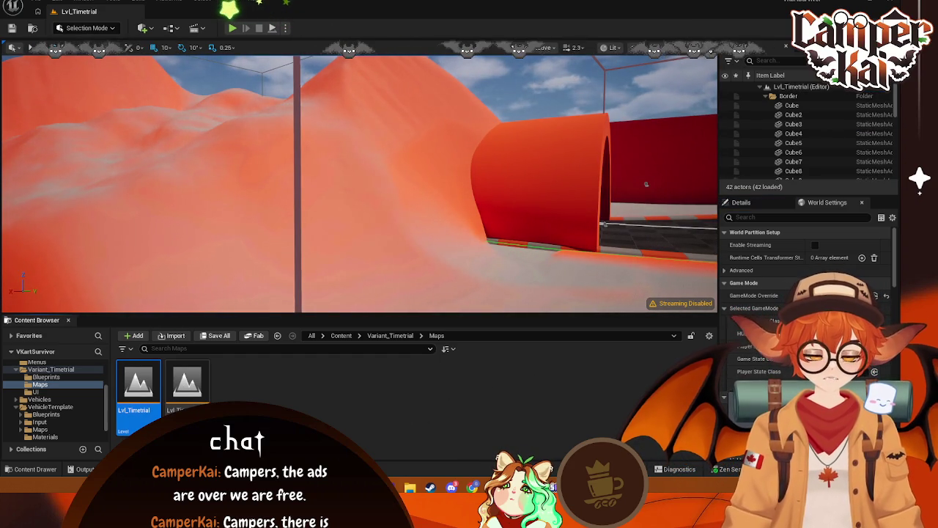
scroll(51, 395, "down", 1)
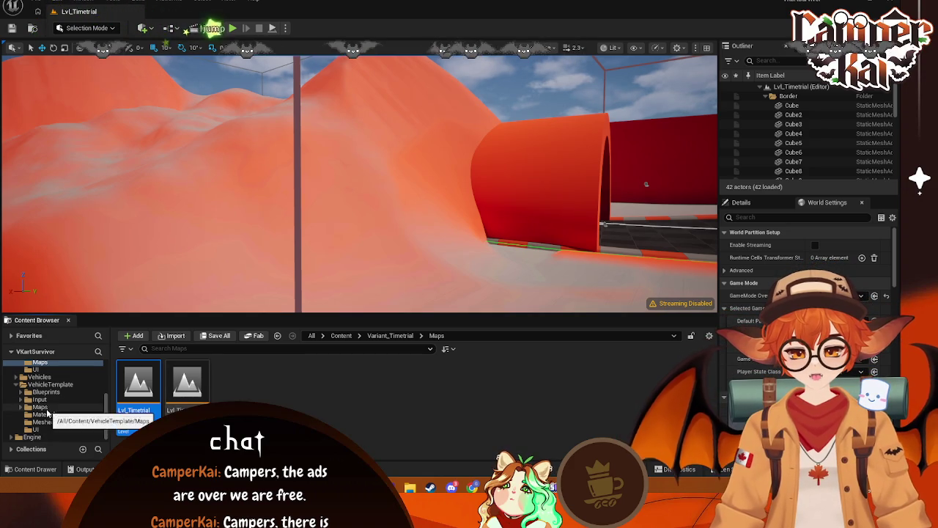
scroll(52, 390, "up", 2)
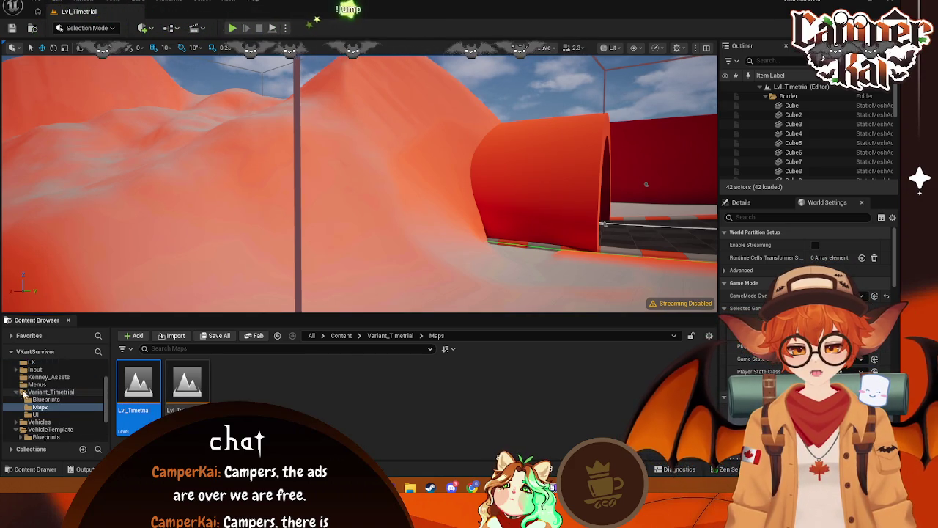
left_click(20, 393)
left_click(36, 384)
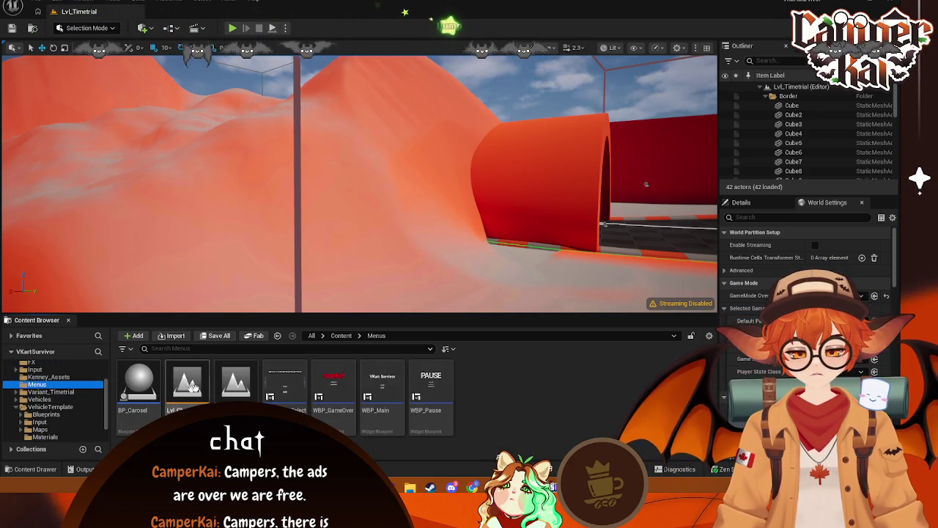
double_click(244, 389)
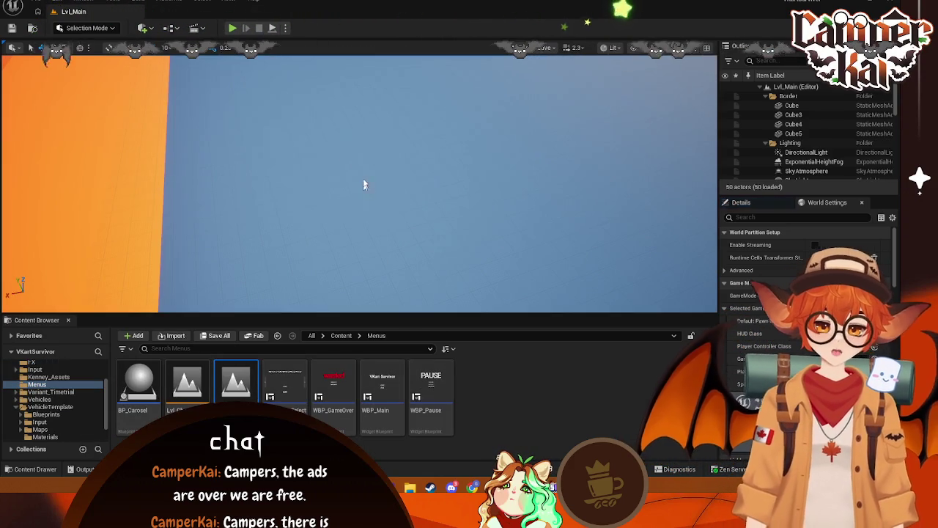
Start Play in Editor, choose a kart, and race down the straight past the cones into the right curve
key("alt+p")
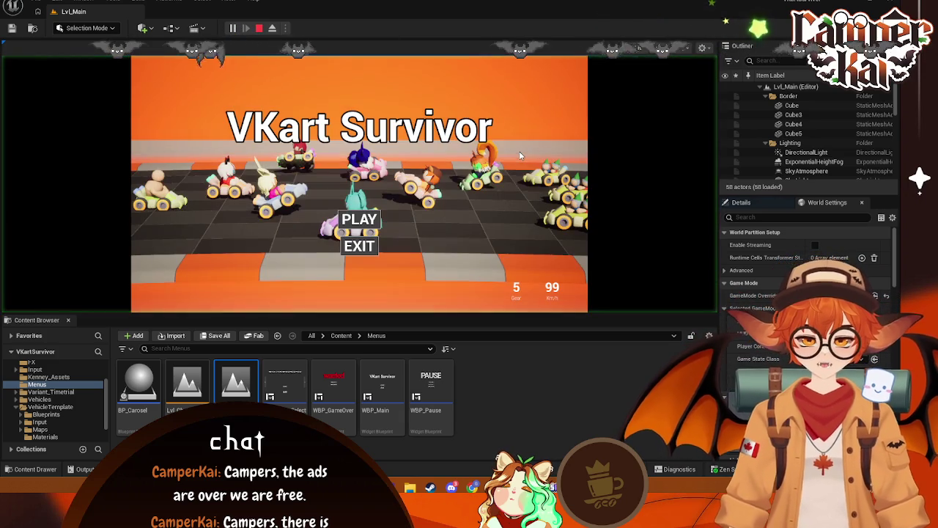
left_click(362, 220)
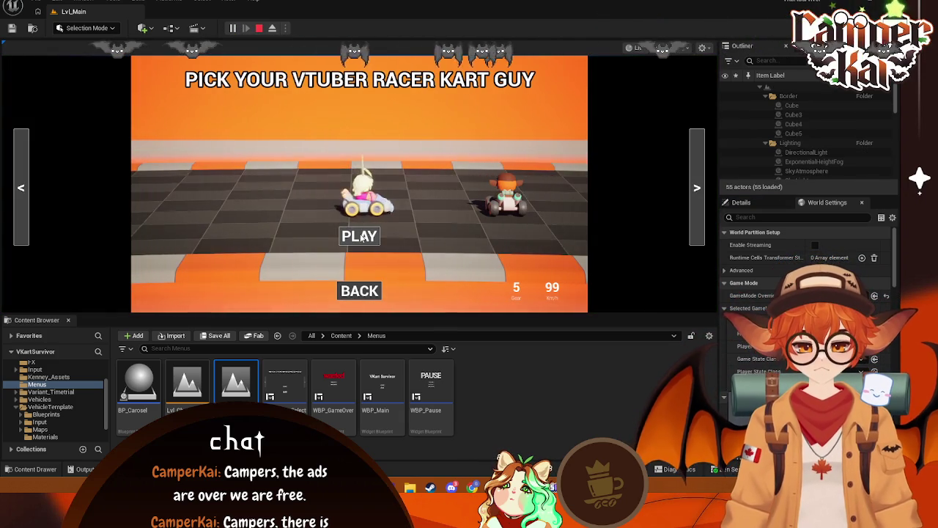
left_click(375, 234)
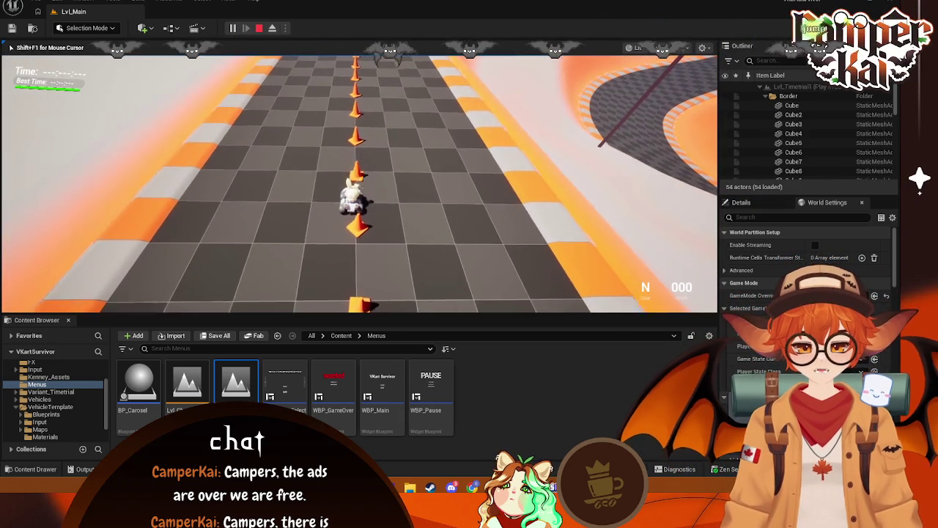
key("w")
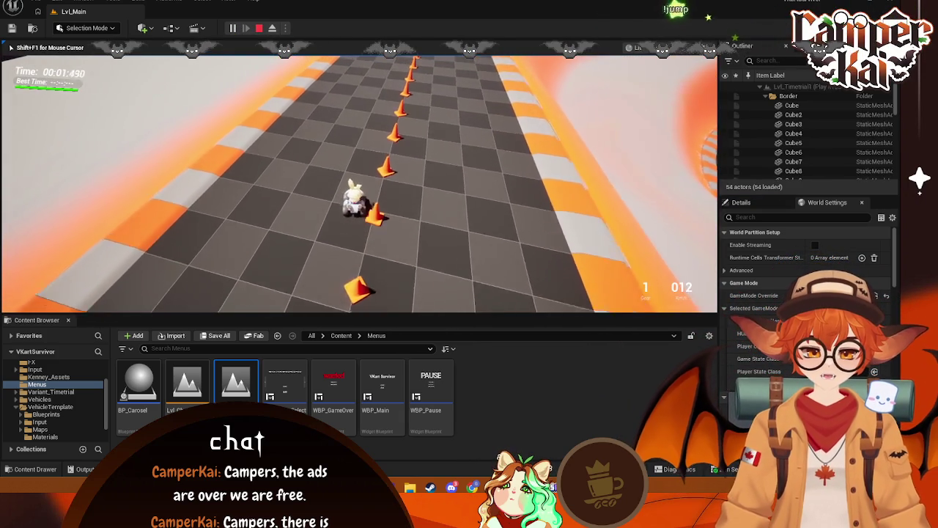
key("w")
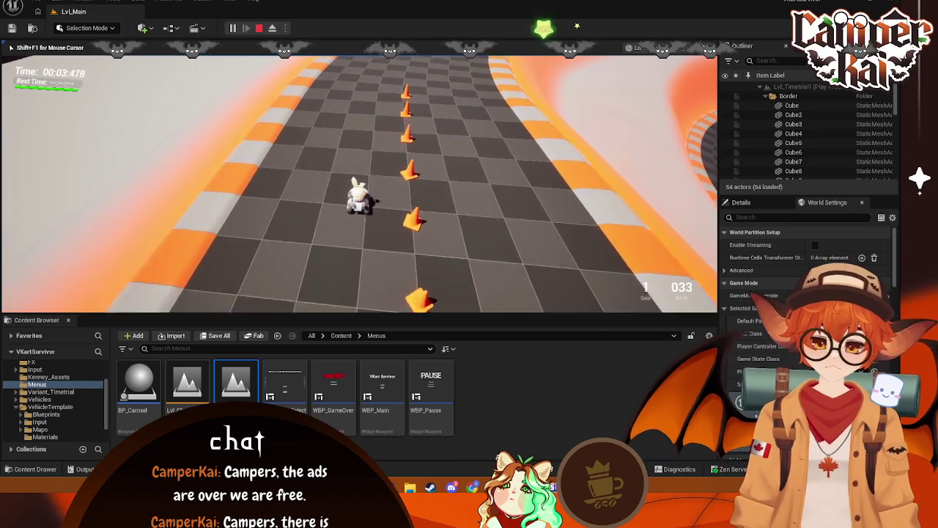
key("w")
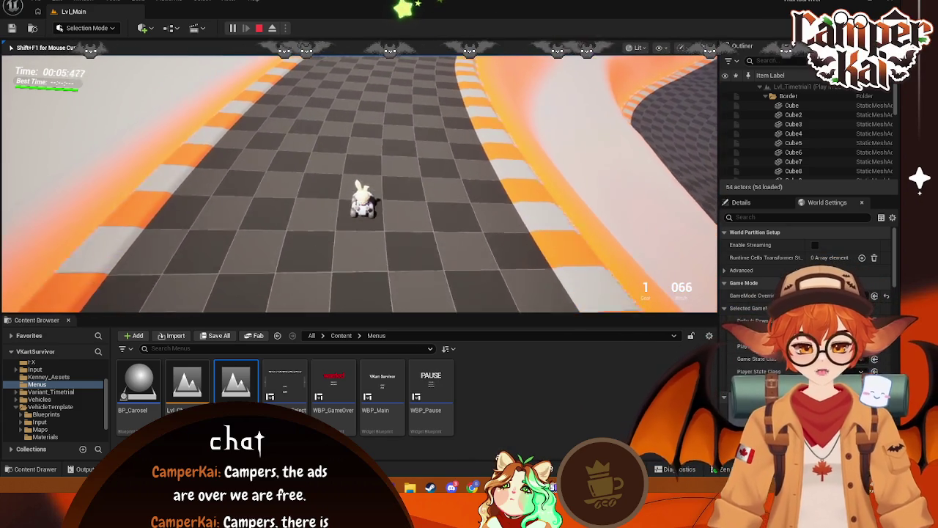
key("d")
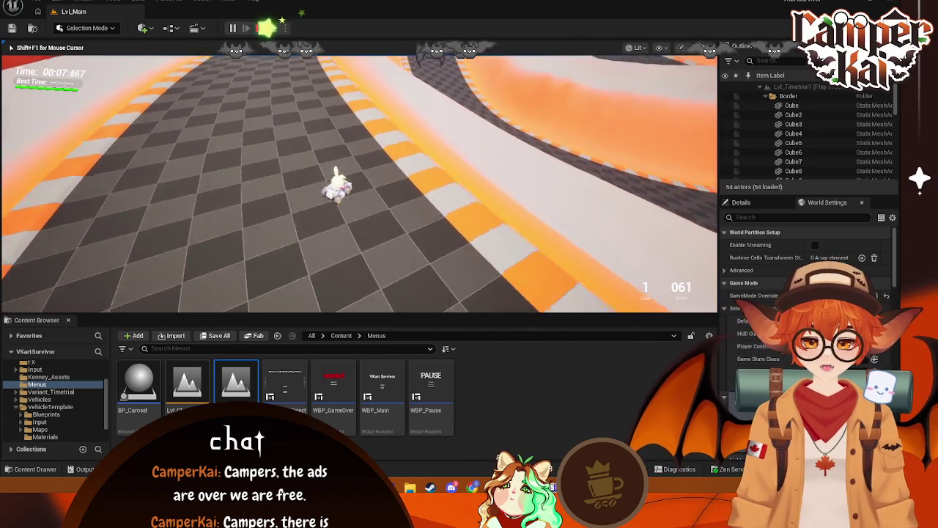
key("a")
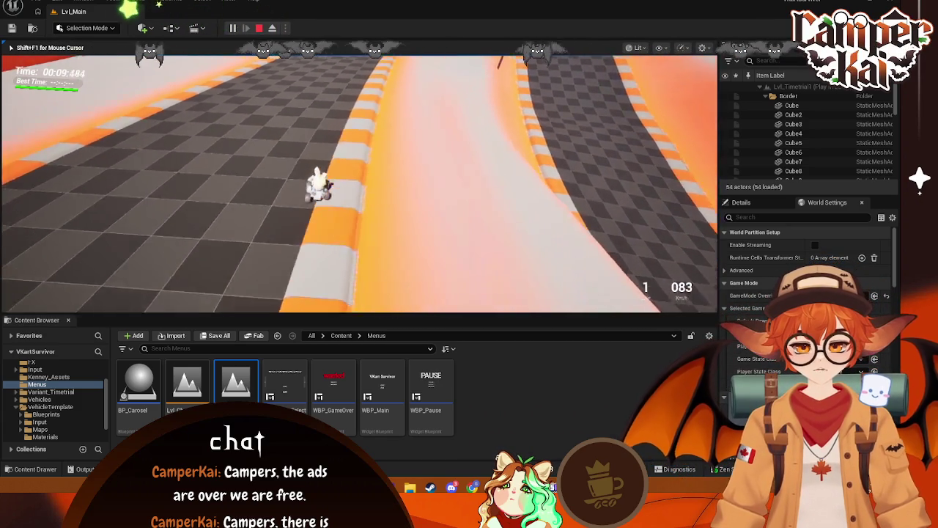
key("w")
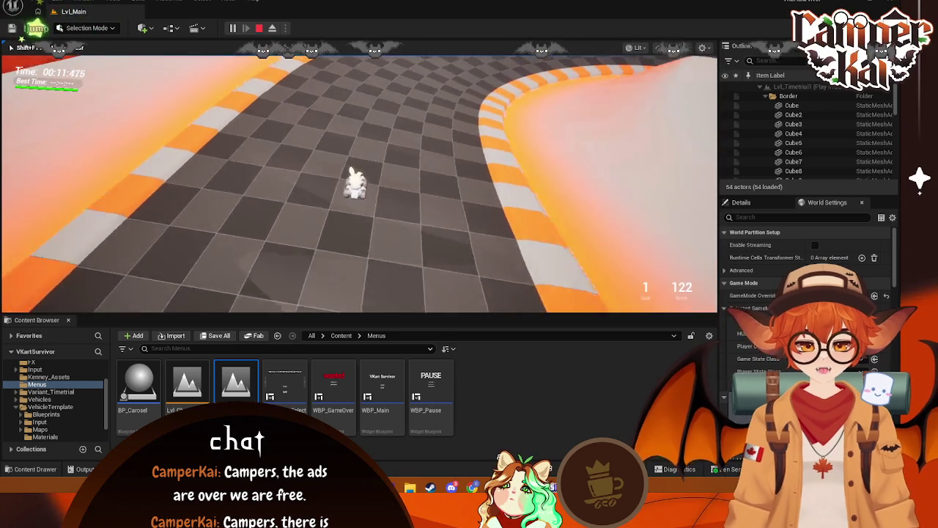
key("a")
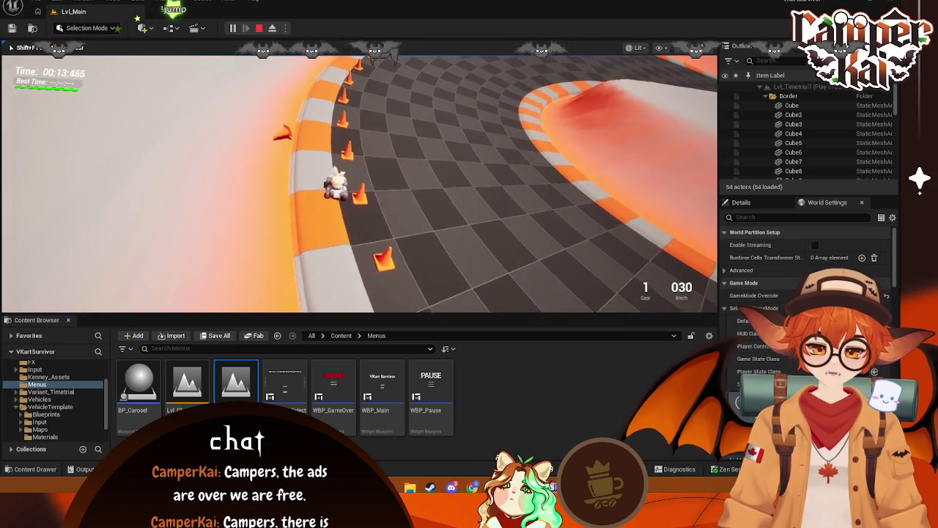
key("w")
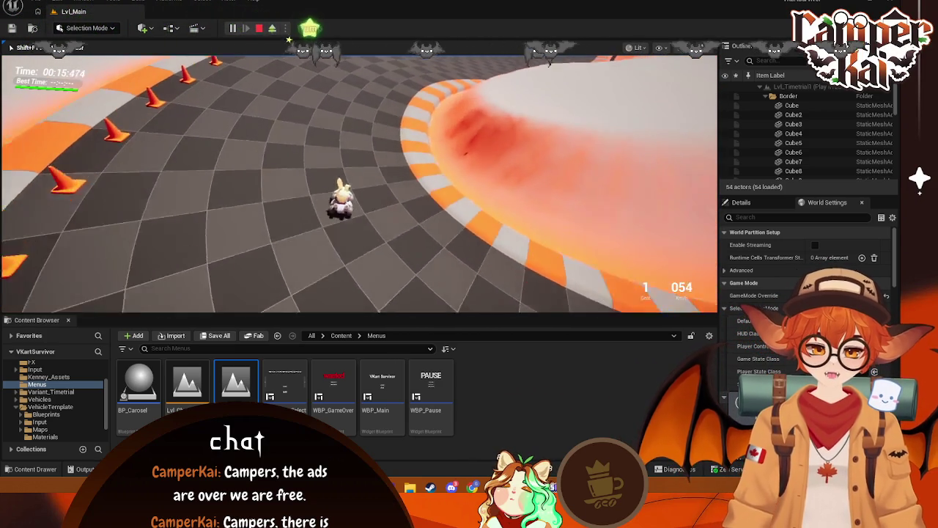
key("w")
key("d")
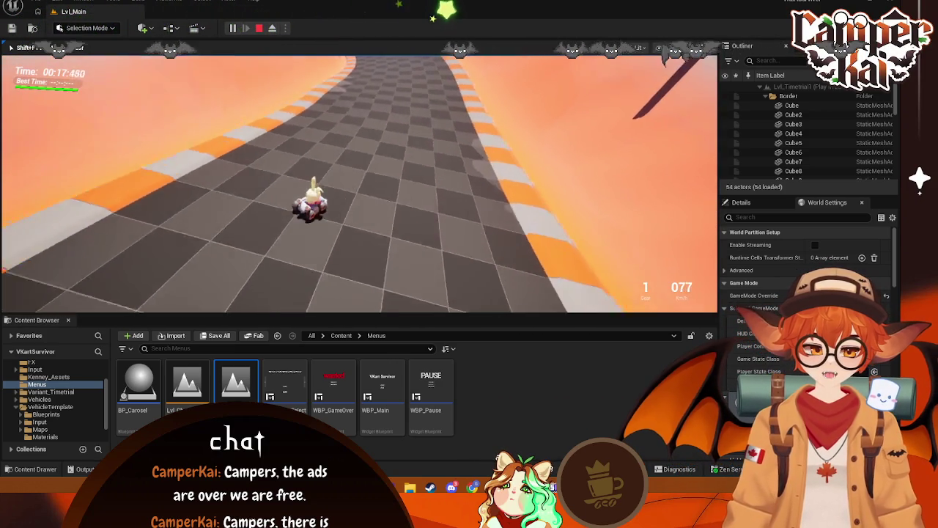
Keep racing along the curving walls, backing off a wall and steering through the next curves
key("a")
key("w")
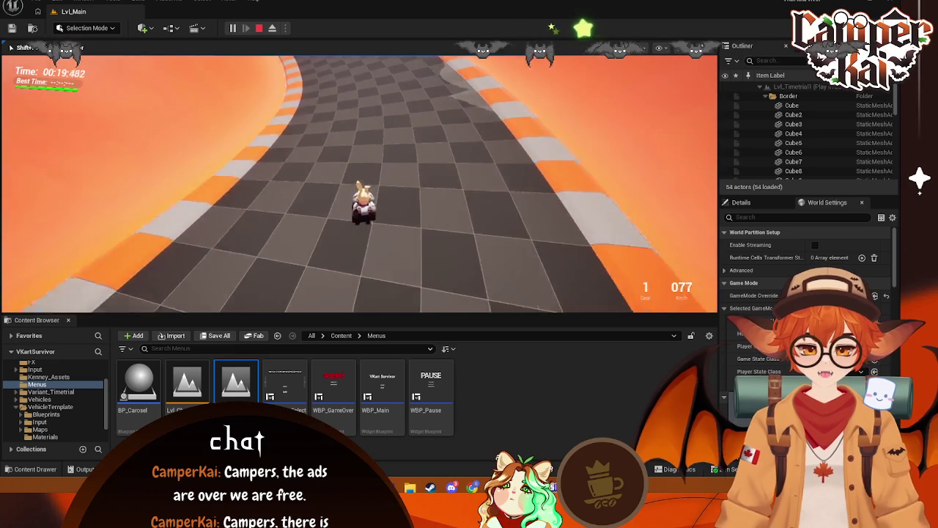
key("w")
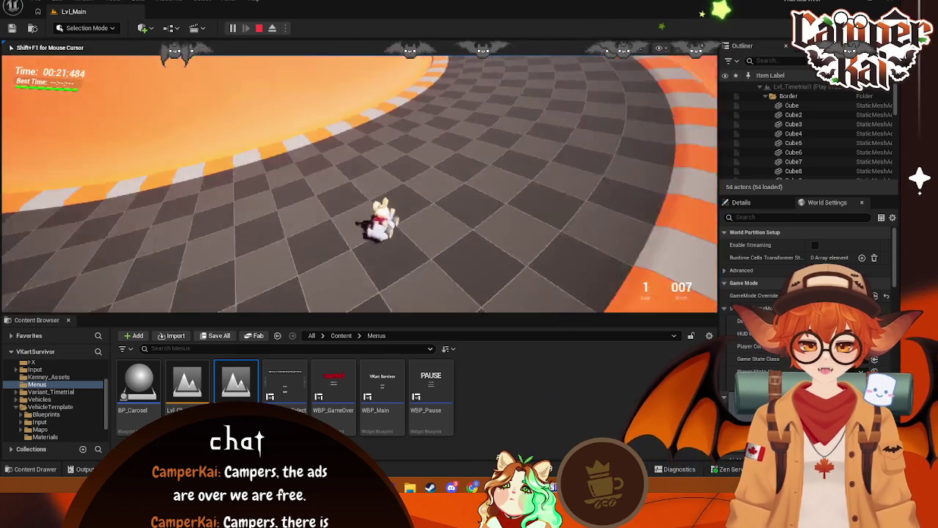
key("s")
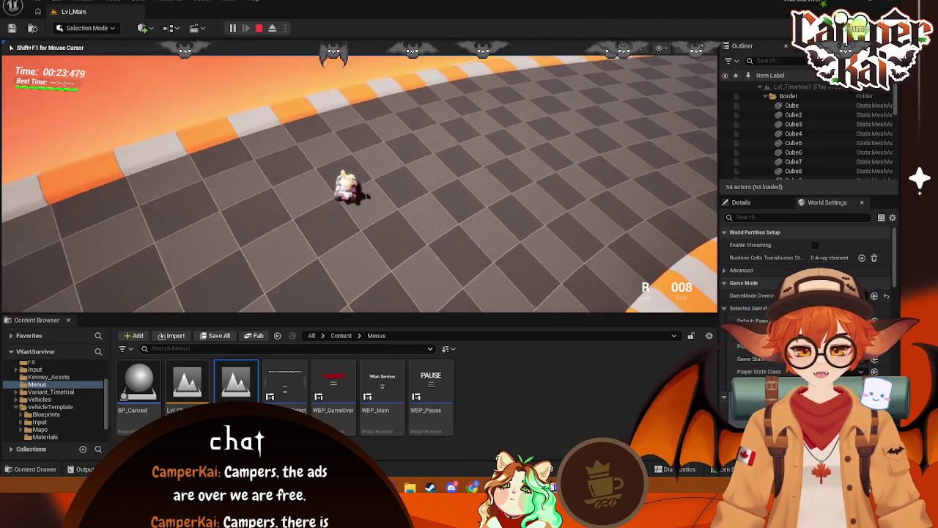
key("w")
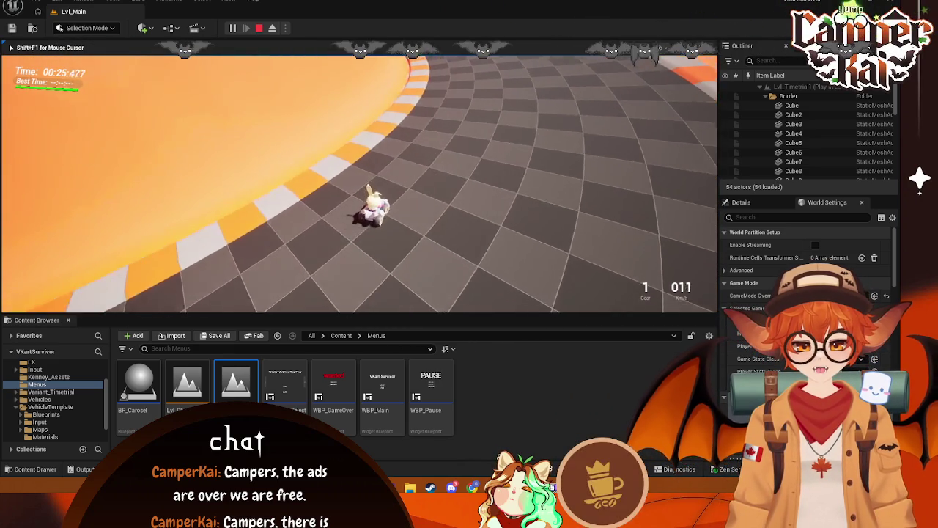
key("w")
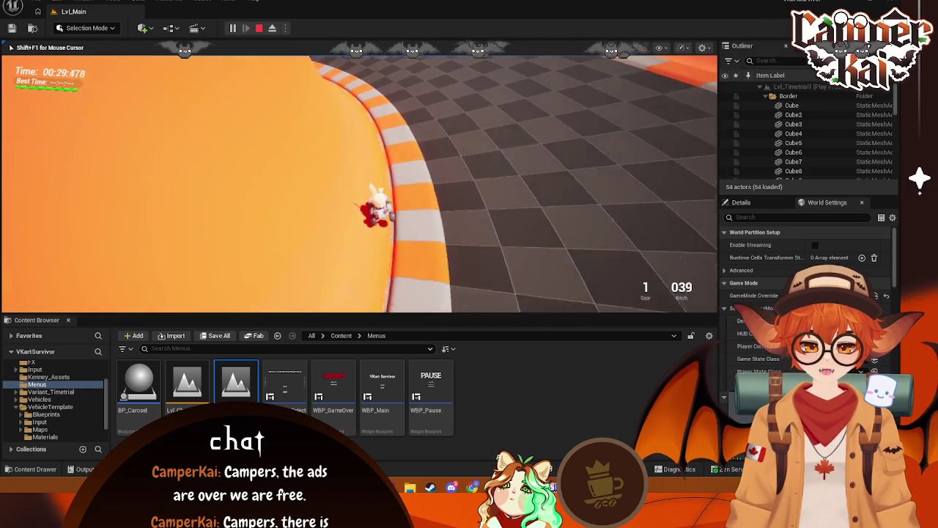
key("d")
key("a")
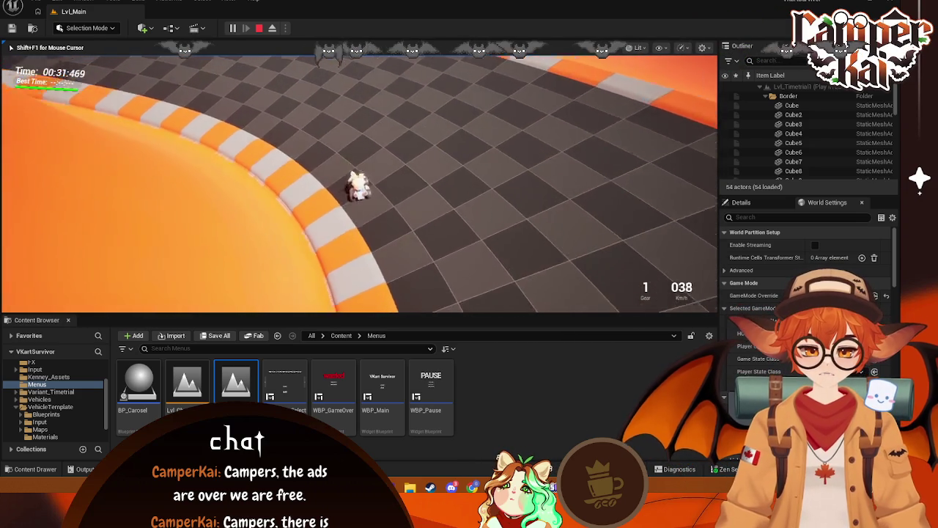
key("w")
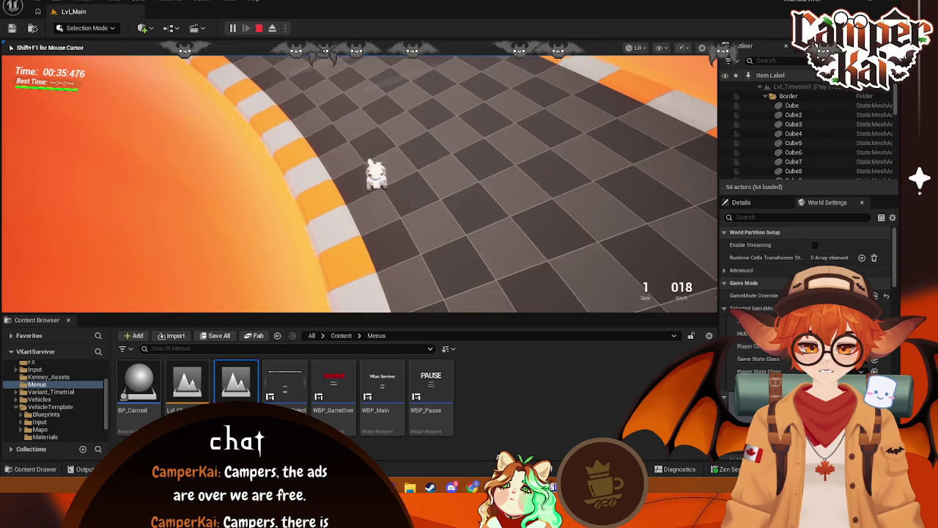
key("w")
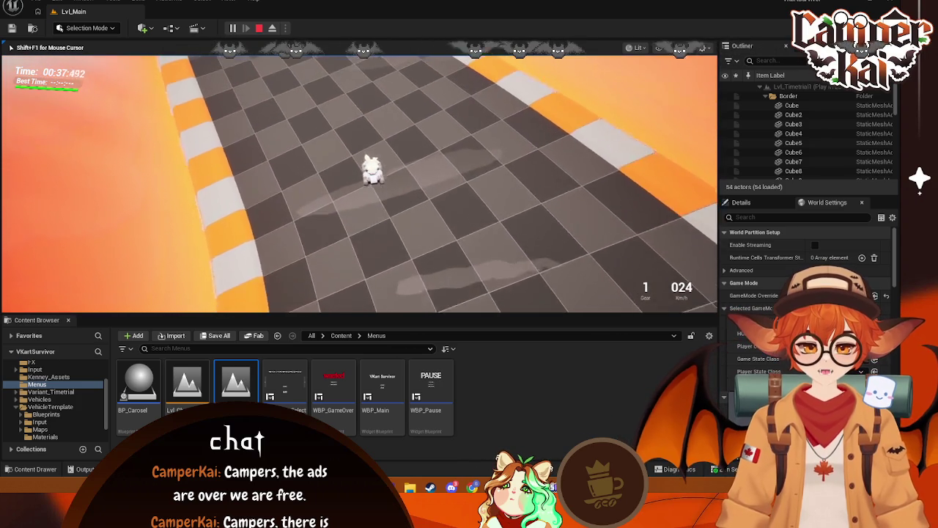
key("d")
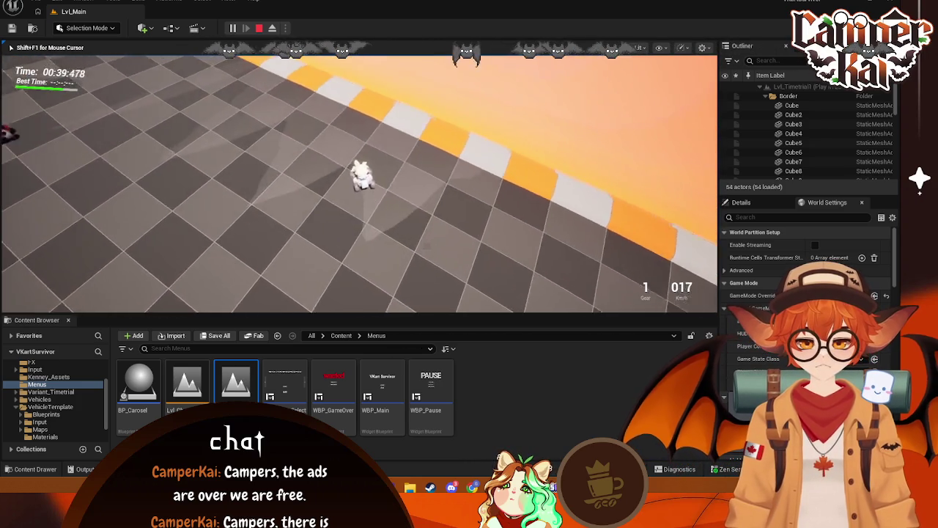
key("a")
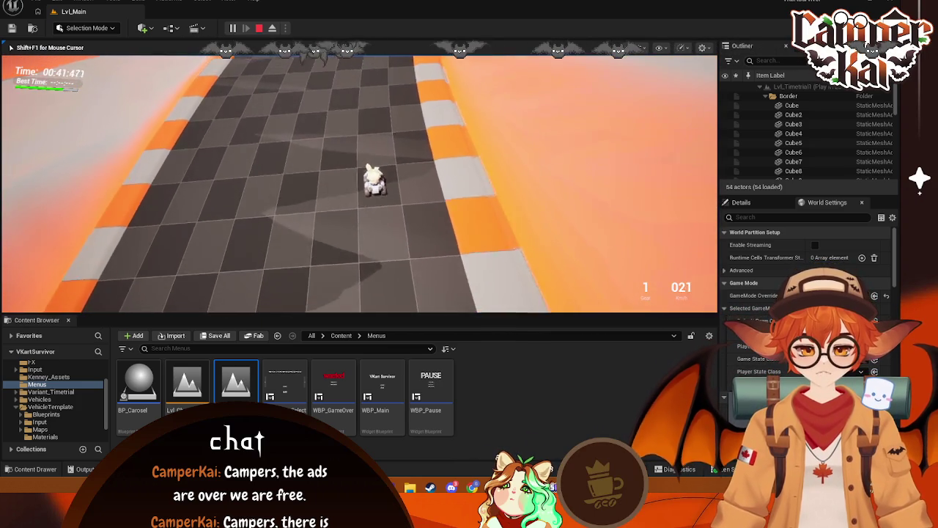
key("a")
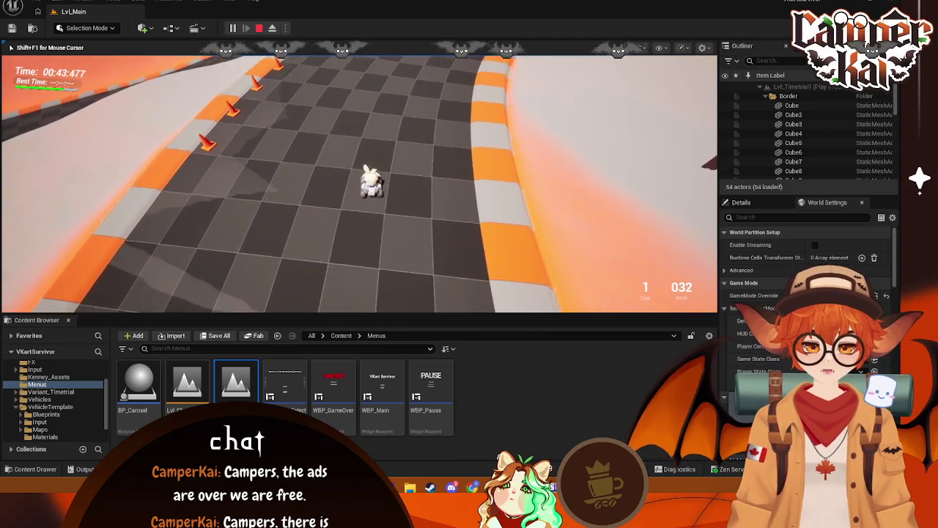
key("d")
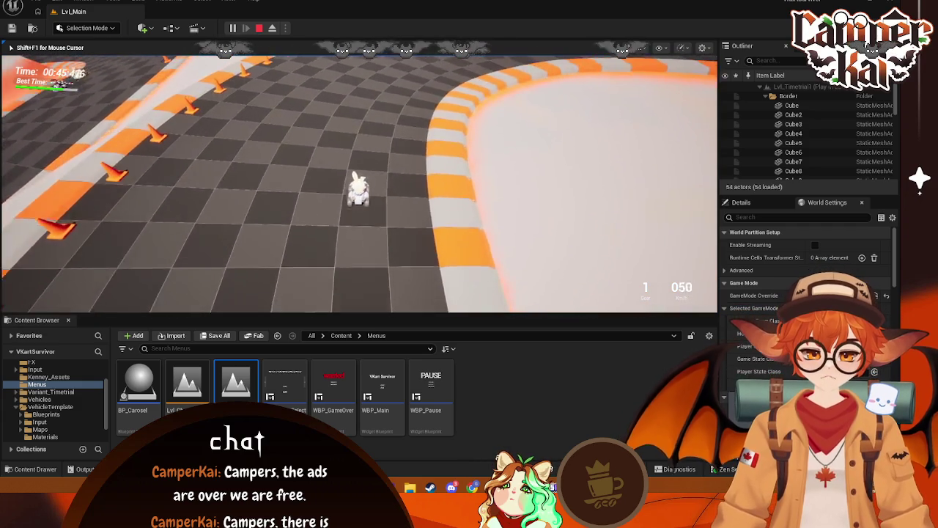
key("d")
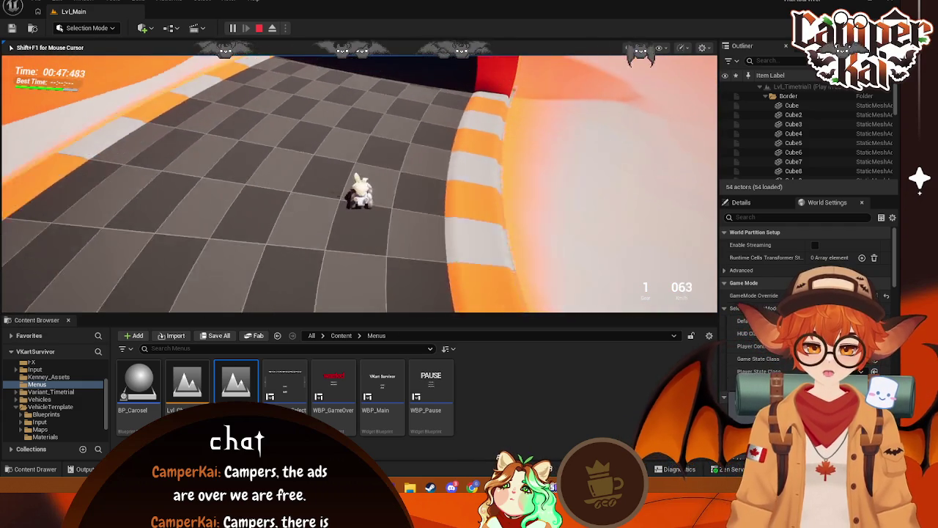
key("w")
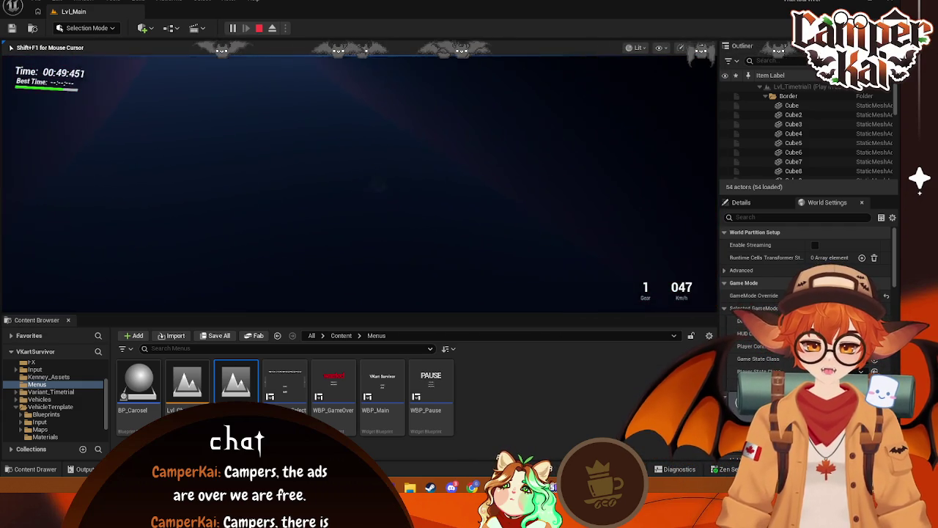
Turn the kart around, drive back onto the checkered track, then stop Play in Editor with Esc
key("s")
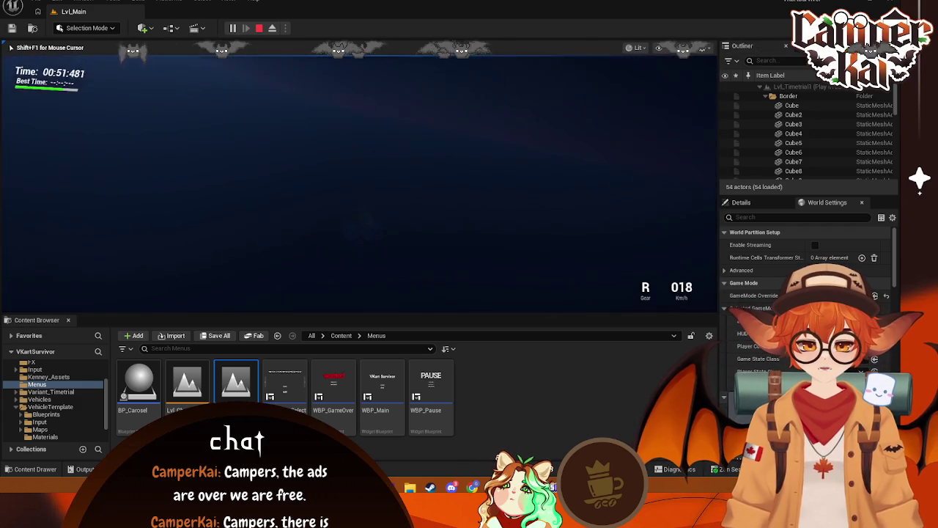
key("w")
key("w")
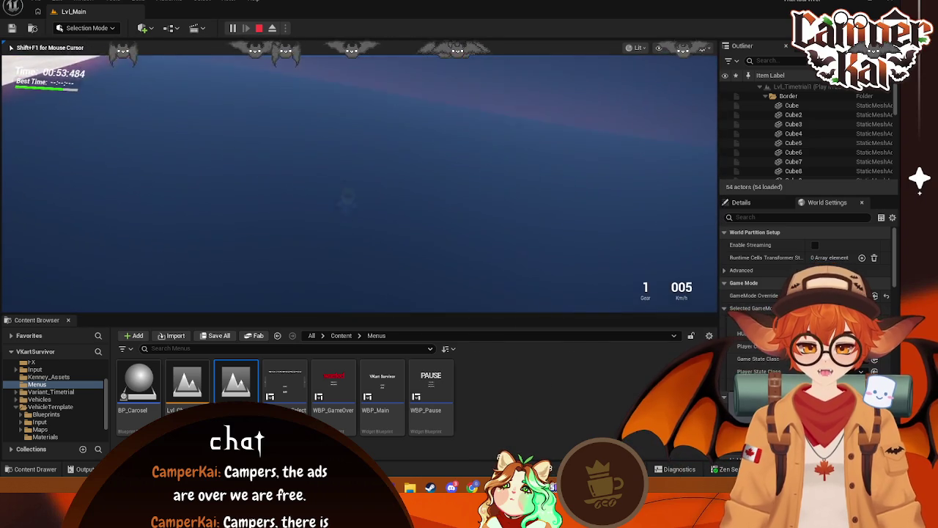
key("w")
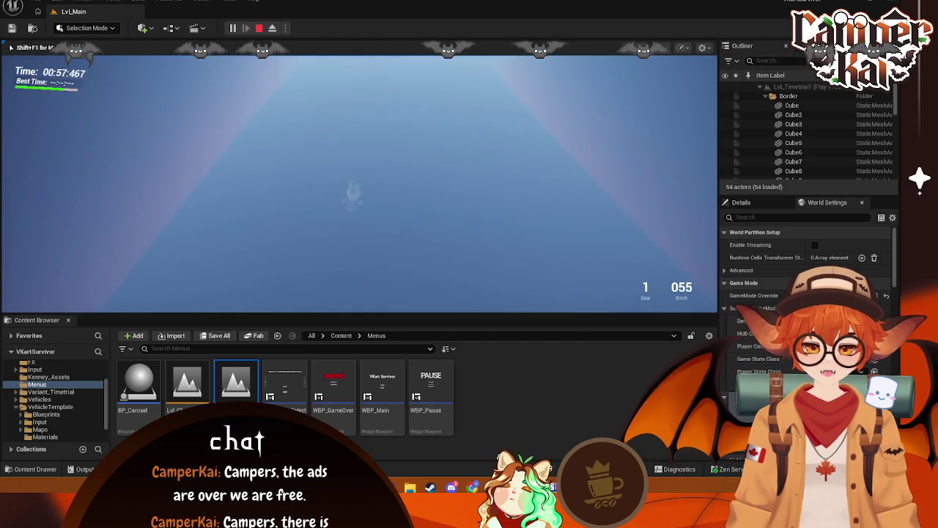
key("w")
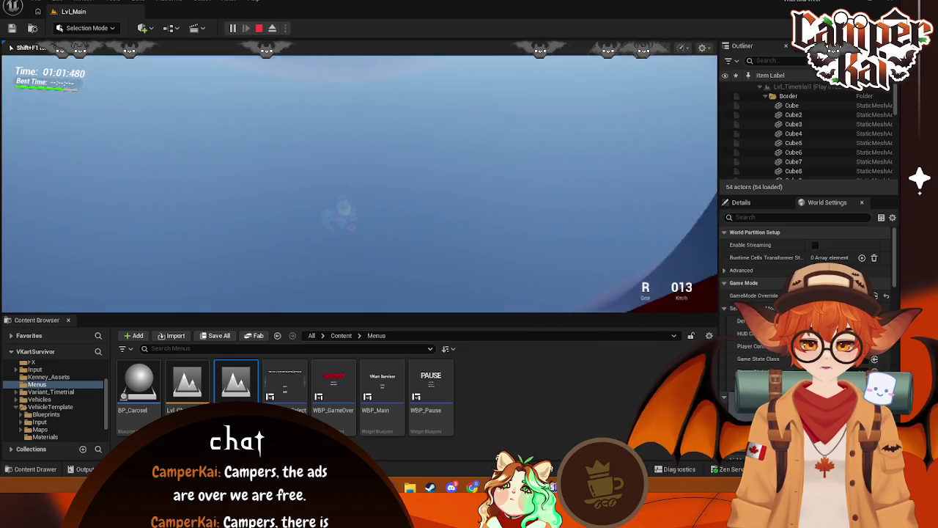
key("w")
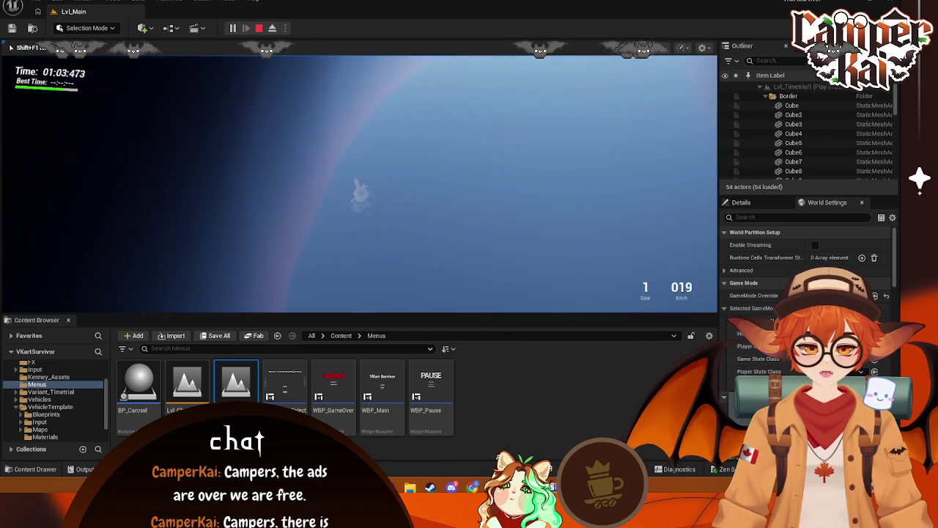
key("w")
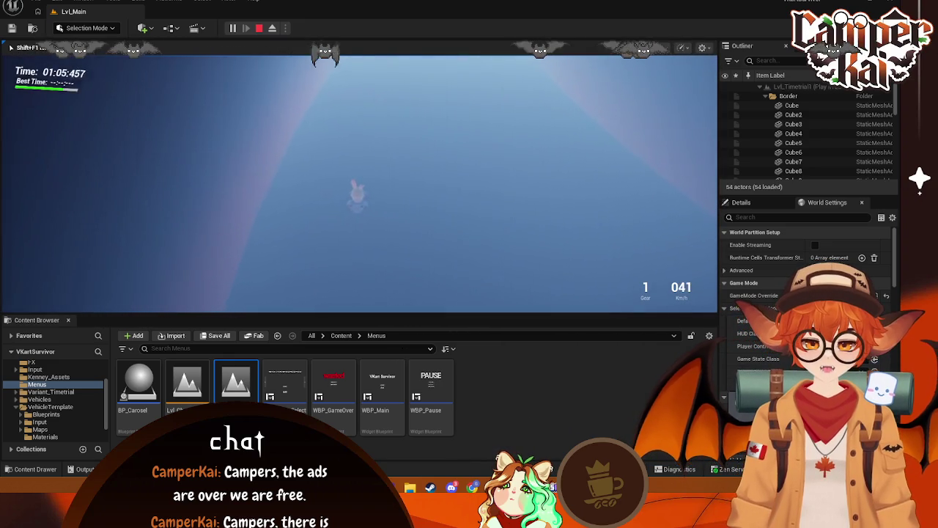
key("w")
key("w")
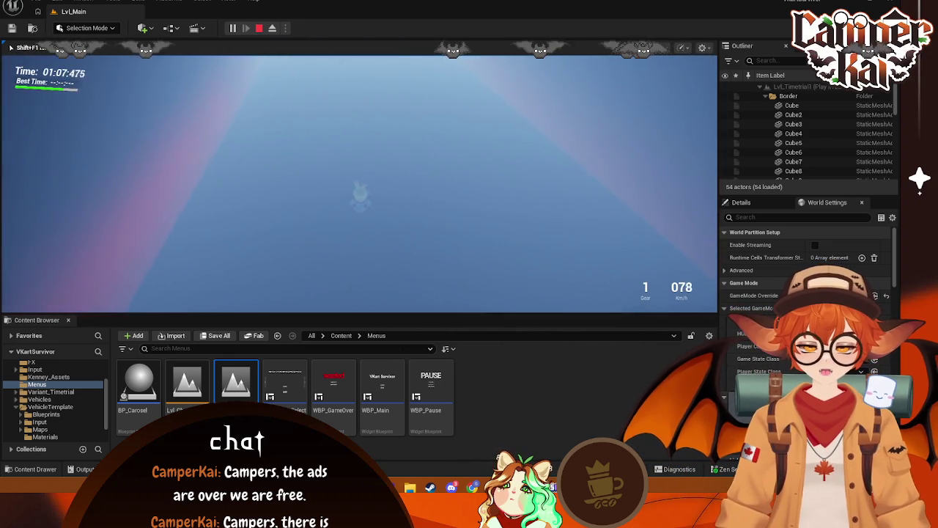
key("w")
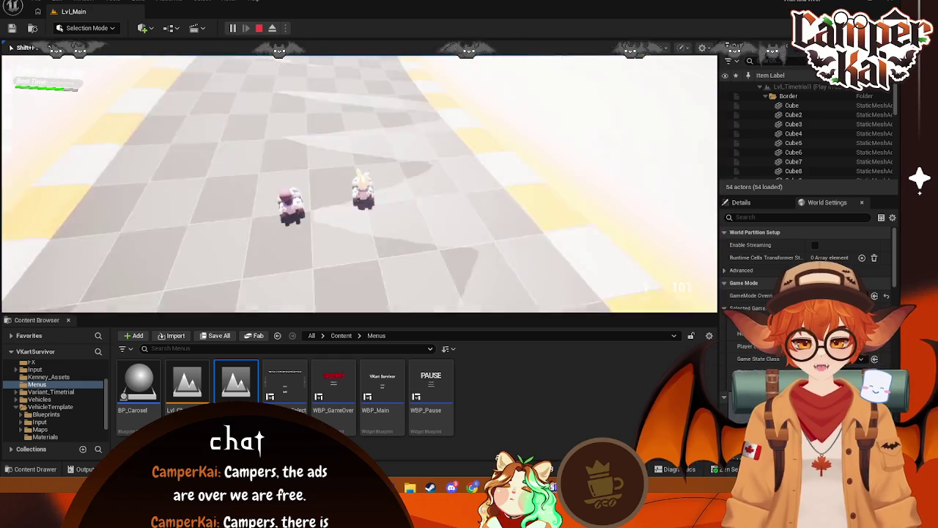
key("w")
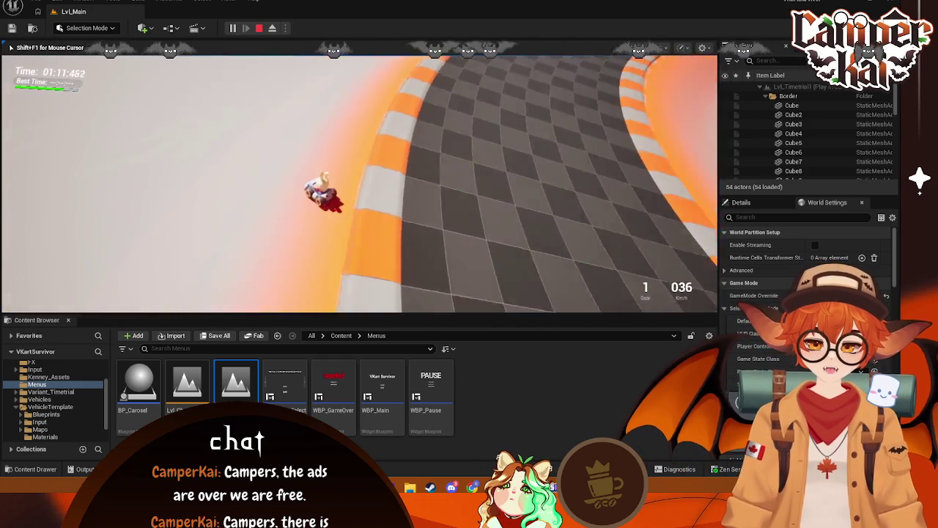
key("s")
key("s")
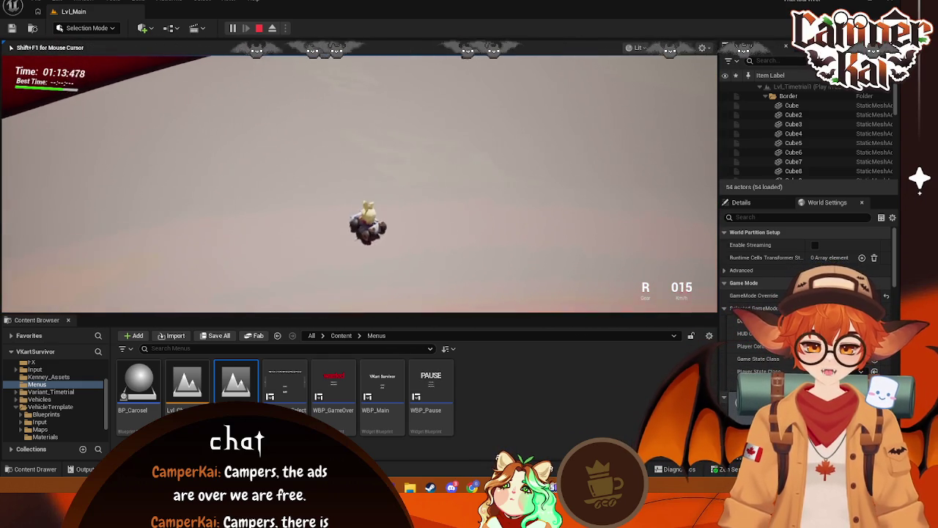
key("w")
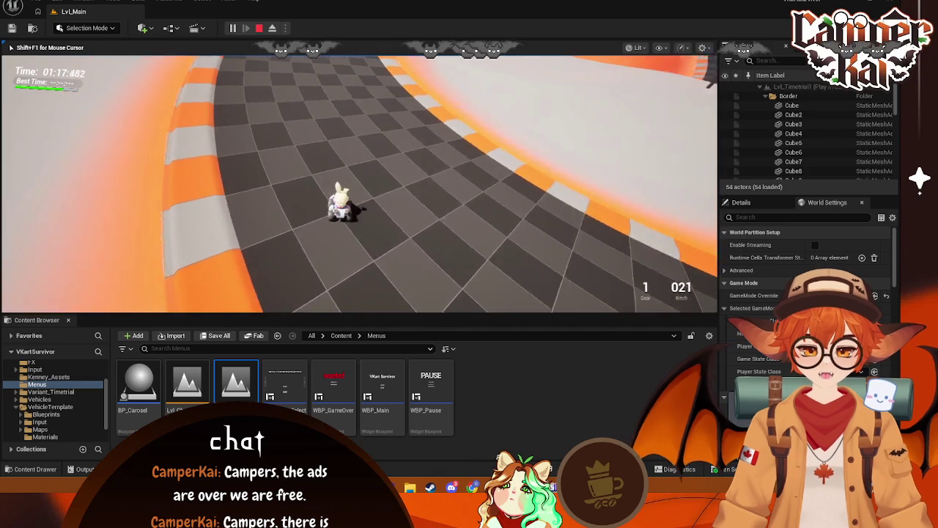
key("Escape")
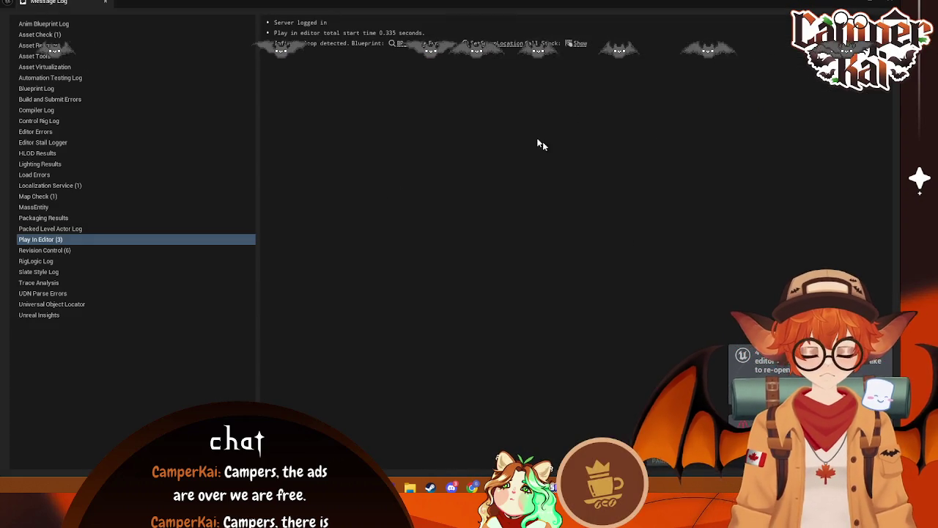
Select the 'Infinite loop detected' entry, close the Message Log, and show the Enemy folder's assets
left_click(323, 45)
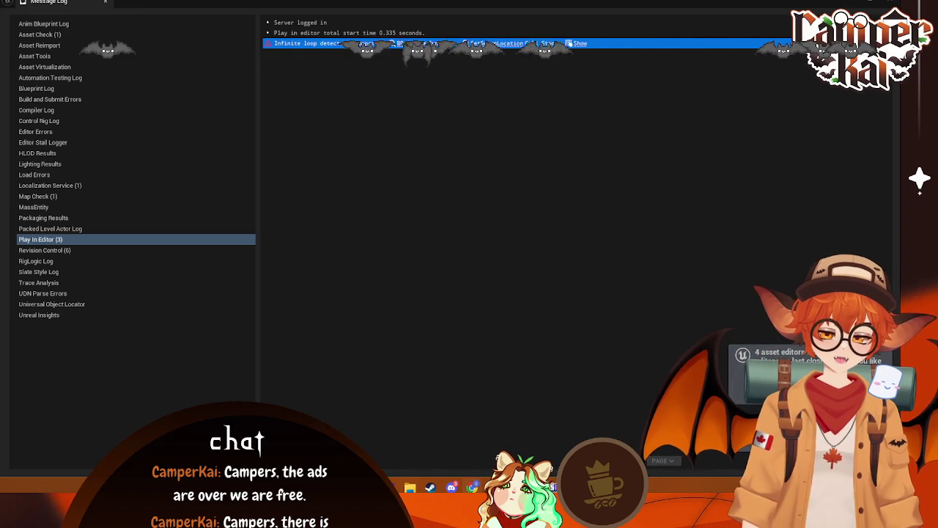
left_click(874, 6)
scroll(61, 400, "up", 2)
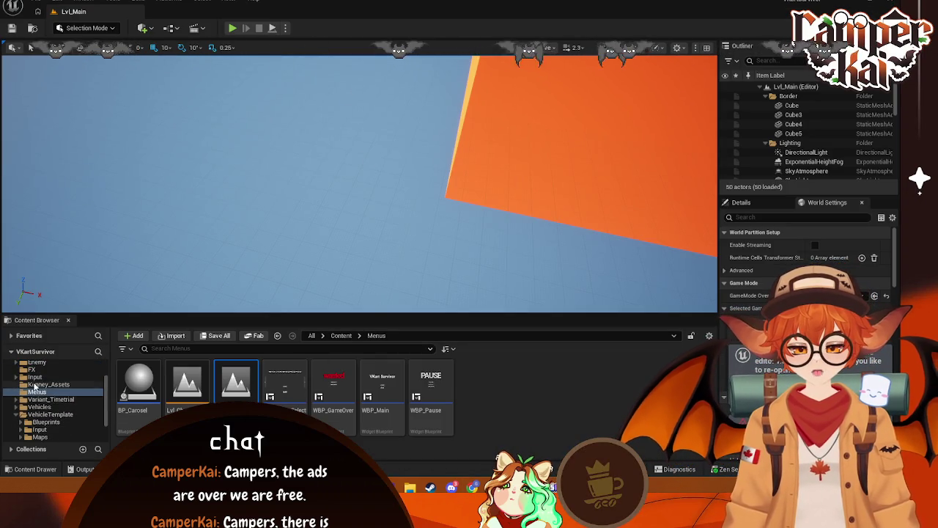
scroll(58, 399, "up", 3)
left_click(36, 395)
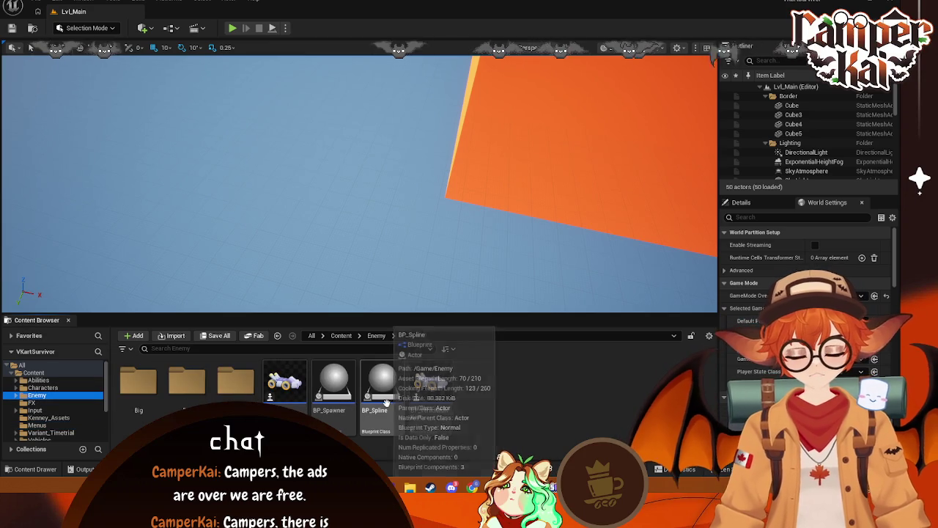
Open BP_Spline and pan around its BeginPlay timer and SetSpawnLocation nodes
double_click(380, 400)
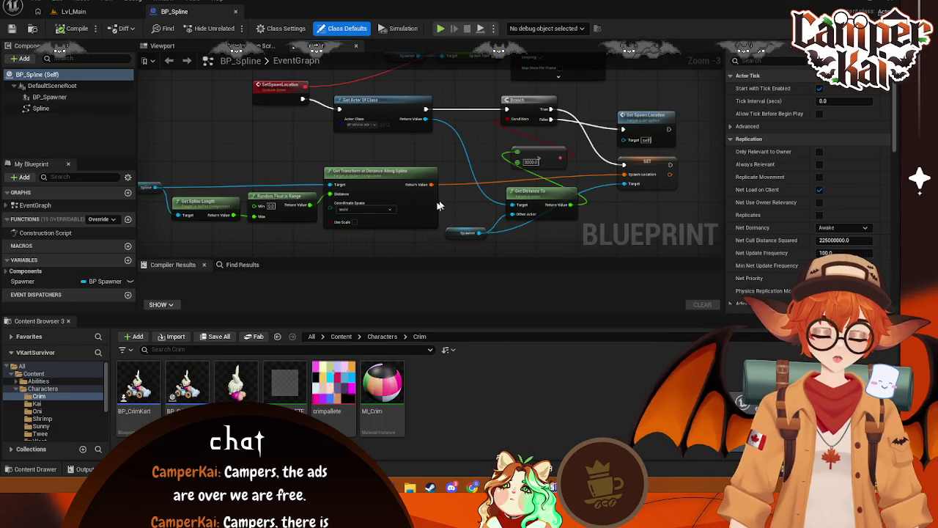
mouse_move(266, 157)
left_mouse_down()
mouse_move(246, 255)
mouse_move(244, 140)
left_mouse_up()
mouse_move(313, 196)
left_mouse_down()
mouse_move(449, 197)
mouse_move(431, 179)
left_mouse_up()
scroll(431, 179, "down", 5)
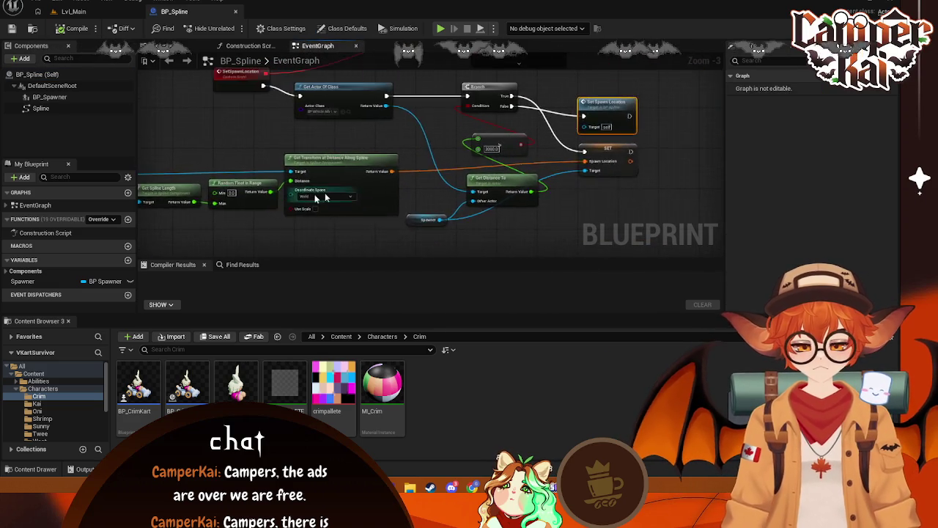
scroll(396, 171, "up", 4)
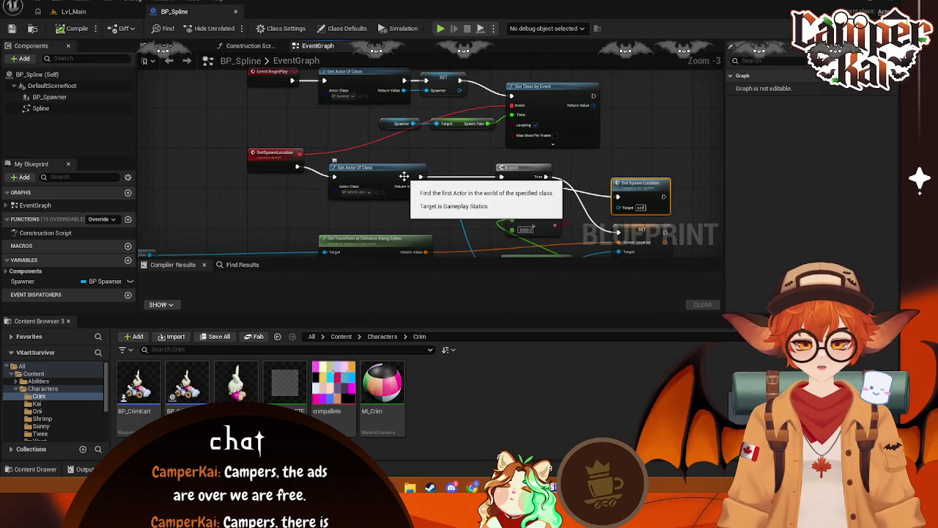
mouse_move(677, 167)
left_mouse_down()
mouse_move(658, 139)
mouse_move(631, 139)
left_mouse_up()
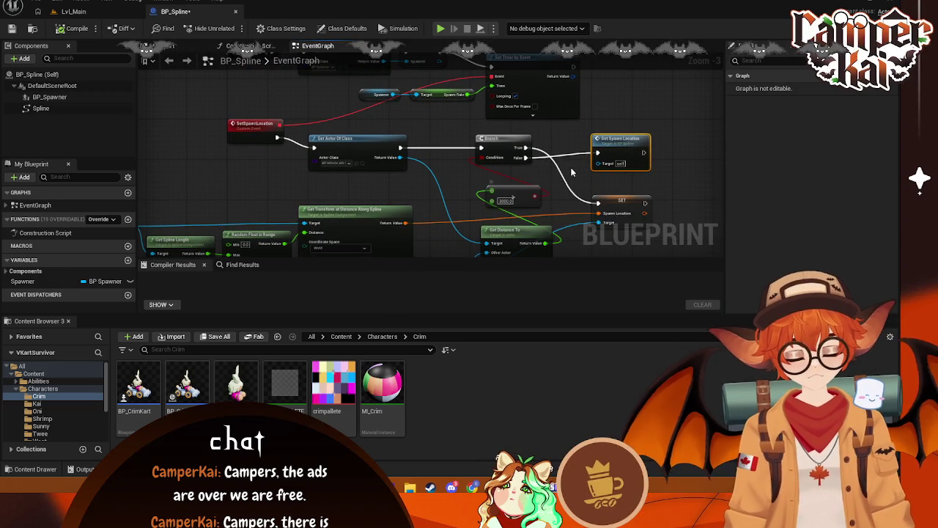
scroll(541, 186, "down", 1)
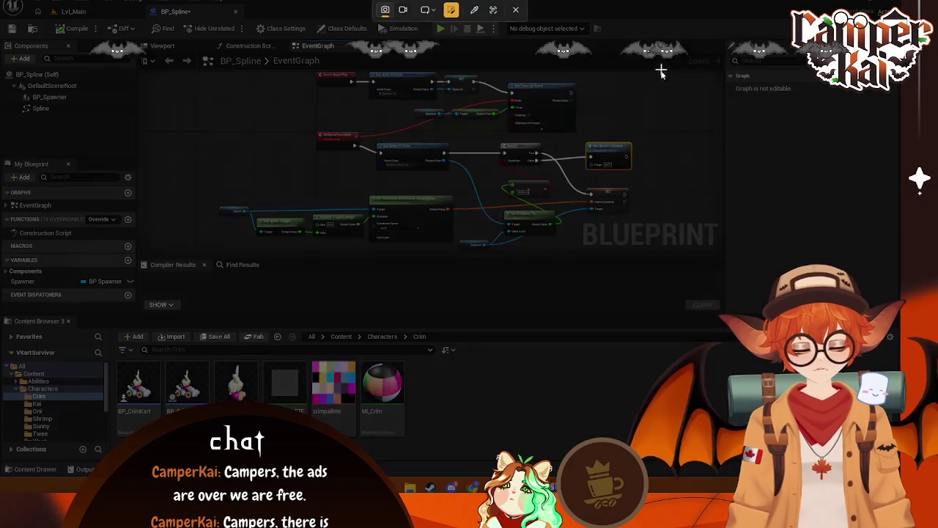
left_click_drag(661, 70, 303, 246)
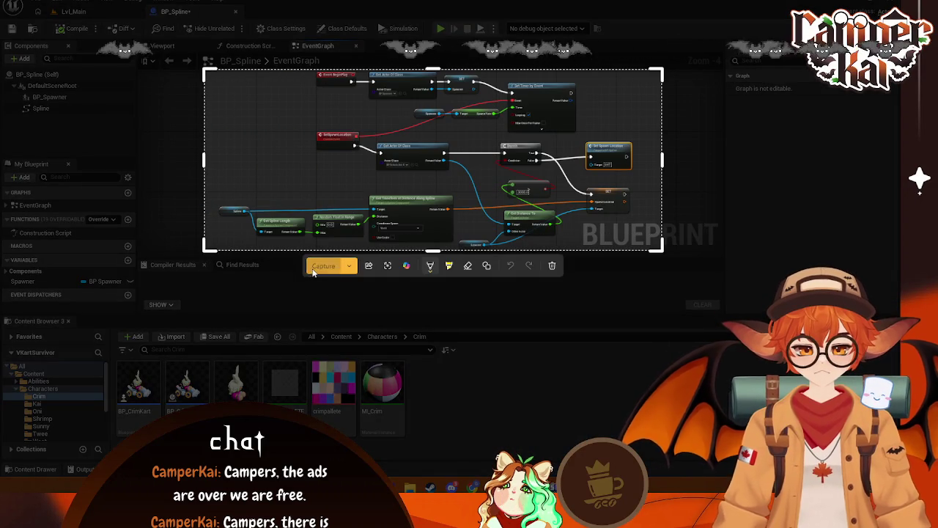
left_click(331, 267)
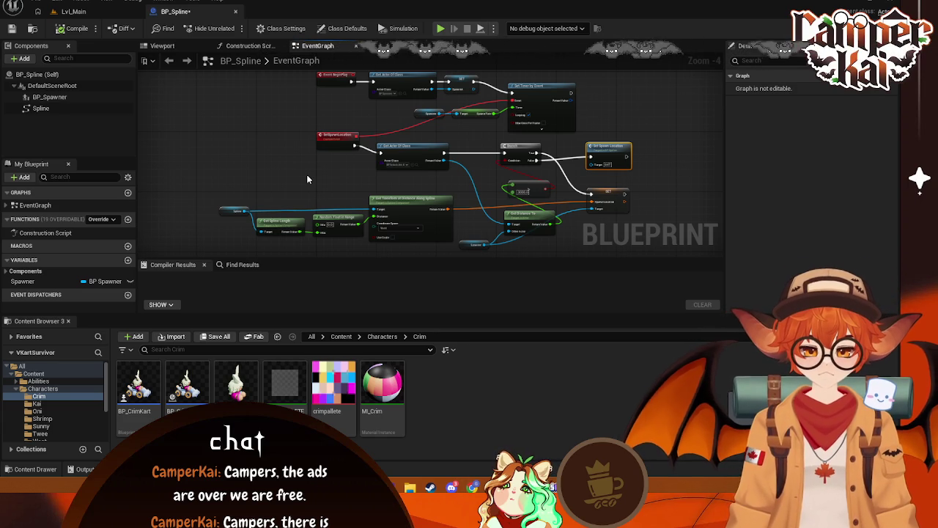
Check the Get Actor Of Class node's searched class, leaving it unchanged
left_click_drag(306, 173, 300, 175)
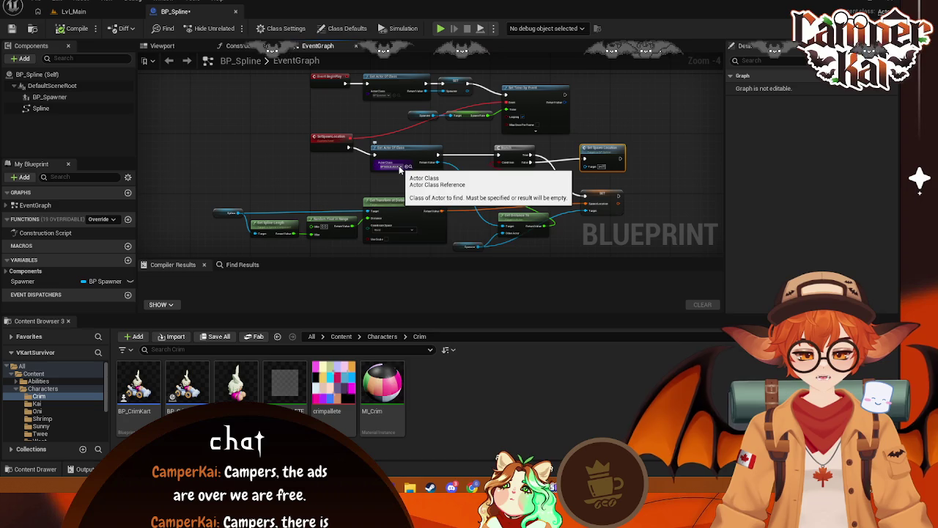
left_click(401, 167)
left_click(374, 182)
scroll(374, 182, "up", 3)
scroll(375, 182, "down", 2)
scroll(375, 182, "down", 1)
scroll(398, 176, "up", 1)
scroll(450, 176, "down", 1)
left_click_drag(449, 176, 431, 147)
left_click_drag(559, 135, 546, 138)
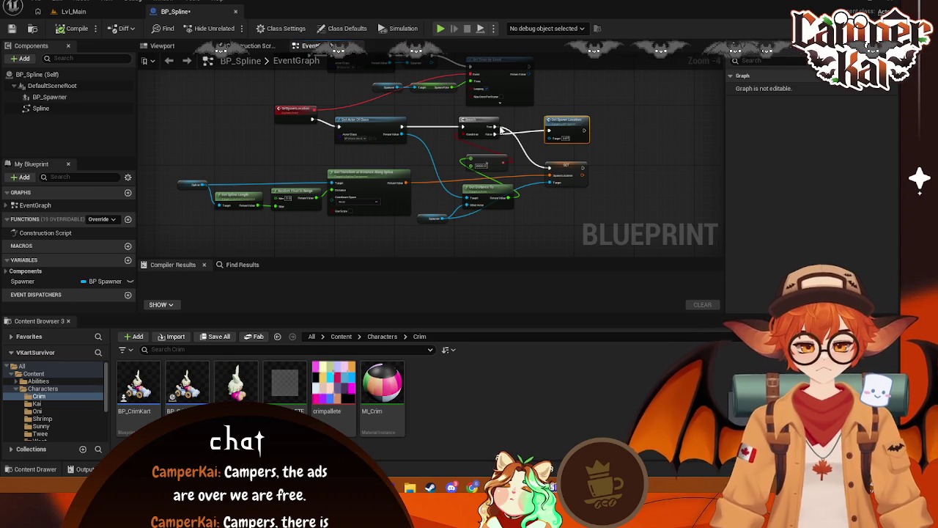
scroll(502, 132, "up", 1)
Rearrange the 3000.0 value and Get Distance To nodes in the graph
left_click_drag(479, 180, 455, 164)
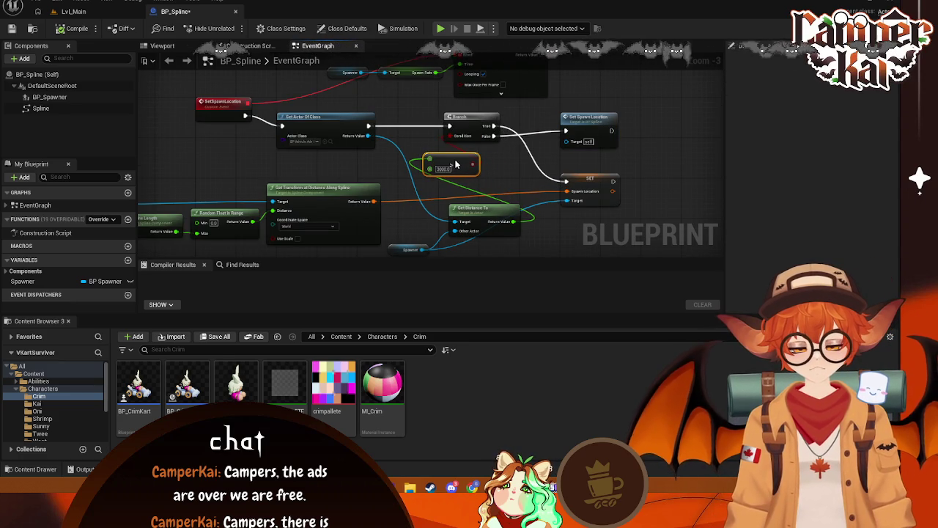
left_click_drag(493, 214, 463, 194)
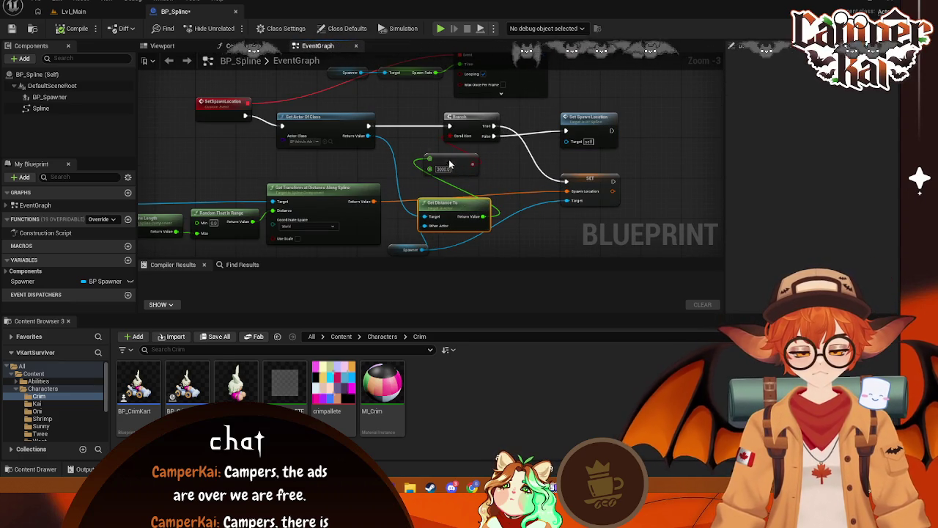
left_click_drag(448, 160, 489, 164)
left_click_drag(452, 212, 442, 202)
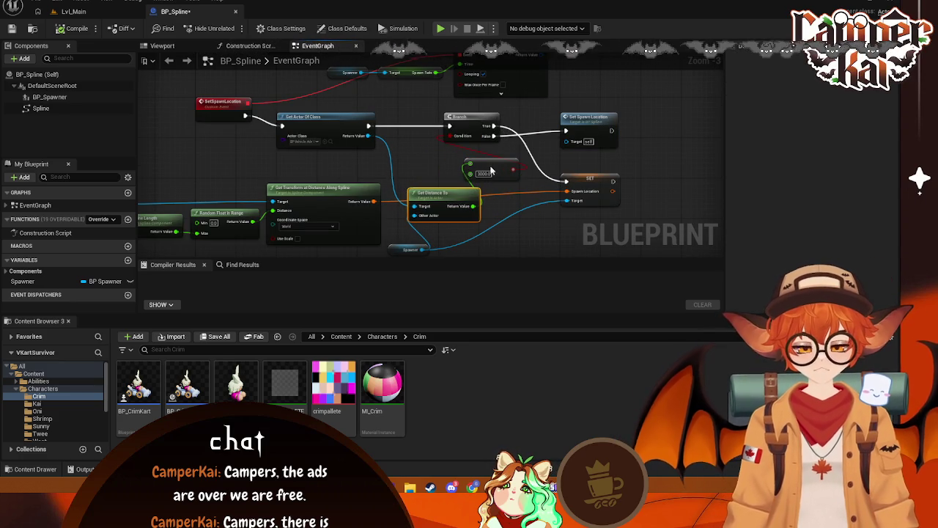
left_click_drag(489, 167, 505, 167)
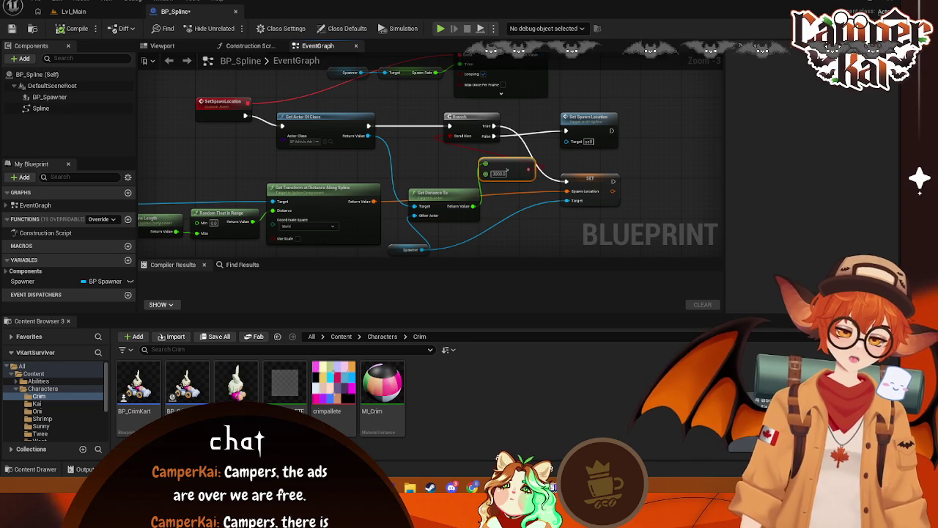
mouse_move(413, 181)
left_mouse_down()
mouse_move(419, 190)
mouse_move(429, 167)
left_mouse_up()
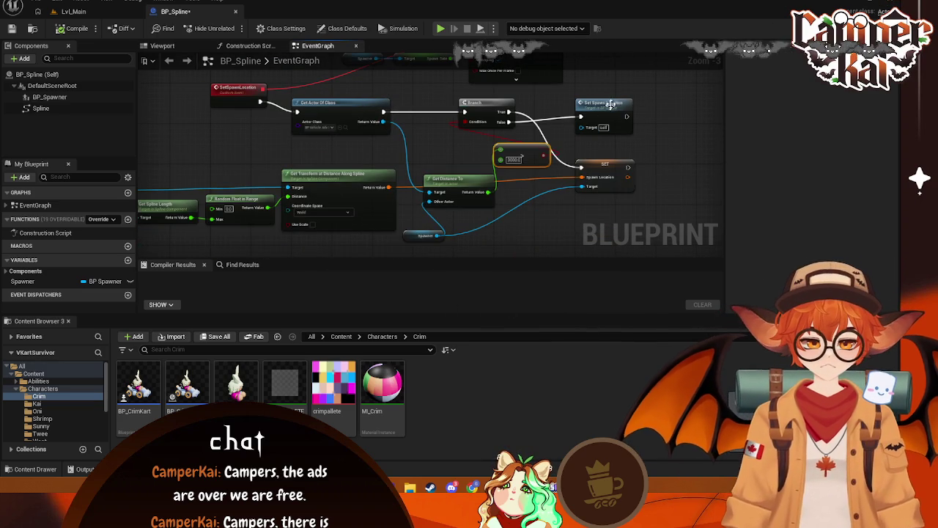
mouse_move(651, 114)
left_mouse_down()
mouse_move(613, 156)
mouse_move(613, 149)
left_mouse_up()
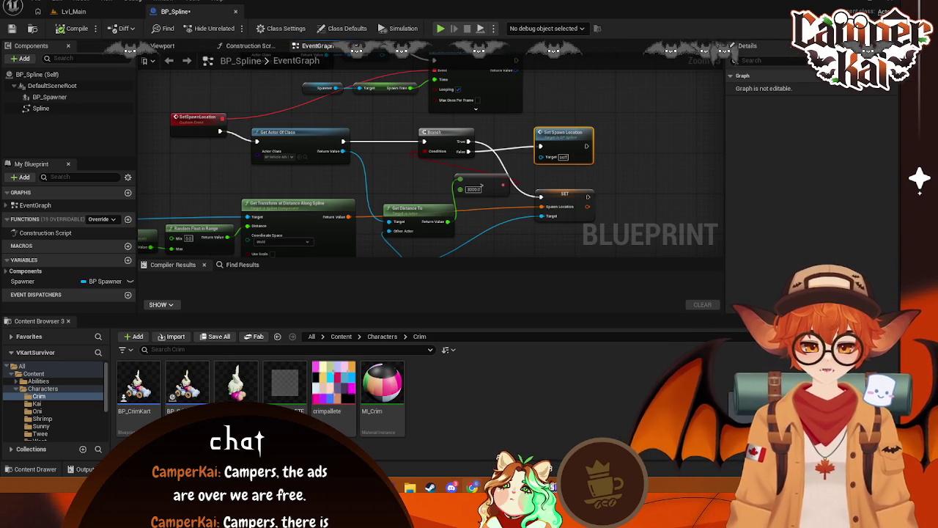
Delete the Set Spawn Location call node and mark the graph area for a screenshot
left_click(553, 134, "ctrl")
right_click(553, 134)
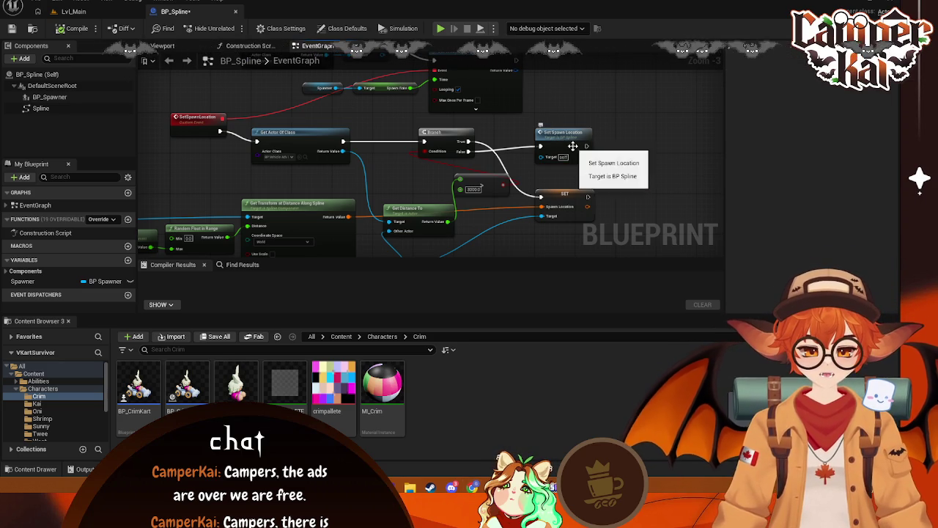
left_click(557, 134)
key("Delete")
scroll(523, 176, "down", 1)
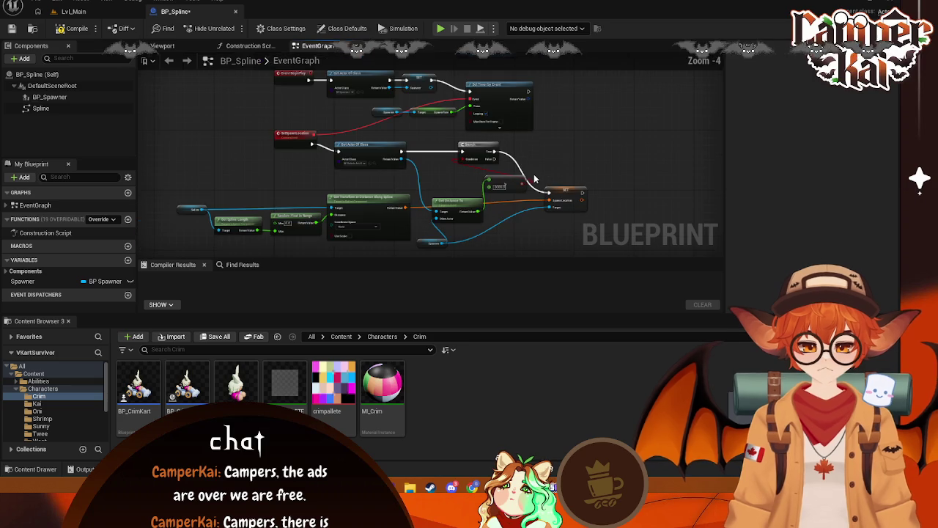
left_click_drag(536, 182, 539, 180)
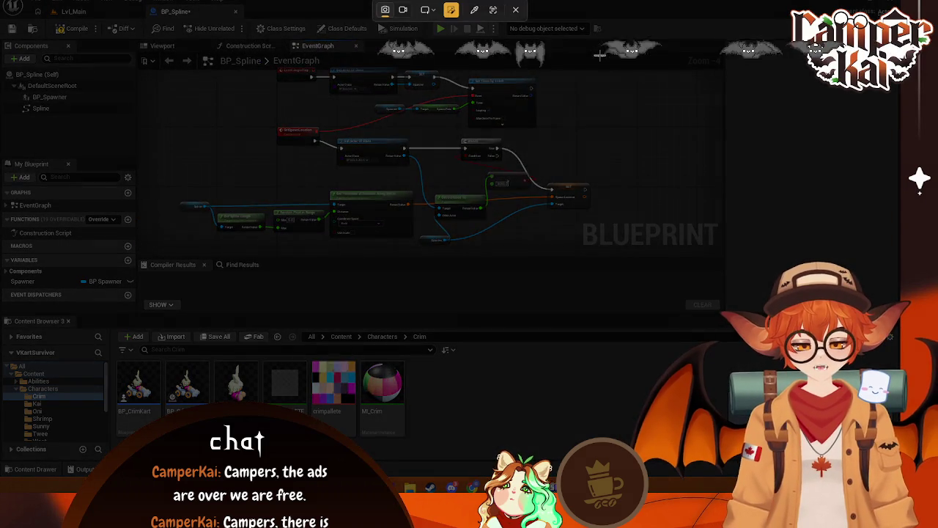
left_click_drag(601, 55, 151, 251)
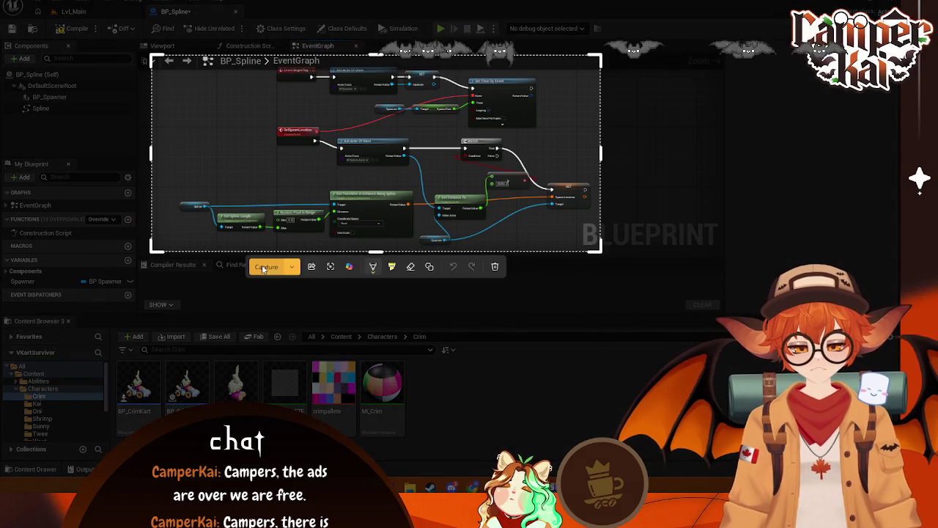
Capture the marked BP_Spline graph region as a screenshot
left_click(266, 267)
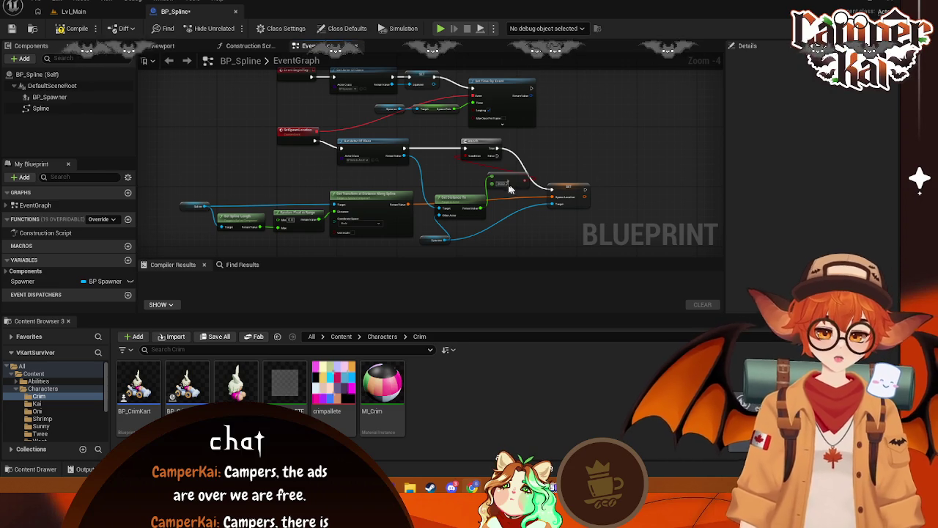
Shift the small compare node to the right in BP_Spline's graph
mouse_move(545, 150)
left_mouse_down()
mouse_move(550, 142)
mouse_move(536, 136)
left_mouse_up()
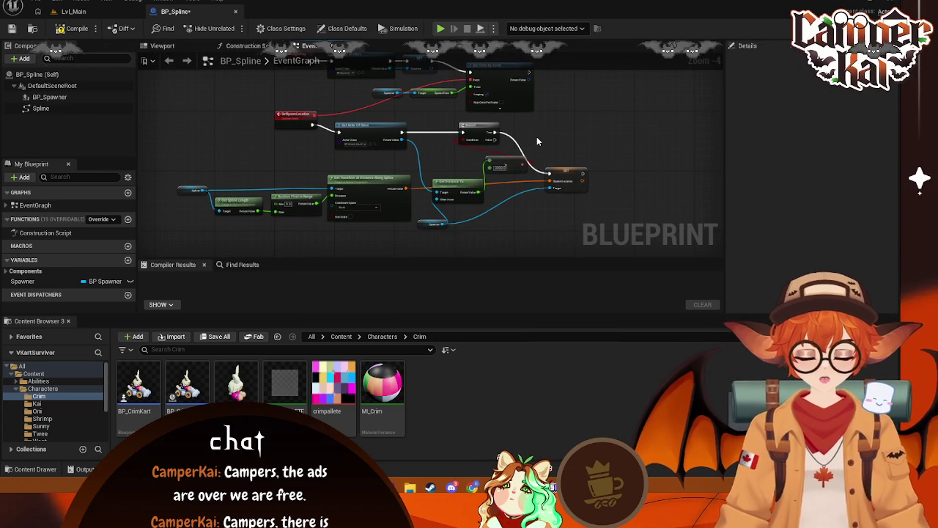
left_click(499, 169)
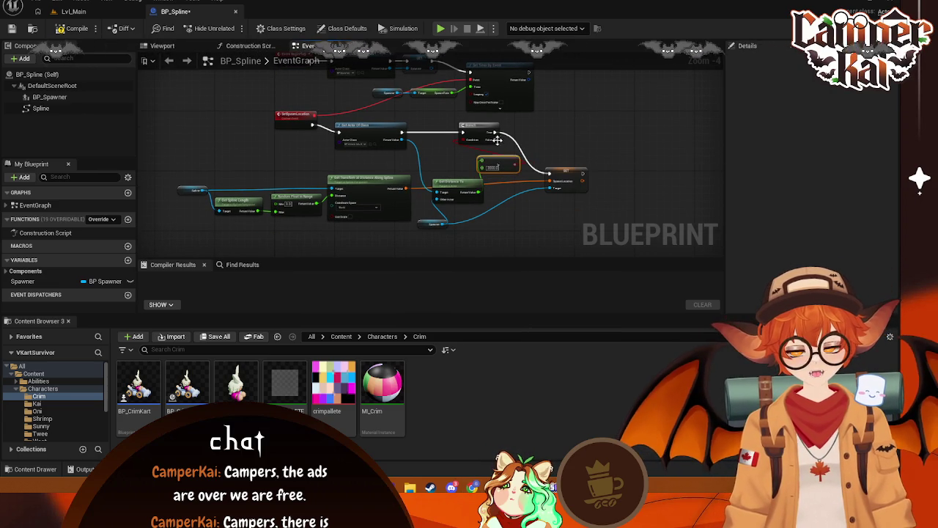
left_click_drag(485, 130, 530, 131)
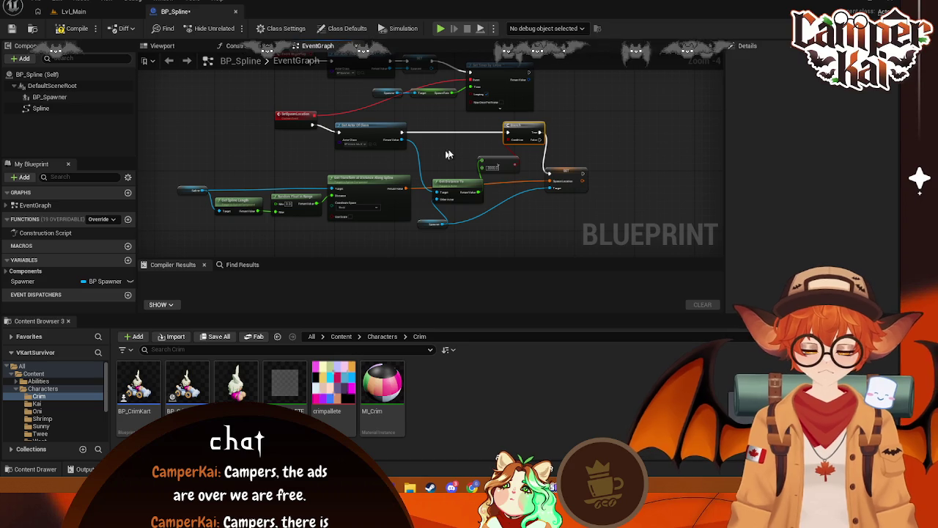
left_click_drag(454, 152, 422, 154)
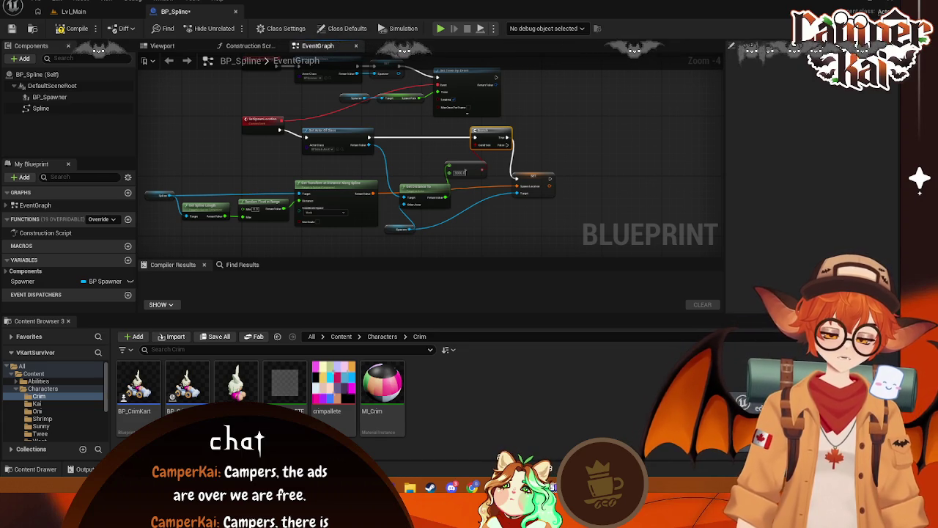
left_click(464, 170)
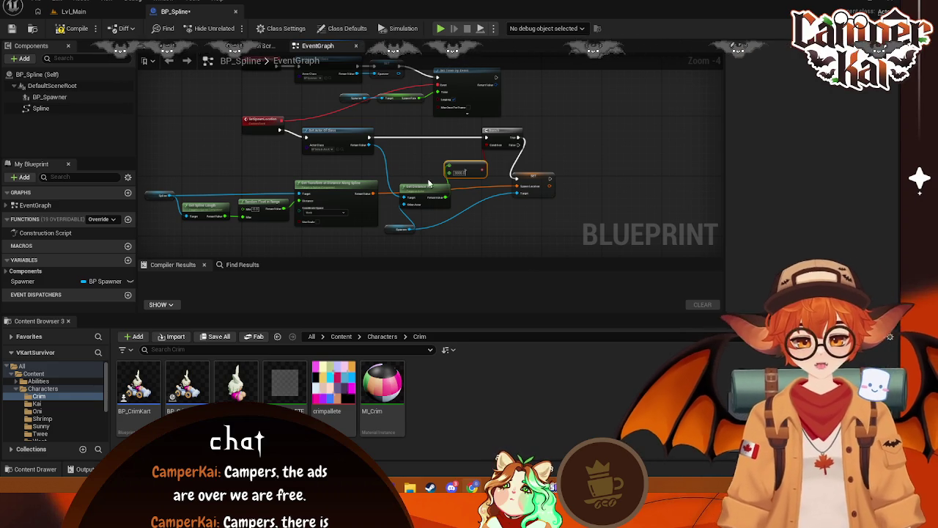
Place Get Distance To between Get Actor Of Class and the Branch
scroll(424, 190, "up", 2)
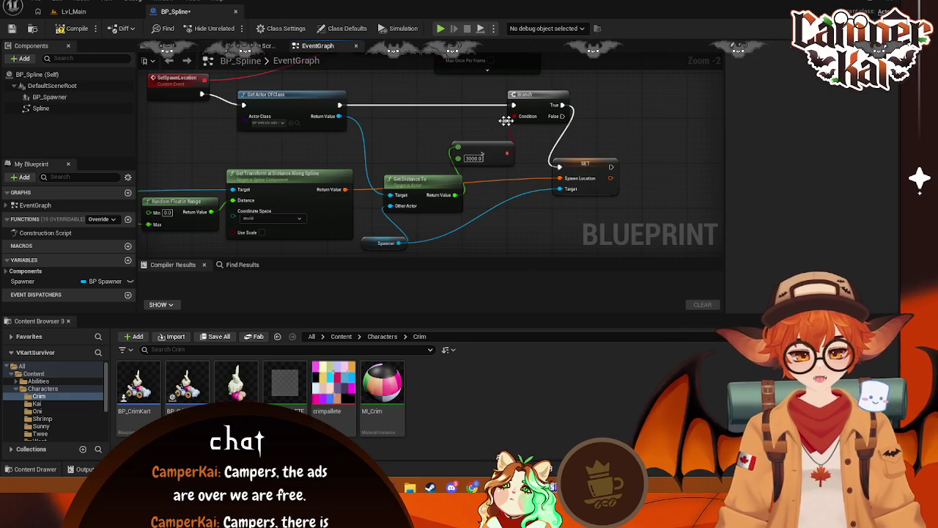
left_click_drag(307, 102, 350, 103)
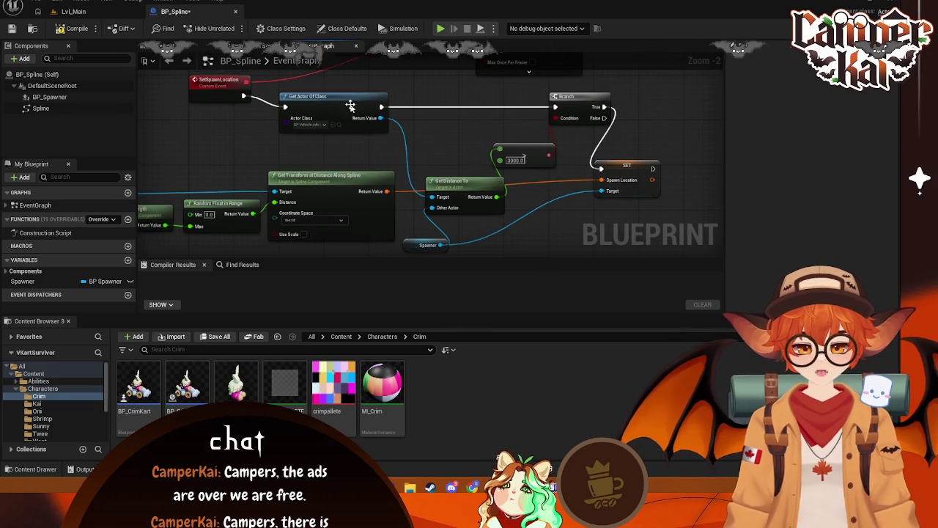
left_click(349, 103)
scroll(440, 127, "down", 1)
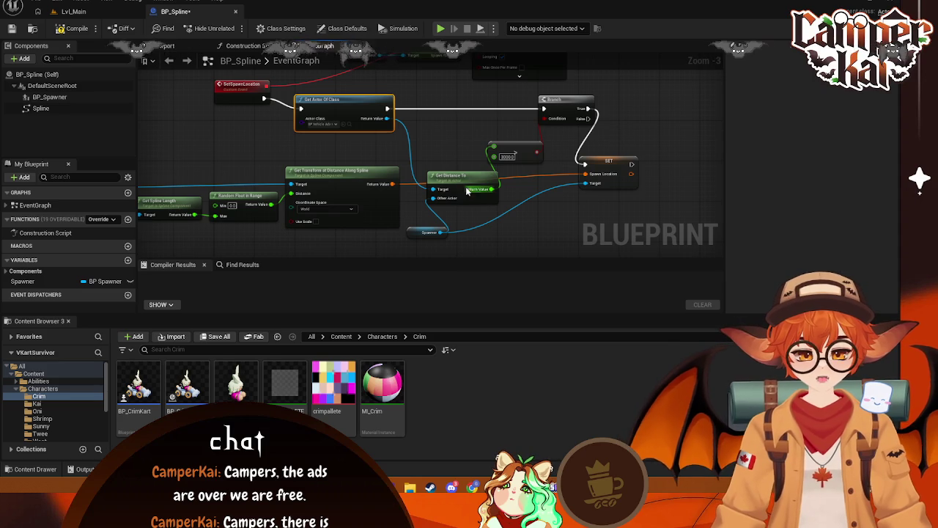
left_click_drag(455, 180, 444, 109)
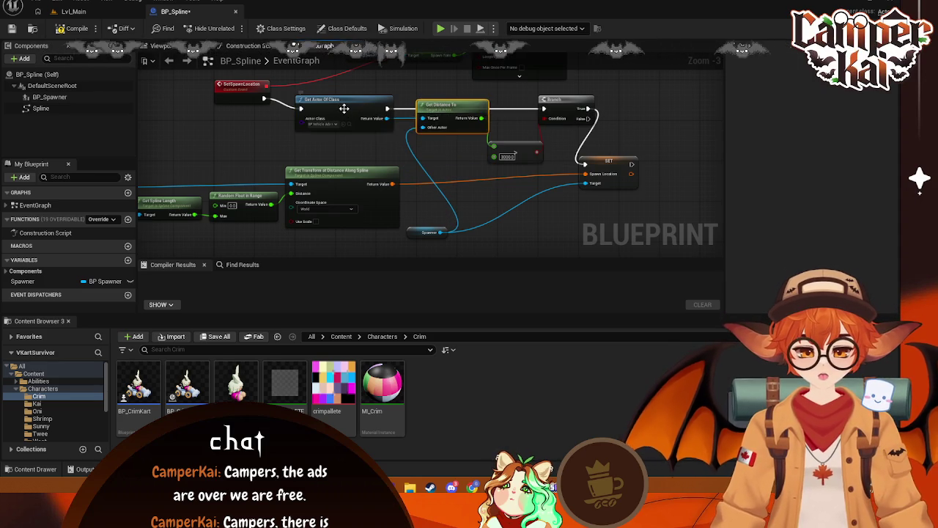
Delete the Get Actor Of Class, Get Distance To, compare and Branch nodes
left_click(339, 109)
key("Delete")
left_click(452, 105)
key("Delete")
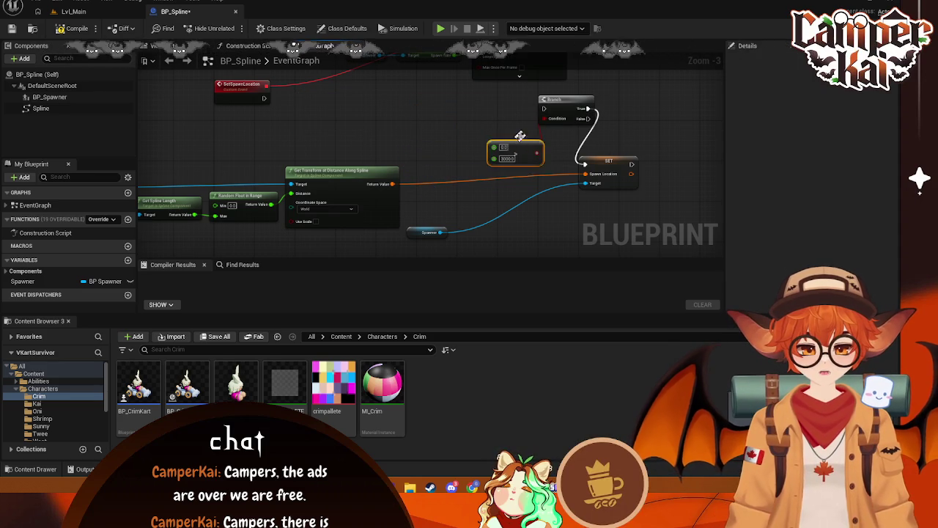
key("Delete")
left_click(564, 101)
key("Delete")
Wire SetSpawnLocation's exec straight to SET, regroup the spawn nodes, and start a screen capture
mouse_move(264, 98)
left_mouse_down()
mouse_move(527, 134)
mouse_move(585, 164)
mouse_move(479, 135)
left_mouse_up()
scroll(584, 164, "down", 1)
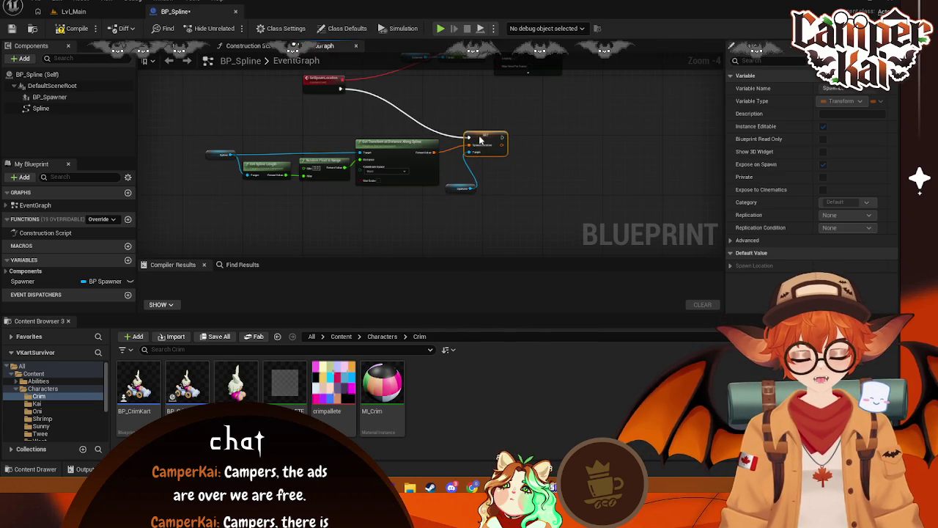
left_click_drag(447, 189, 397, 200)
mouse_move(556, 221)
left_mouse_down()
mouse_move(498, 222)
mouse_move(171, 146)
left_mouse_up()
left_click_drag(481, 138, 551, 97)
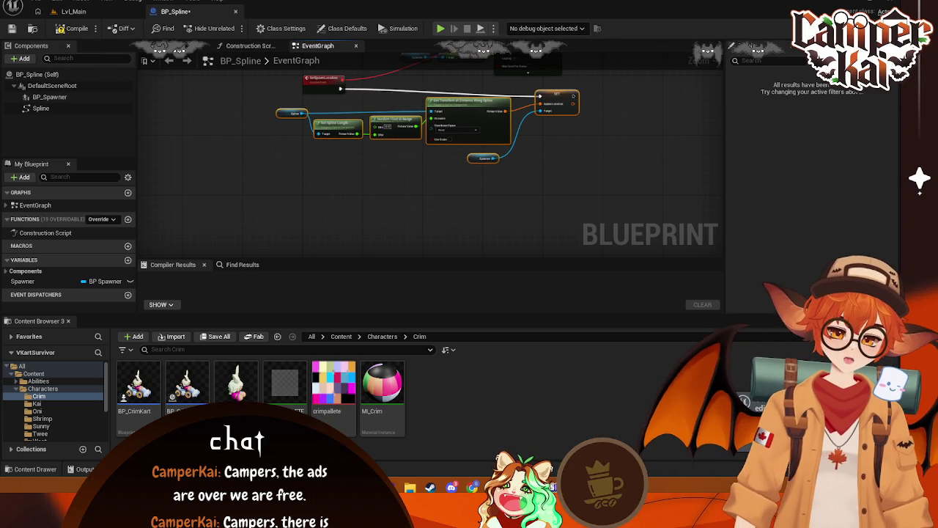
mouse_move(483, 132)
left_mouse_down()
mouse_move(442, 220)
mouse_move(441, 205)
left_mouse_up()
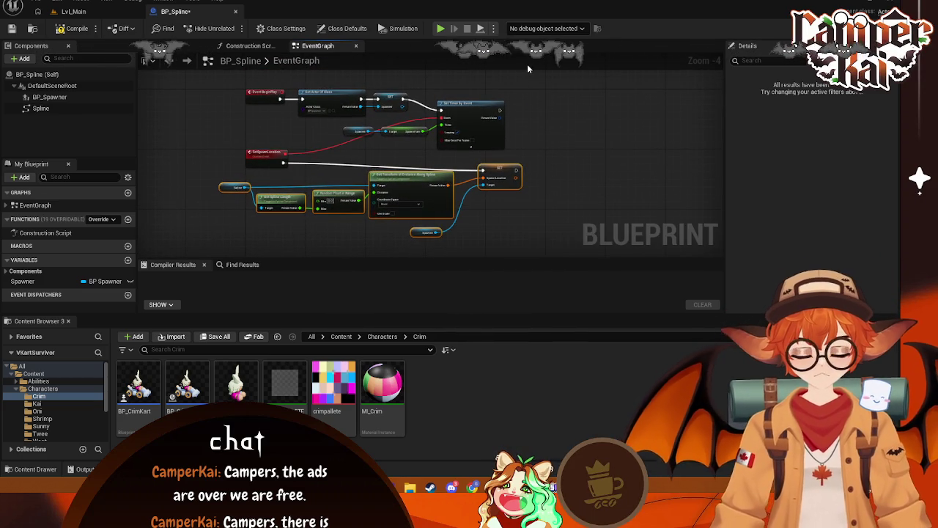
key("Print")
Snip a screenshot of the tidied graph, then compile BP_Spline
left_click_drag(533, 74, 185, 260)
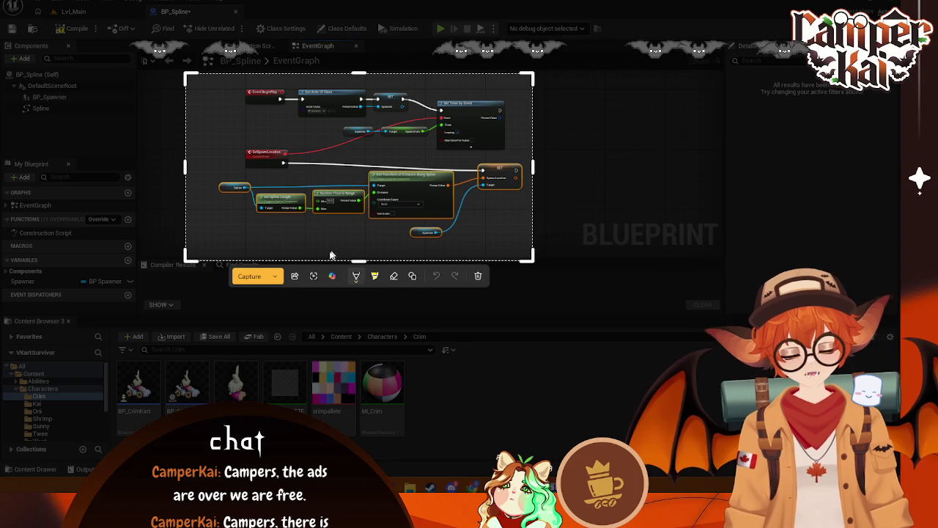
left_click(249, 277)
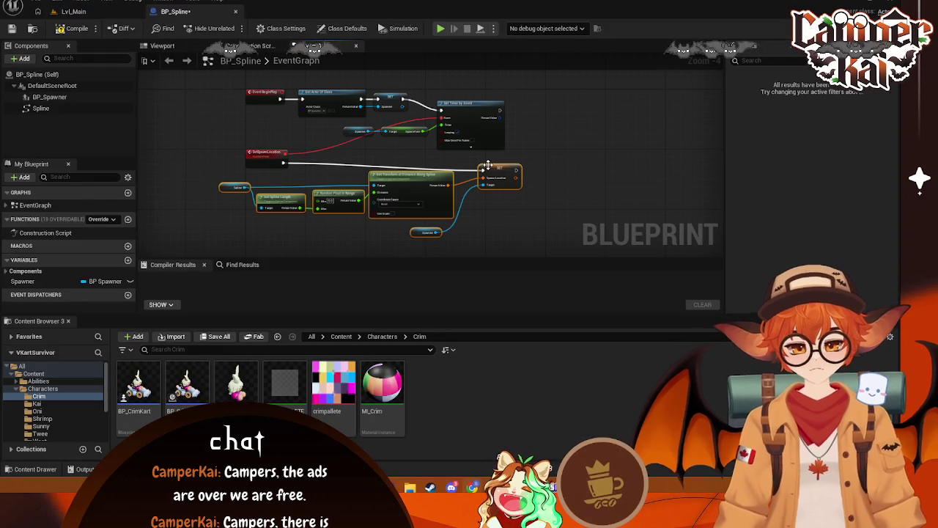
scroll(488, 186, "up", 1)
left_click_drag(500, 201, 547, 189)
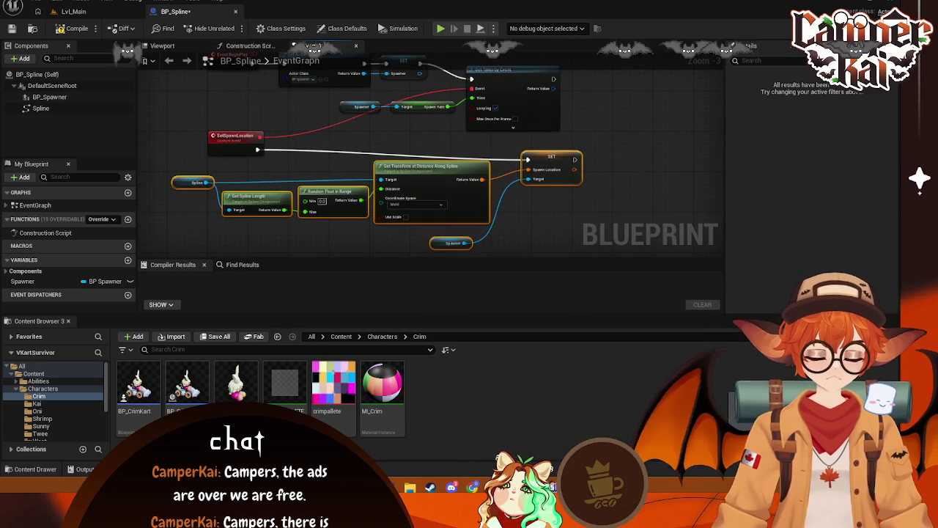
left_click(77, 28)
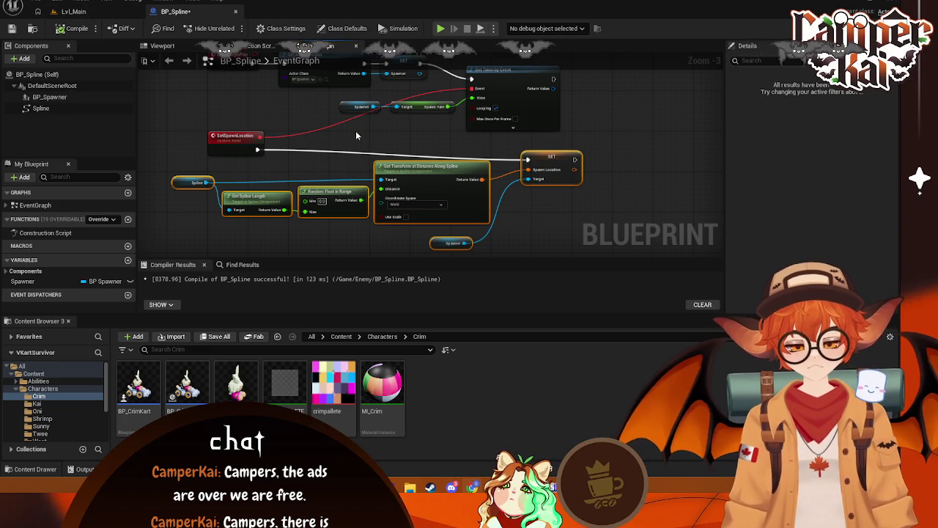
mouse_move(405, 144)
left_mouse_down()
mouse_move(420, 176)
mouse_move(423, 157)
left_mouse_up()
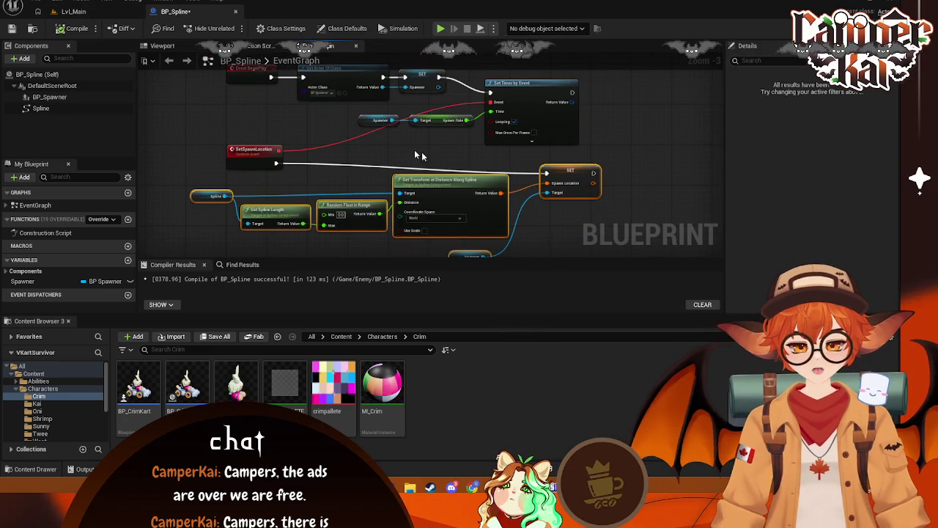
left_click(211, 99)
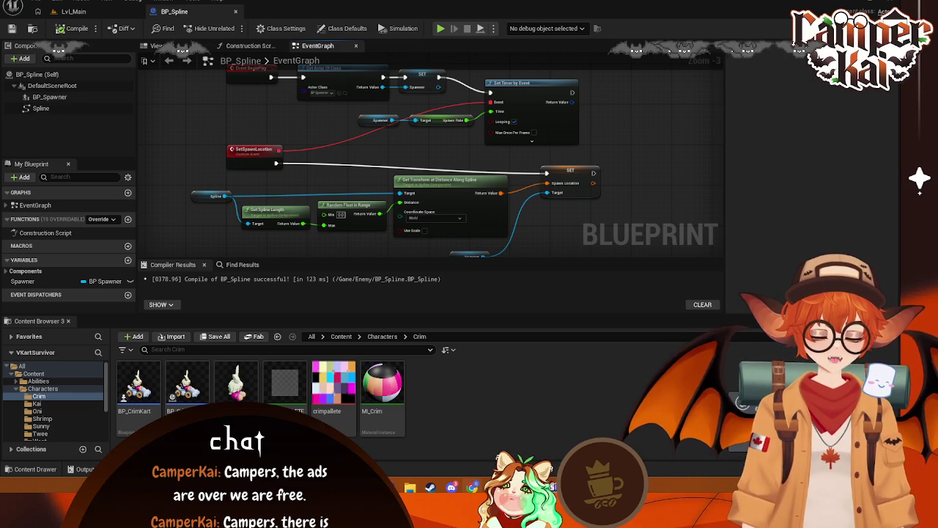
Move SET to the right and bring up actions for Get Transform's Return Value pin
left_click_drag(324, 167, 320, 170)
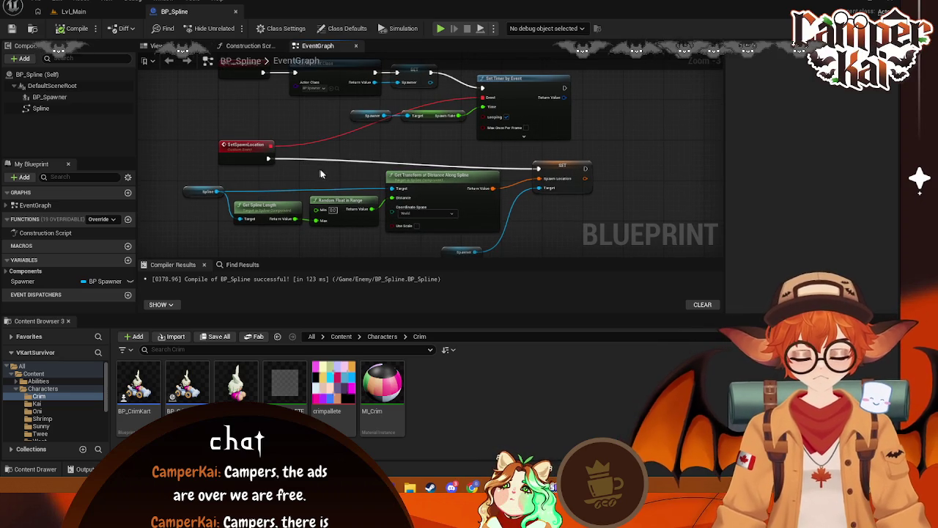
left_click_drag(566, 169, 603, 167)
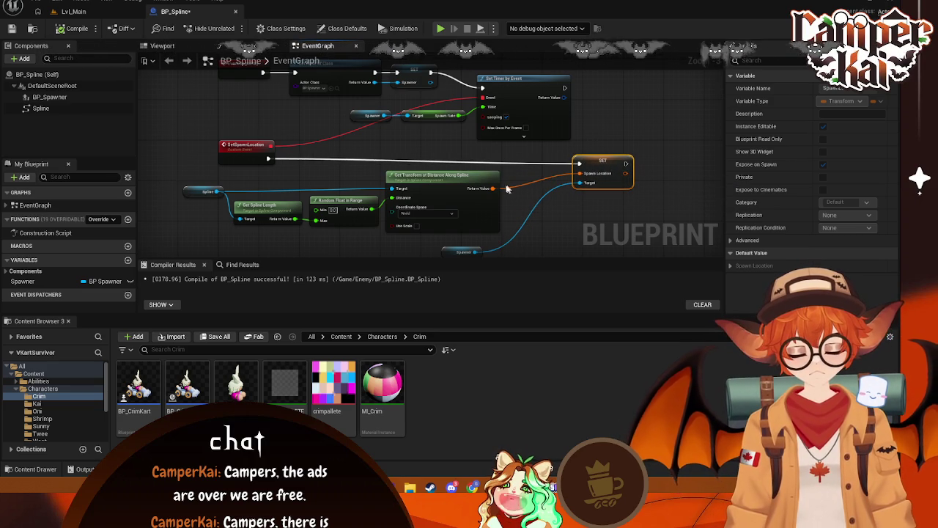
right_click(483, 191)
mouse_move(537, 246)
left_click(493, 212)
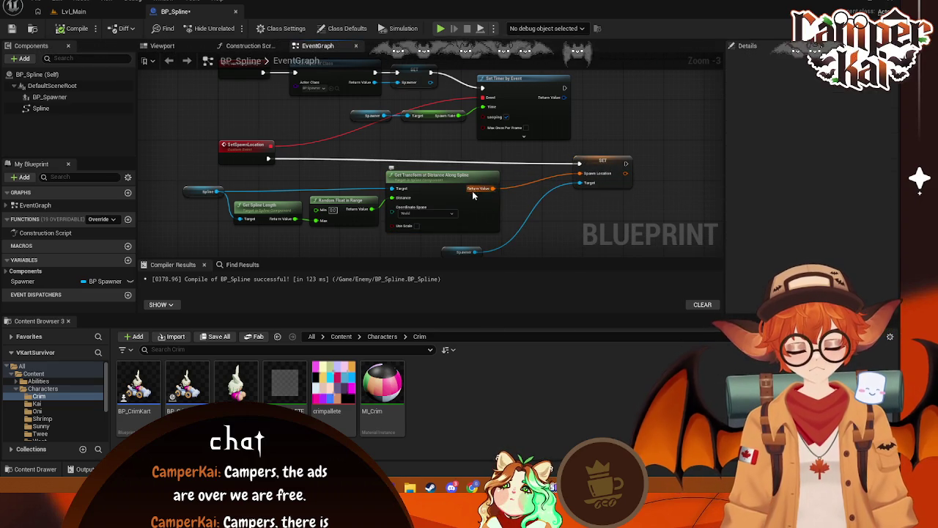
right_click(473, 192)
left_click(637, 214)
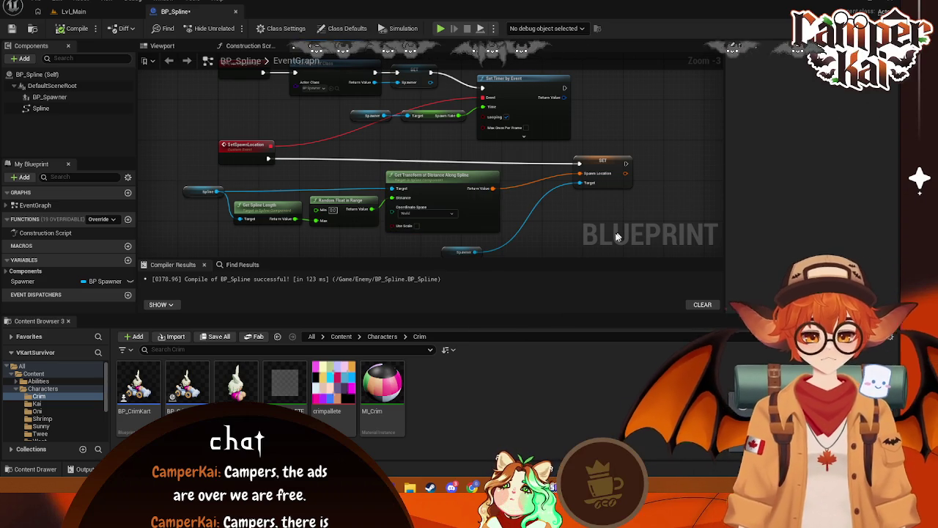
mouse_move(473, 195)
left_mouse_down()
mouse_move(442, 181)
mouse_move(452, 196)
left_mouse_up()
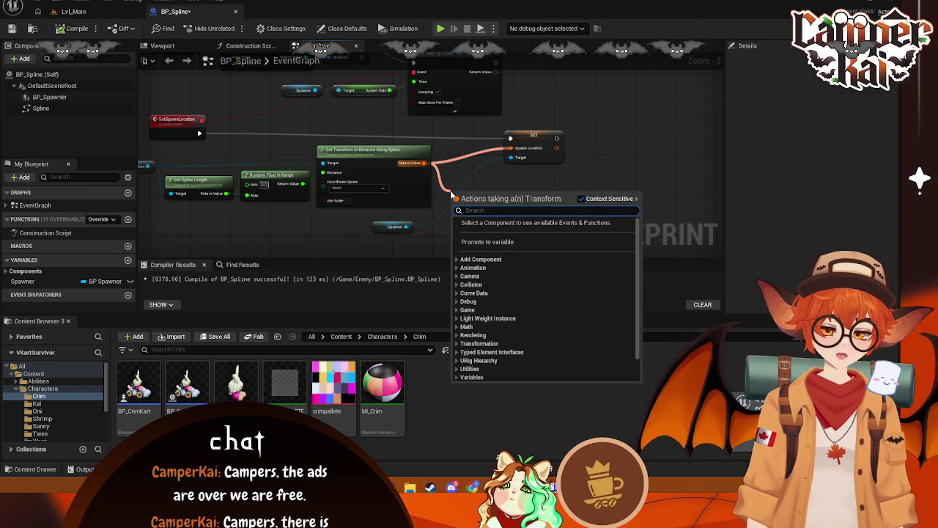
Add a Break Transform node on the transform output and move SET further right
type("break")
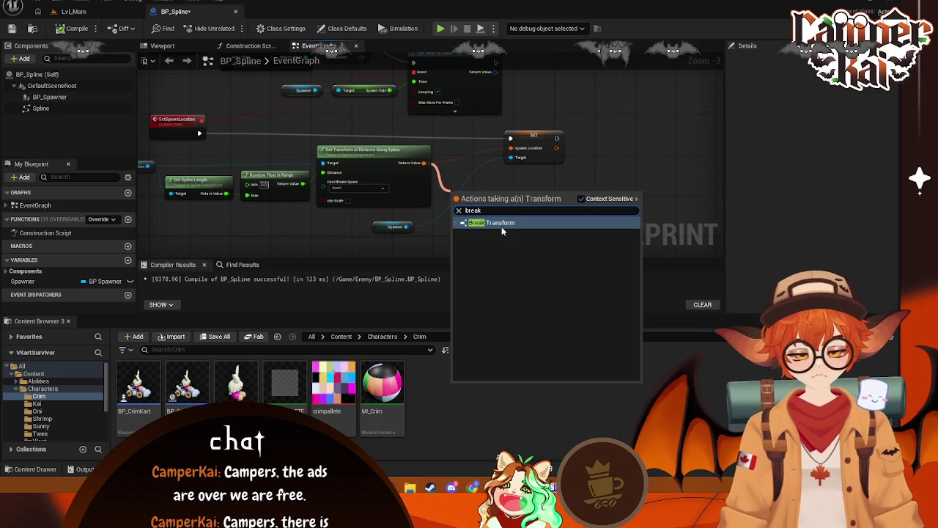
key("Return")
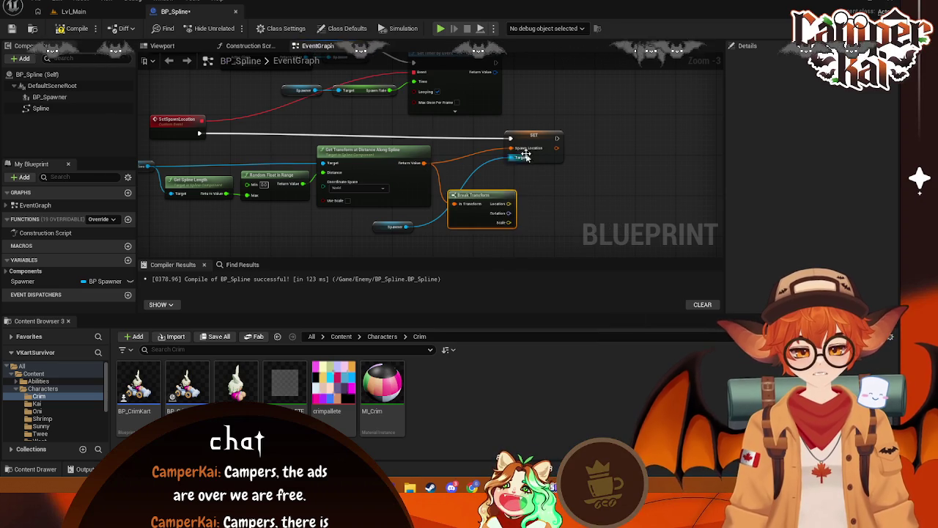
left_click_drag(532, 138, 591, 138)
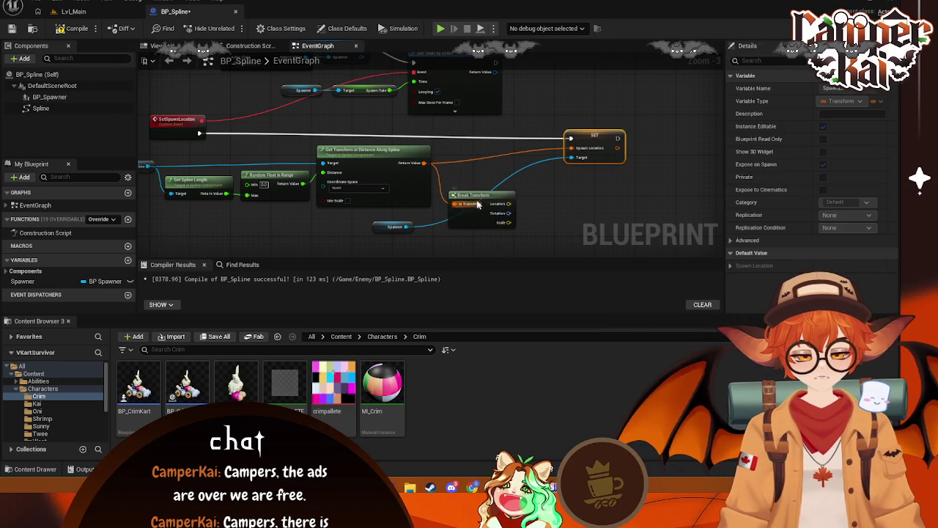
left_click_drag(480, 205, 475, 186)
Break the Spawn Location link, split that pin, and delete the unused Break Transform
right_click(594, 152)
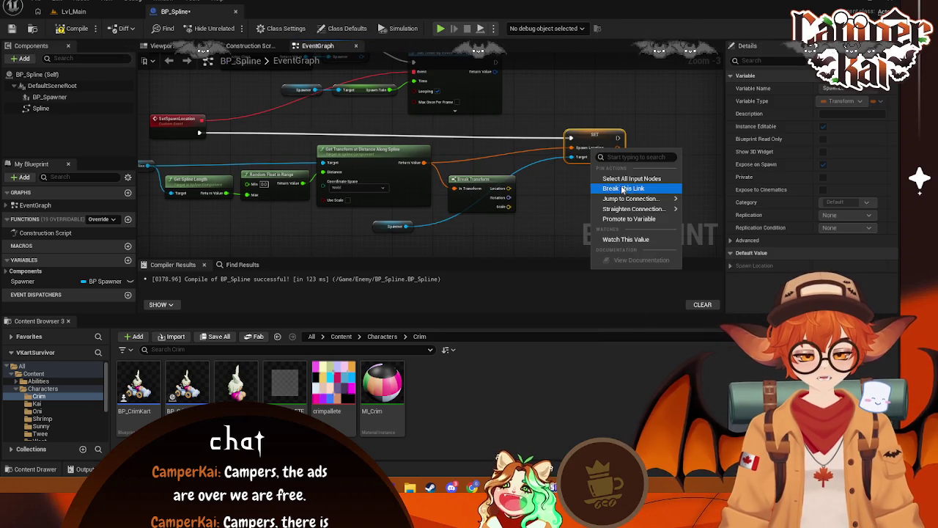
left_click(635, 189)
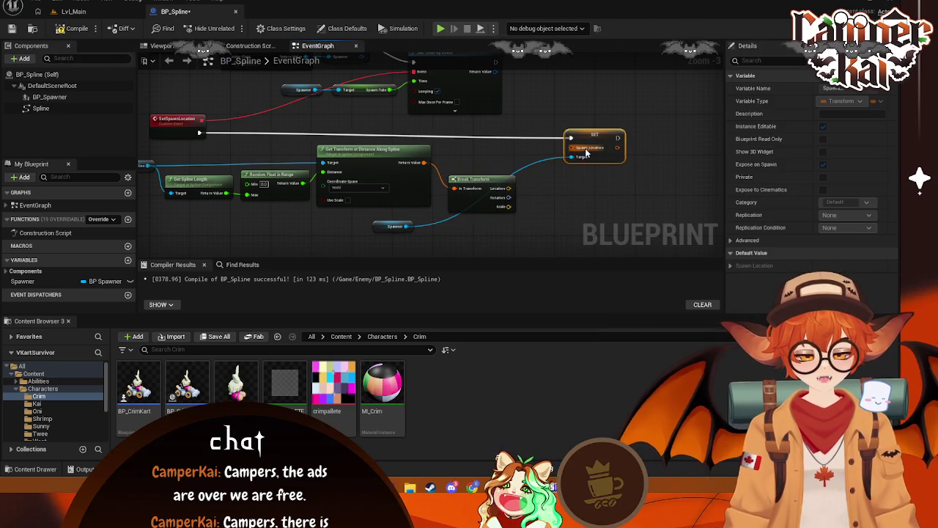
right_click(587, 152)
left_click(617, 189)
left_click(475, 179)
key("Delete")
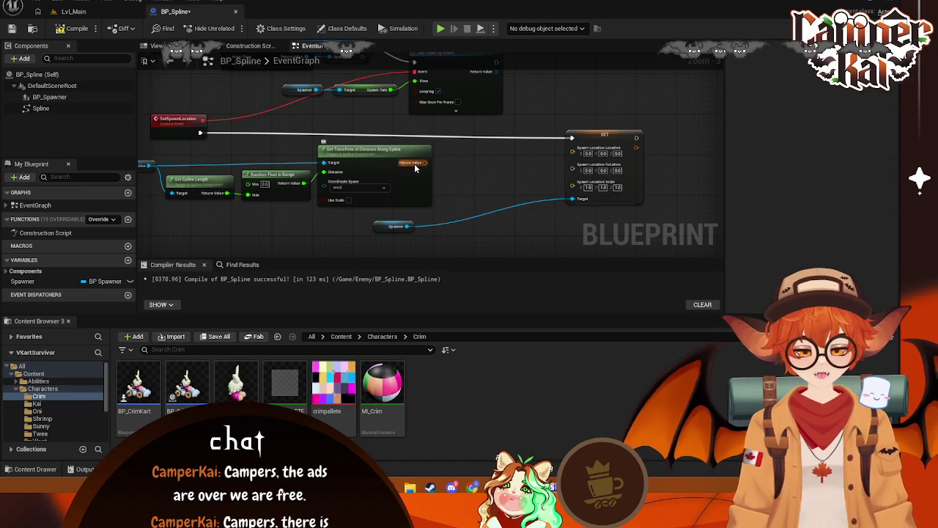
Split the spline transform and wire its location, rotation and scale into Spawn Location
right_click(414, 163)
left_click(444, 204)
left_click_drag(440, 162, 570, 163)
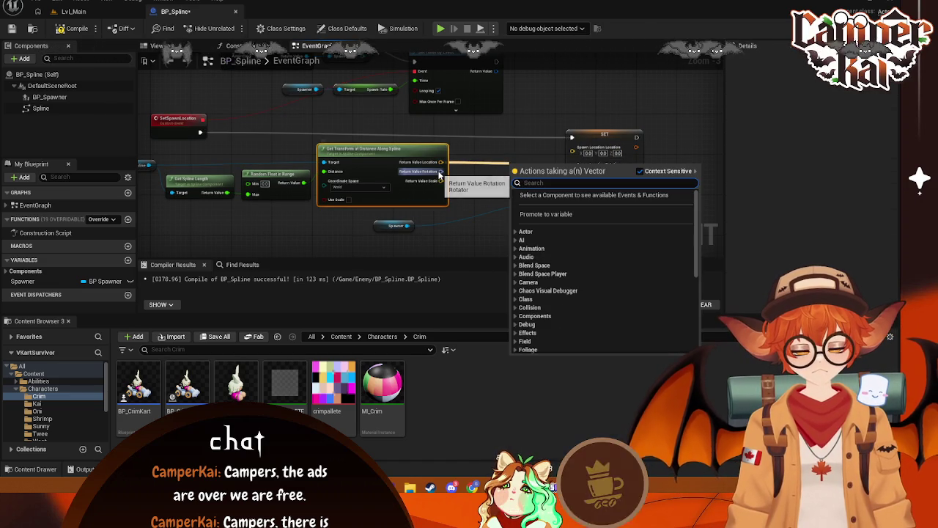
left_click_drag(440, 171, 576, 166)
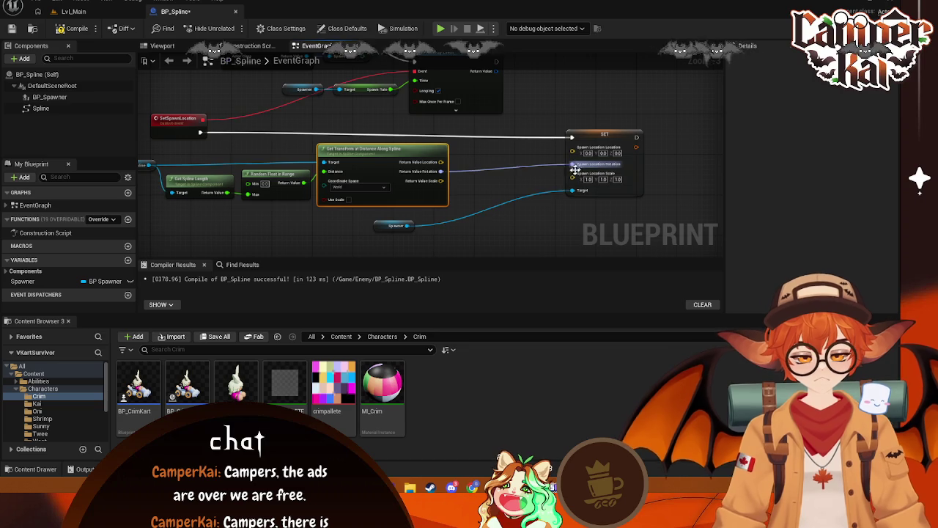
left_click_drag(440, 181, 573, 178)
Add a vector Add node on the spline location, replacing a mistaken array Add
left_click_drag(440, 180, 471, 208)
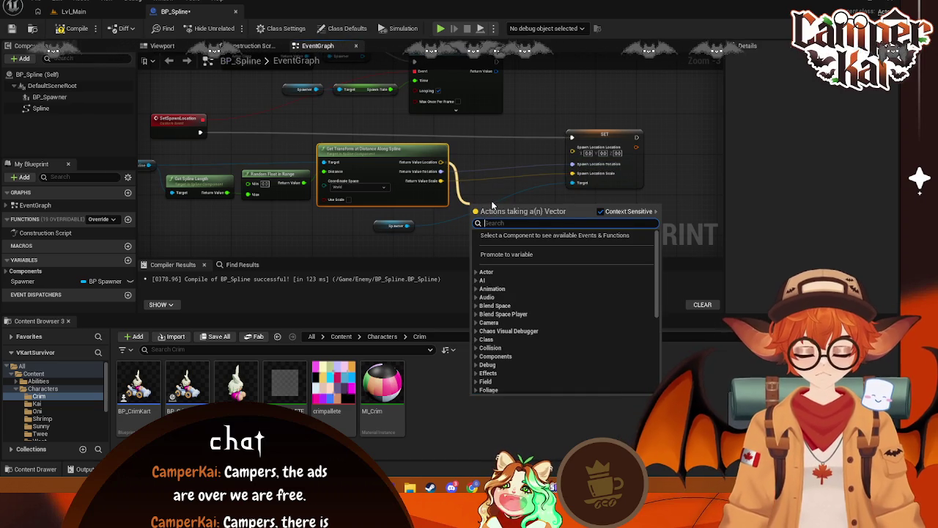
type("add")
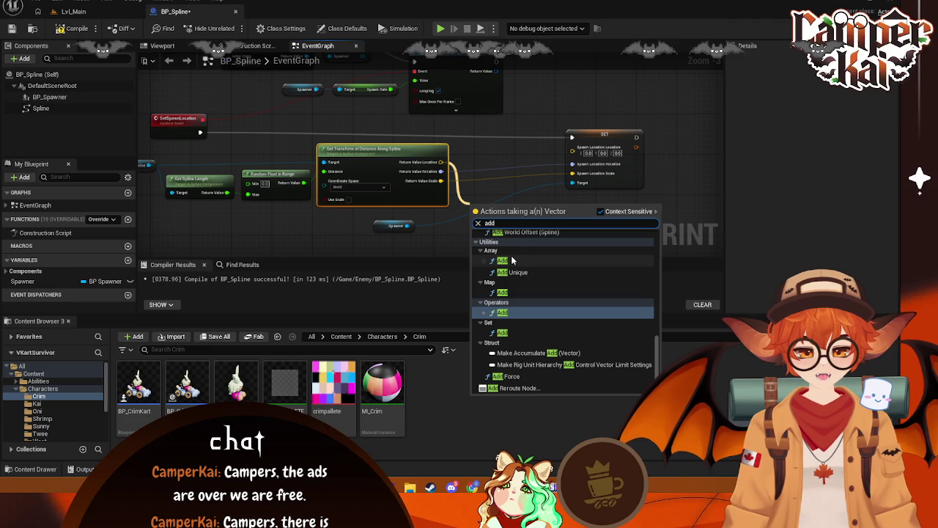
left_click(519, 258)
right_click(495, 219)
left_click(535, 247)
mouse_move(441, 161)
left_mouse_down()
mouse_move(506, 187)
mouse_move(497, 213)
left_mouse_up()
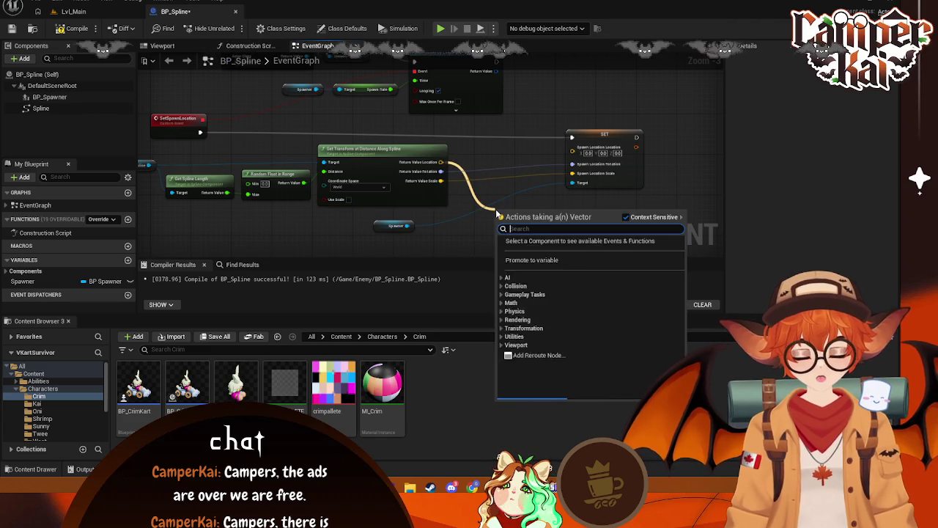
type("add")
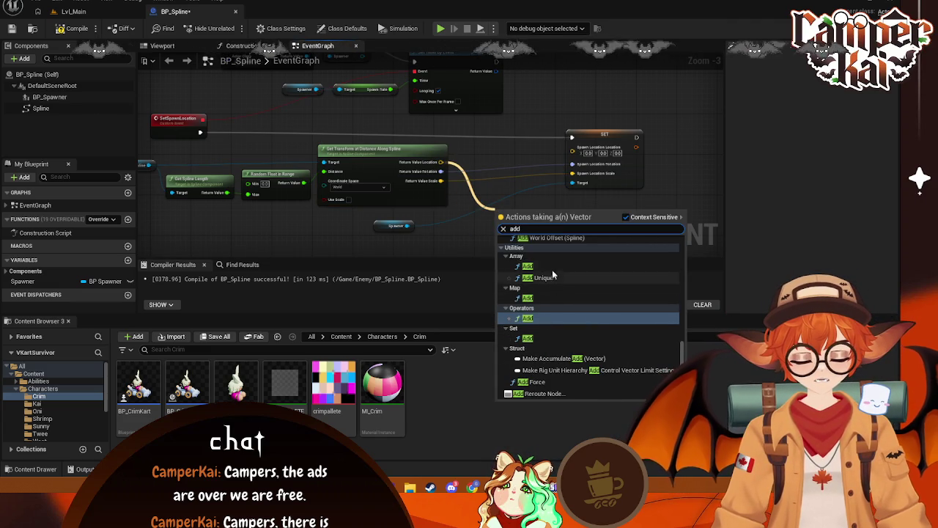
left_click(549, 318)
left_click_drag(528, 220, 497, 195)
Split the Add input, set Z to 2000.0, wire it to Spawn Location, and save
right_click(496, 197)
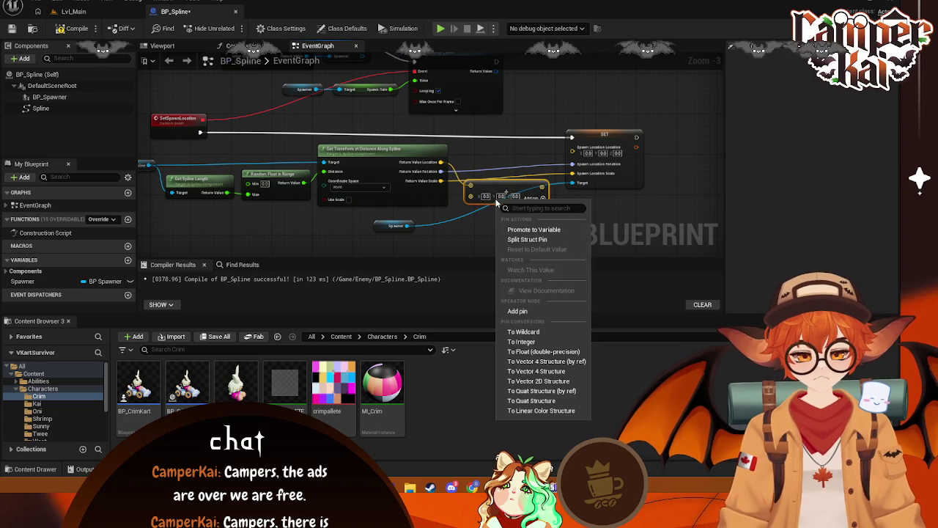
left_click(526, 240)
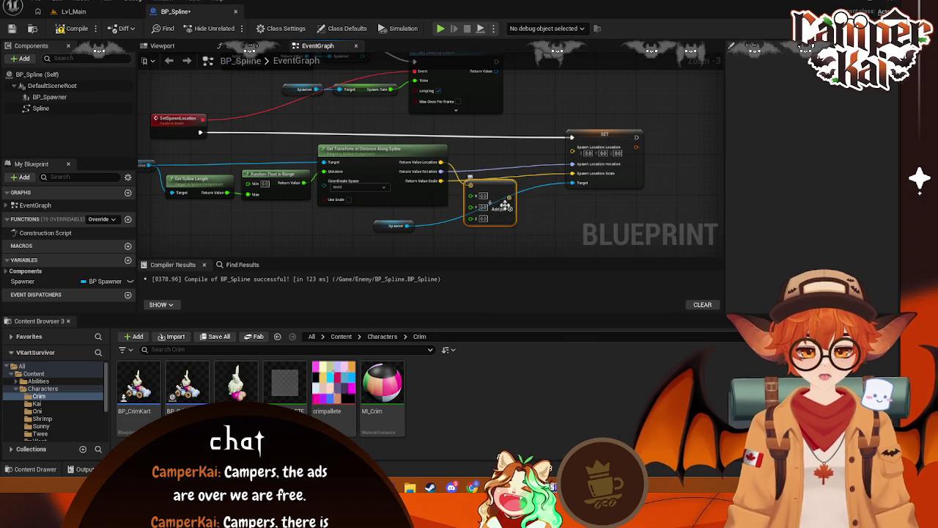
mouse_move(509, 198)
left_mouse_down()
mouse_move(573, 148)
mouse_move(511, 167)
left_mouse_up()
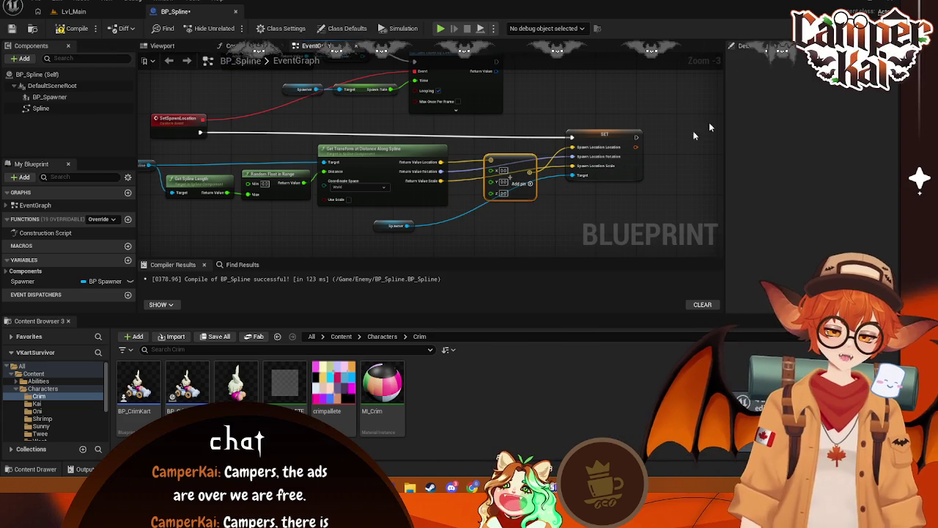
left_click(501, 193)
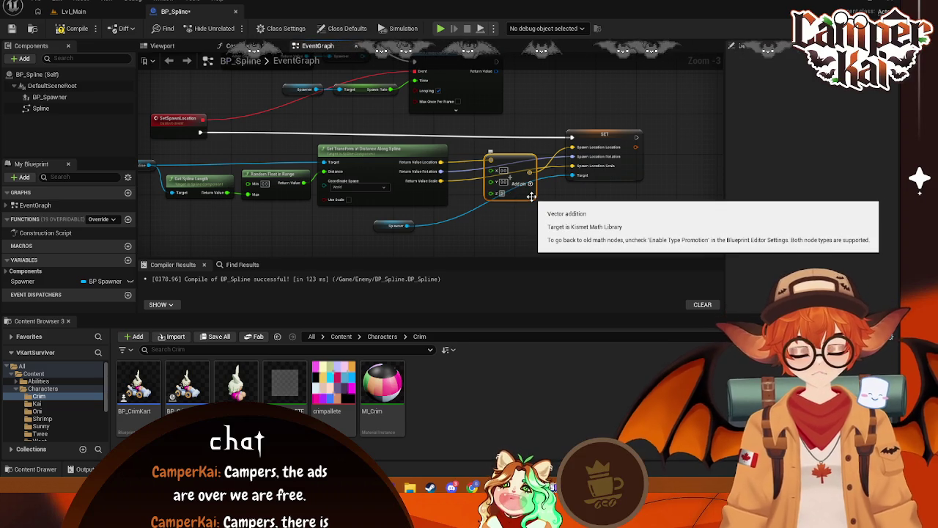
left_click(561, 216)
key("ctrl+s")
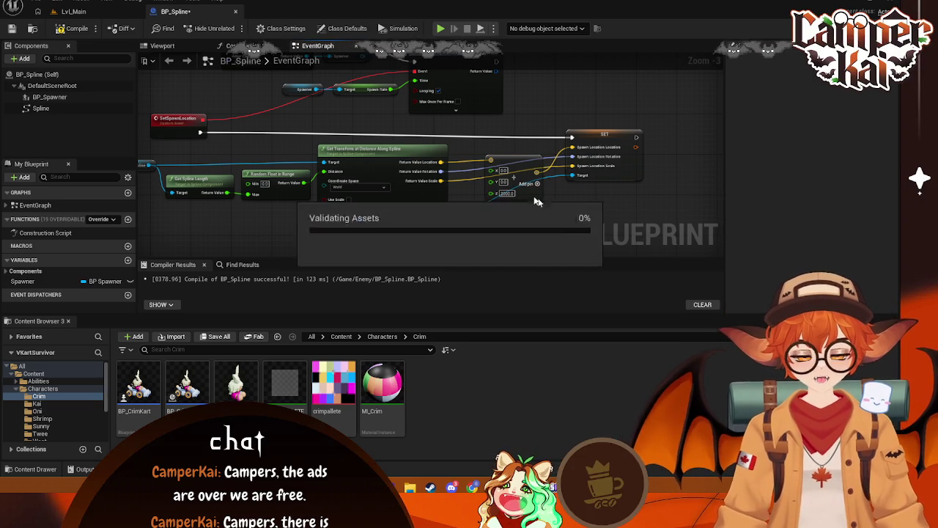
Compile, return to Lvl_Main, and start a play-test race with the kart
left_click(513, 162)
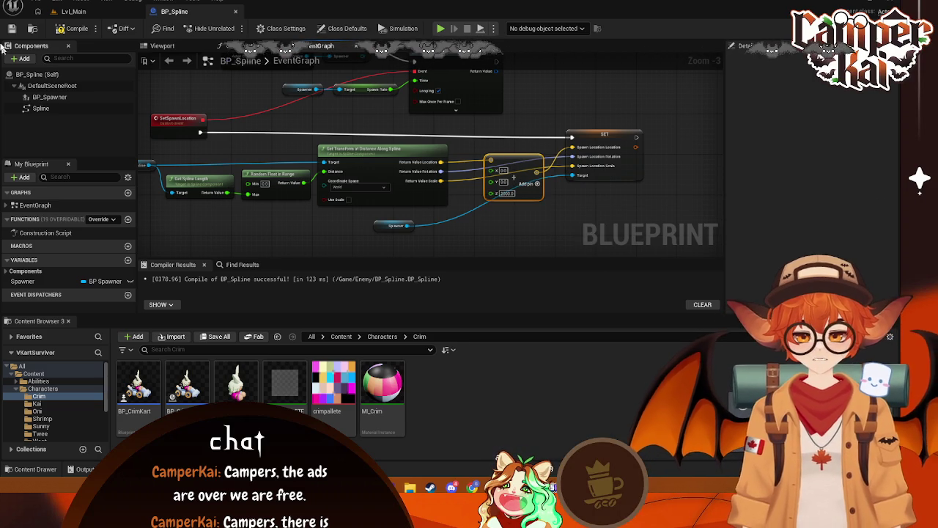
left_click(73, 11)
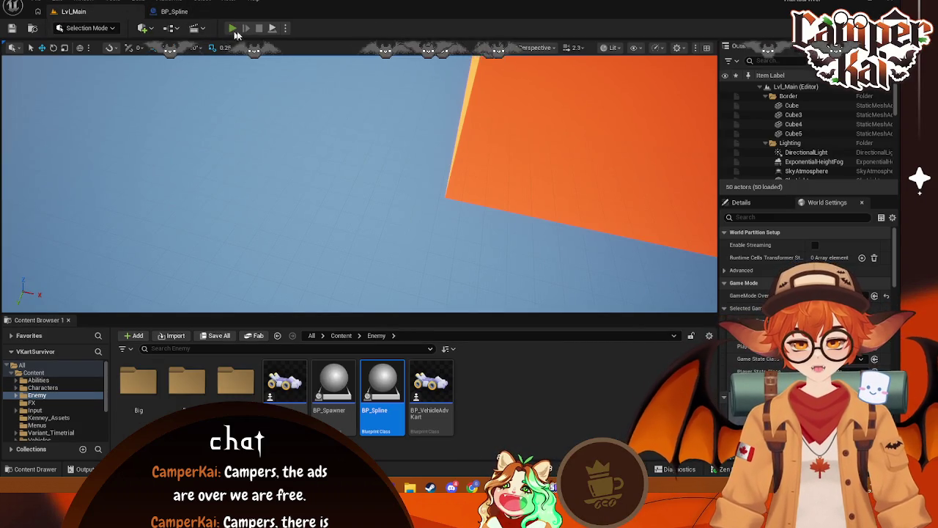
left_click(232, 29)
left_click(357, 216)
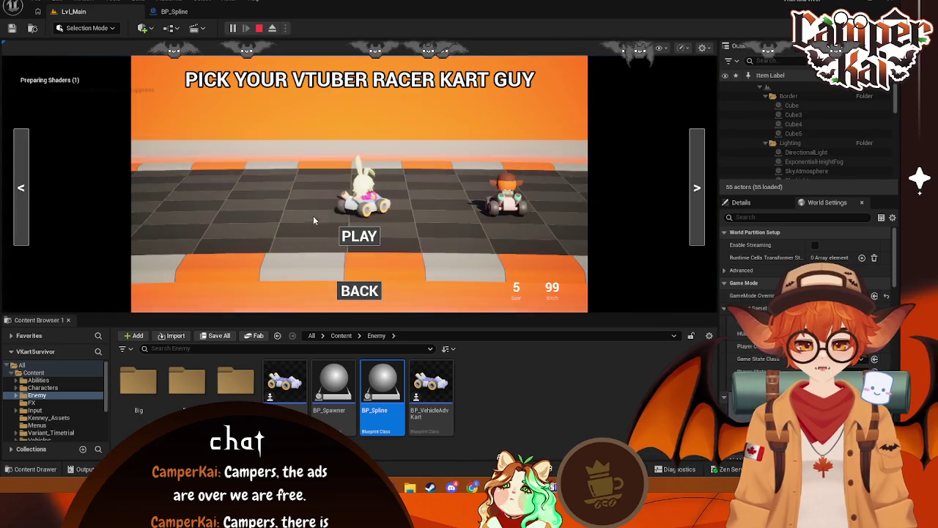
left_click(359, 235)
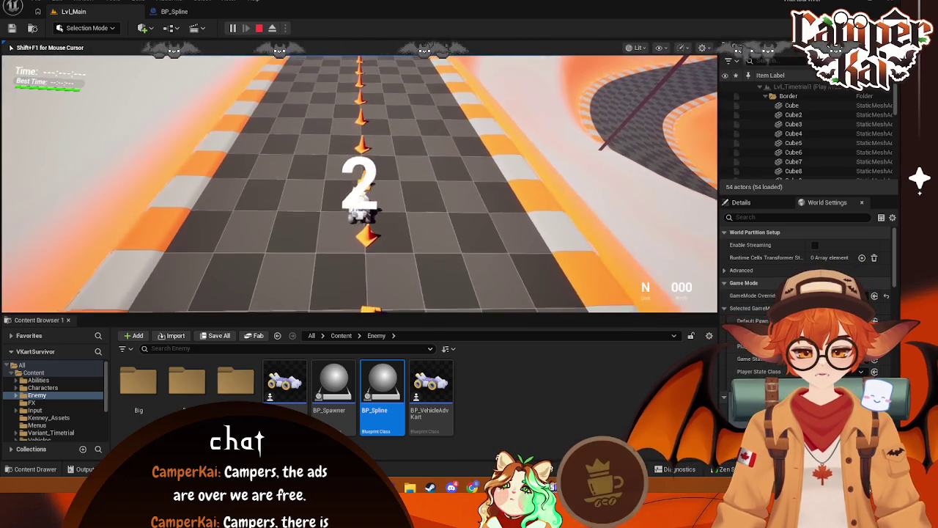
Drive the kart down the track and along the banked right curve
key("w")
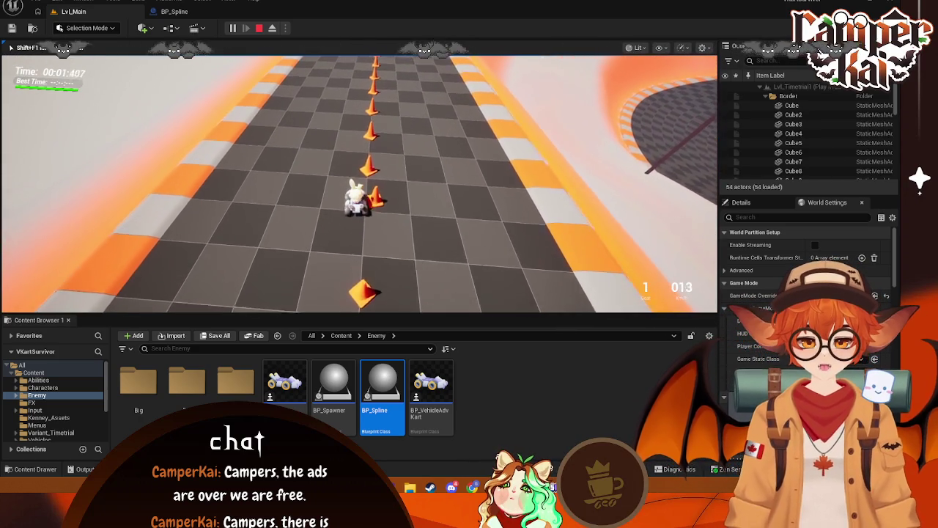
key("w")
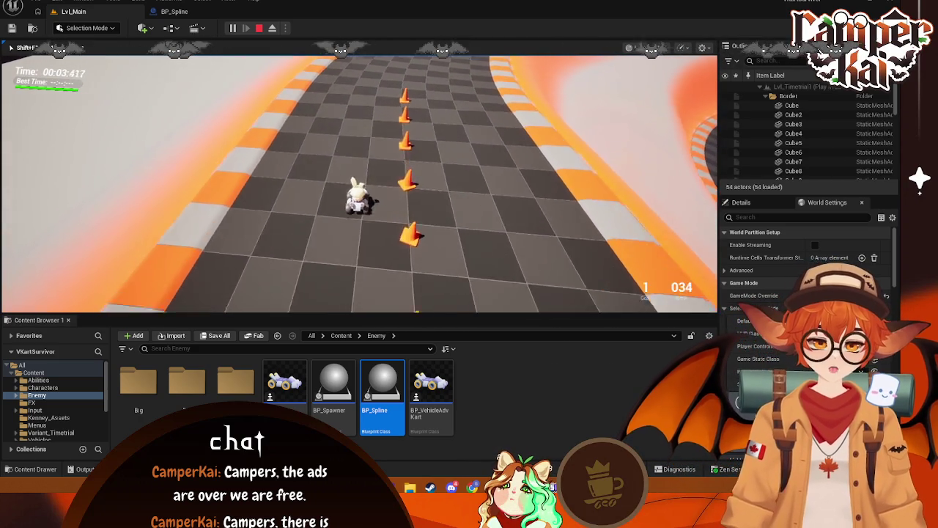
key("w")
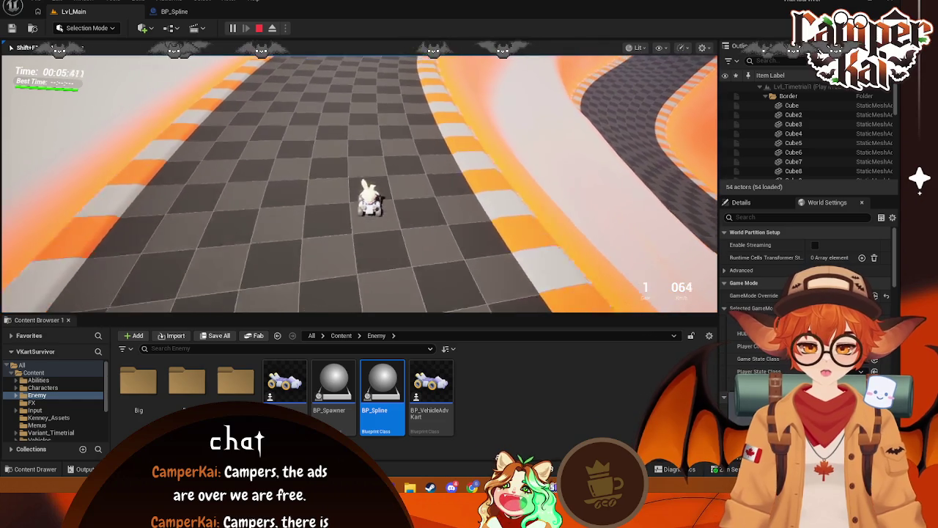
key("w")
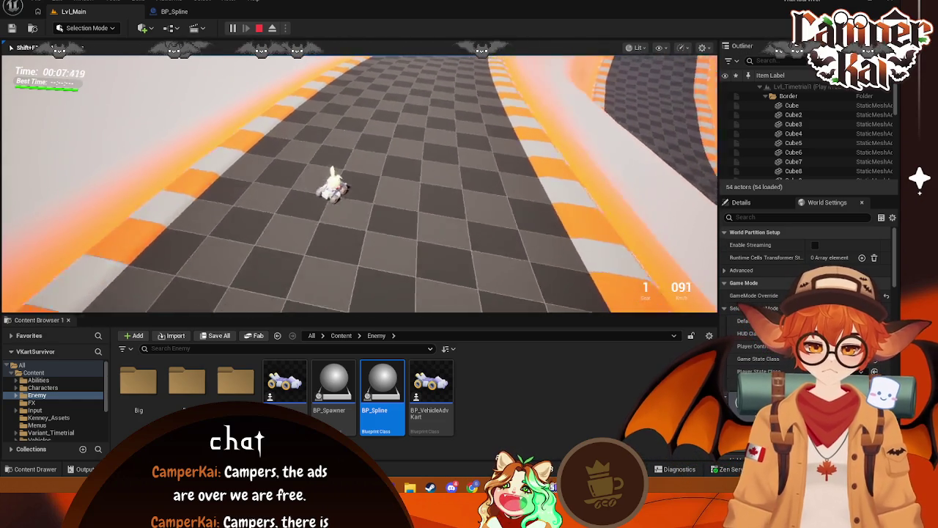
key("w")
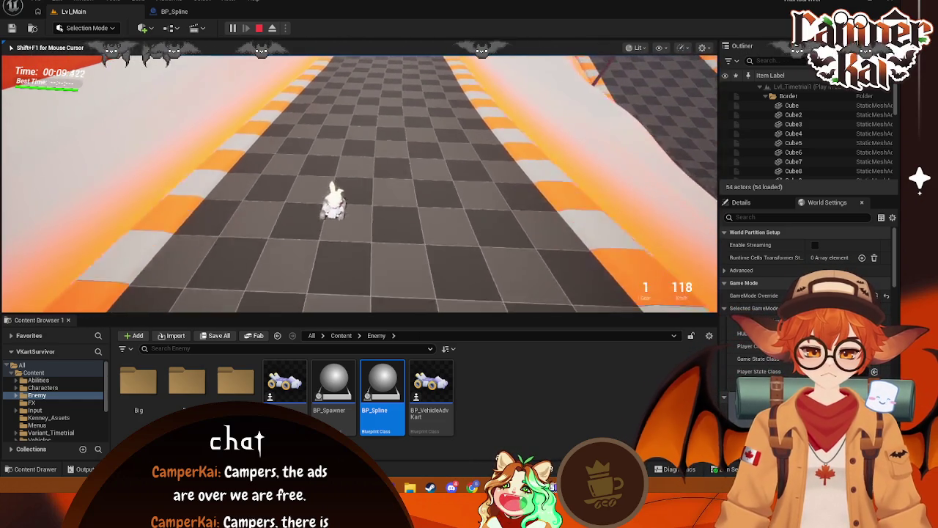
key("d")
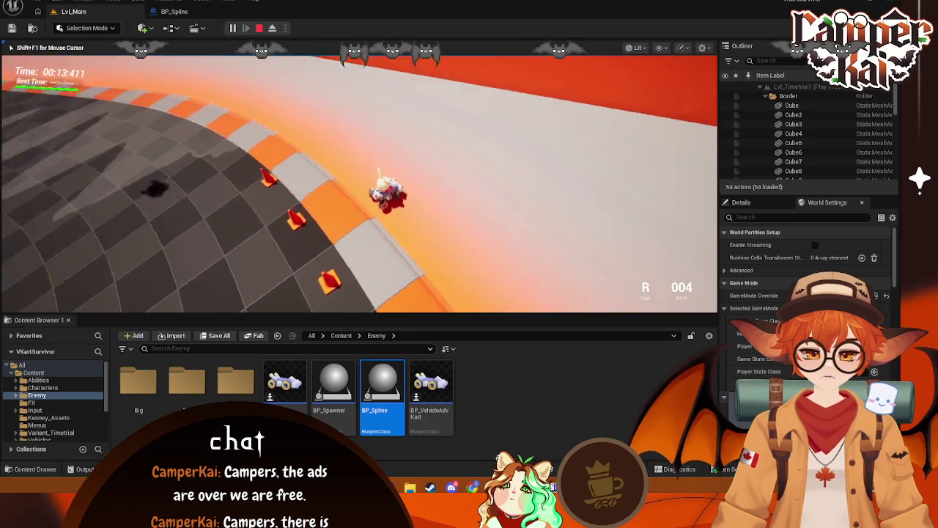
key("a")
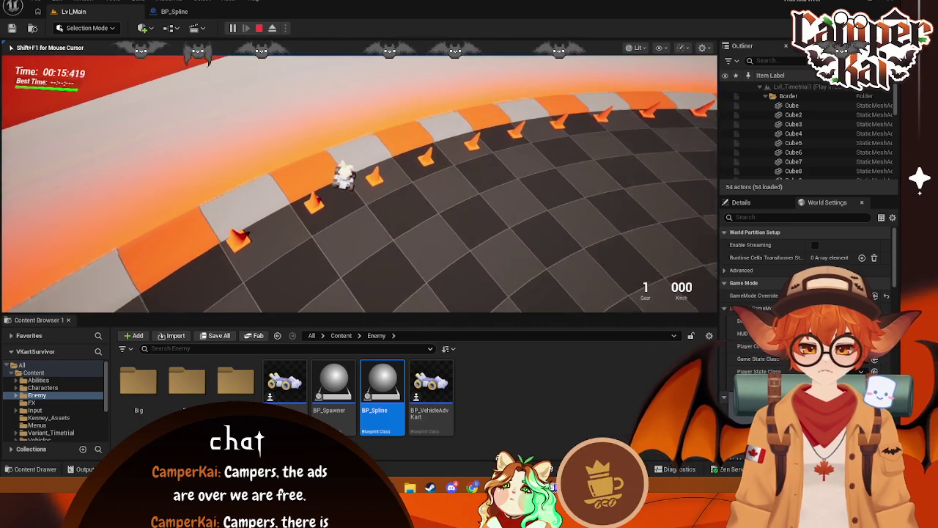
key("w")
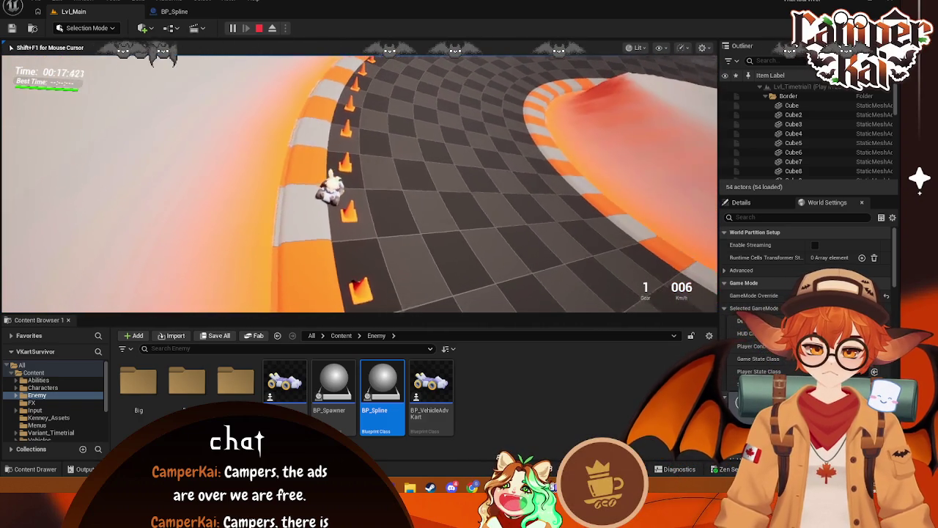
key("w")
key("w")
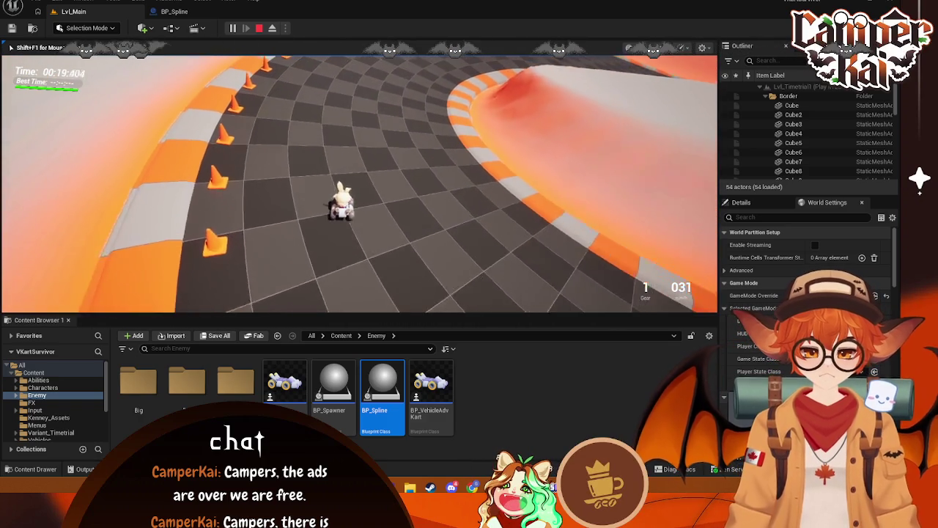
key("w")
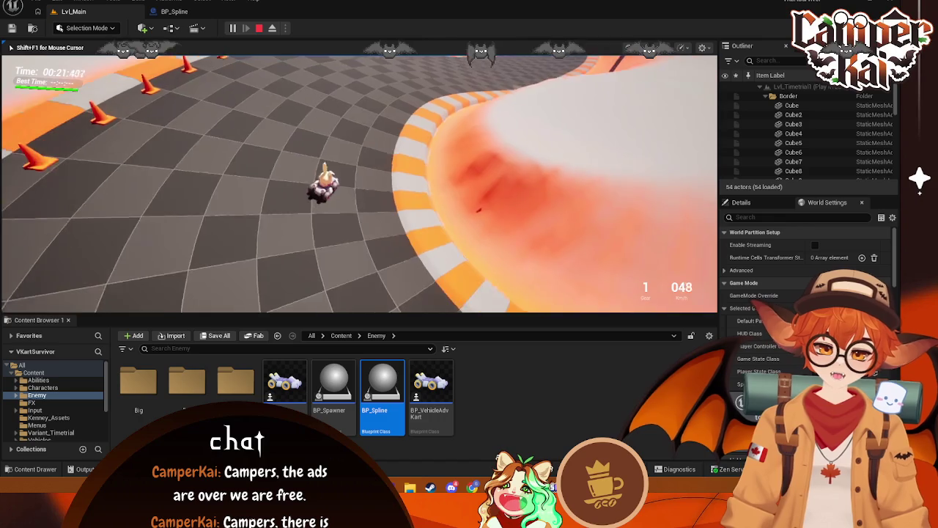
key("w")
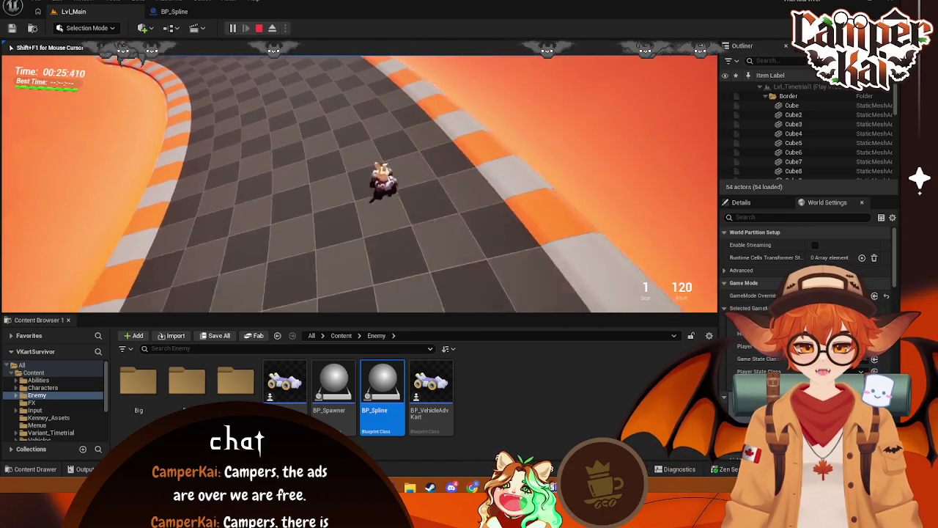
Reverse out of the wall, drive on around the curve, and end the play session
key("a")
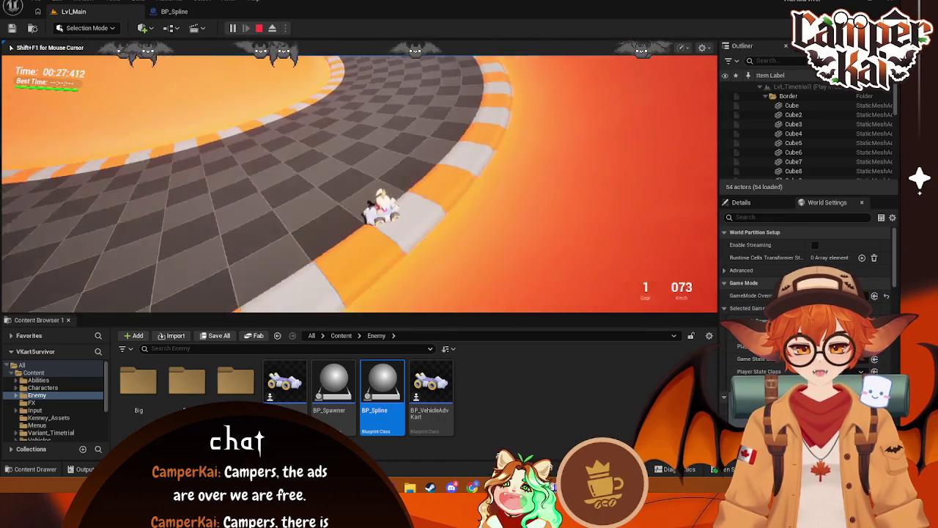
key("s")
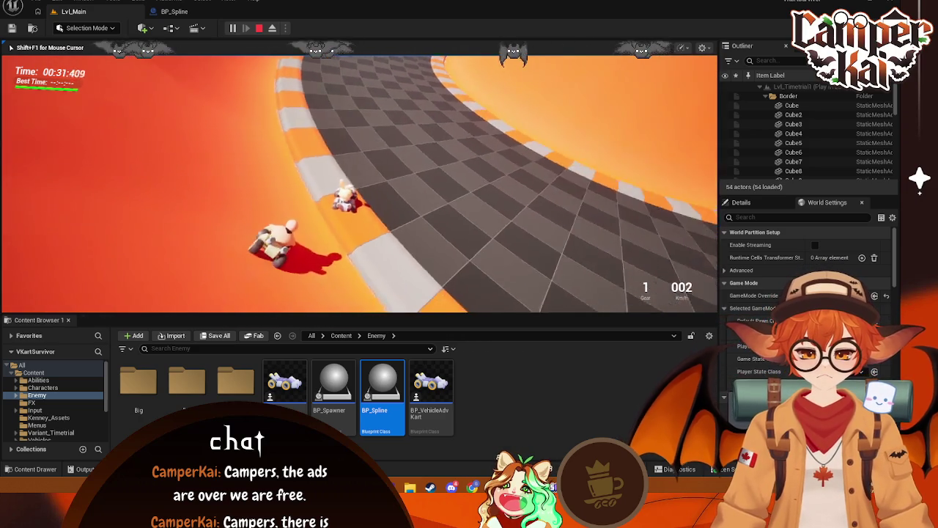
key("w")
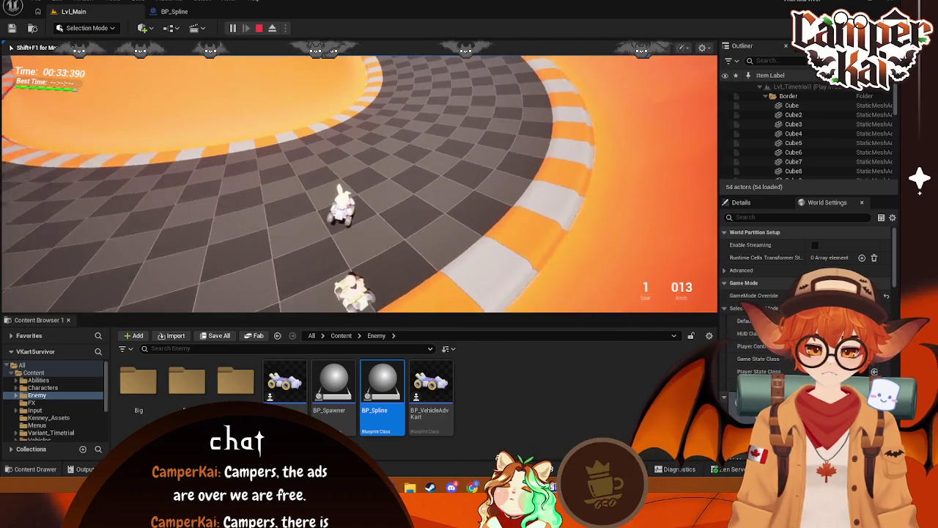
key("w")
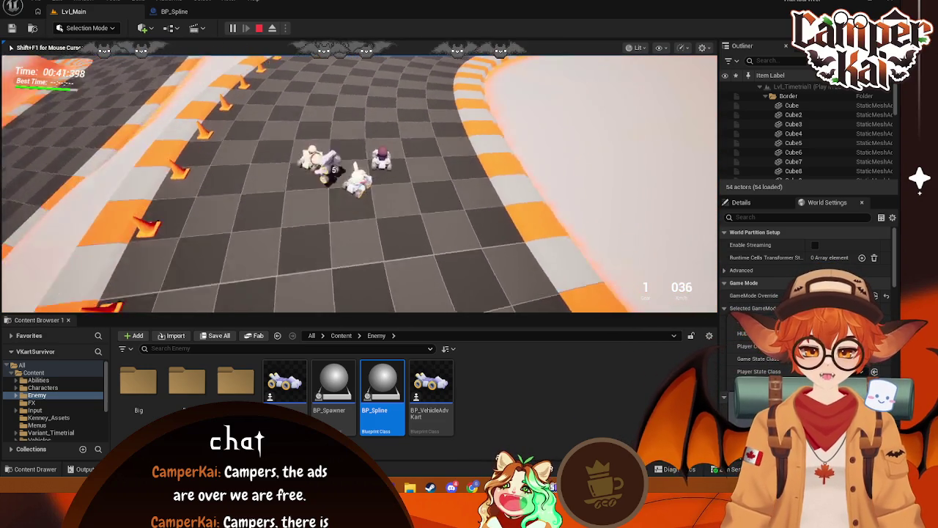
key("w")
key("w")
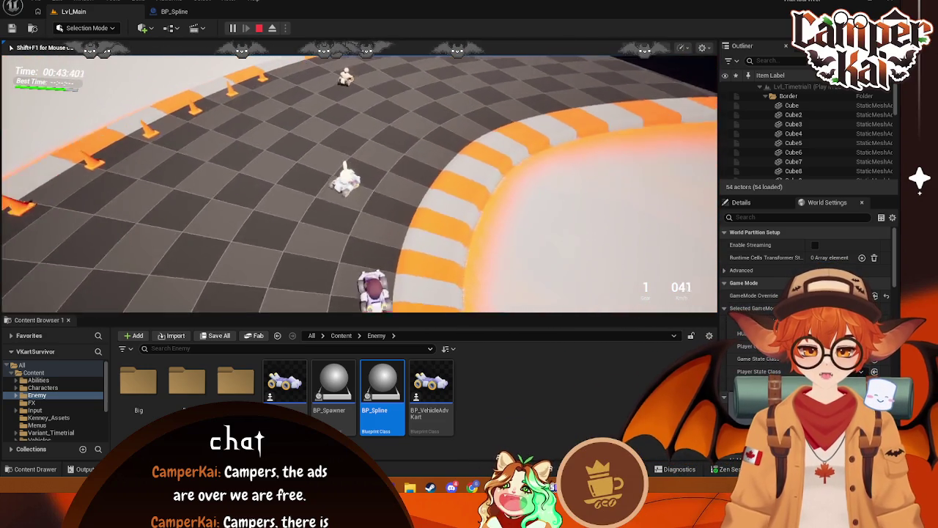
key("w")
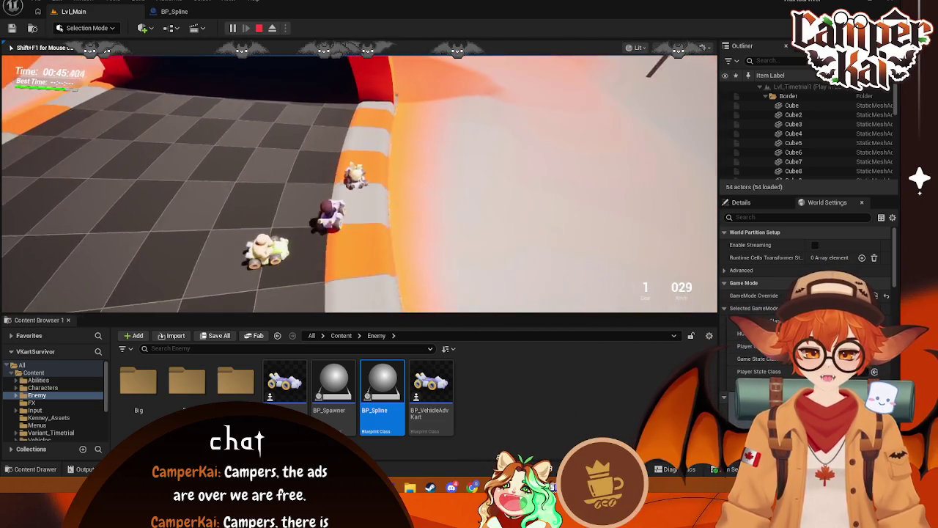
key("s")
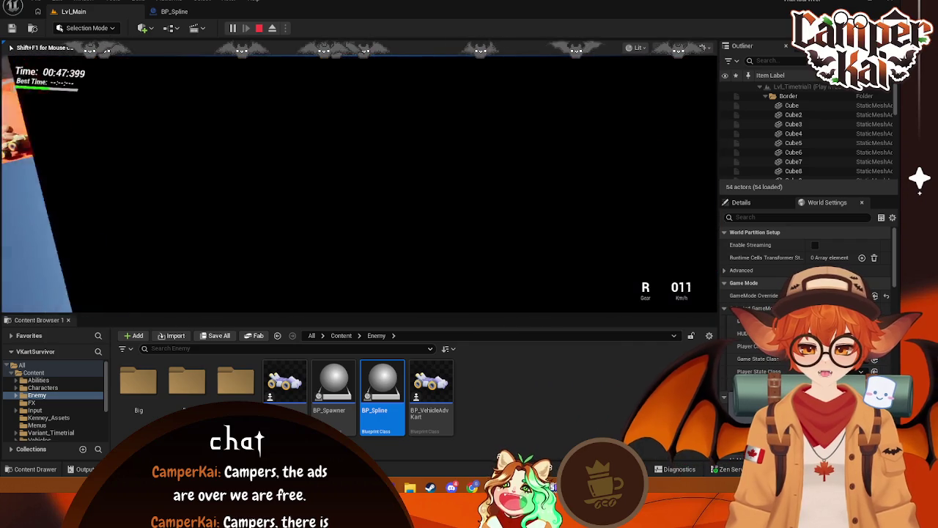
key("w")
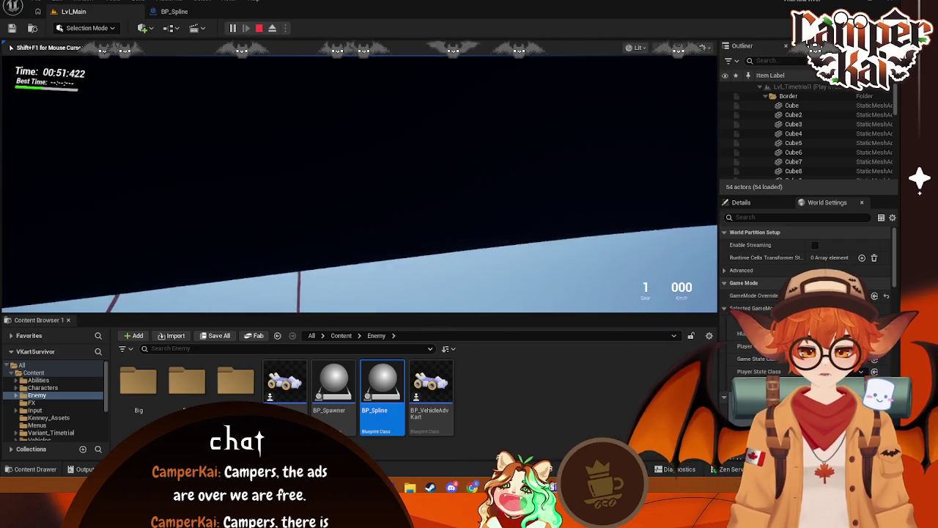
key("w")
key("w")
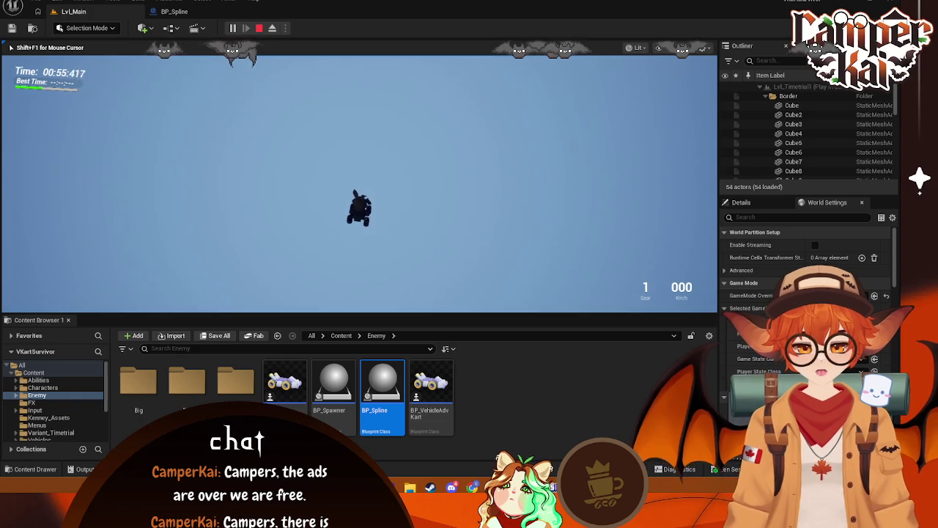
key("Escape")
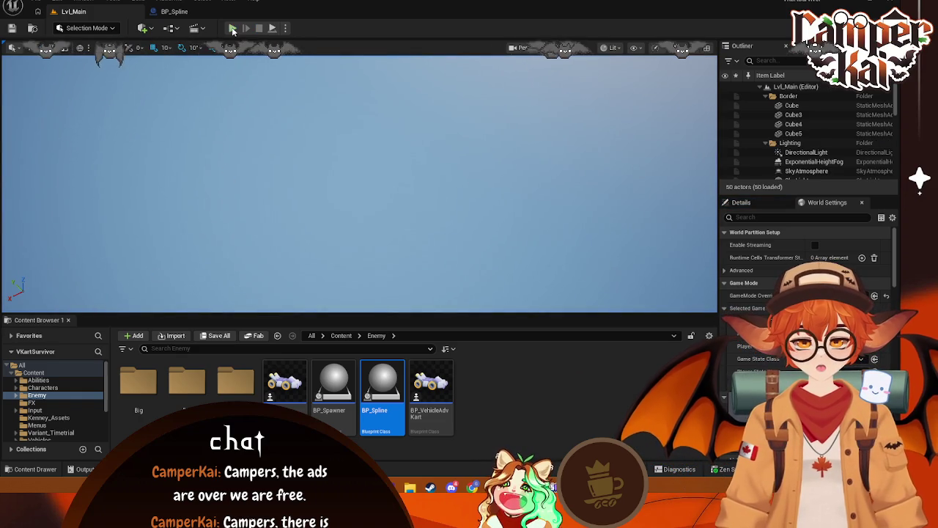
Start a new play-test, pick the racer kart, and drive through the first right curve
left_click(233, 30)
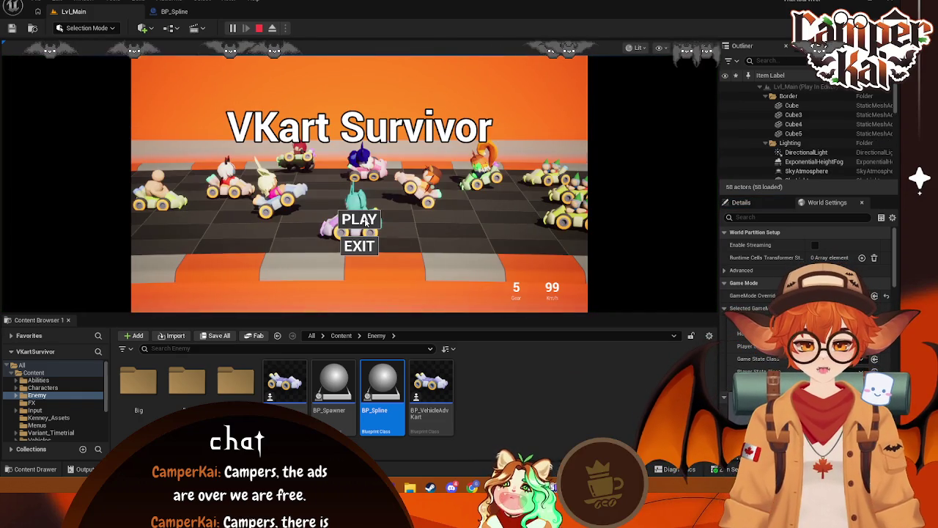
left_click(364, 221)
left_click(359, 235)
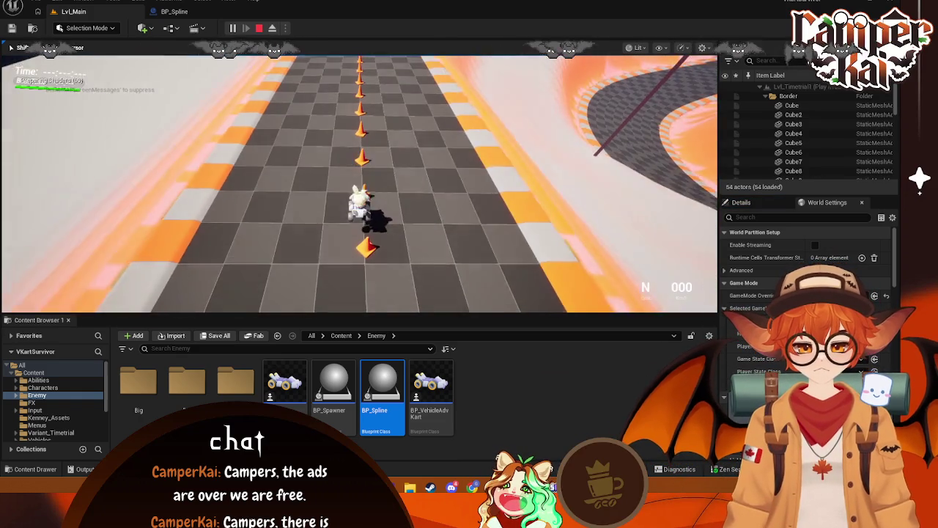
key("w")
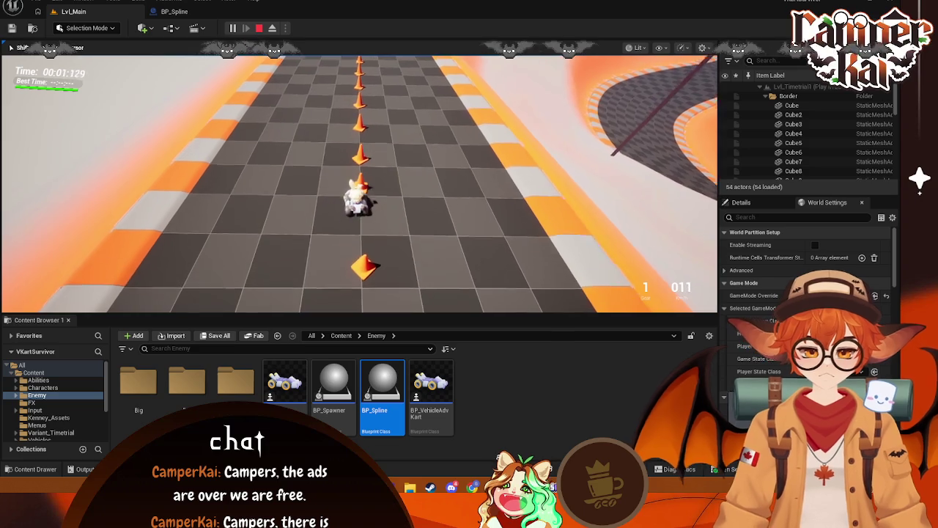
key("d")
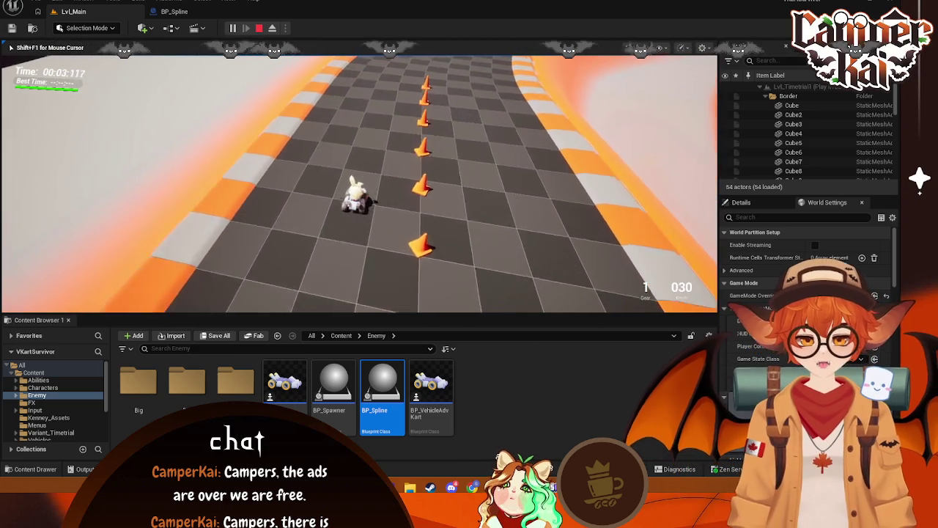
key("d")
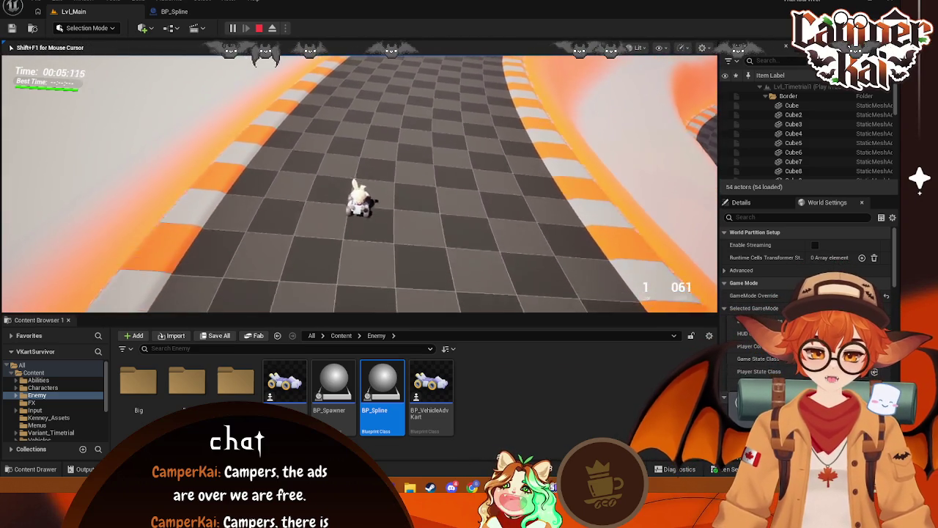
key("d")
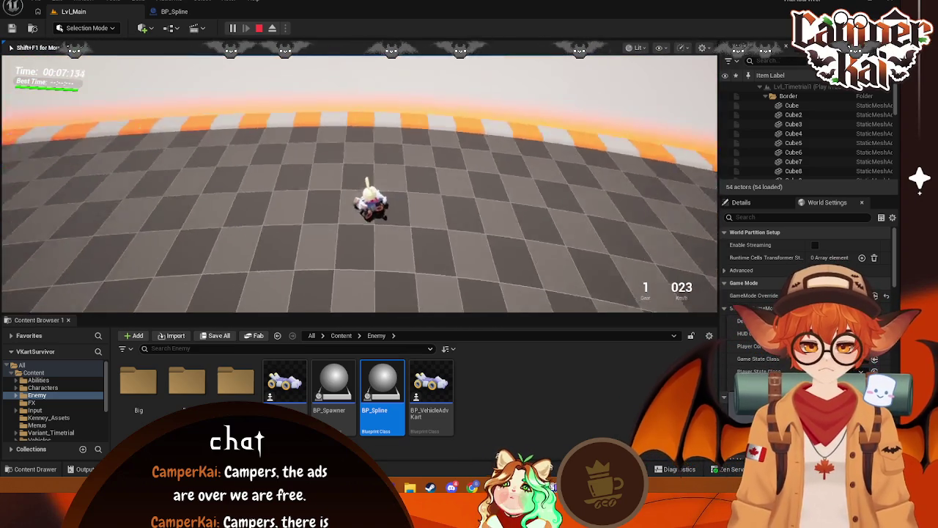
key("w")
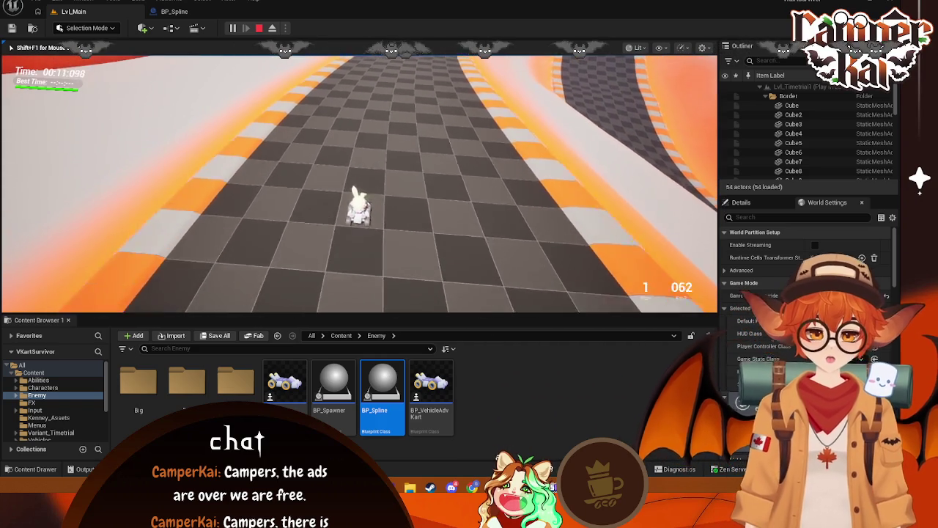
Back up after overshooting a curve, rejoin the track, and drive into the left bend
key("d")
key("s")
key("w")
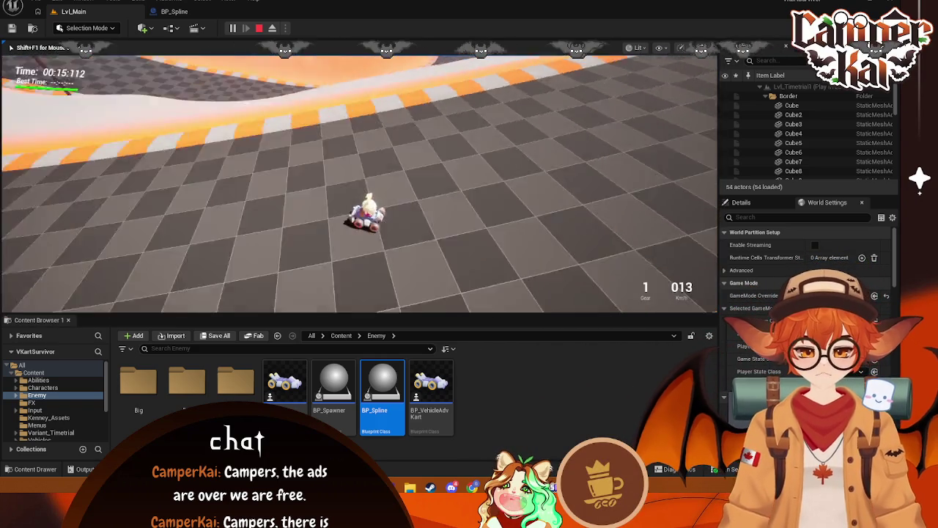
key("d")
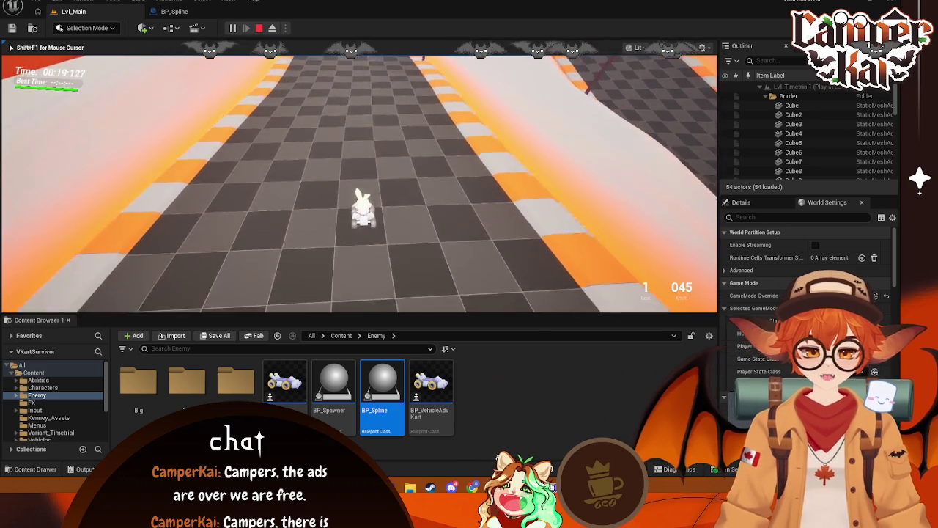
key("d")
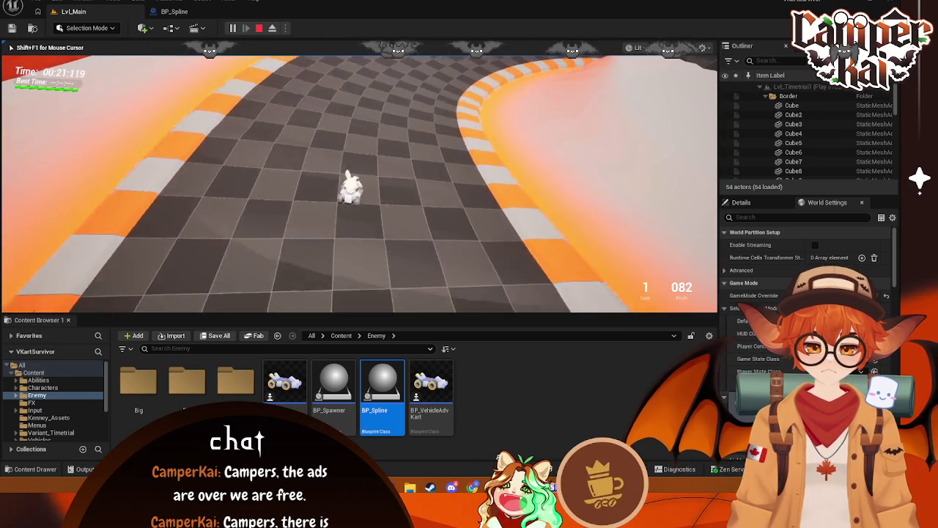
key("d")
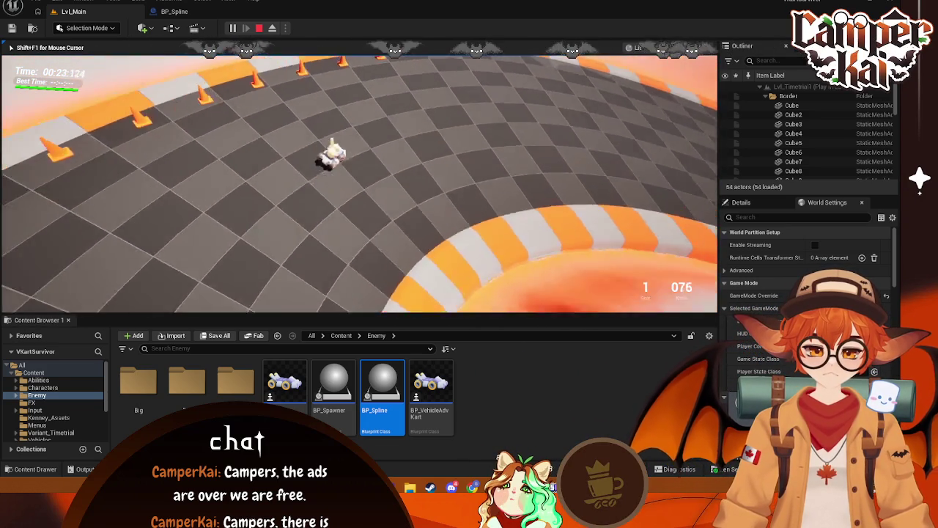
key("d")
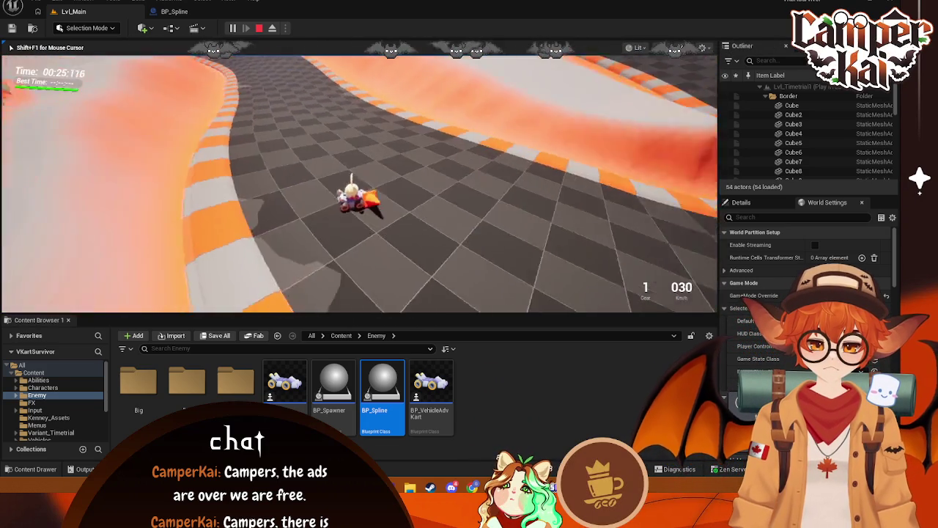
key("w")
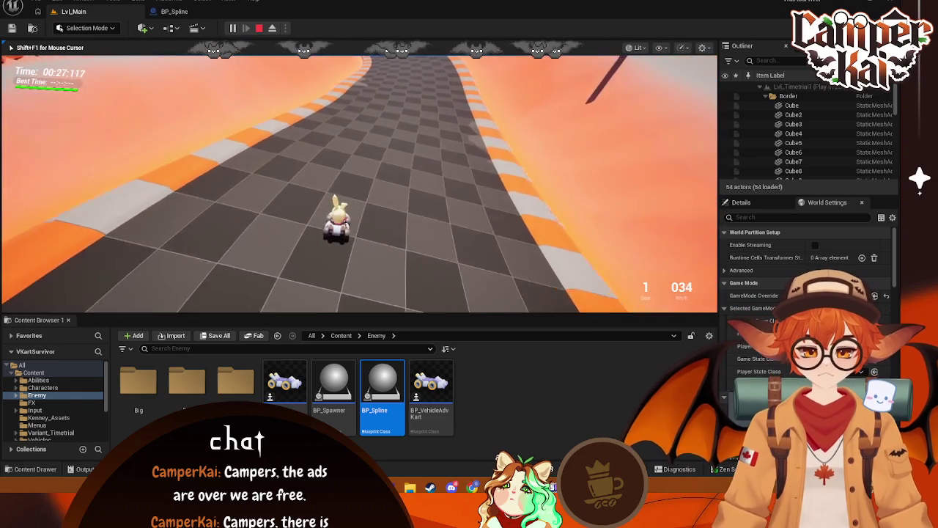
key("w")
key("a")
key("w")
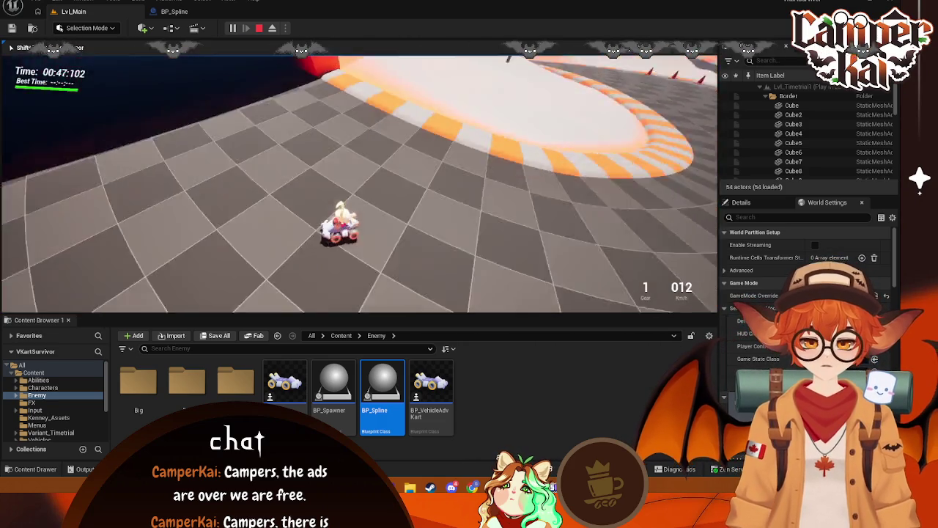
Drive on until hitting the wall, reverse, then race into the red tunnel
key("w")
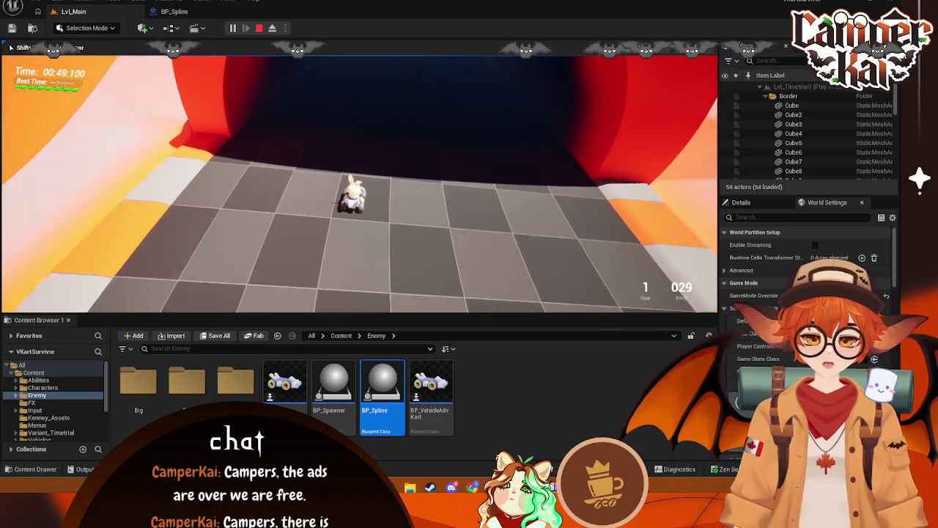
key("w")
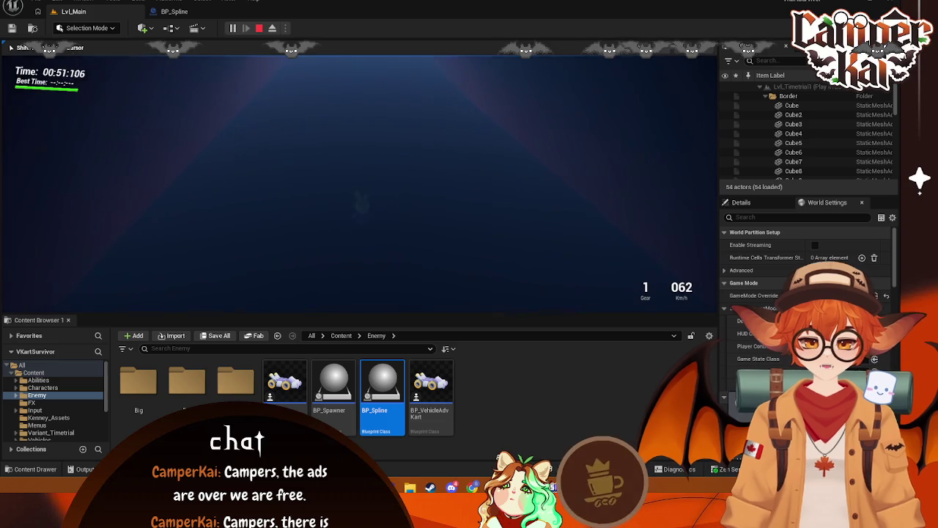
key("w")
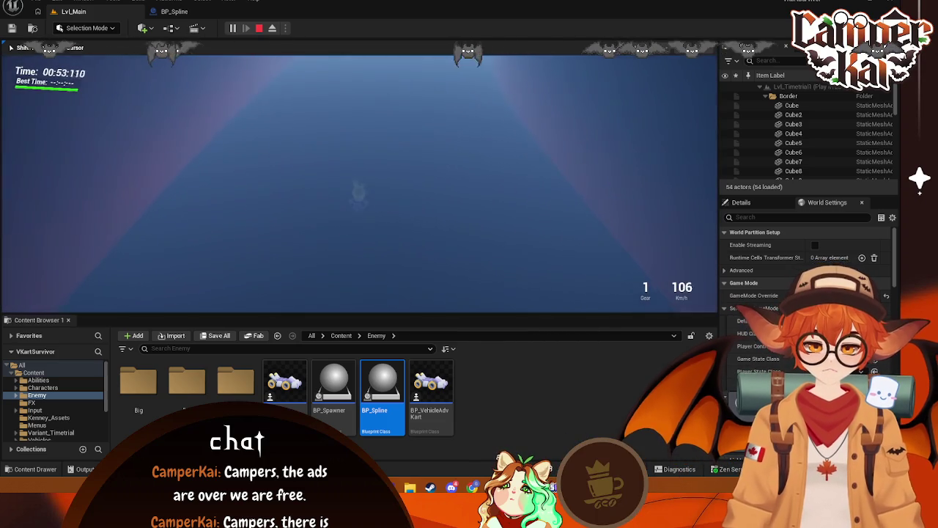
key("w")
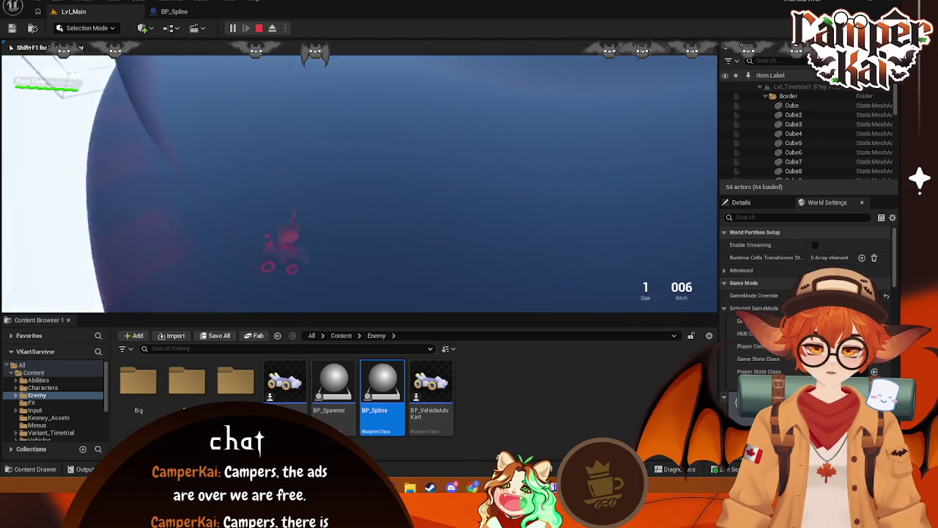
key("s")
key("w")
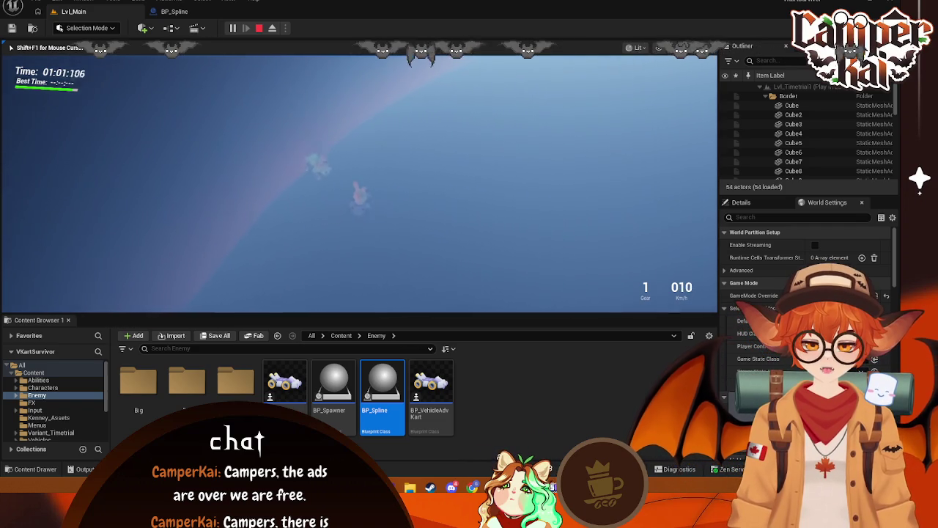
key("w")
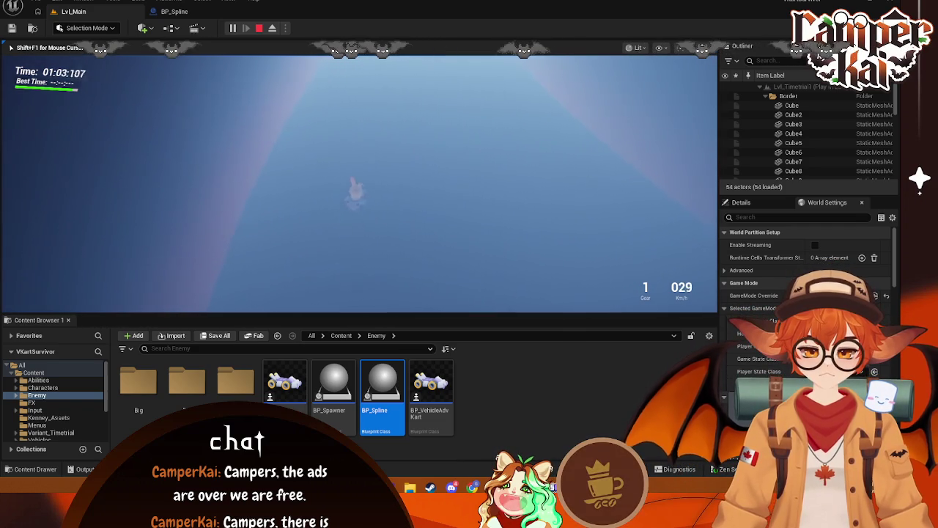
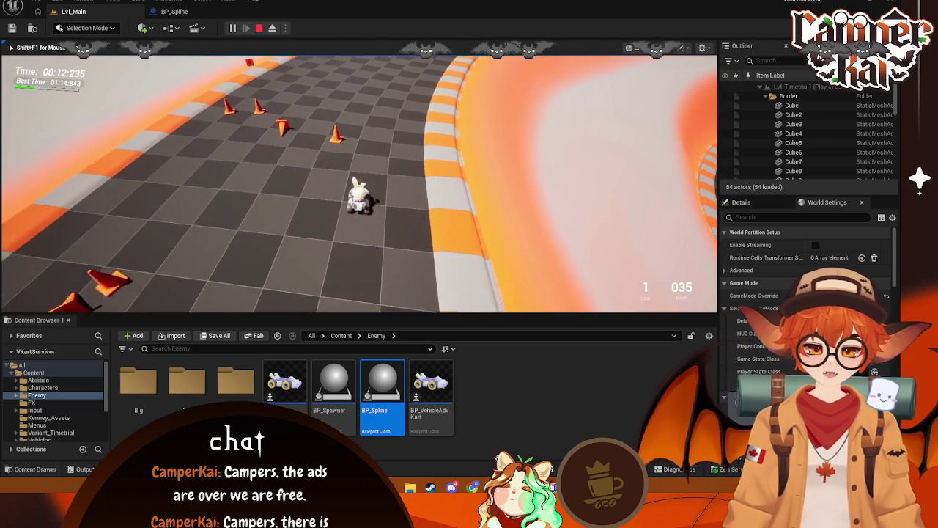
Drive the kart around the track with WASD, then exit the Play-In-Editor session with Escape
key("d")
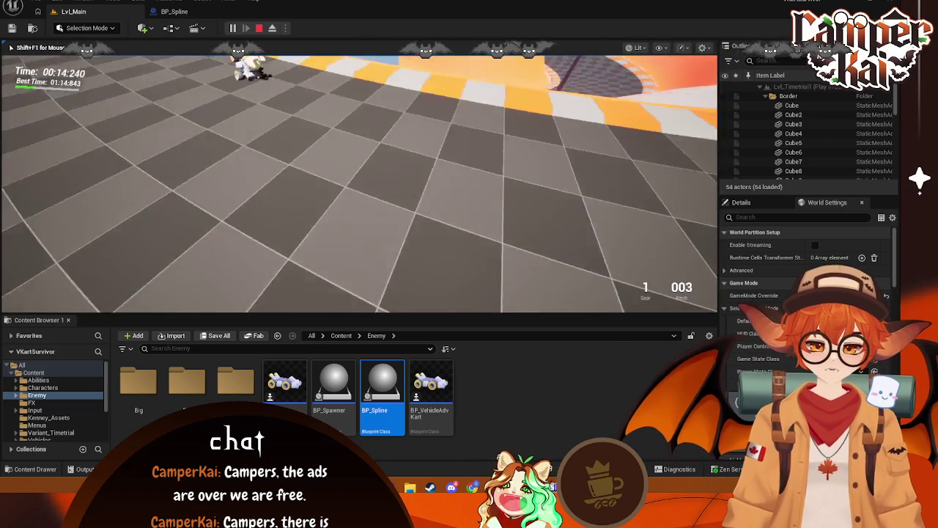
key("a")
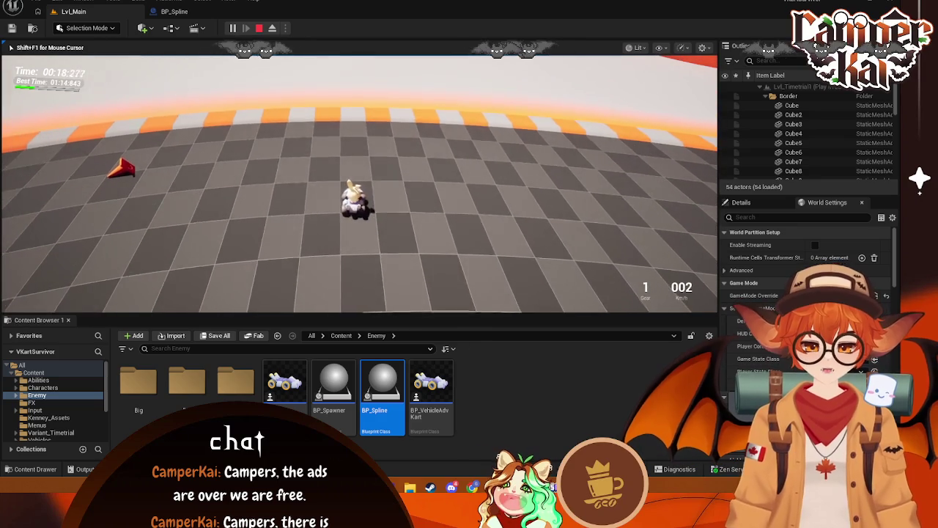
key("s")
key("w")
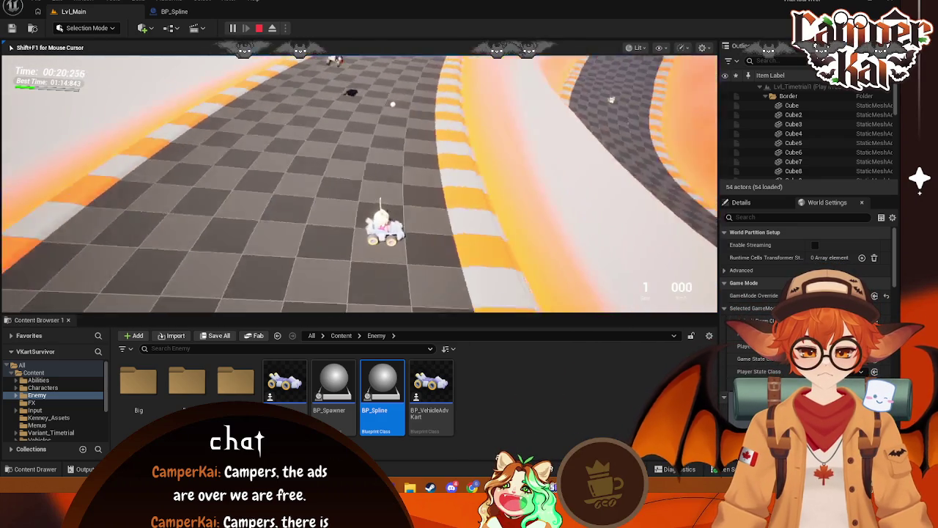
key("a")
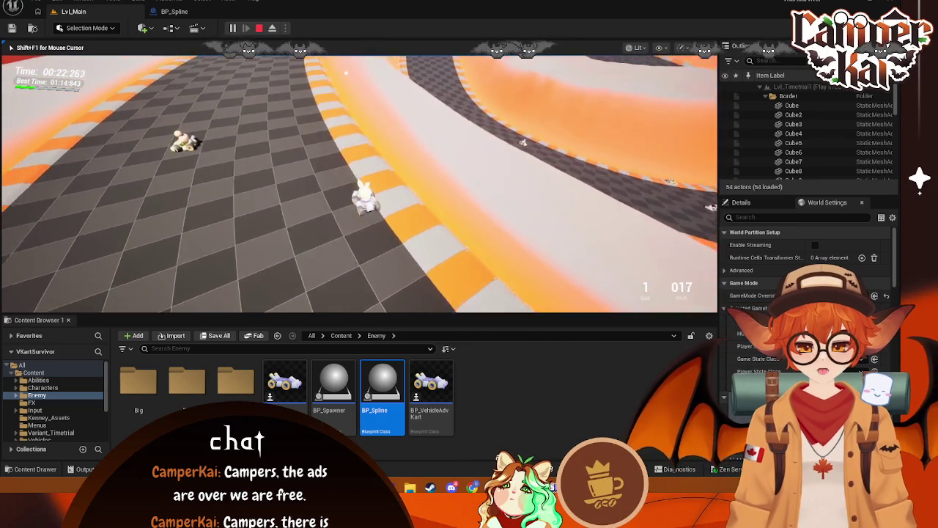
key("d")
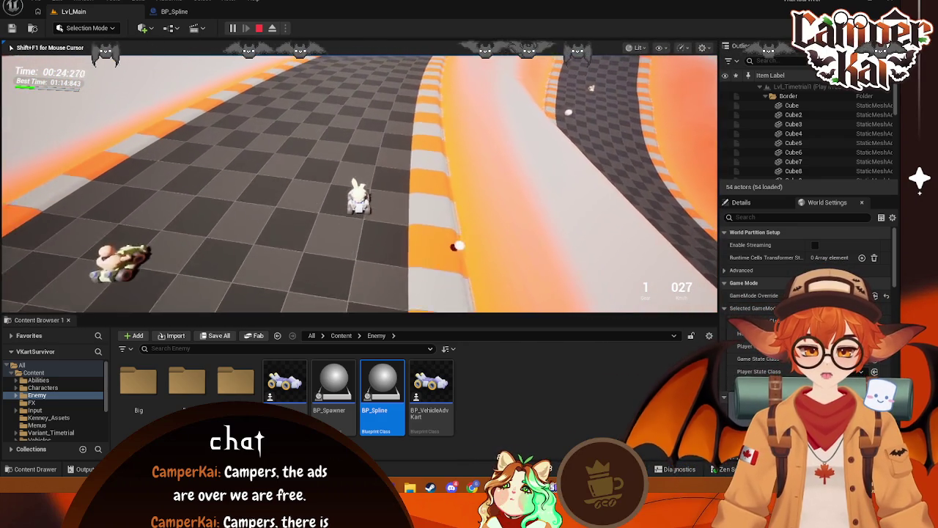
key("w")
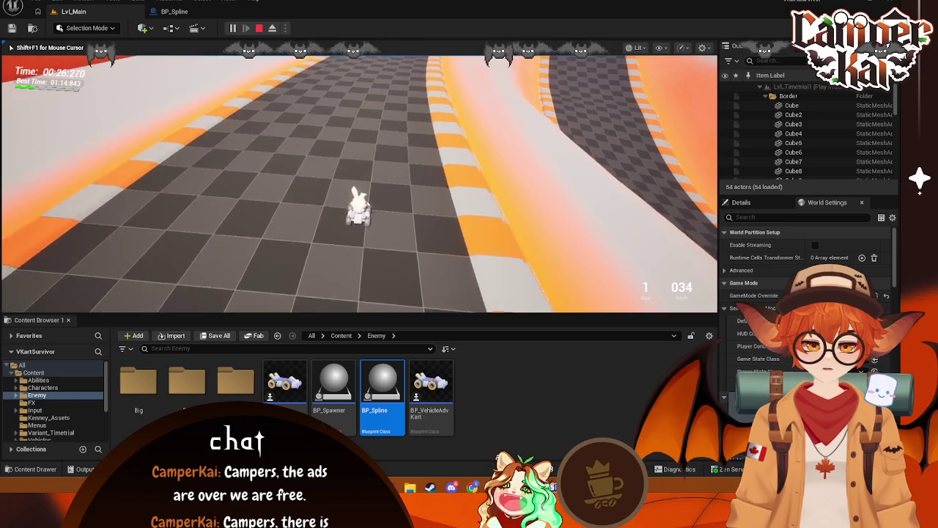
key("Escape")
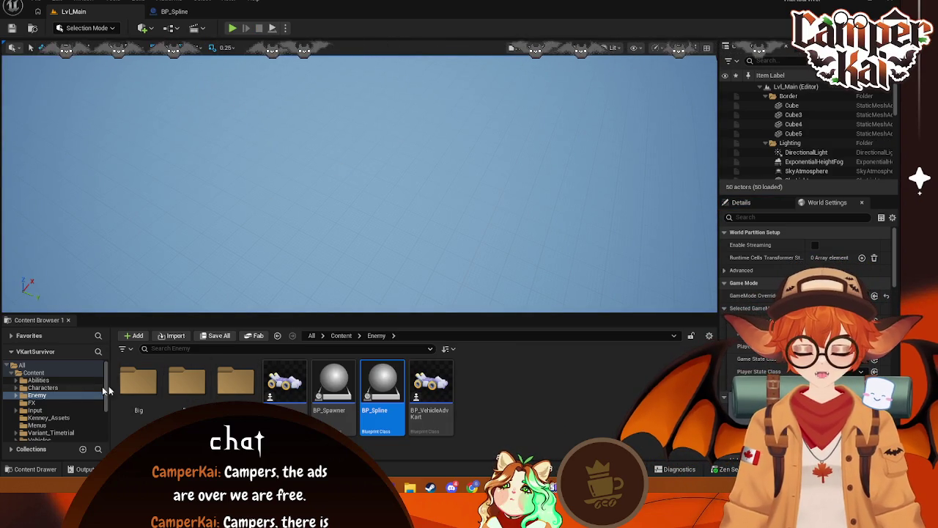
Browse the Variant_Timetrial, Vehicles and Characters folders in the Content Browser tree
scroll(51, 399, "down", 2)
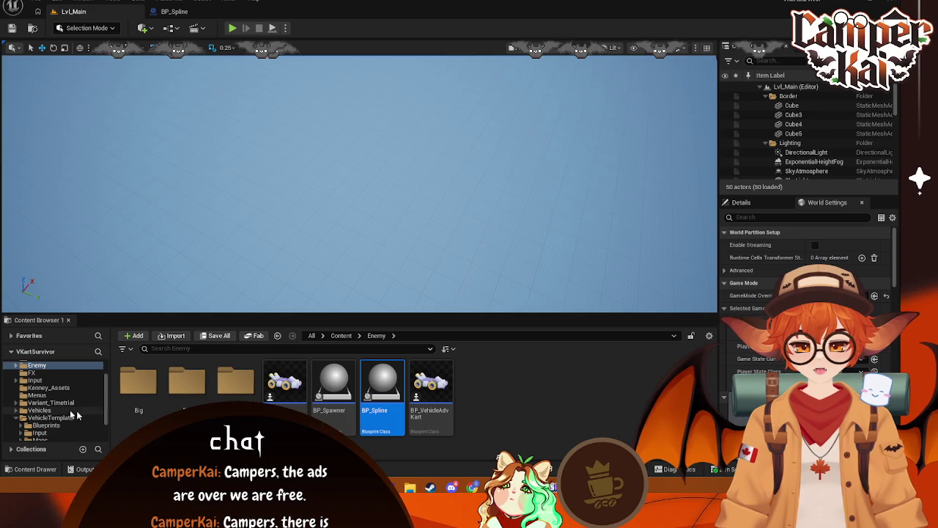
left_click(55, 403)
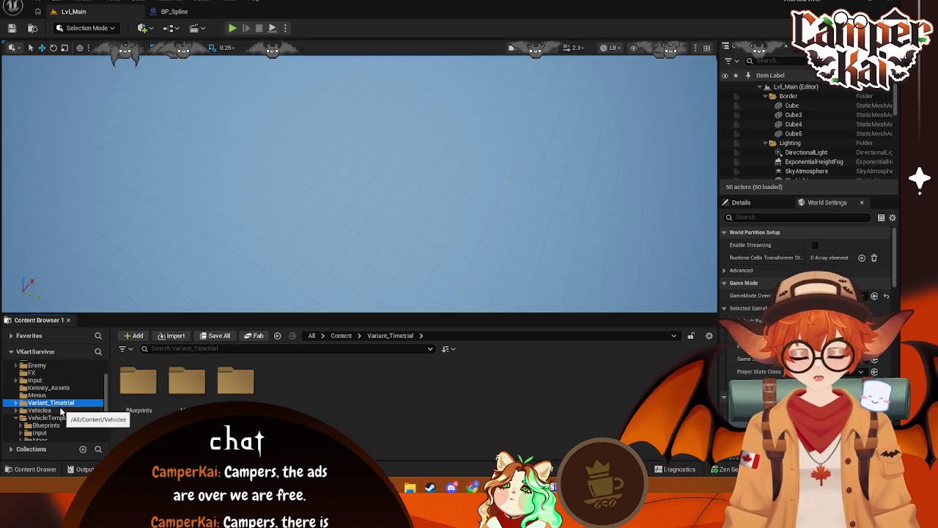
left_click(55, 410)
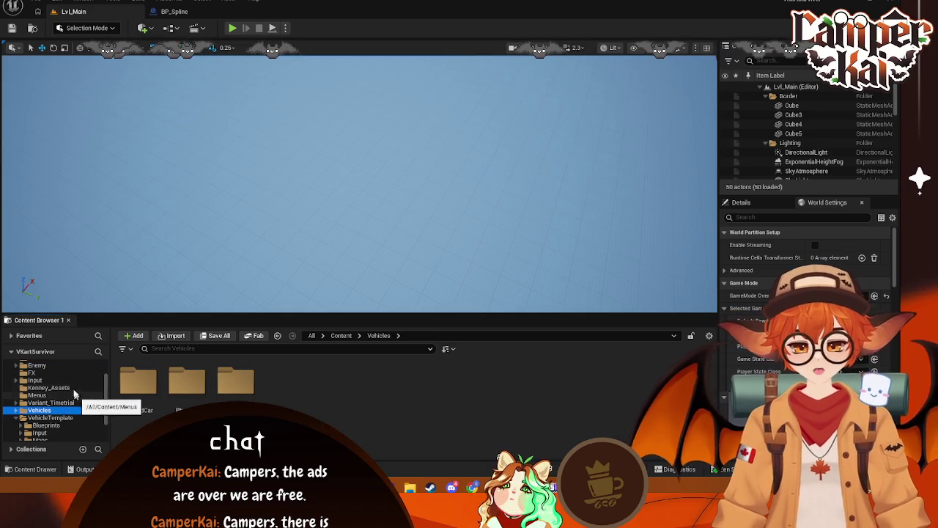
scroll(66, 396, "up", 2)
left_click(83, 387)
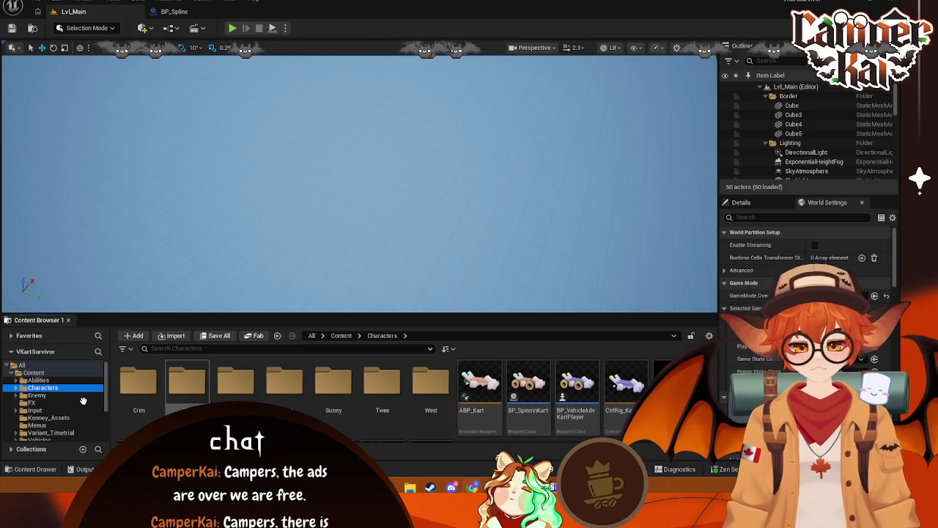
Open the Projectiles folder under VehicleTemplate > Abilities
scroll(73, 389, "down", 2)
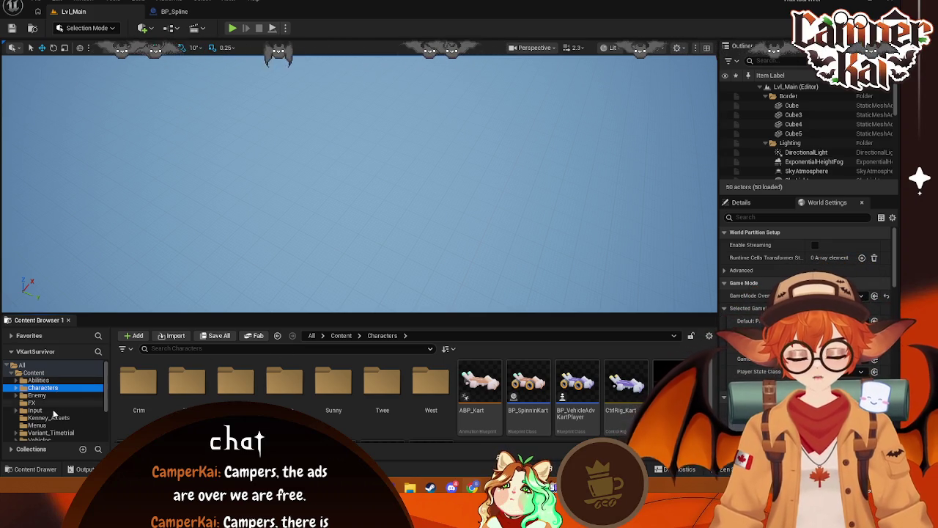
scroll(47, 396, "down", 3)
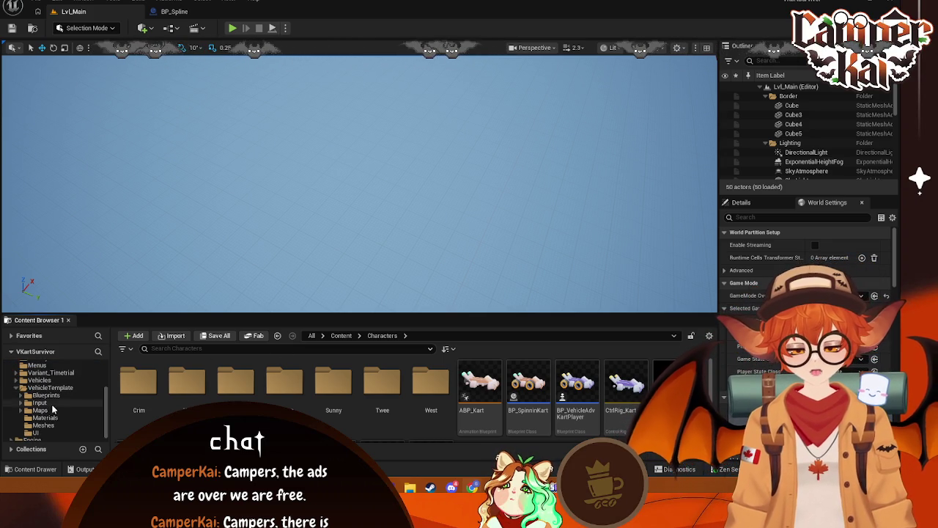
left_click(48, 387)
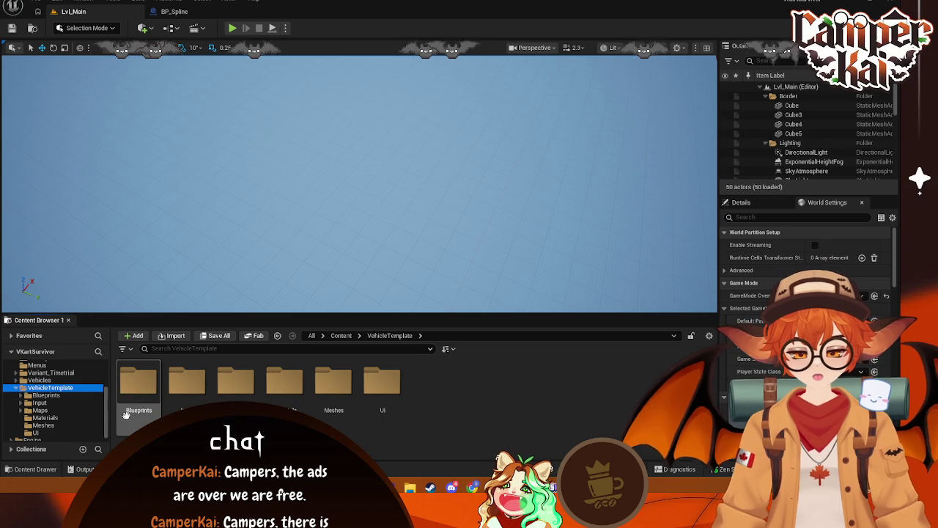
scroll(49, 388, "up", 2)
scroll(49, 389, "up", 3)
left_click(38, 380)
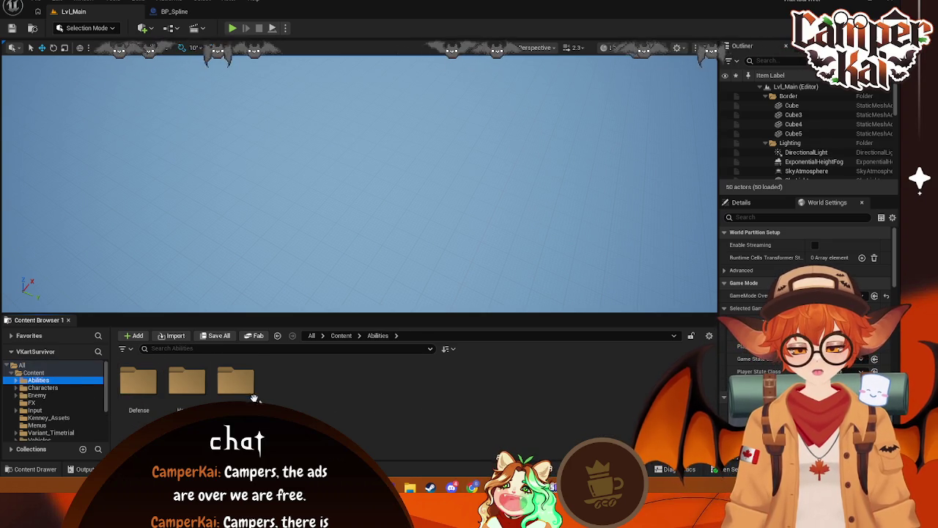
double_click(236, 381)
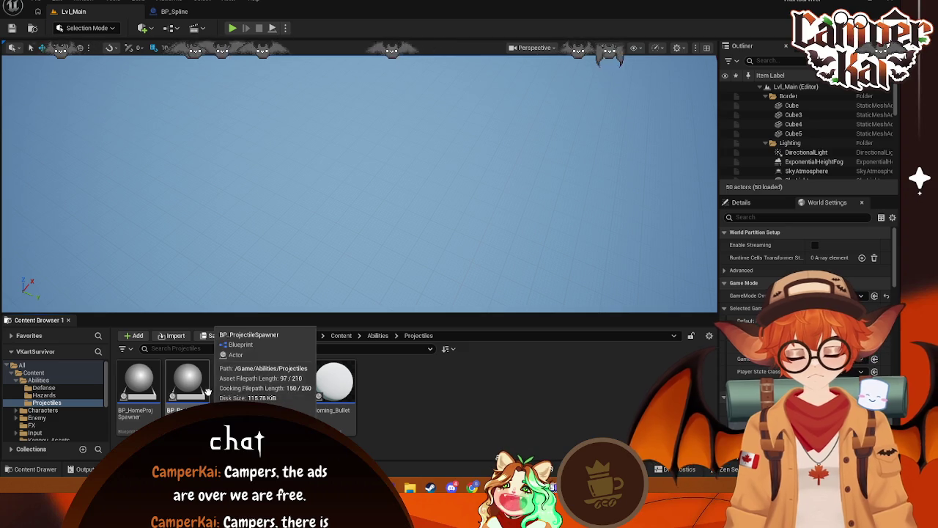
Open BP_ProjectileSpawner, select its Muzzle component and show the Viewport preview
left_click(208, 388)
double_click(187, 381)
left_click(42, 97)
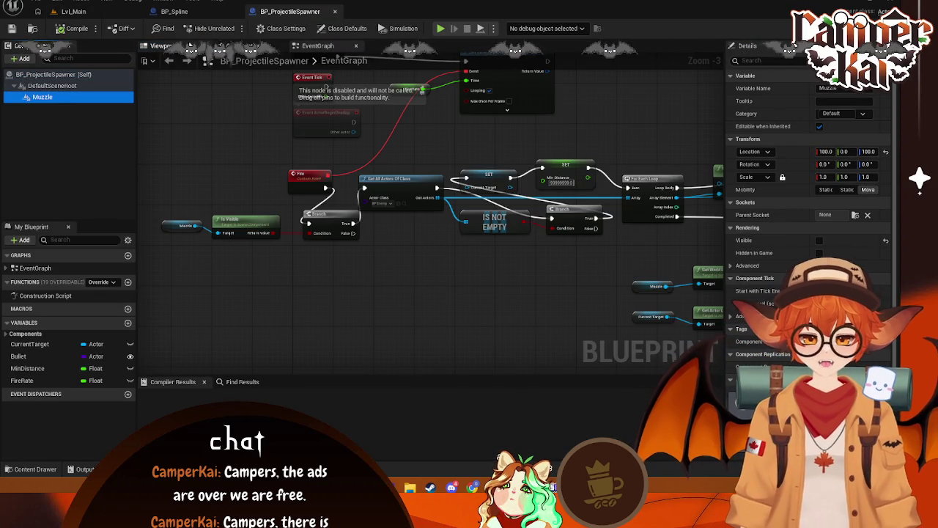
left_click(160, 46)
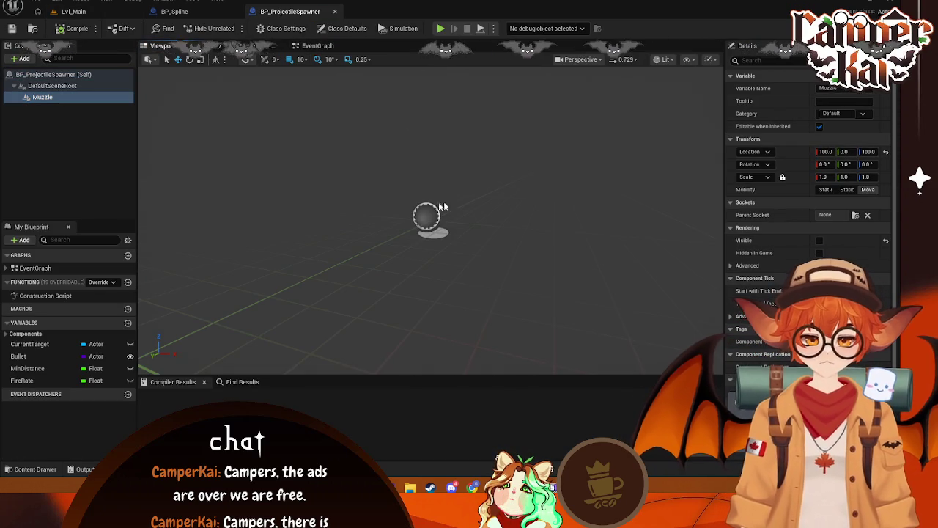
In the Right view, move the Muzzle to X 200, save, and switch to BP_Spline
left_click(866, 150)
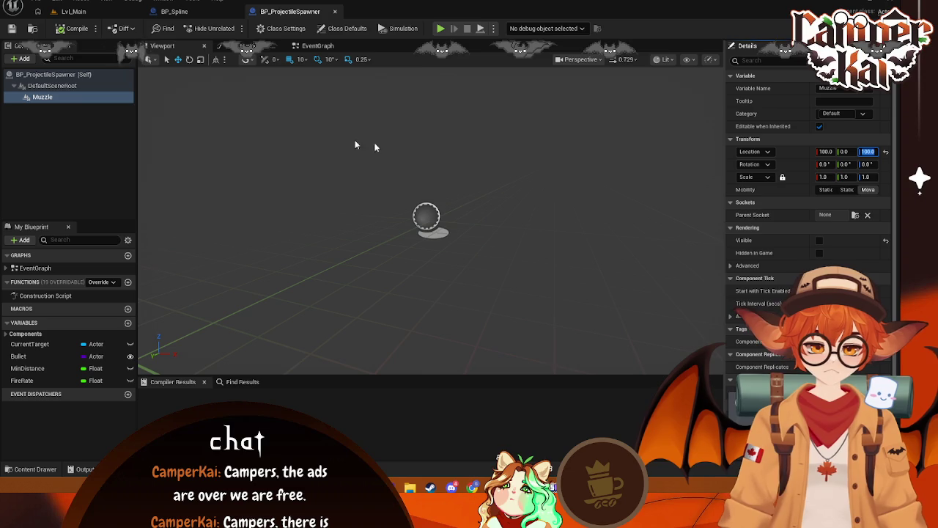
left_click(66, 97)
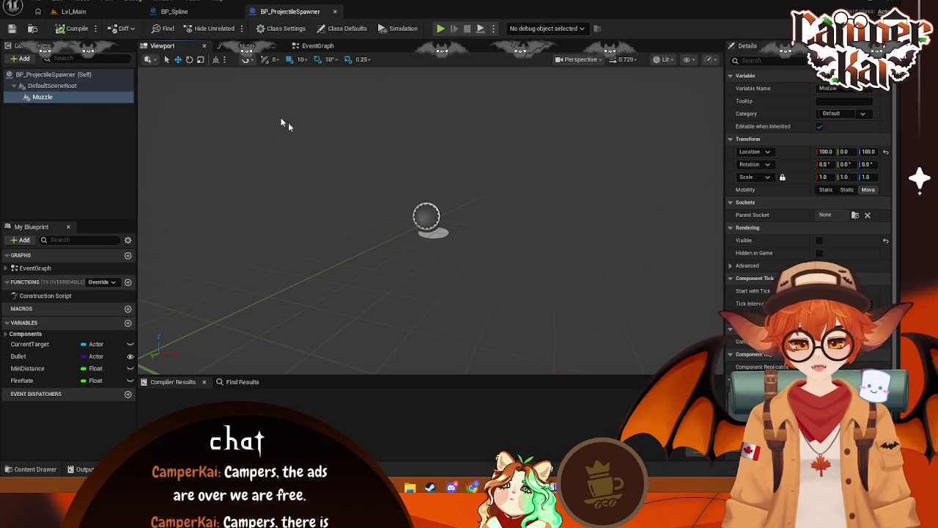
mouse_move(443, 177)
left_mouse_down()
mouse_move(383, 156)
mouse_move(368, 200)
left_mouse_up()
left_click(580, 60)
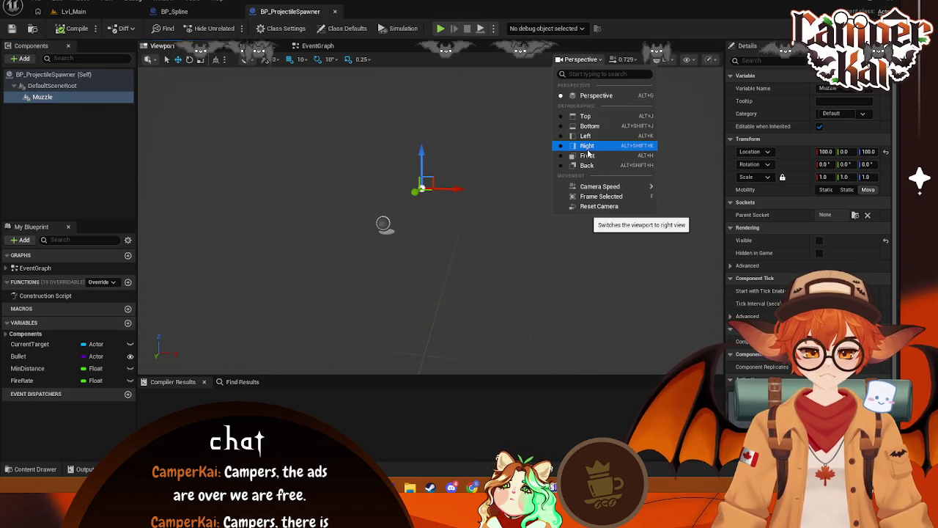
left_click(588, 150)
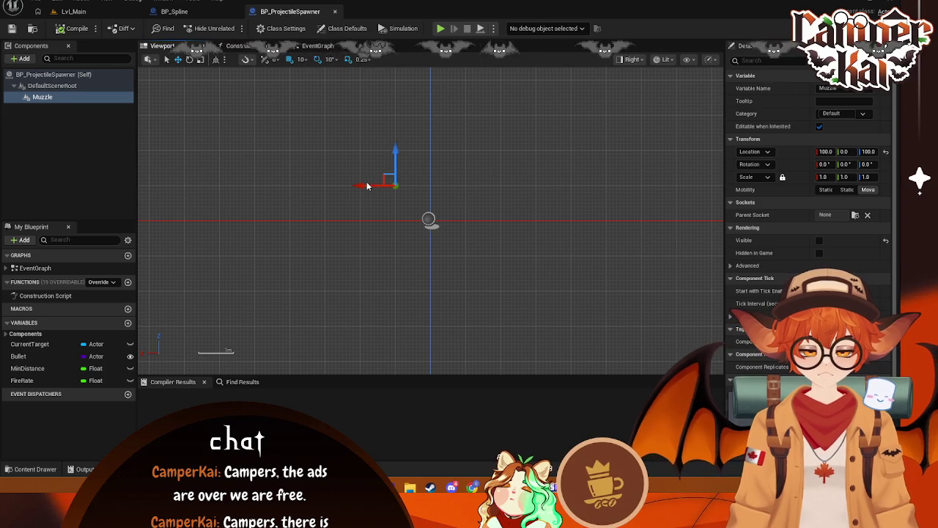
left_click_drag(357, 183, 325, 182)
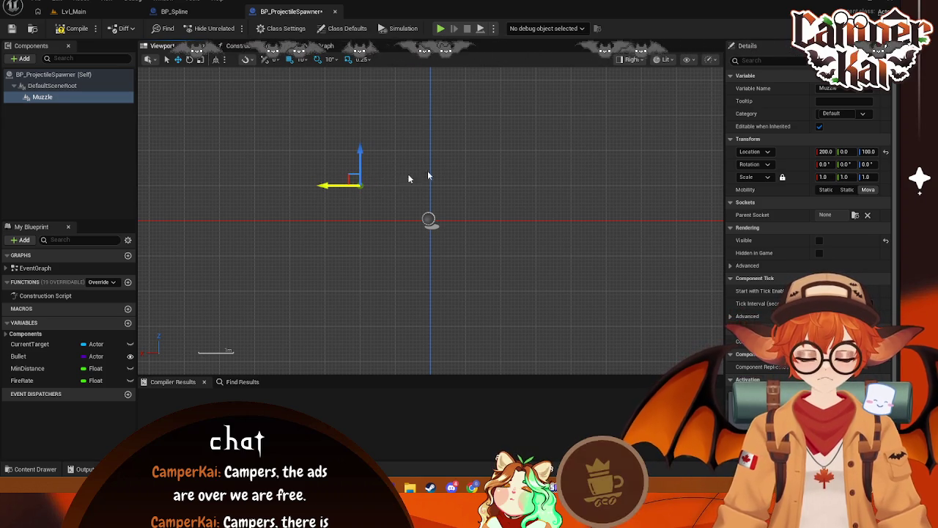
key("ctrl+s")
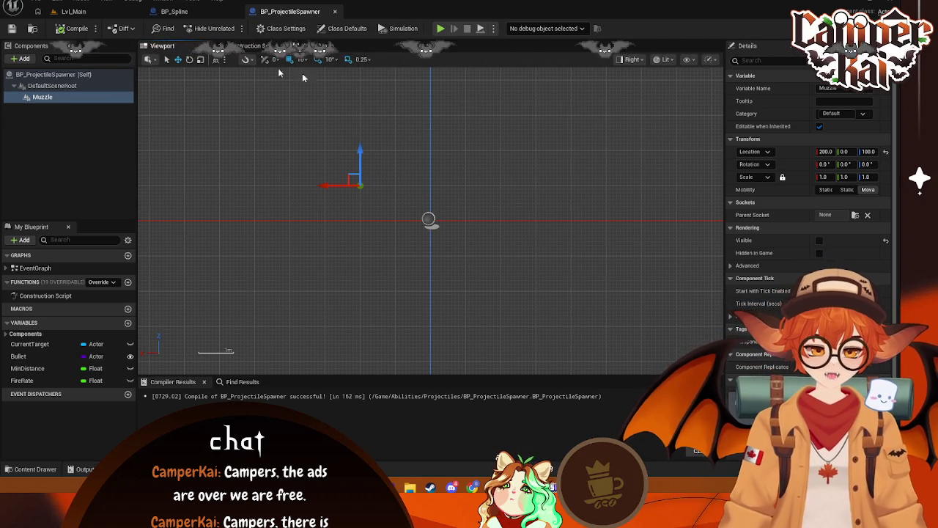
left_click(212, 14)
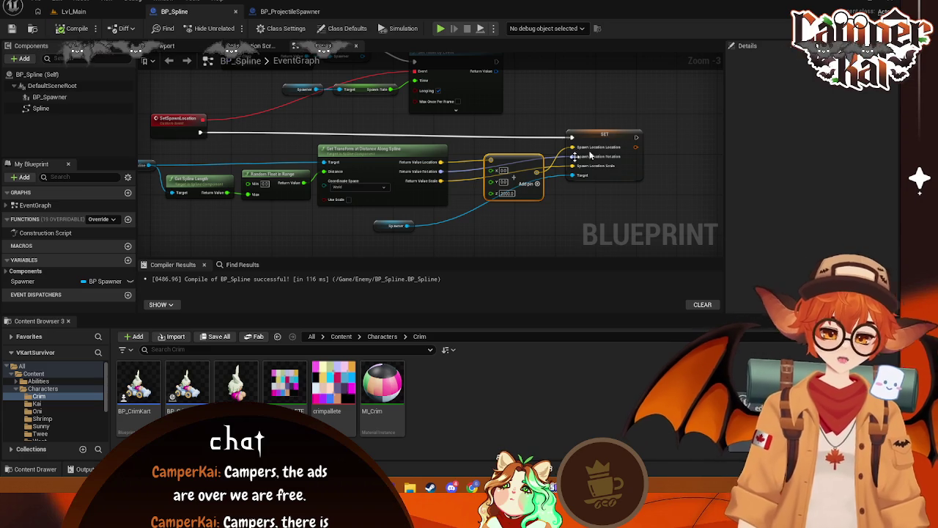
left_click_drag(441, 138, 485, 176)
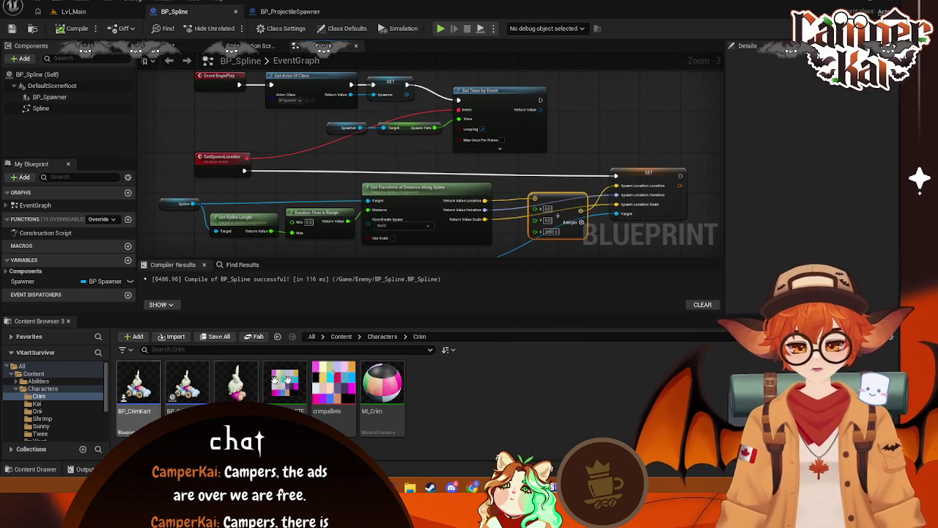
left_click(53, 382)
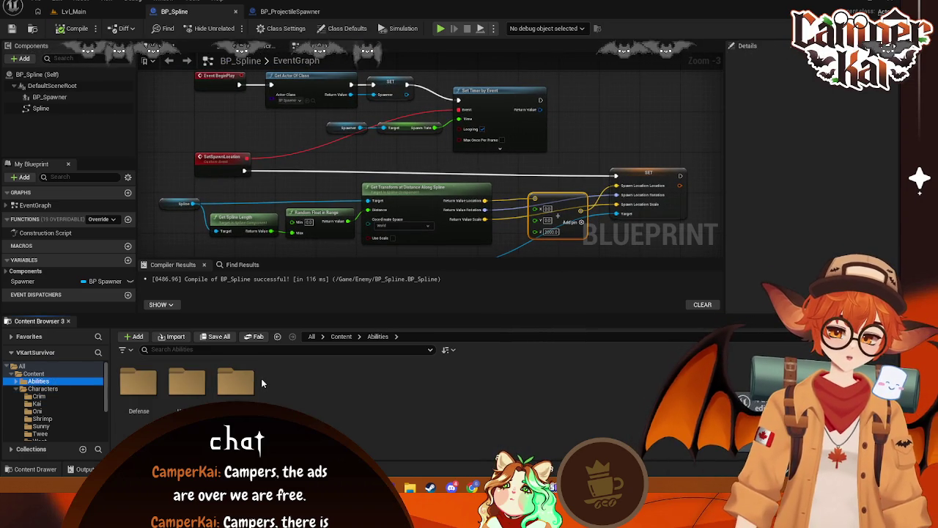
left_click(276, 14)
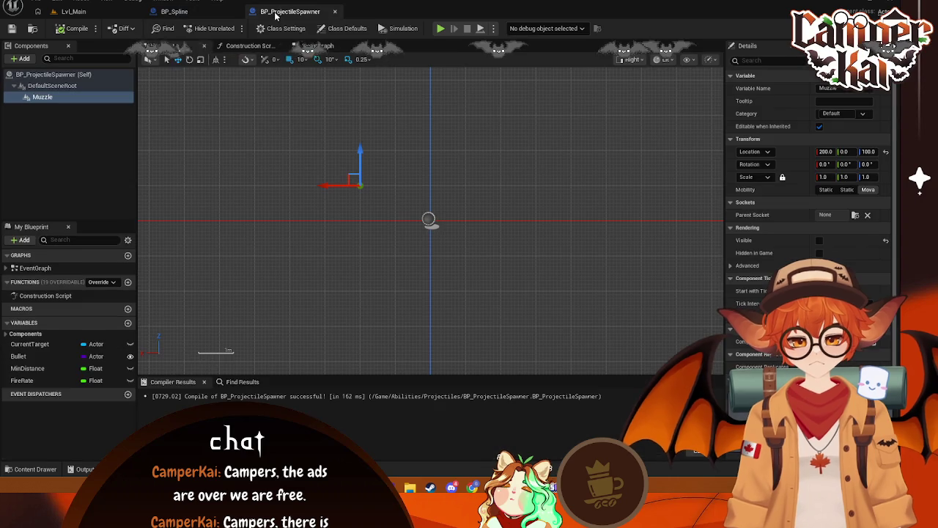
left_click(288, 49)
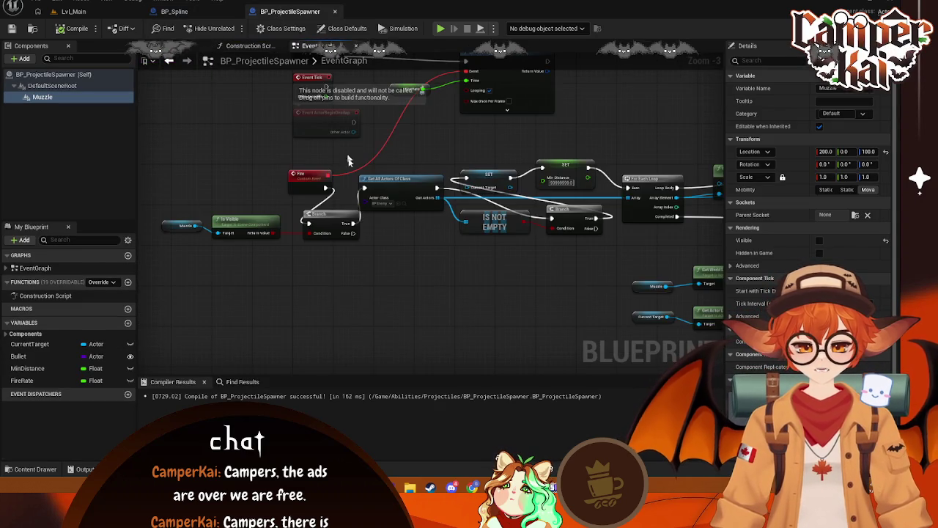
Pan the graph to the SpawnActor node and try a 'set' action search from it
left_click_drag(491, 205, 245, 186)
left_click_drag(561, 209, 208, 168)
scroll(420, 156, "up", 2)
left_click_drag(421, 156, 469, 159)
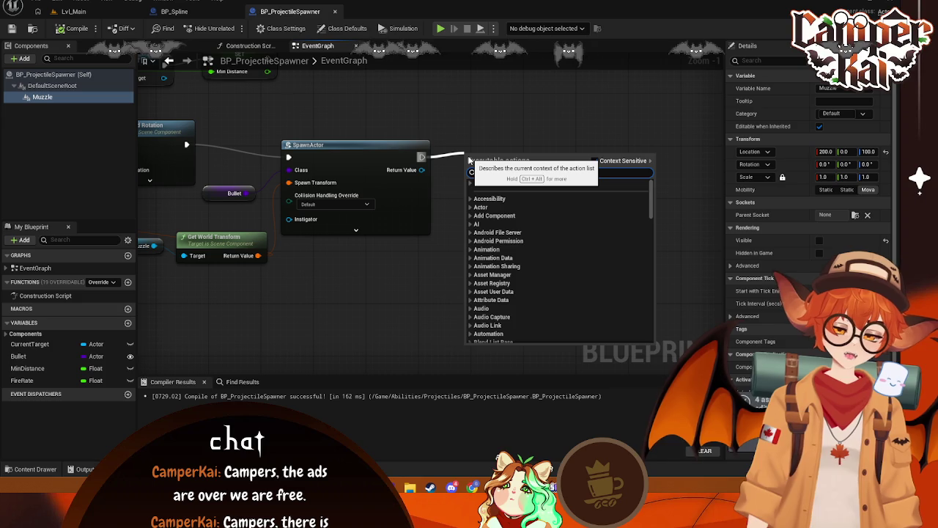
type("set")
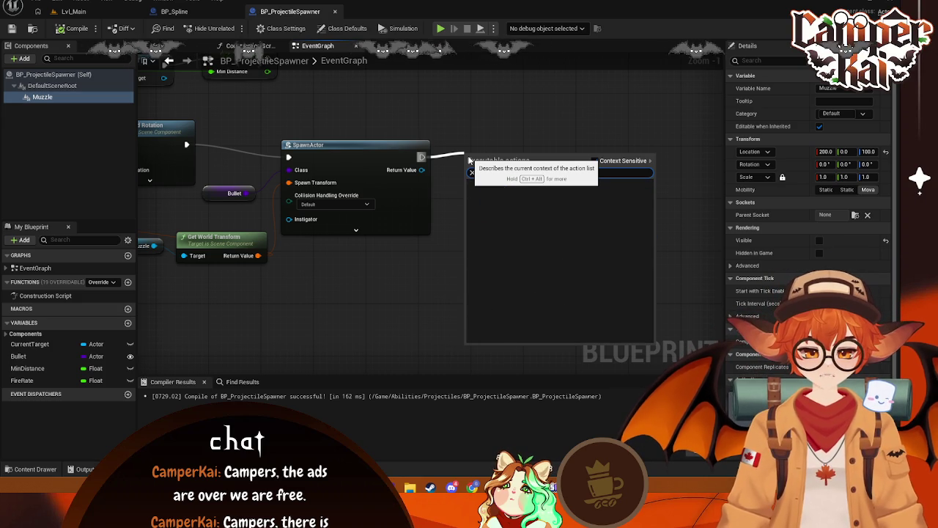
left_click(476, 137)
Drag from SpawnActor's Return Value and search 'move ign', 'get' and 'ignor' for actor actions
left_click_drag(422, 170, 482, 164)
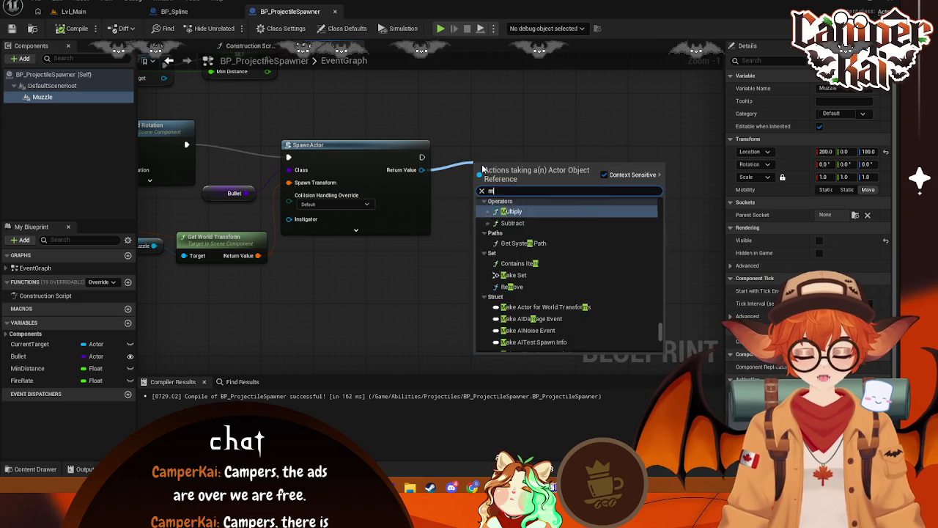
type("move ign")
key("BackSpace")
key("BackSpace")
key("BackSpace")
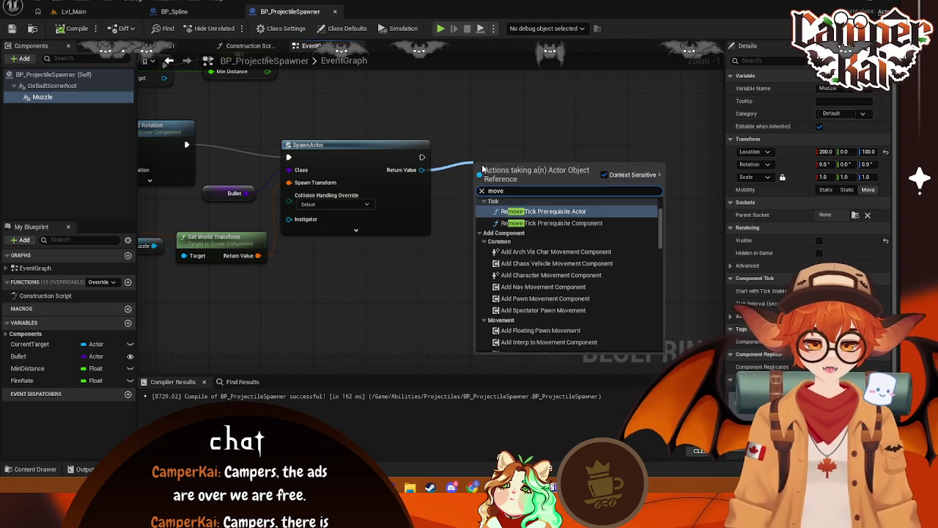
type("get")
key("BackSpace")
key("BackSpace")
key("BackSpace")
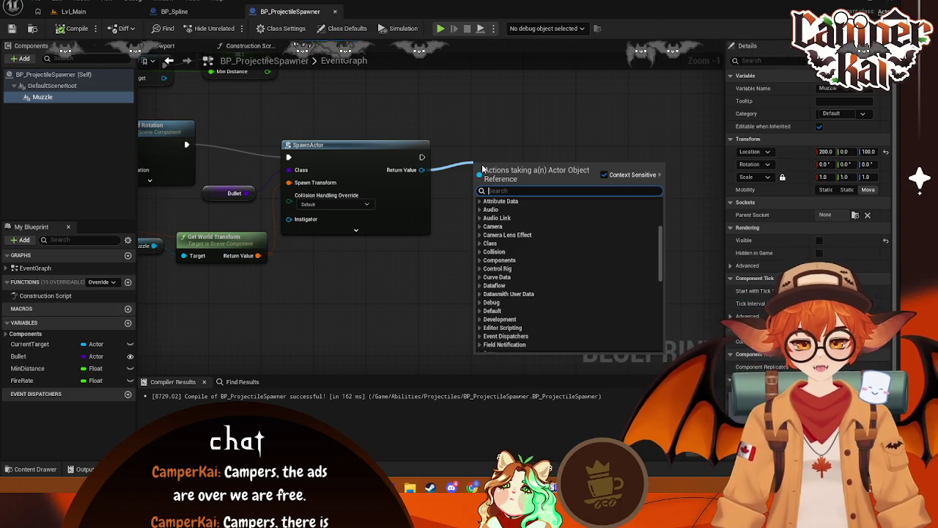
type("ignor")
key("BackSpace")
key("BackSpace")
key("BackSpace")
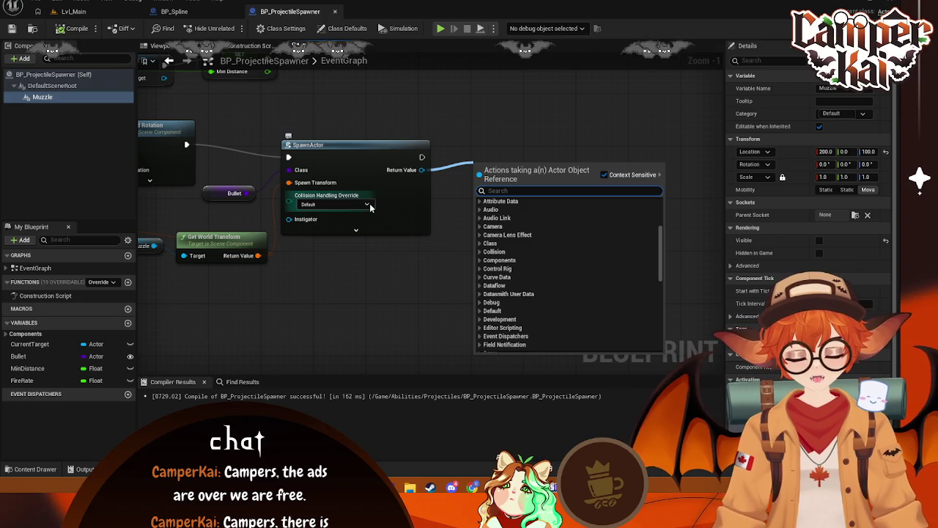
Set SpawnActor's Collision Handling Override to 'Always Spawn, Ignore Collisions'
left_click(371, 208)
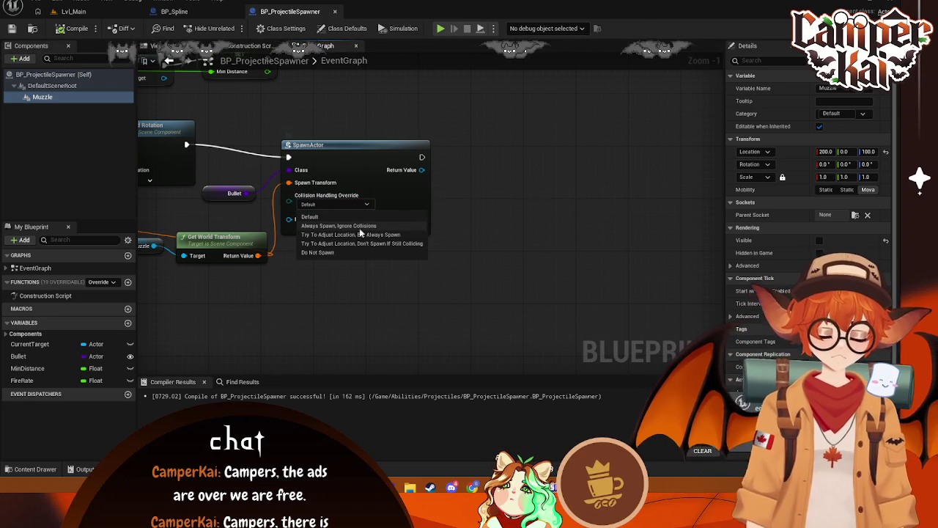
left_click(359, 226)
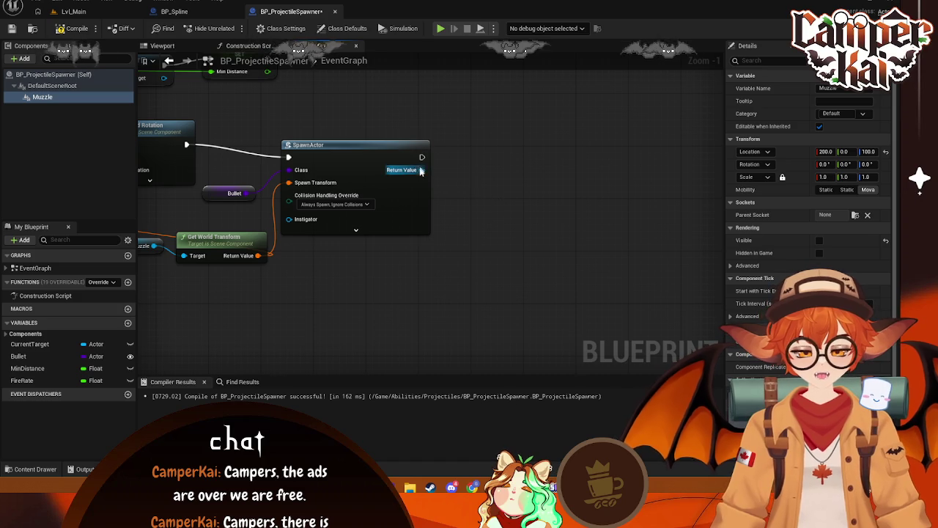
left_click_drag(473, 176, 473, 176)
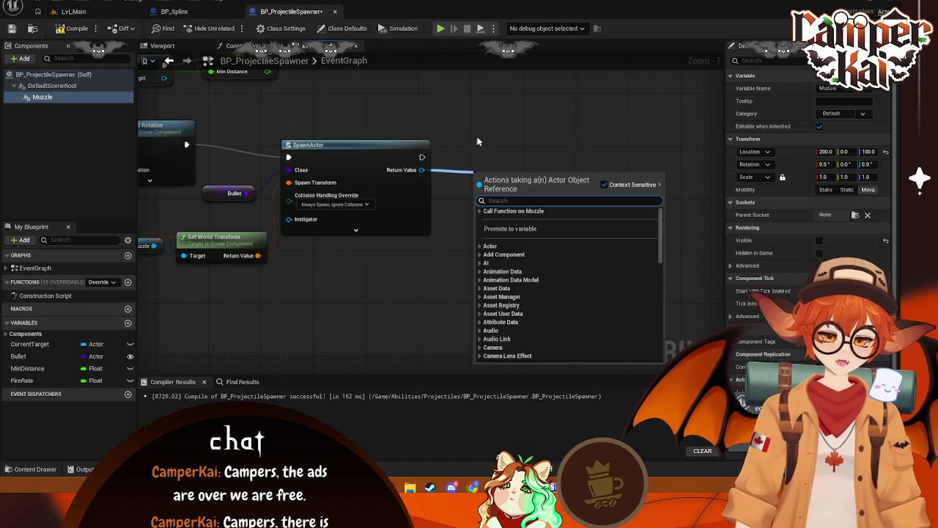
Search all actions, with Context Sensitive off, for 'move ignore actor'
key("Escape")
right_click(488, 148)
type("move ")
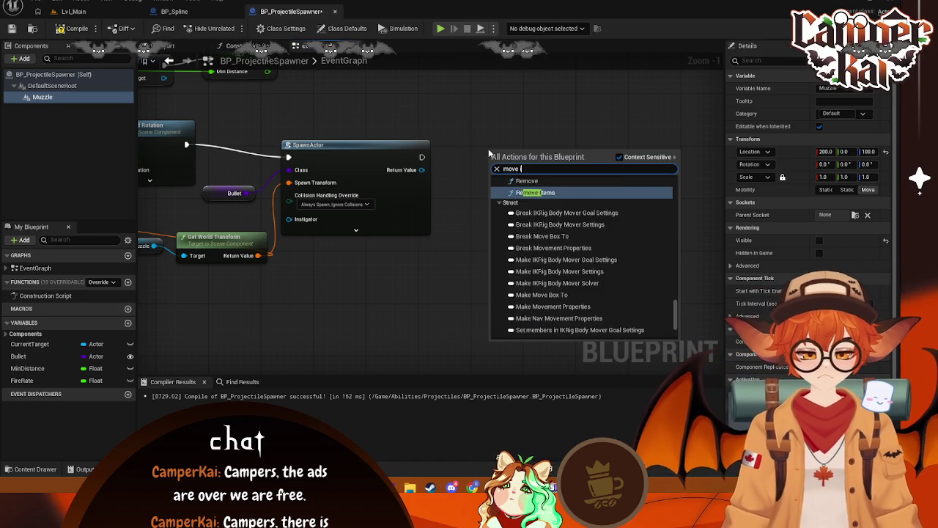
type("ignor")
left_click(630, 158)
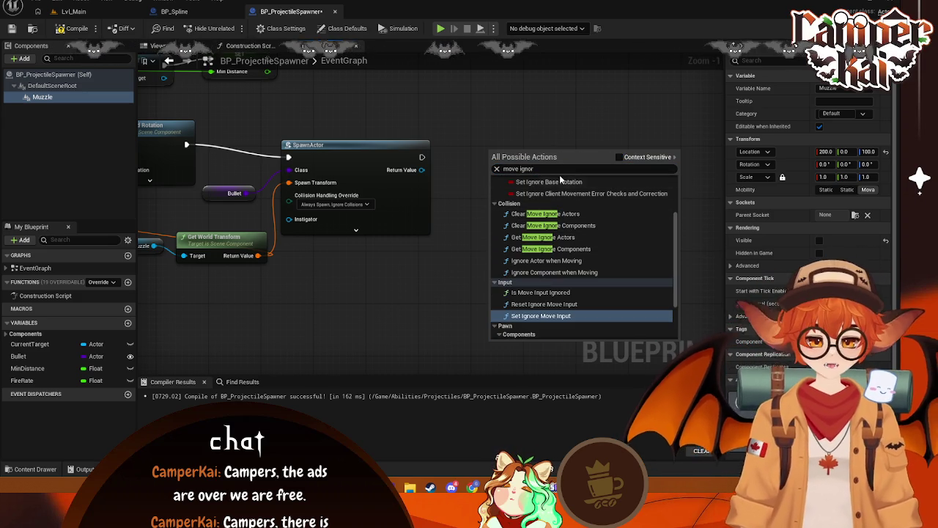
left_click(562, 169)
type("e")
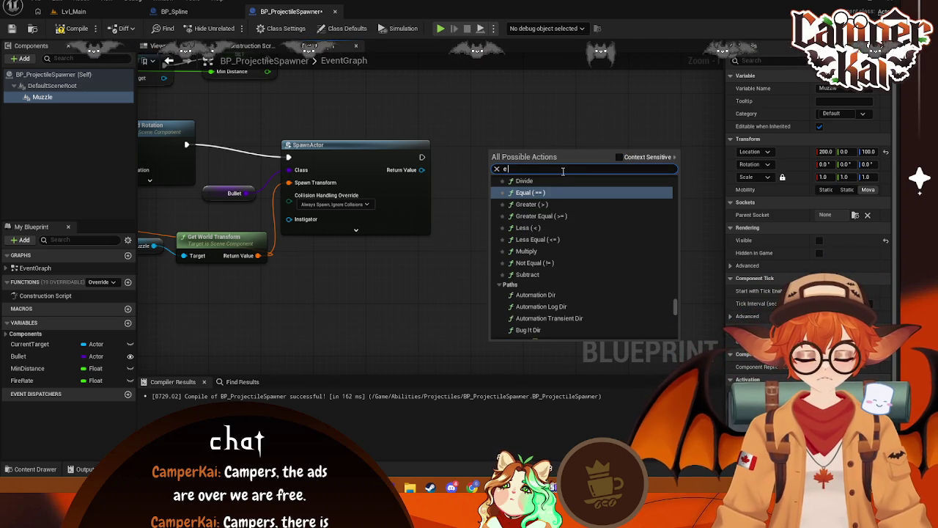
key("BackSpace")
type("mopve")
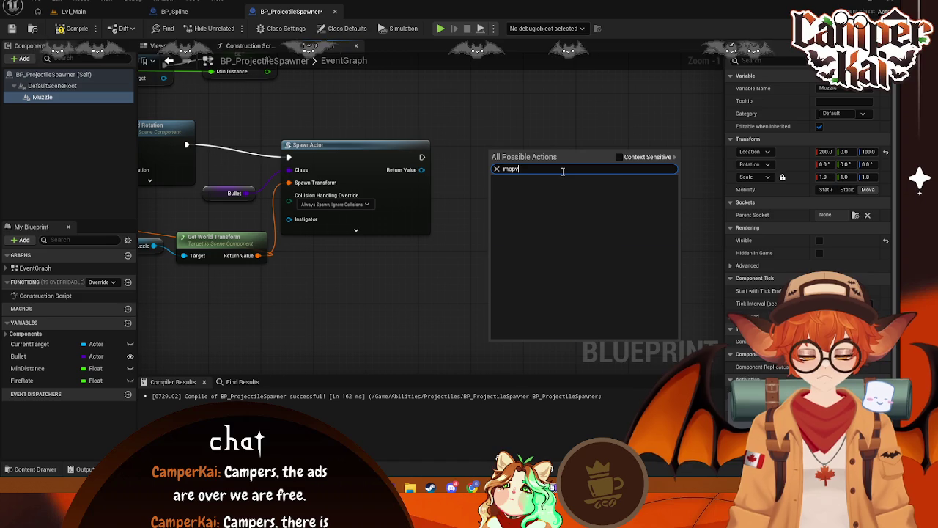
key("BackSpace")
key("BackSpace")
type("ve ignore act")
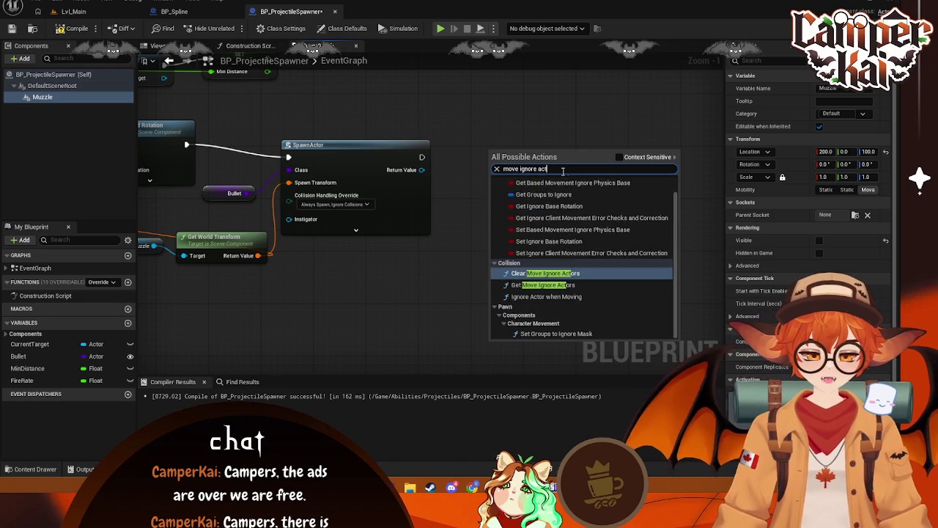
type("or")
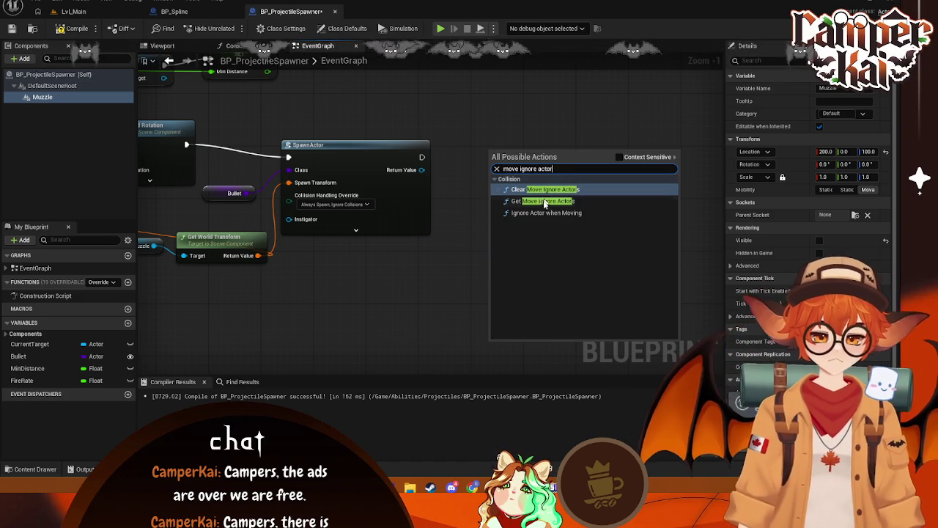
Add Ignore Actor when Moving and wire SpawnActor's exec output into it
left_click(535, 213)
left_click_drag(421, 157, 477, 168)
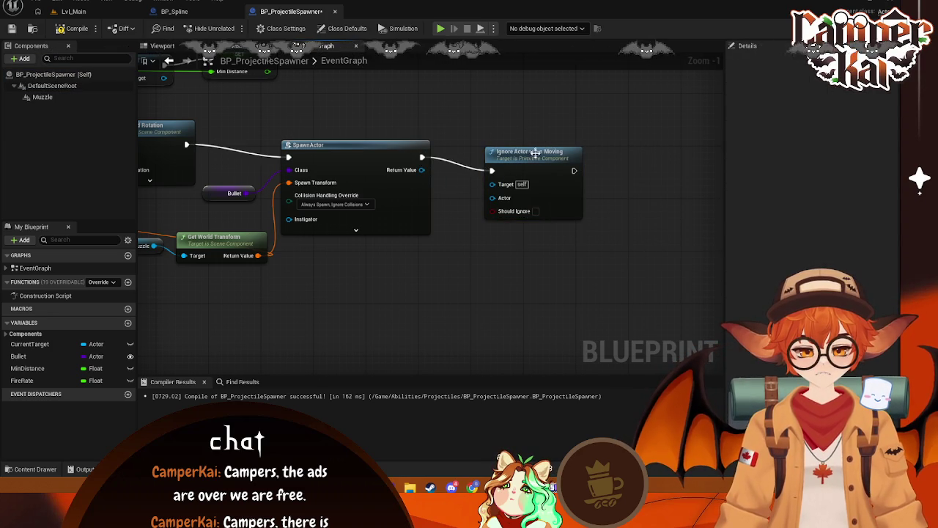
left_click_drag(538, 151, 525, 137)
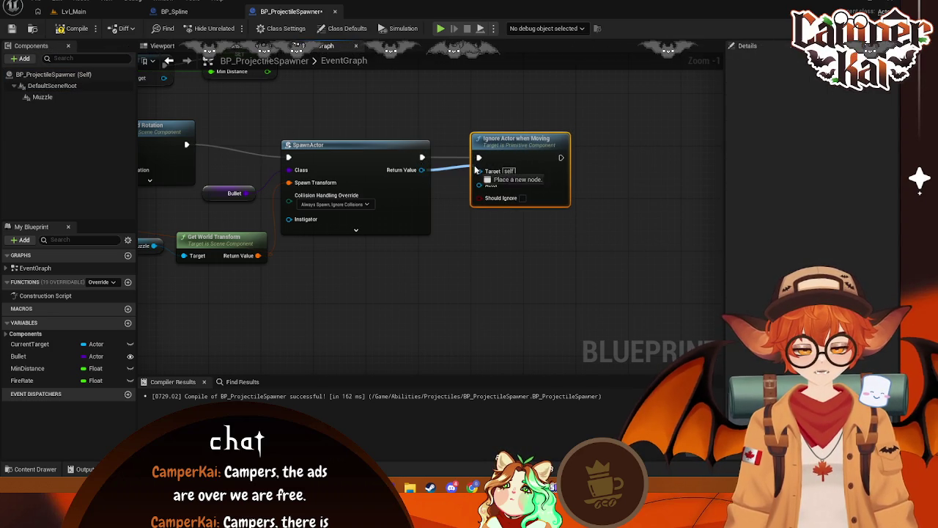
left_click_drag(259, 263, 310, 249)
scroll(342, 261, "down", 2)
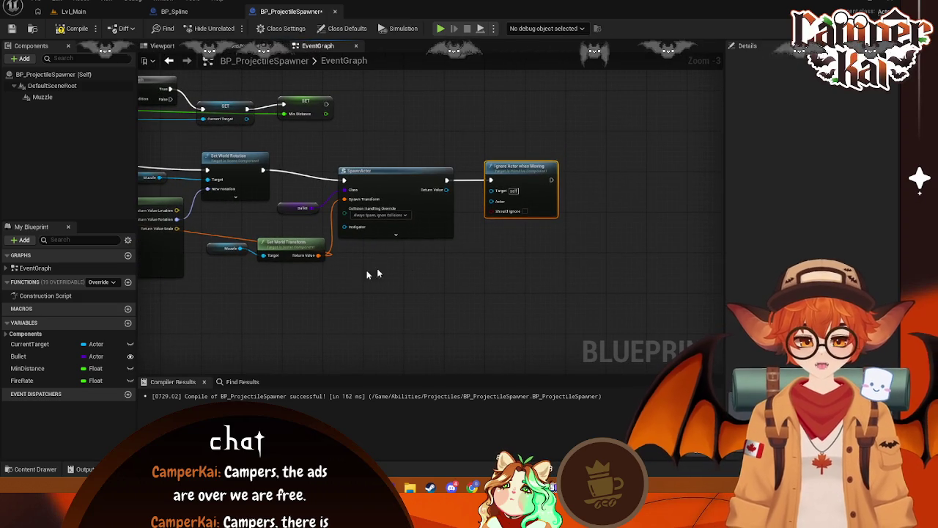
left_click_drag(513, 167, 554, 166)
left_click_drag(530, 201, 482, 253)
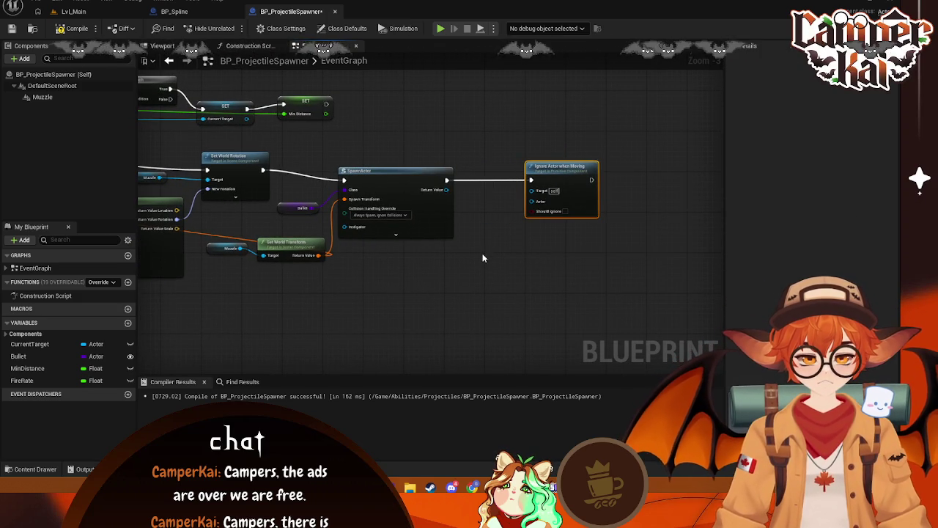
mouse_move(446, 190)
left_mouse_down()
mouse_move(540, 195)
mouse_move(524, 168)
left_mouse_up()
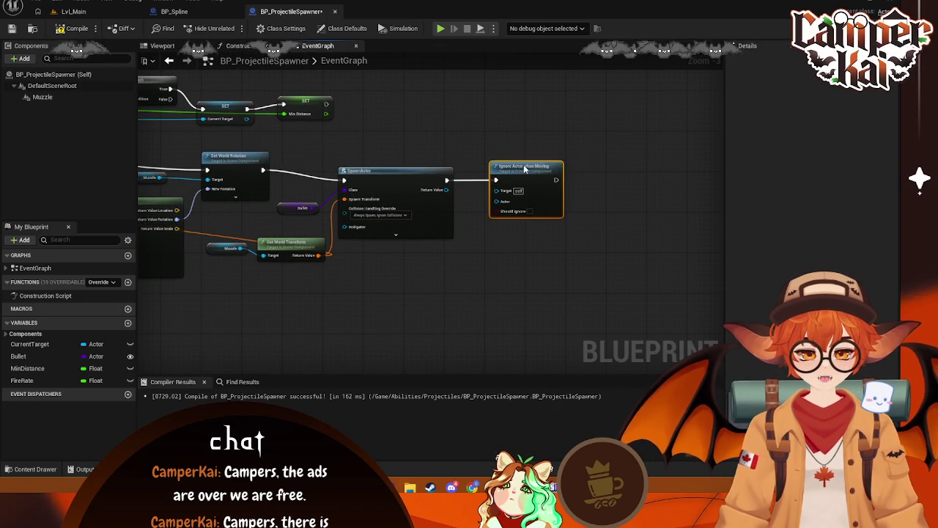
scroll(489, 230, "up", 1)
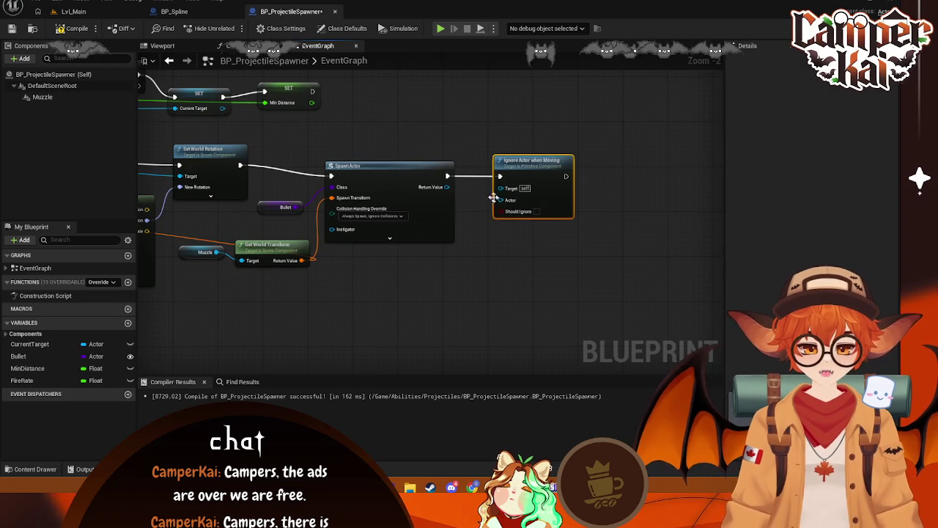
left_click_drag(443, 191, 472, 215)
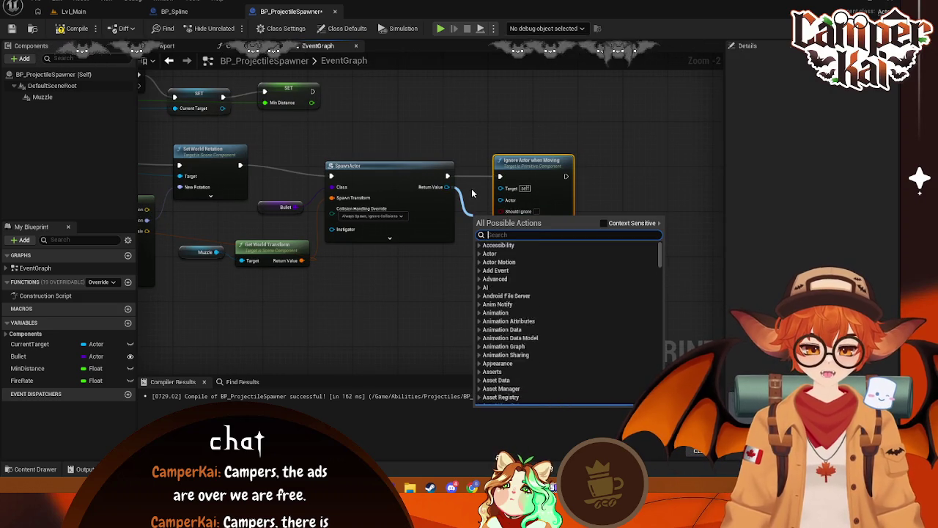
left_click(475, 191)
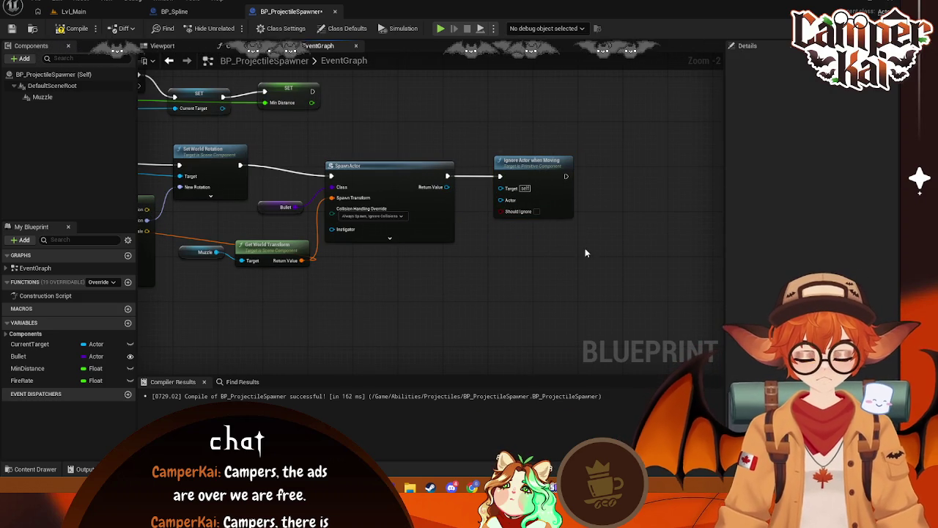
key("Print")
mouse_move(586, 130)
left_mouse_down()
mouse_move(293, 318)
mouse_move(232, 319)
left_mouse_up()
key("ctrl+c")
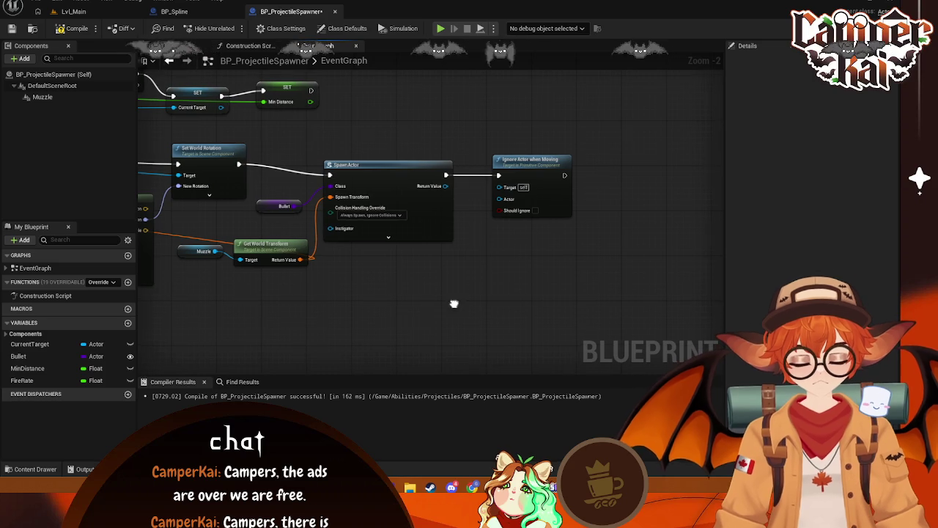
Add a Get Player Pawn node via a 'player' search and wire it to Ignore Actor's Actor pin
right_click(473, 295)
type("getG")
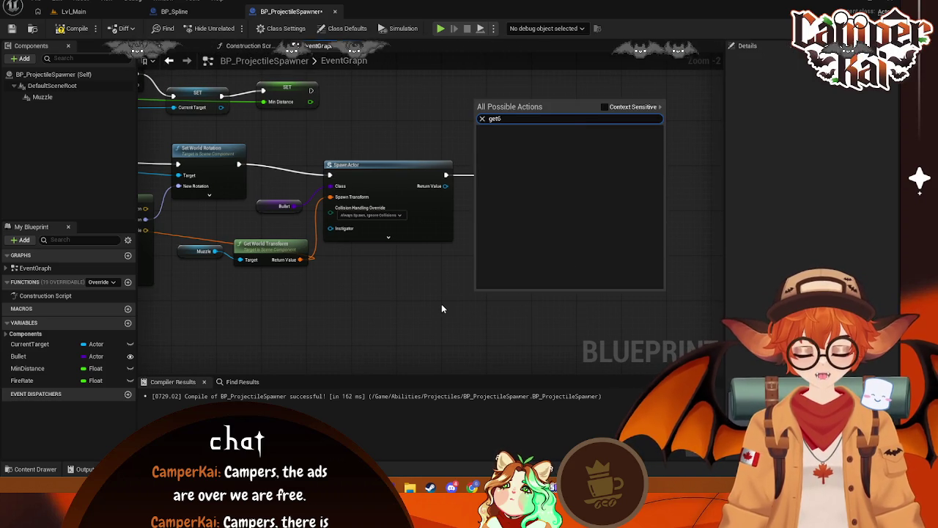
key("BackSpace")
type("player")
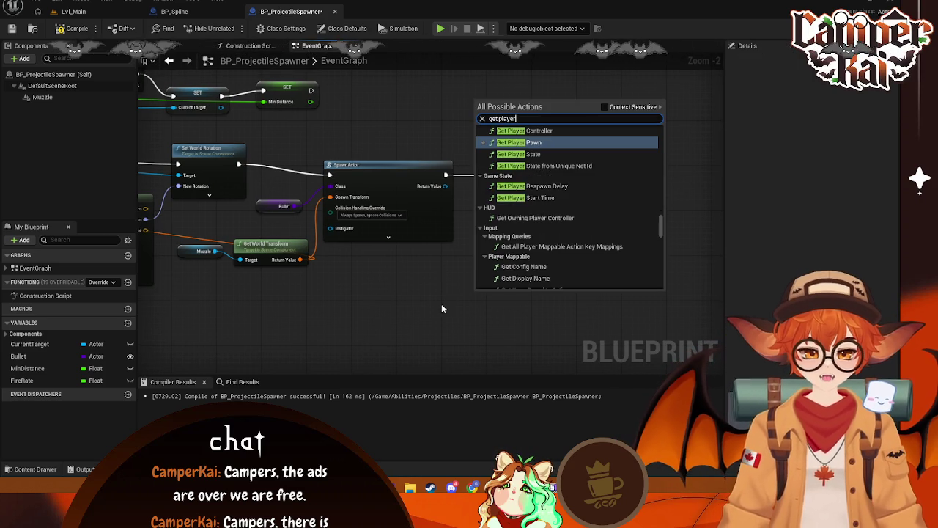
key("Return")
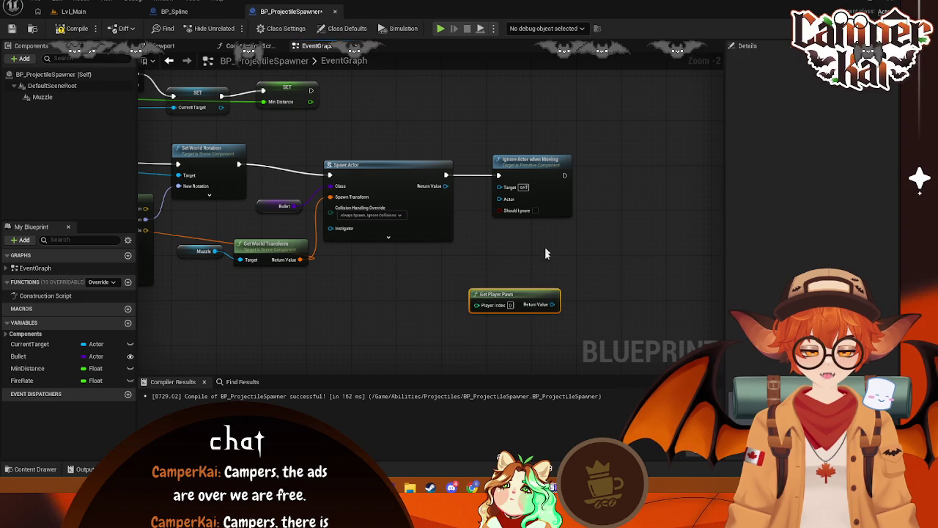
mouse_move(520, 303)
left_mouse_down()
mouse_move(425, 286)
mouse_move(499, 199)
left_mouse_up()
mouse_move(438, 284)
left_mouse_down()
mouse_move(442, 252)
mouse_move(426, 263)
left_mouse_up()
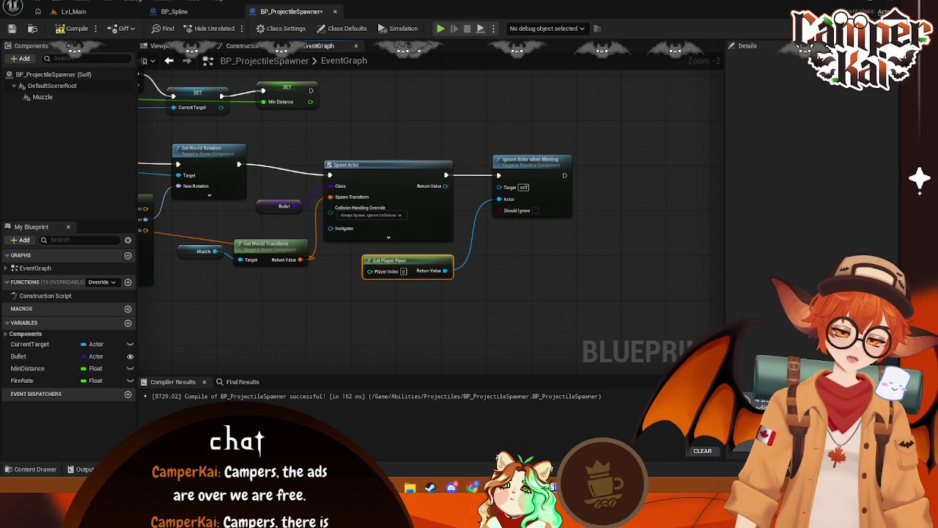